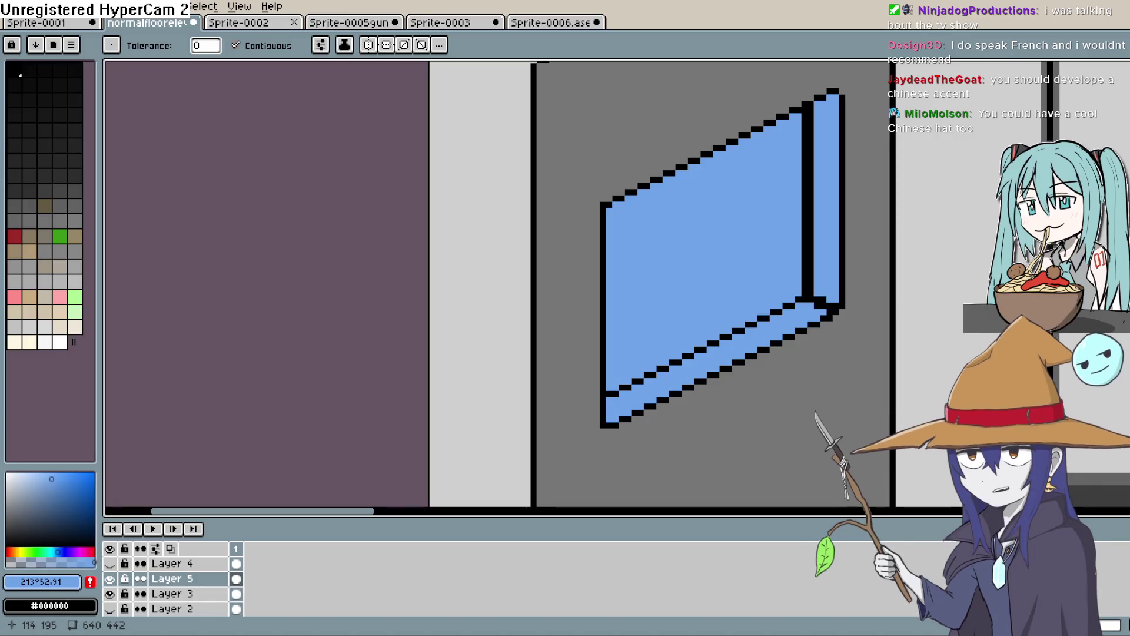
# Step: Try bucket-filling the black frame column blue, then undo the fill
pyautogui.moveTo(803, 116); pyautogui.dragTo(778, 178)
pyautogui.scroll(2, 779, 178)
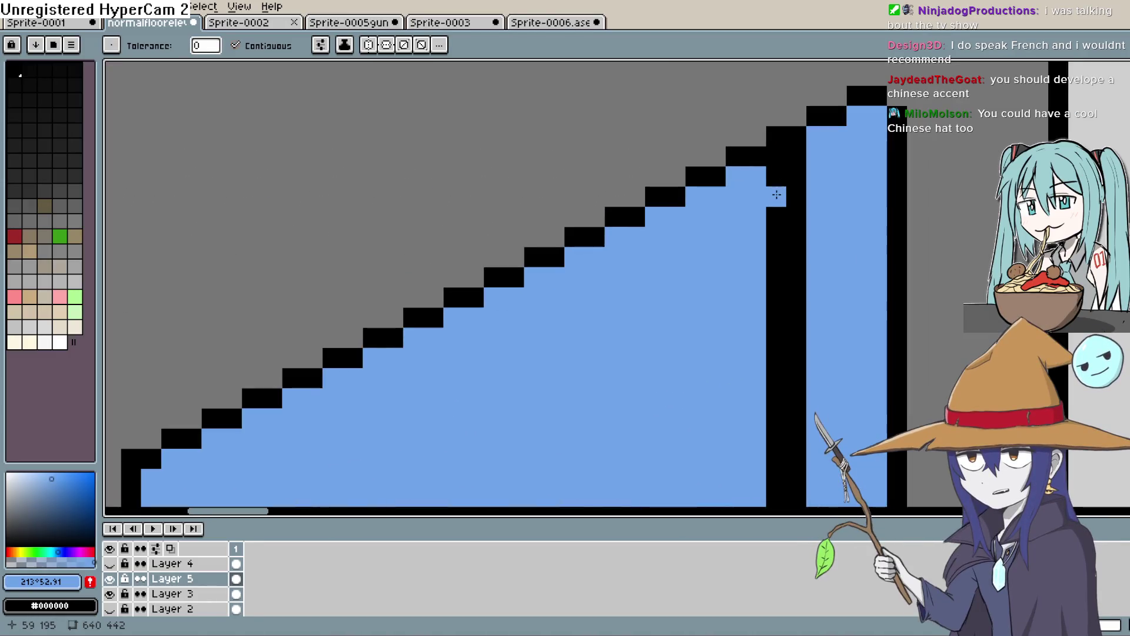
pyautogui.click(789, 172)
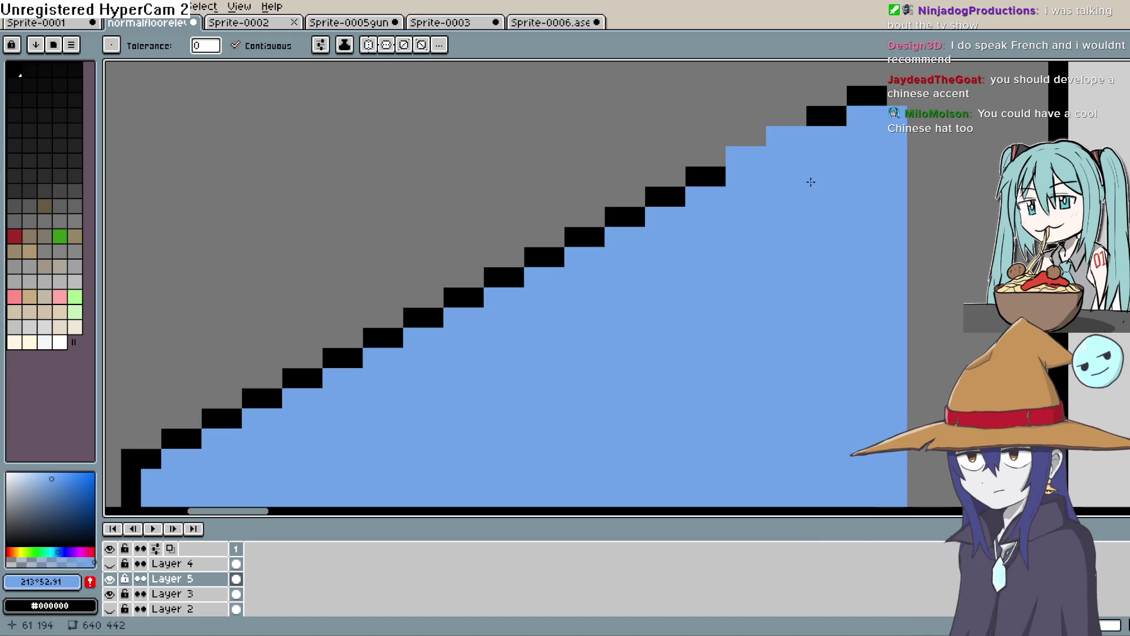
pyautogui.hotkey('ctrl', 'z')
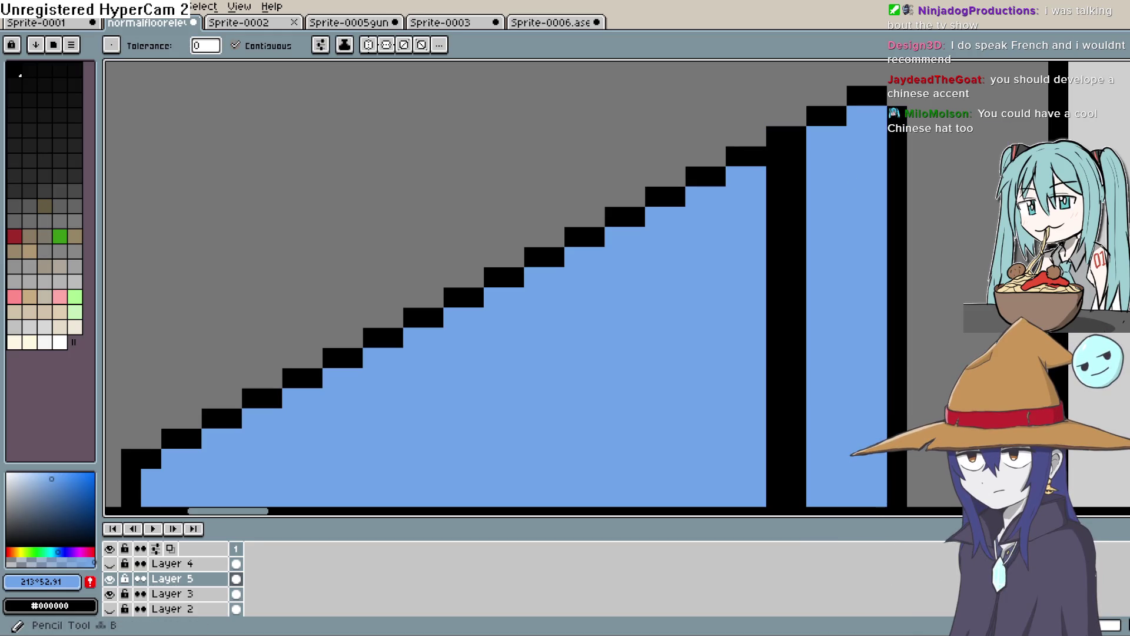
# Step: With the Pencil, blacken the blue gap pixels at the top of the dark column
pyautogui.press('b')
pyautogui.click(793, 142)
pyautogui.rightClick(775, 179)
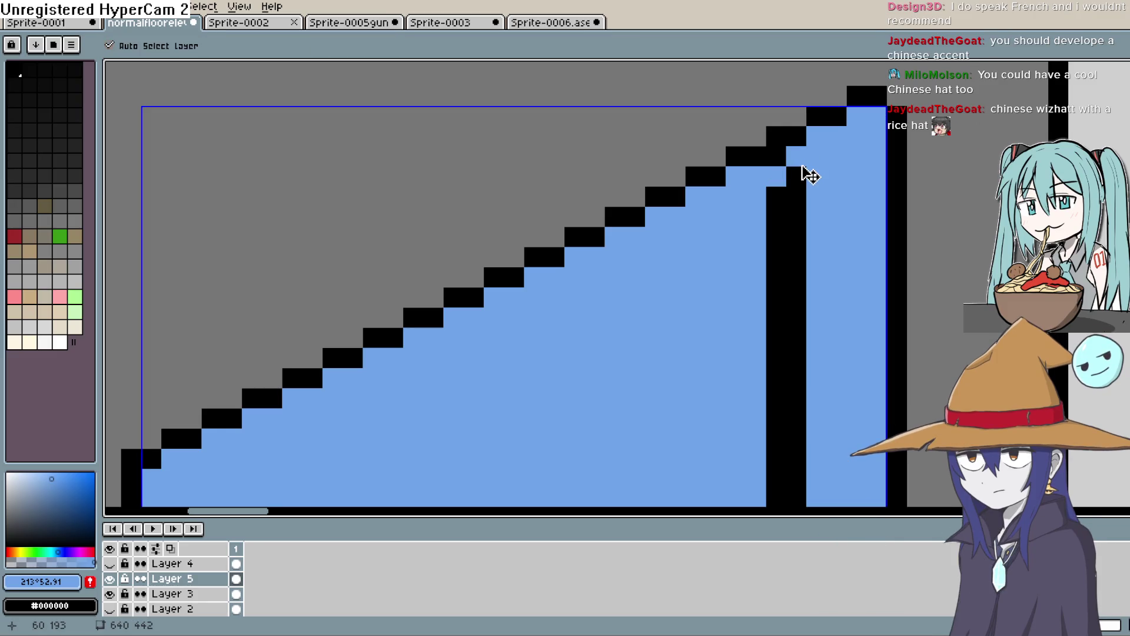
pyautogui.click(797, 176)
pyautogui.moveTo(656, 409); pyautogui.dragTo(740, 327)
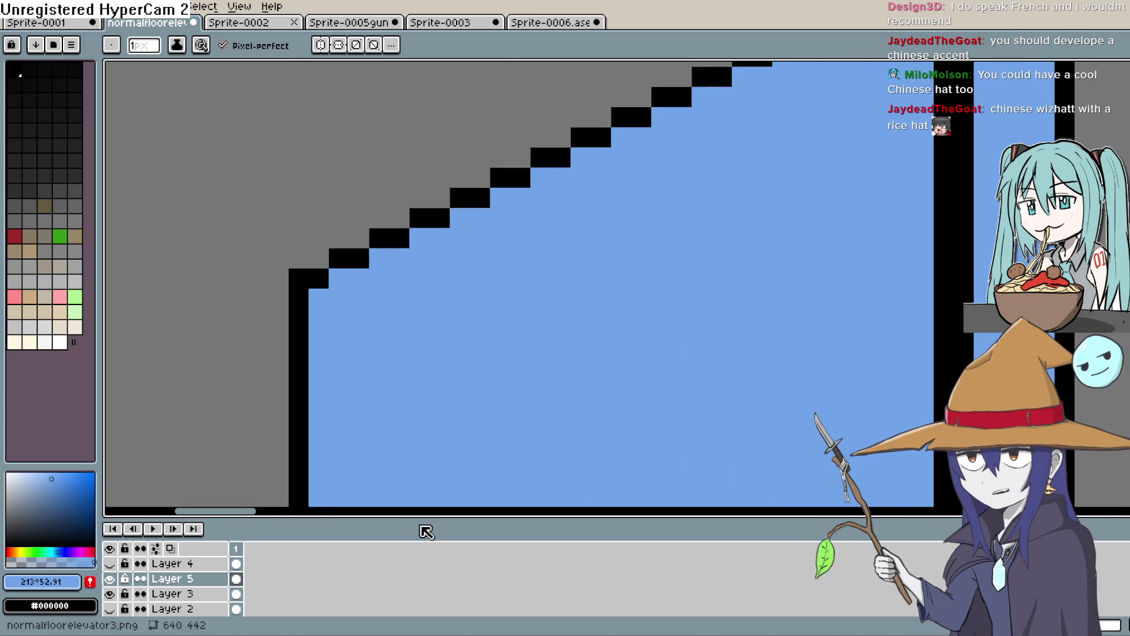
pyautogui.scroll(-1, 424, 533)
pyautogui.scroll(-5, 494, 370)
pyautogui.scroll(-1, 555, 295)
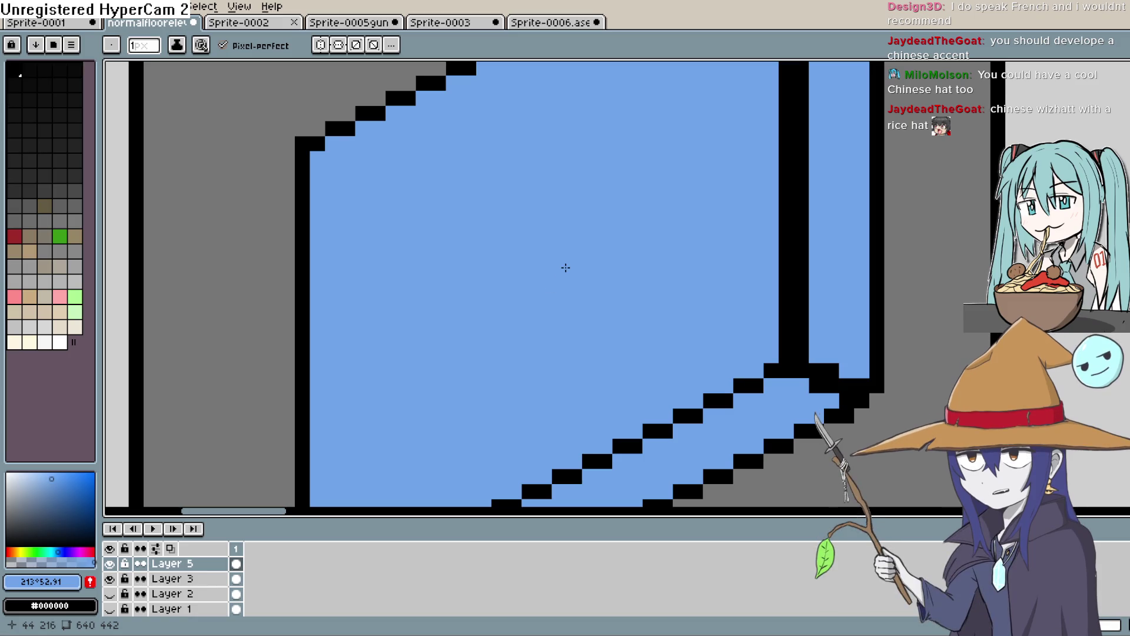
pyautogui.scroll(-4, 570, 258)
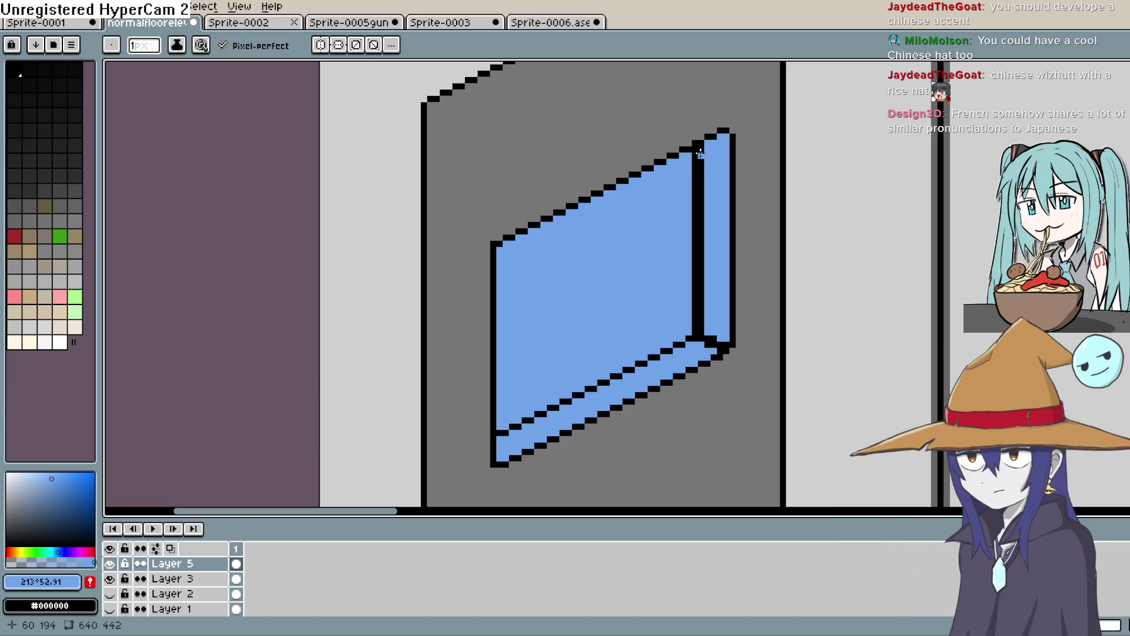
# Step: Paint the black inner edge column blue, toggling Layer 5's visibility to compare
pyautogui.click(696, 152)
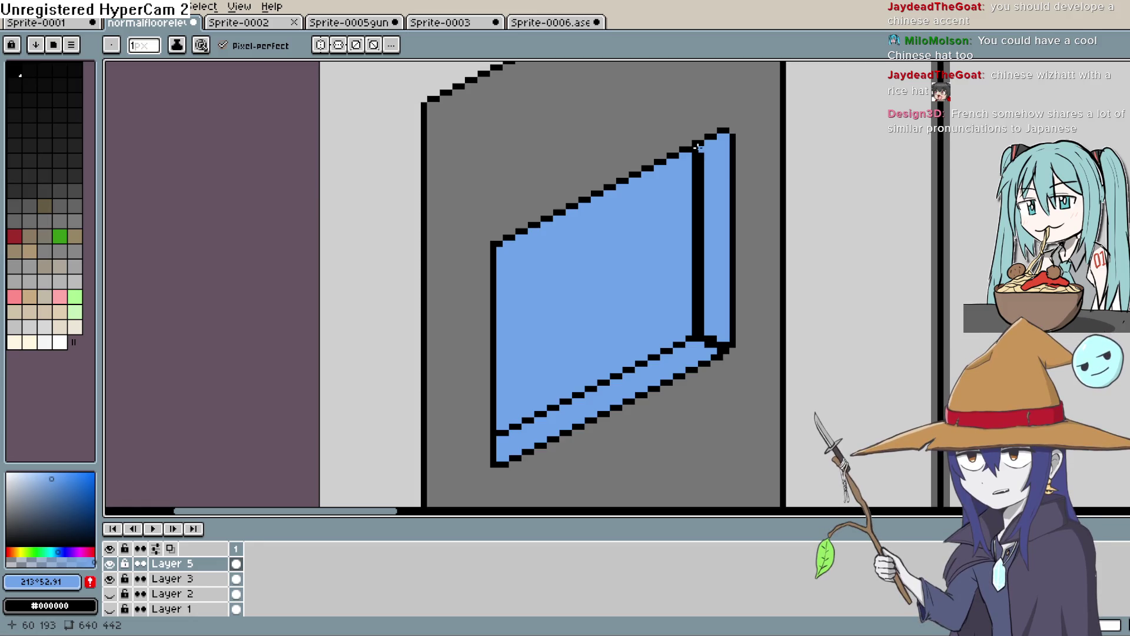
pyautogui.moveTo(696, 152)
pyautogui.mouseDown()
pyautogui.moveTo(702, 337)
pyautogui.moveTo(701, 291)
pyautogui.mouseUp()
pyautogui.click(109, 564)
pyautogui.click(110, 563)
pyautogui.click(110, 563)
pyautogui.click(110, 563)
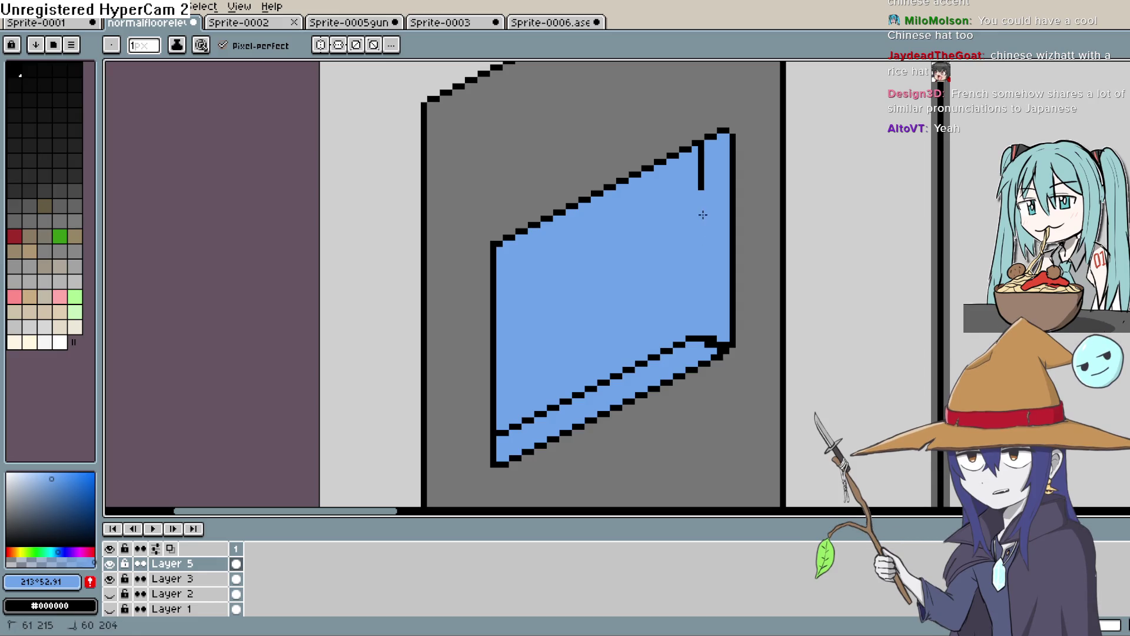
# Step: Paint the remaining black vertical edge and the bottom inner line blue
pyautogui.moveTo(701, 187); pyautogui.dragTo(700, 153)
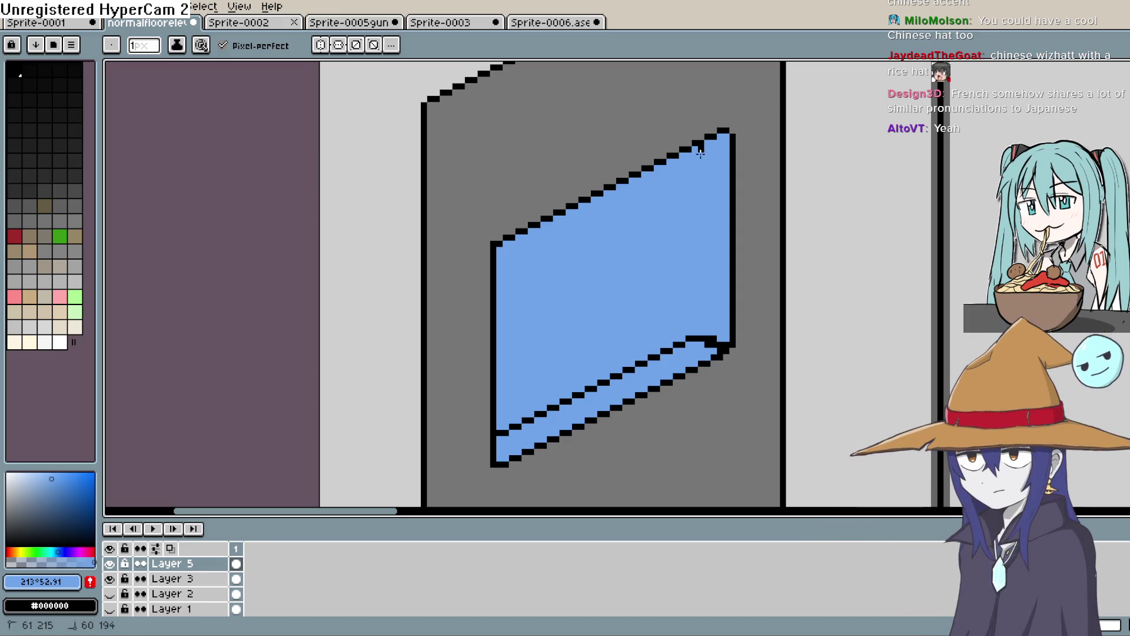
pyautogui.moveTo(713, 341)
pyautogui.mouseDown()
pyautogui.moveTo(686, 340)
pyautogui.moveTo(520, 425)
pyautogui.mouseUp()
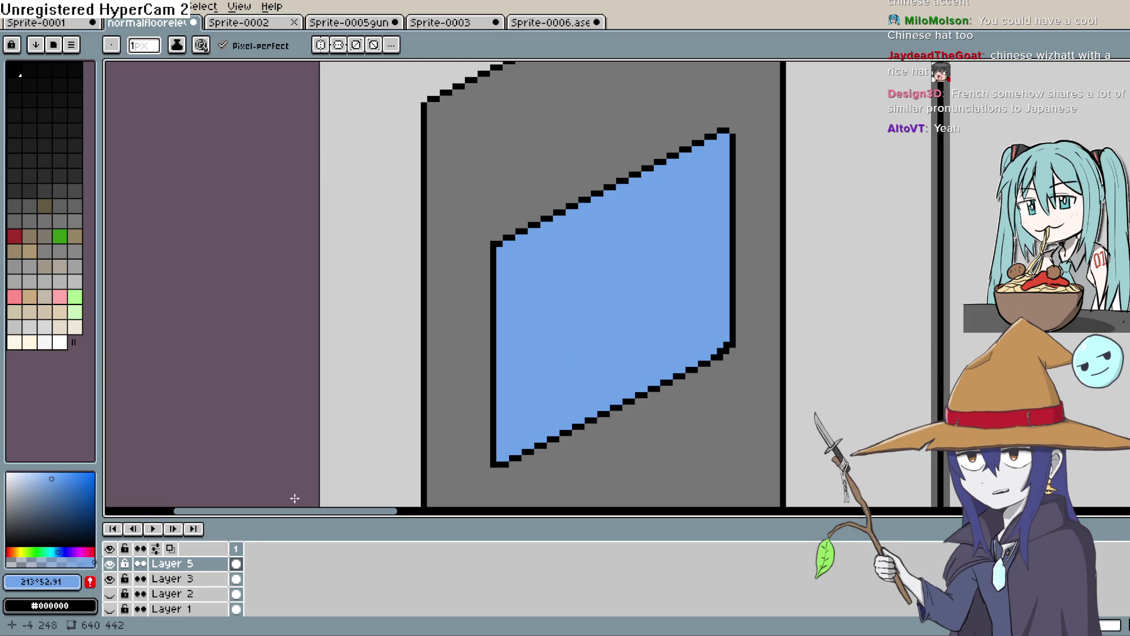
pyautogui.doubleClick(198, 566)
# Step: Lower Layer 5's opacity to 69% so the glass turns translucent pale blue
pyautogui.moveTo(669, 356); pyautogui.dragTo(657, 356)
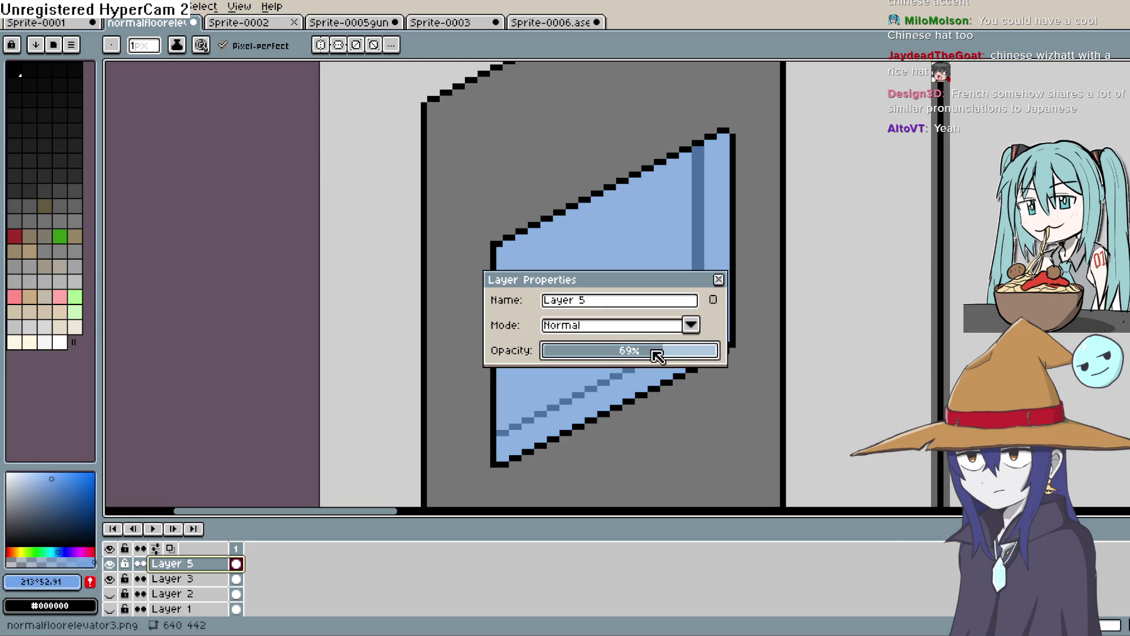
pyautogui.click(718, 279)
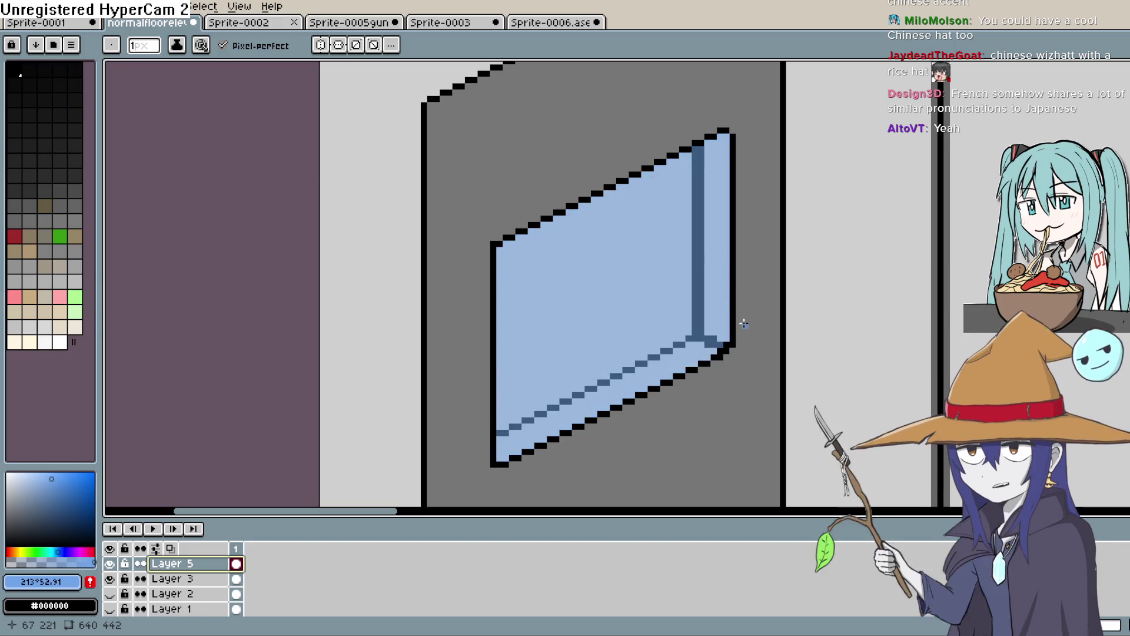
pyautogui.scroll(-4, 743, 321)
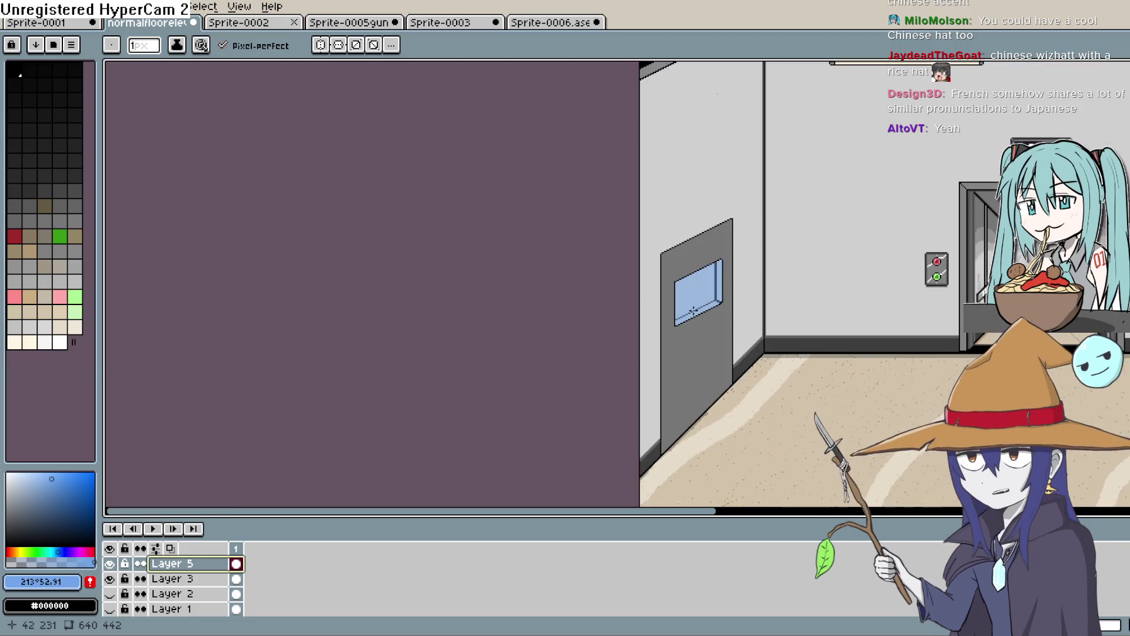
pyautogui.scroll(3, 695, 302)
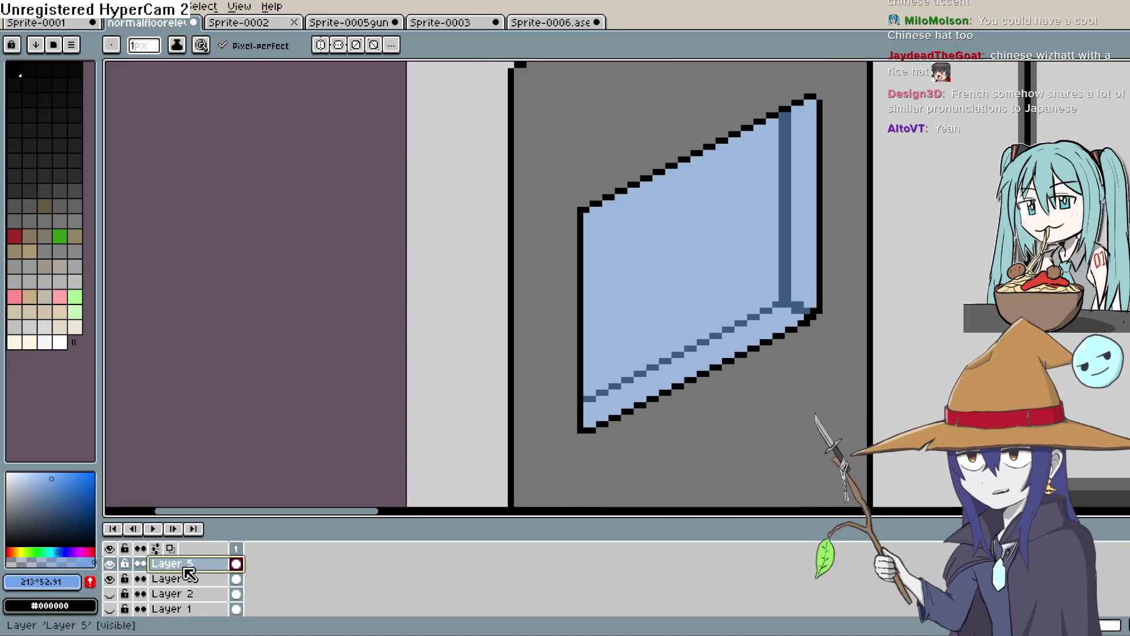
pyautogui.click(59, 342)
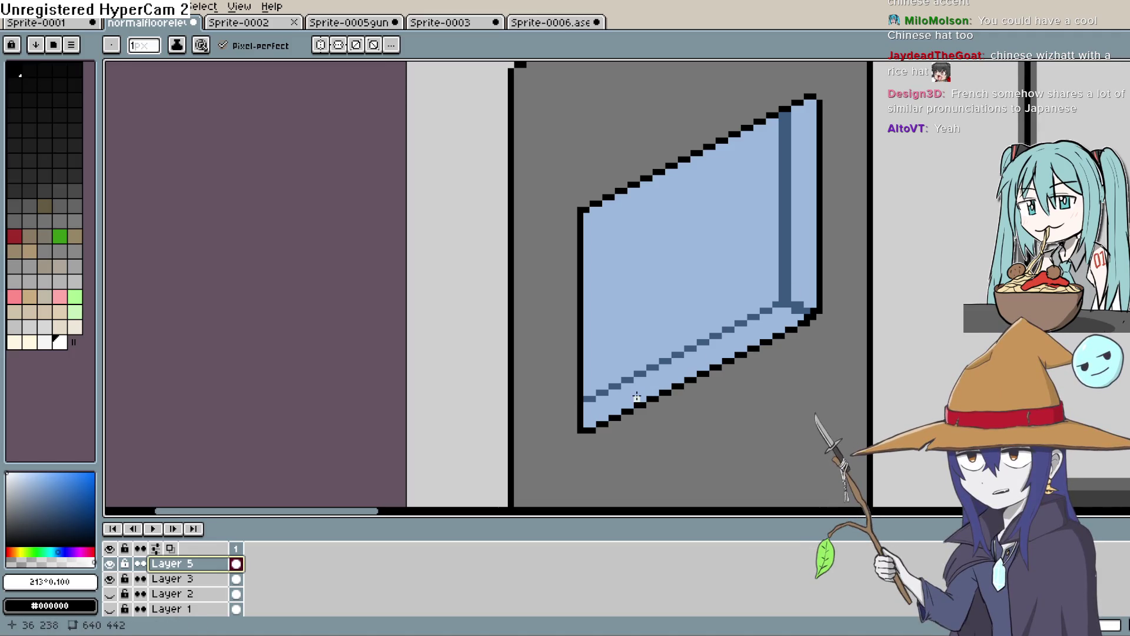
# Step: Try several white highlight strokes across the glass, then undo them
pyautogui.moveTo(662, 336); pyautogui.dragTo(784, 119)
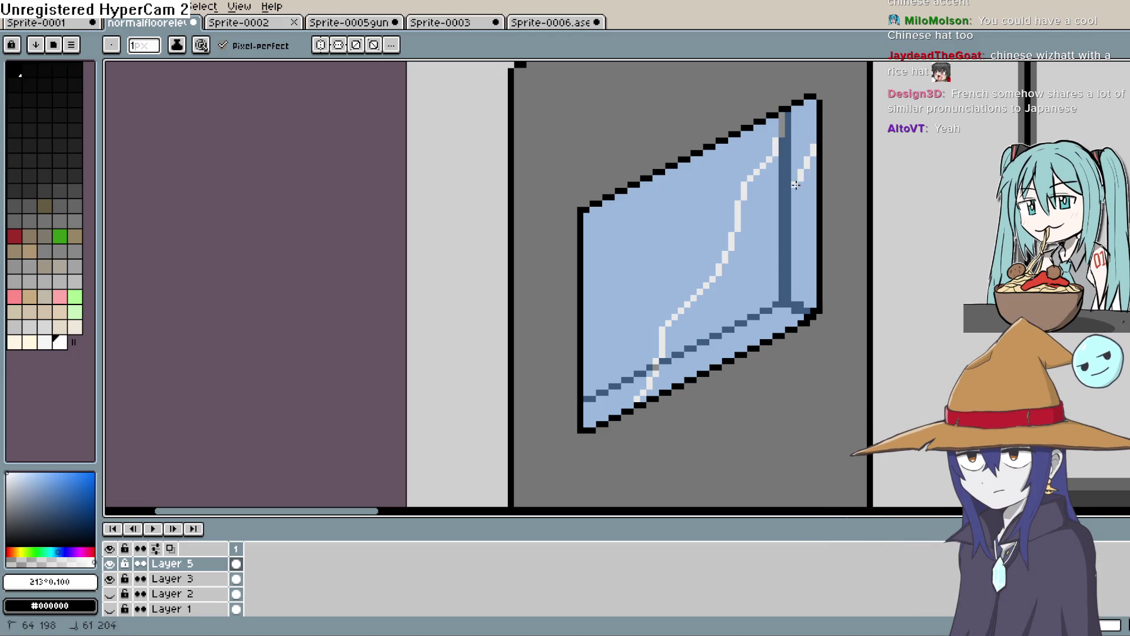
pyautogui.moveTo(753, 310); pyautogui.dragTo(741, 352)
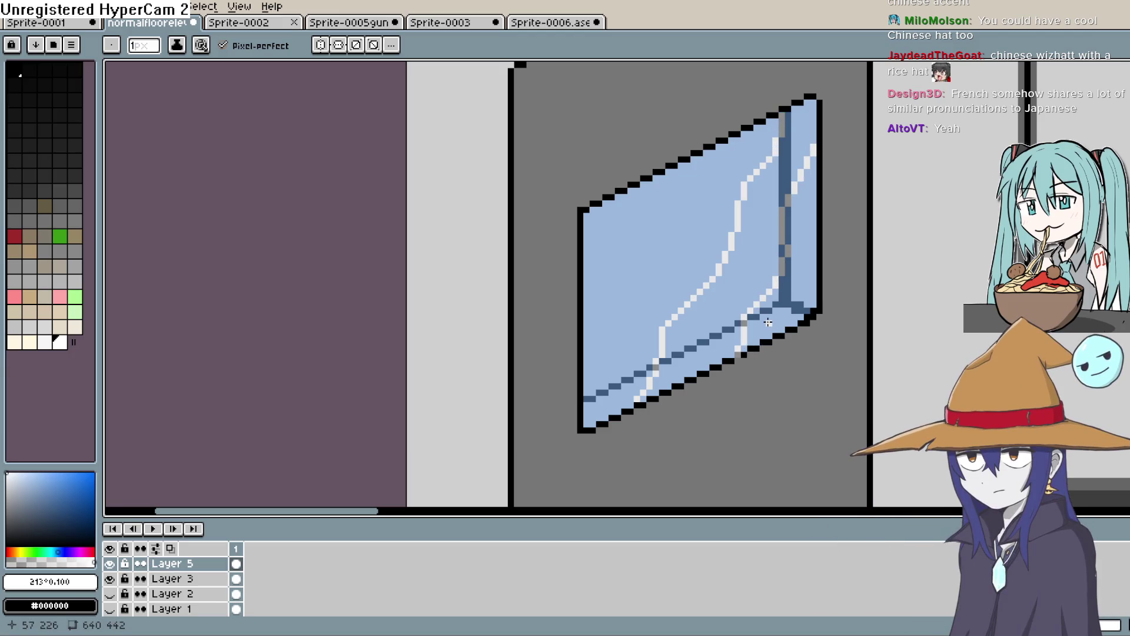
pyautogui.hotkey('ctrl', 'z')
pyautogui.hotkey('ctrl', 'z')
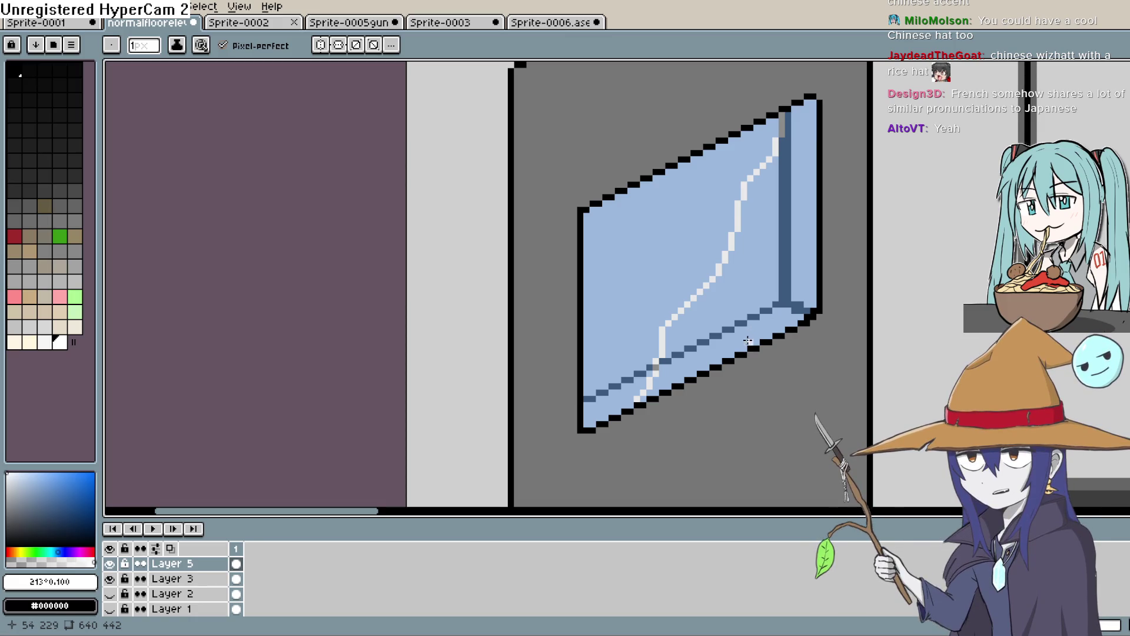
pyautogui.moveTo(756, 323); pyautogui.dragTo(804, 229)
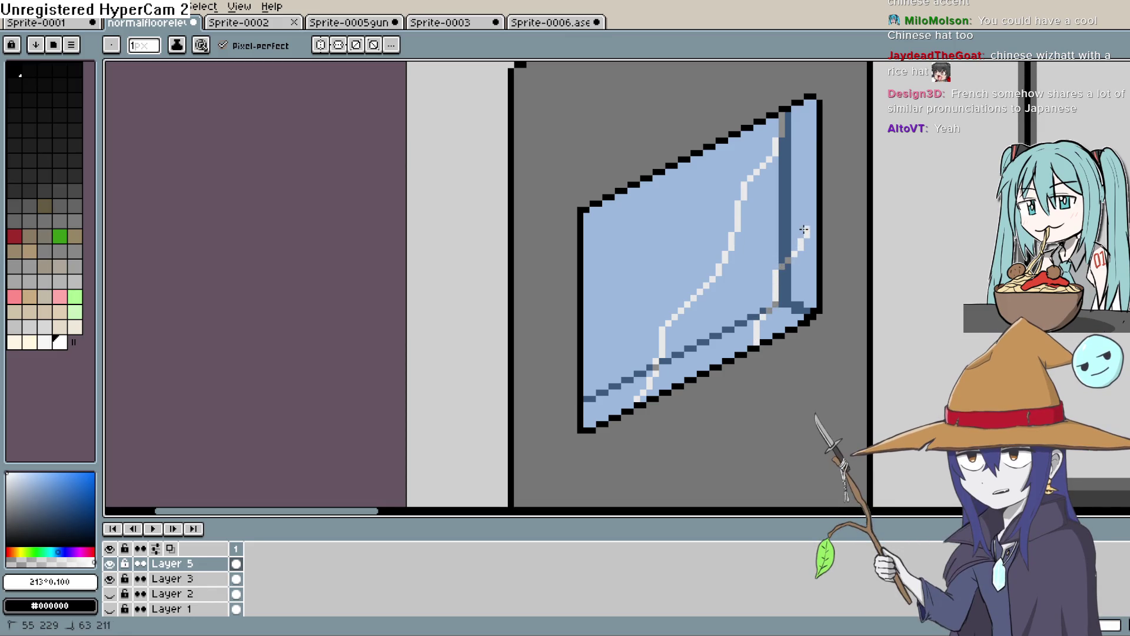
pyautogui.click(717, 147)
pyautogui.moveTo(660, 244)
pyautogui.mouseDown()
pyautogui.moveTo(623, 274)
pyautogui.moveTo(613, 329)
pyautogui.mouseUp()
pyautogui.hotkey('ctrl', 'z')
pyautogui.hotkey('ctrl', 'z')
pyautogui.hotkey('ctrl', 'z')
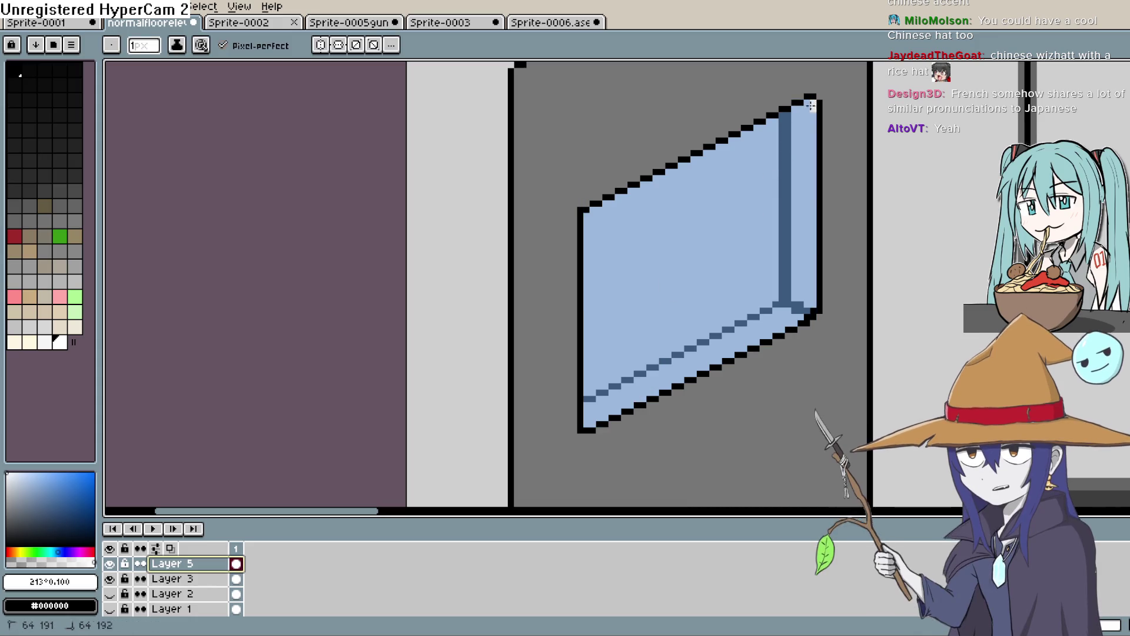
# Step: Draw two parallel white diagonal glints from the top-right across the glass
pyautogui.moveTo(808, 109); pyautogui.dragTo(680, 300)
pyautogui.moveTo(625, 386); pyautogui.dragTo(604, 419)
pyautogui.moveTo(812, 195); pyautogui.dragTo(709, 359)
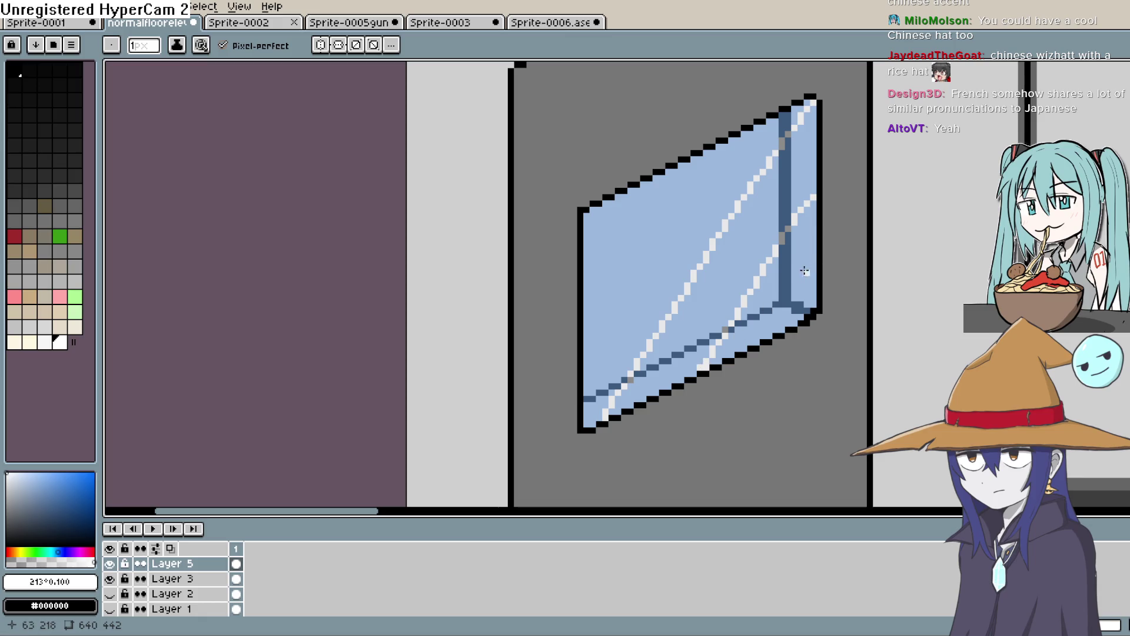
pyautogui.press('ctrl')
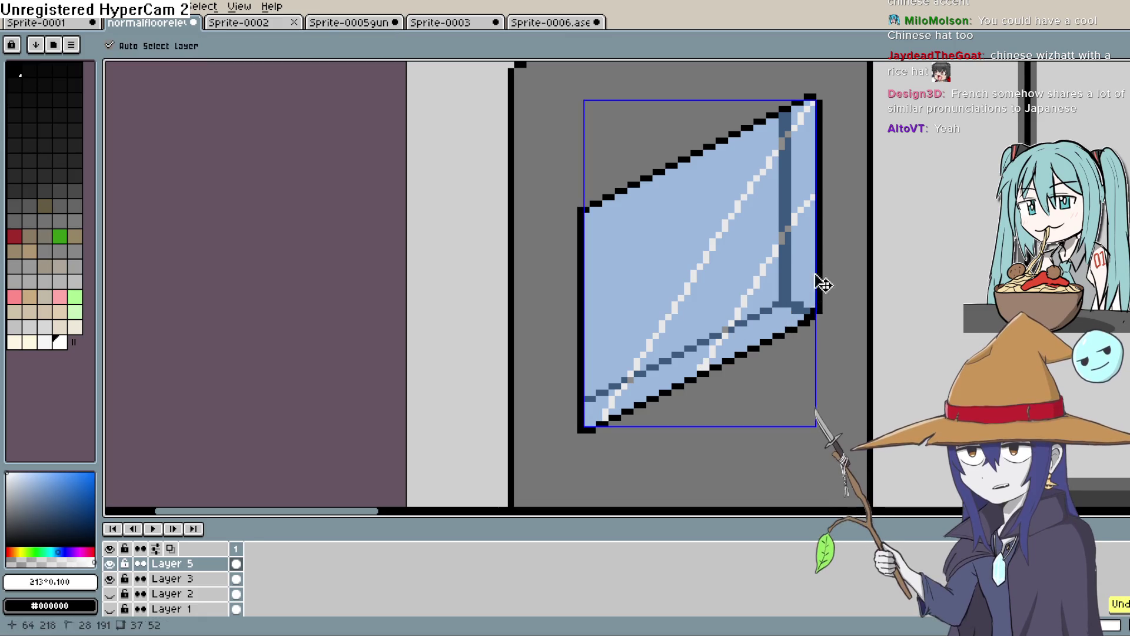
# Step: Add white pixels on the right strip and a thickened diagonal stripe from the top edge
pyautogui.moveTo(805, 275); pyautogui.dragTo(777, 320)
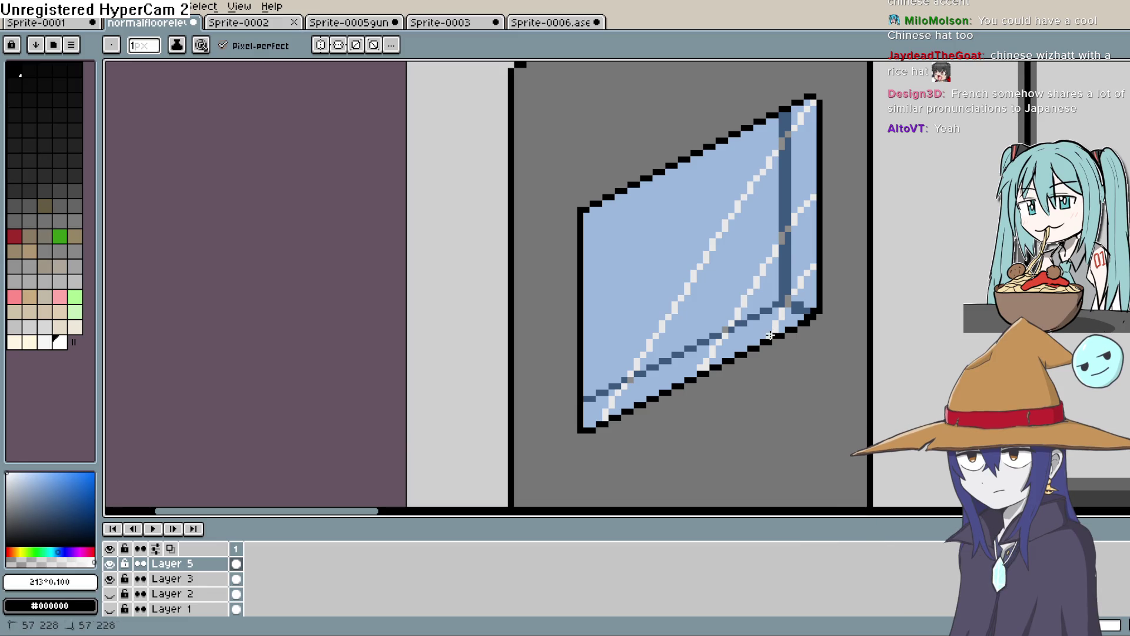
pyautogui.click(781, 327)
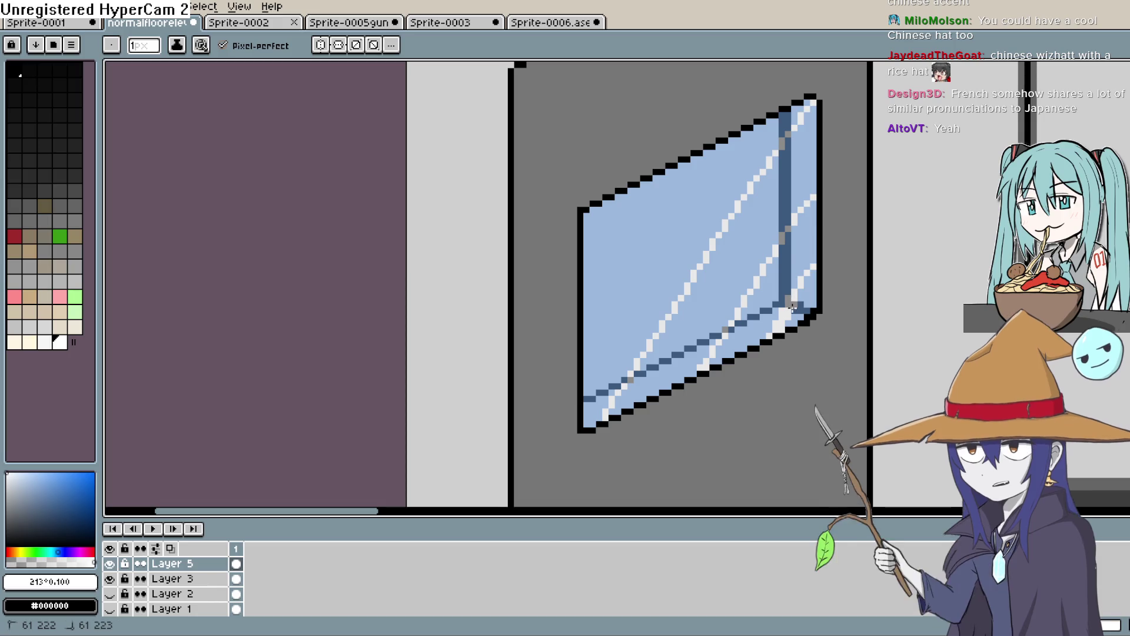
pyautogui.moveTo(802, 295); pyautogui.dragTo(806, 289)
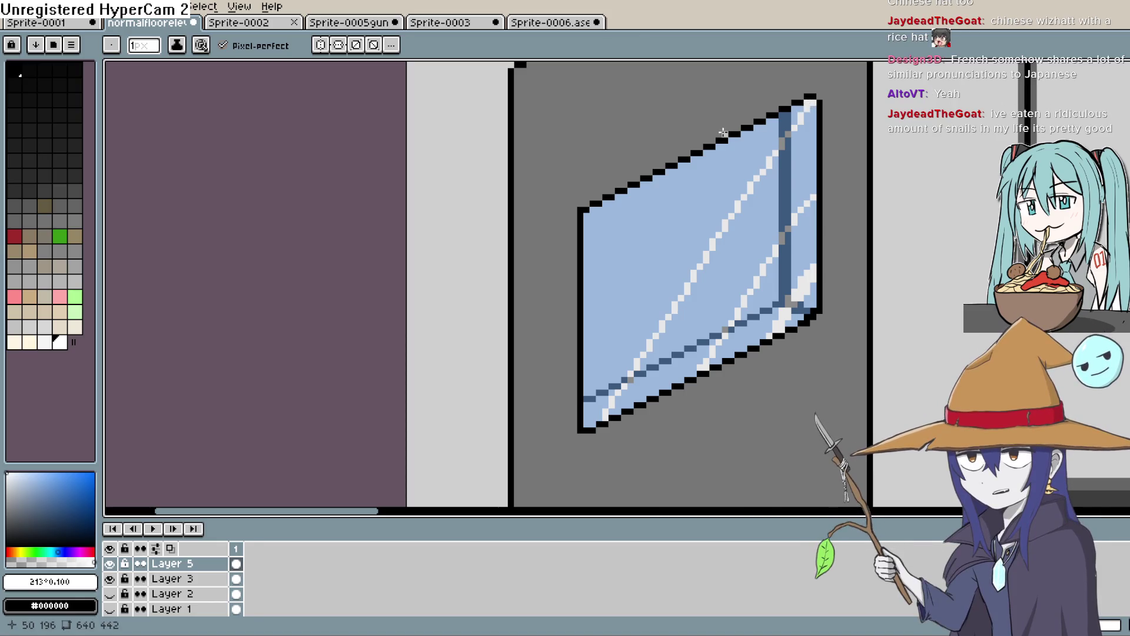
pyautogui.moveTo(718, 147); pyautogui.dragTo(587, 297)
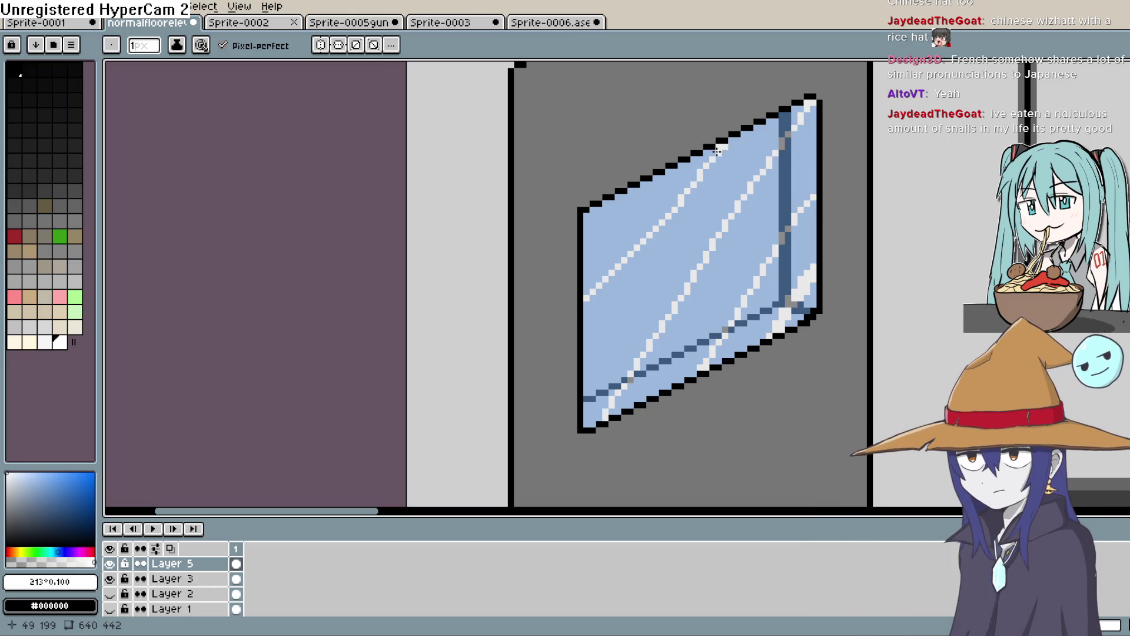
pyautogui.click(715, 157)
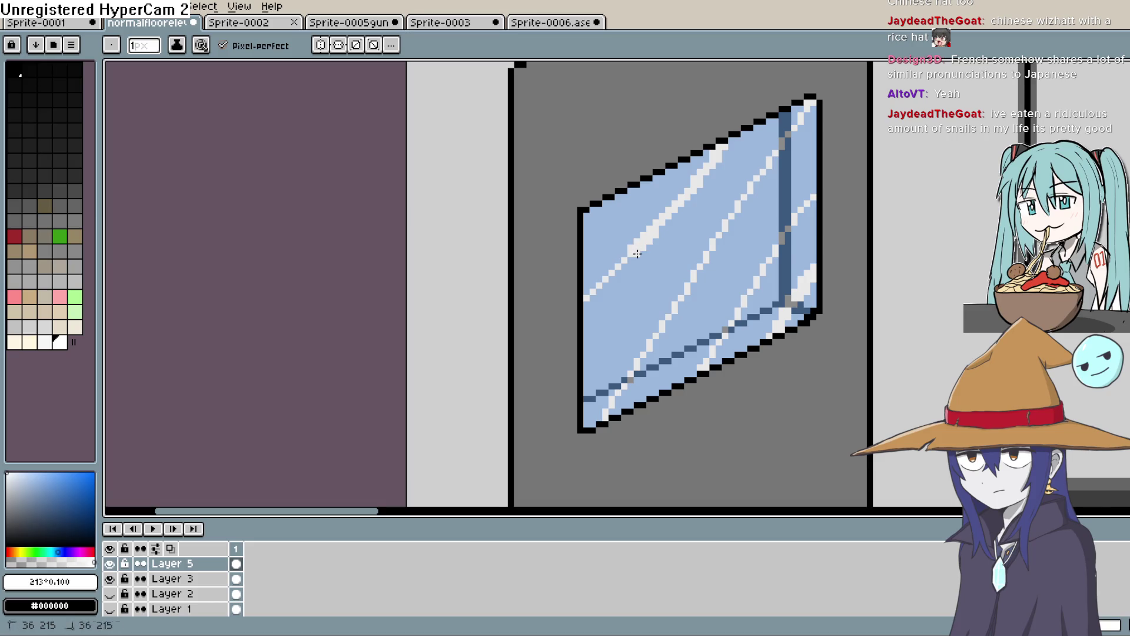
pyautogui.moveTo(618, 260)
pyautogui.mouseDown()
pyautogui.moveTo(586, 293)
pyautogui.moveTo(625, 271)
pyautogui.mouseUp()
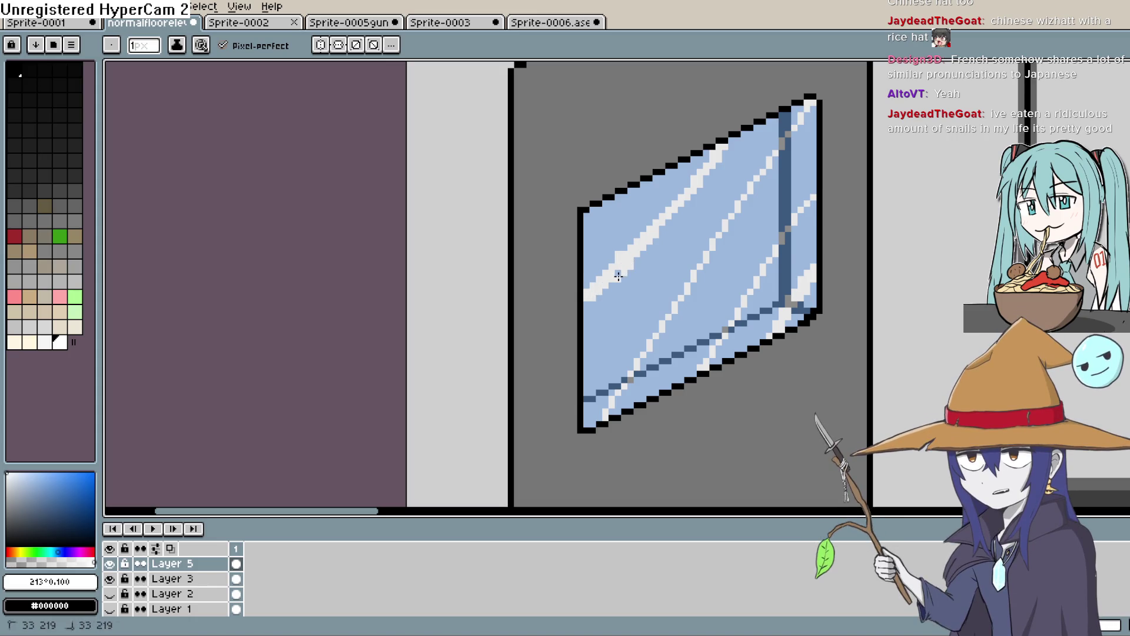
pyautogui.click(620, 274)
# Step: Draw a white line down the window's left edge to the bottom corner
pyautogui.moveTo(588, 266); pyautogui.dragTo(585, 217)
pyautogui.moveTo(588, 304); pyautogui.dragTo(586, 360)
pyautogui.moveTo(586, 411); pyautogui.dragTo(588, 419)
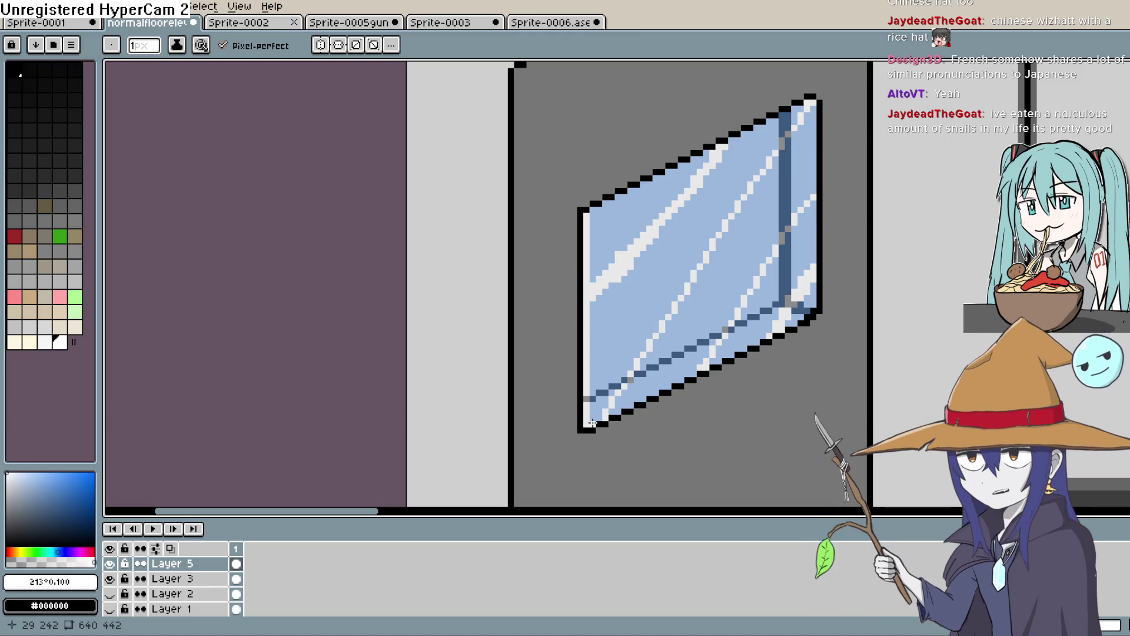
pyautogui.moveTo(614, 412); pyautogui.dragTo(614, 412)
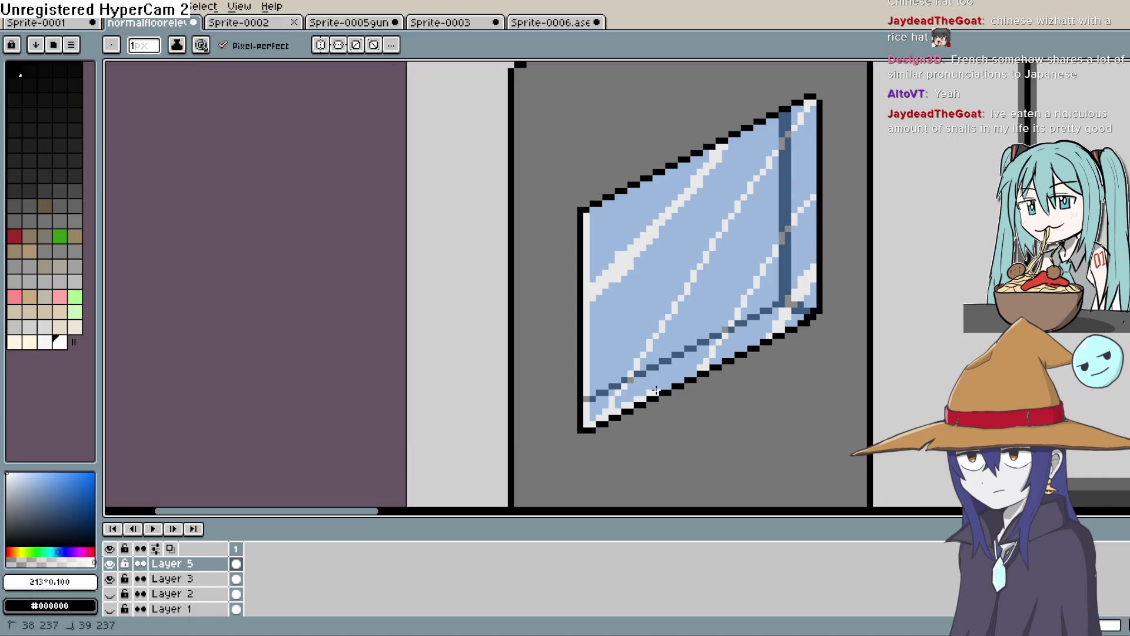
pyautogui.scroll(-3, 729, 330)
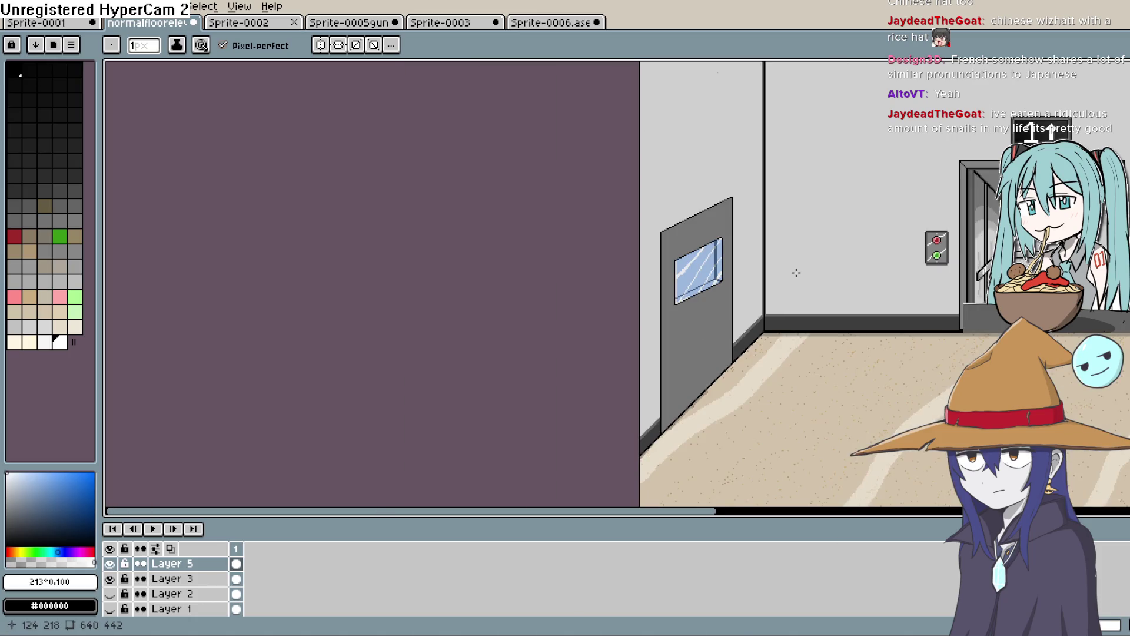
# Step: Set Layer 5's opacity back to 100%
pyautogui.scroll(3, 725, 280)
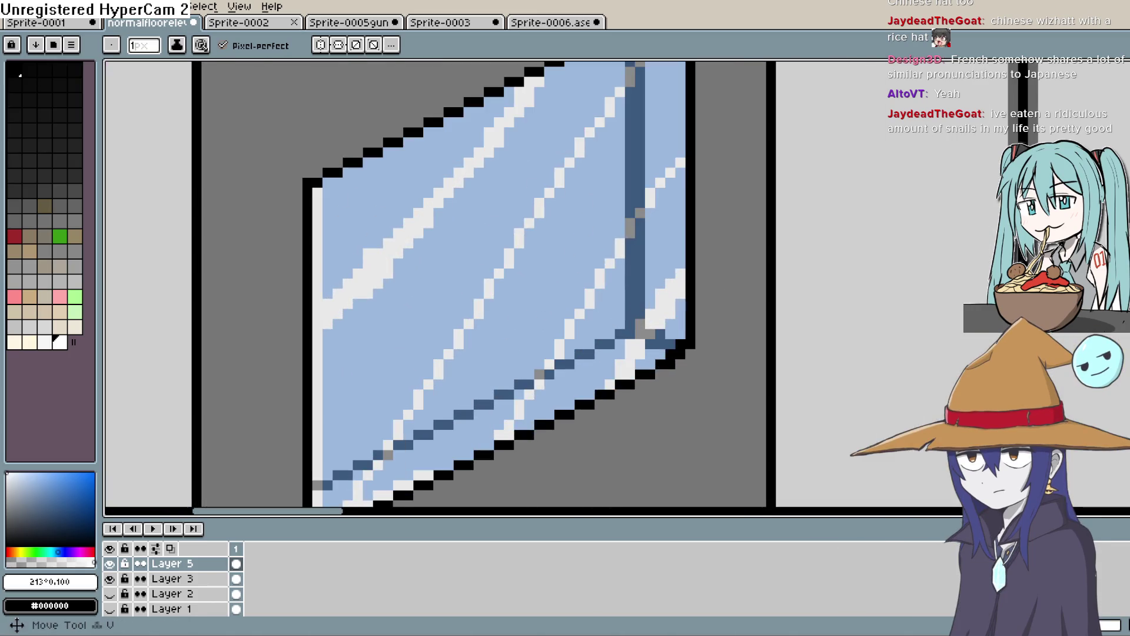
pyautogui.press('i')
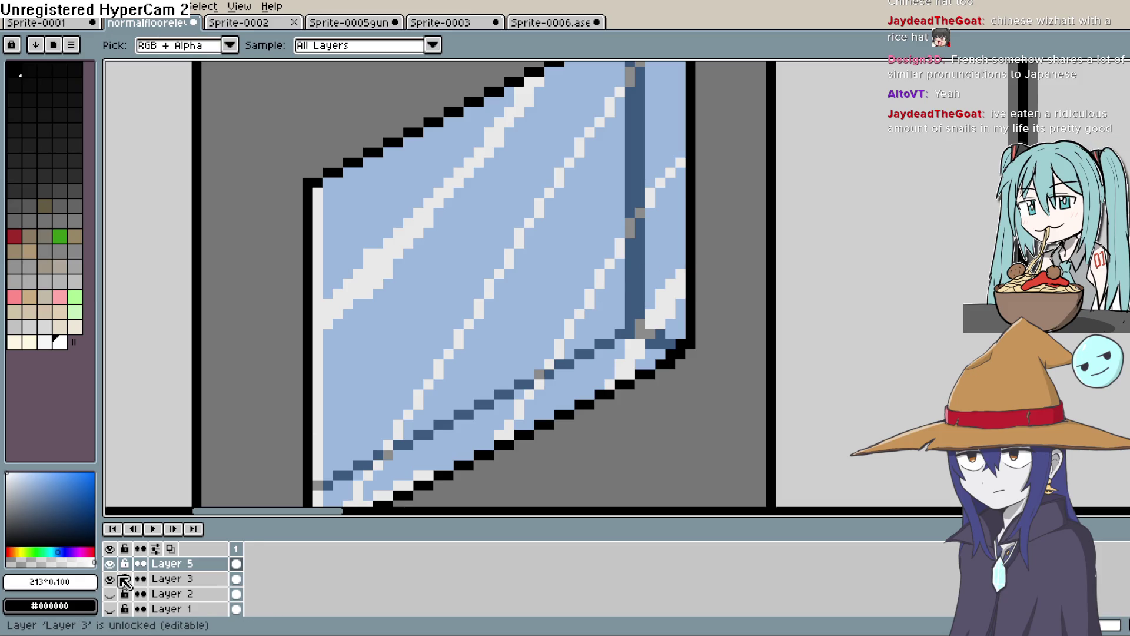
pyautogui.doubleClick(169, 566)
pyautogui.moveTo(648, 353); pyautogui.dragTo(742, 341)
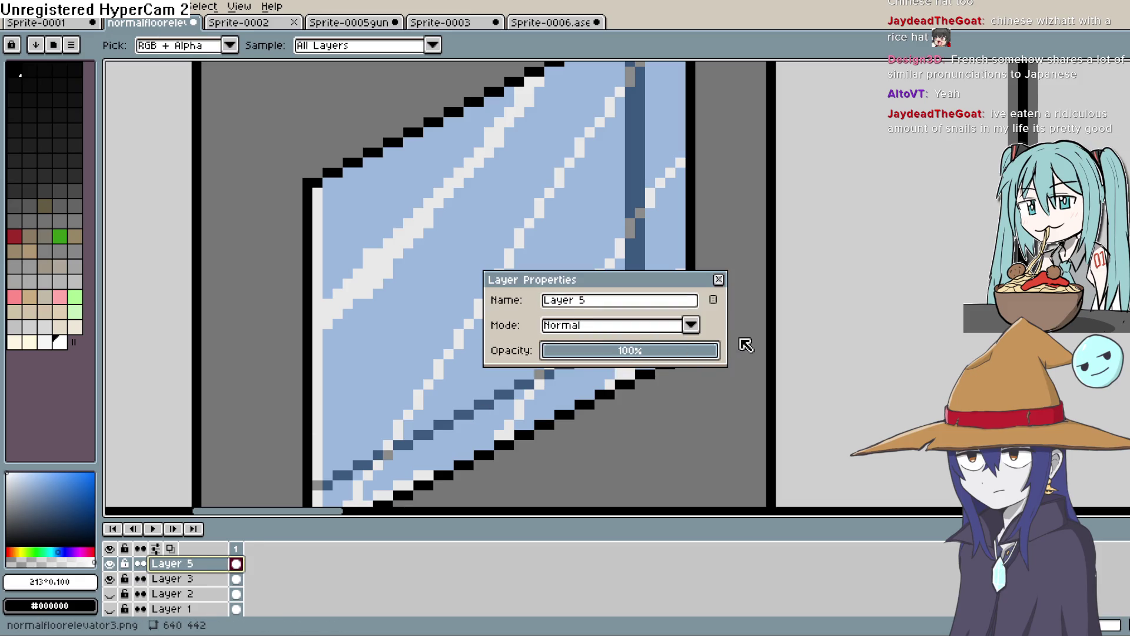
pyautogui.click(718, 279)
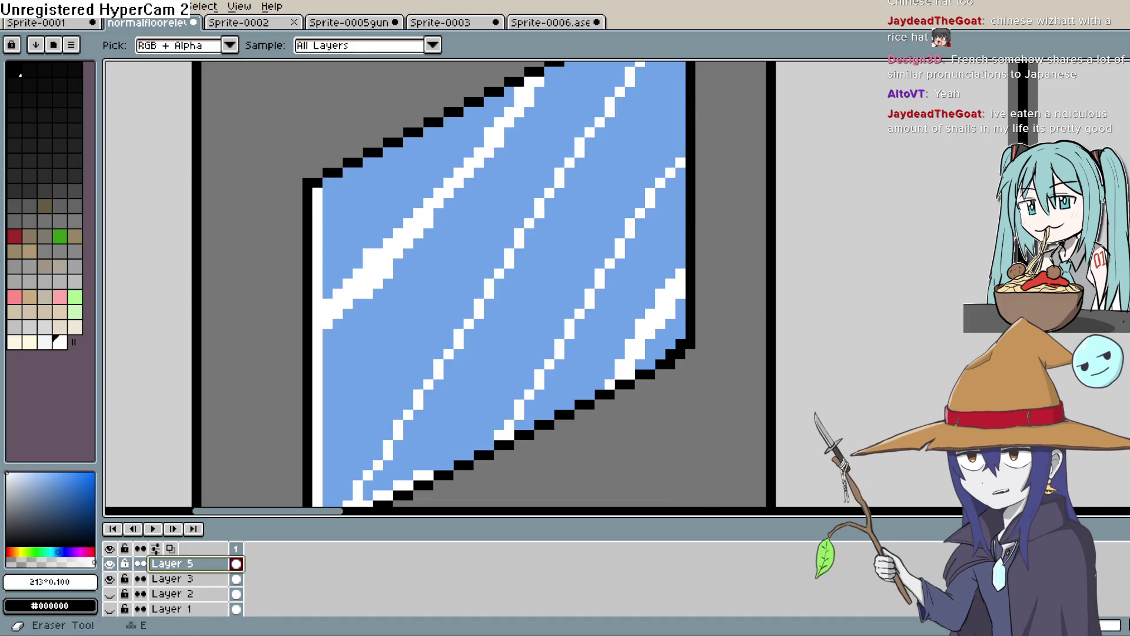
# Step: Eyedrop the glass blue #6fa4e9 as the Pencil colour
pyautogui.press('b')
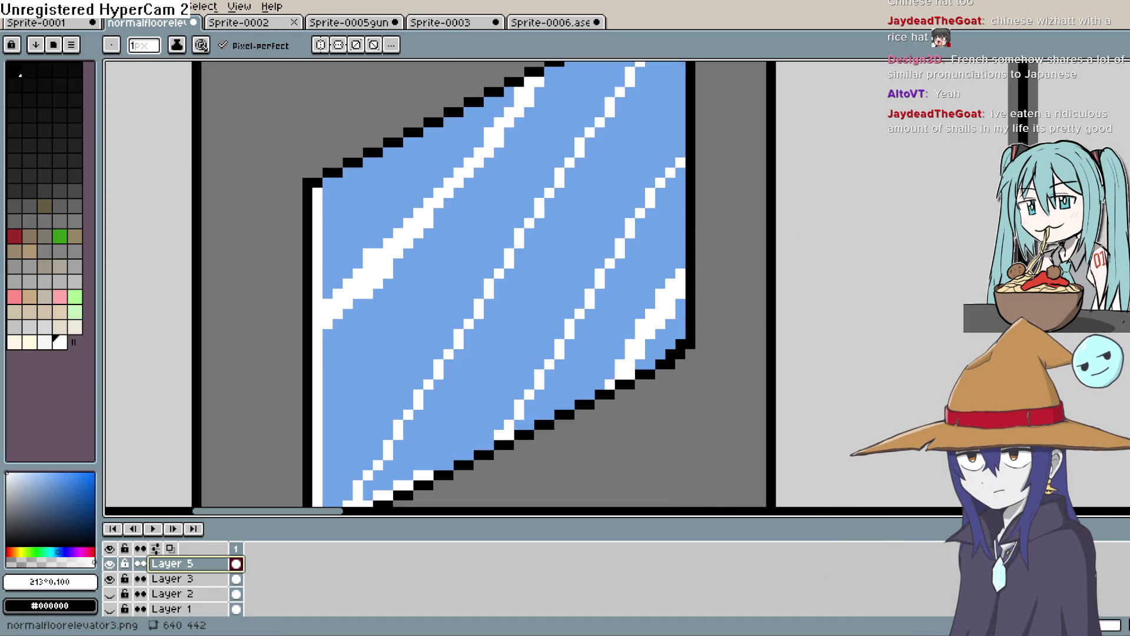
pyautogui.press('i')
pyautogui.click(712, 257)
pyautogui.press('b')
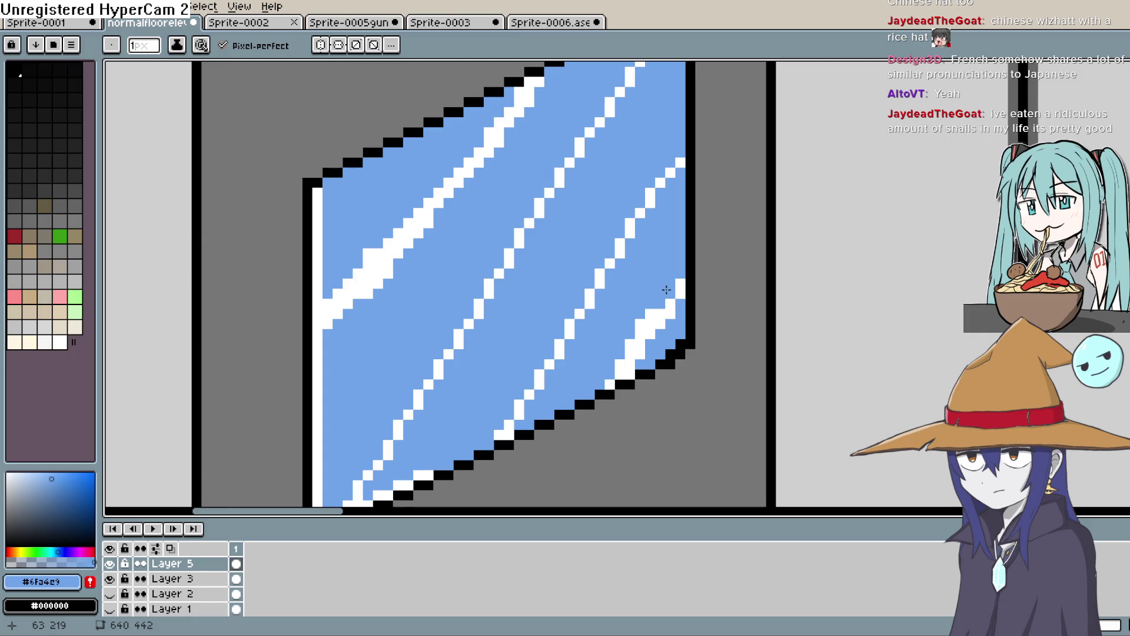
# Step: Repaint stray white stripe pixels blue, then add a white pixel to a stripe
pyautogui.click(636, 325)
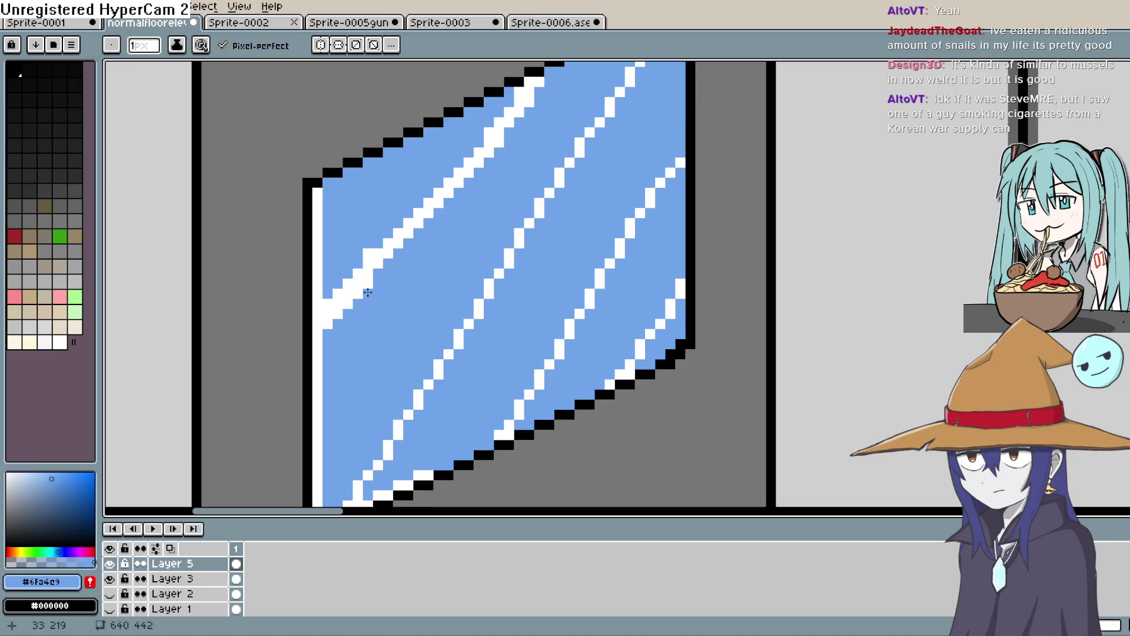
pyautogui.moveTo(367, 281); pyautogui.dragTo(358, 292)
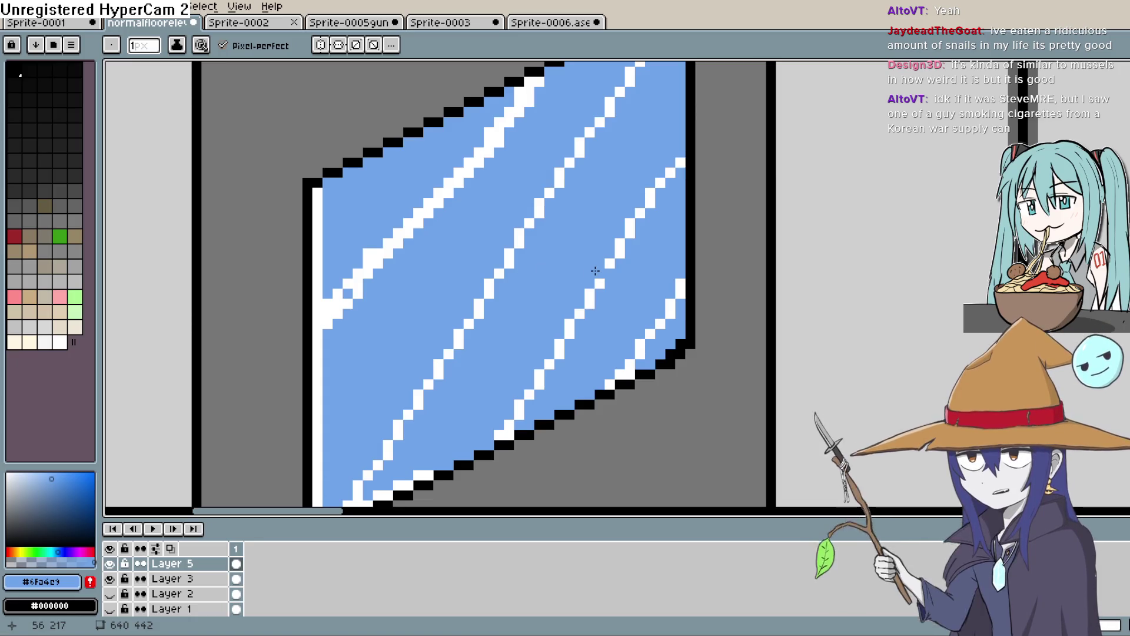
pyautogui.press('i')
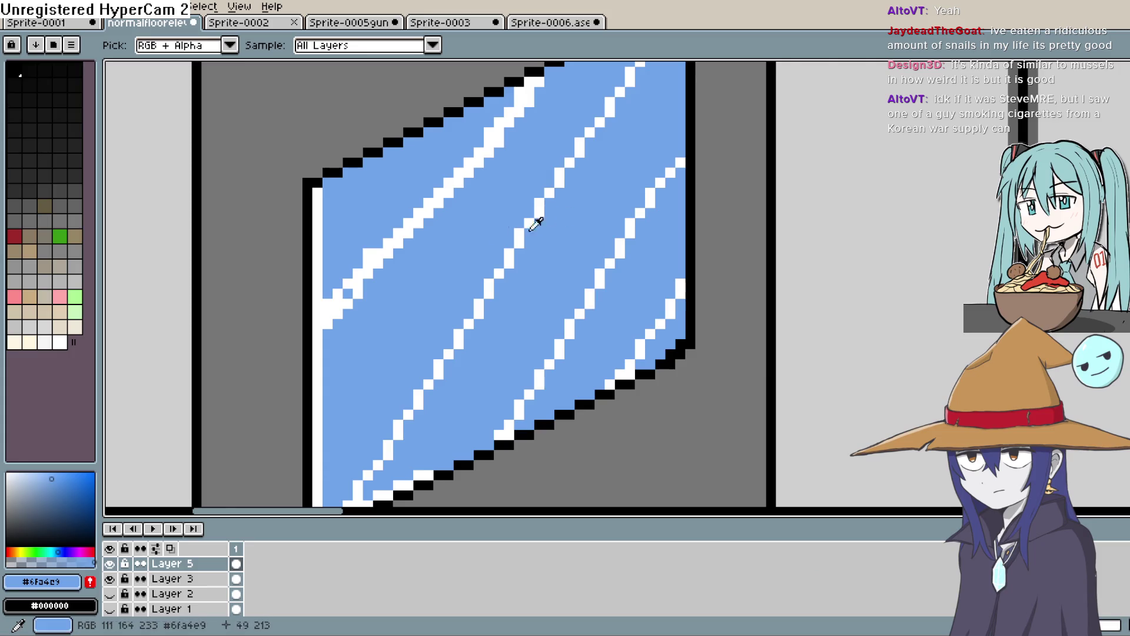
pyautogui.click(366, 260)
pyautogui.press('b')
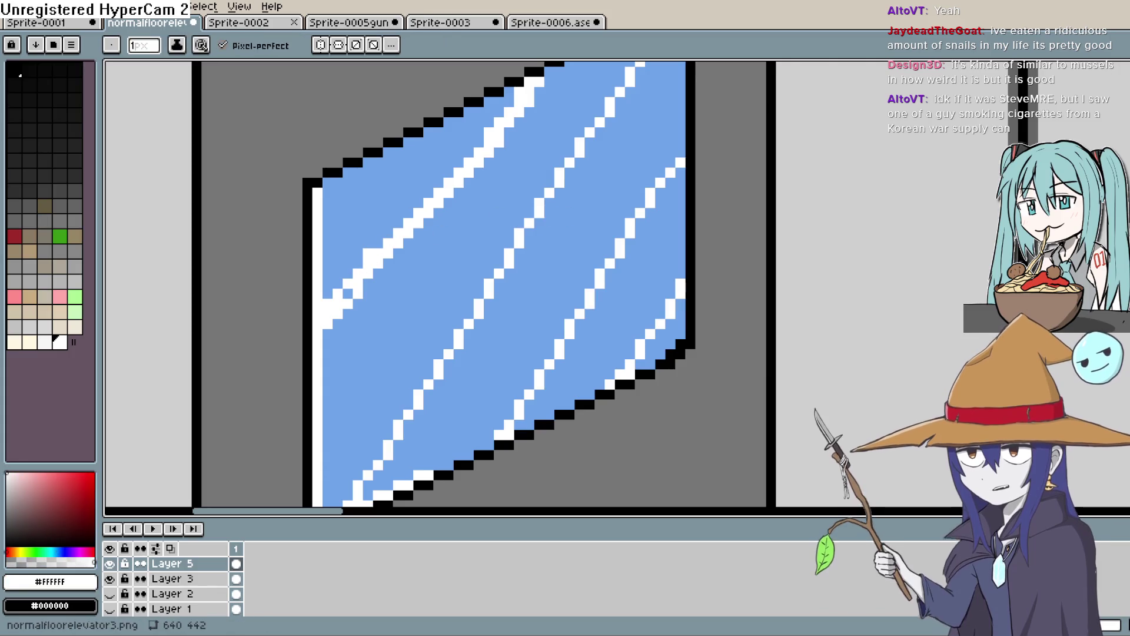
pyautogui.click(367, 276)
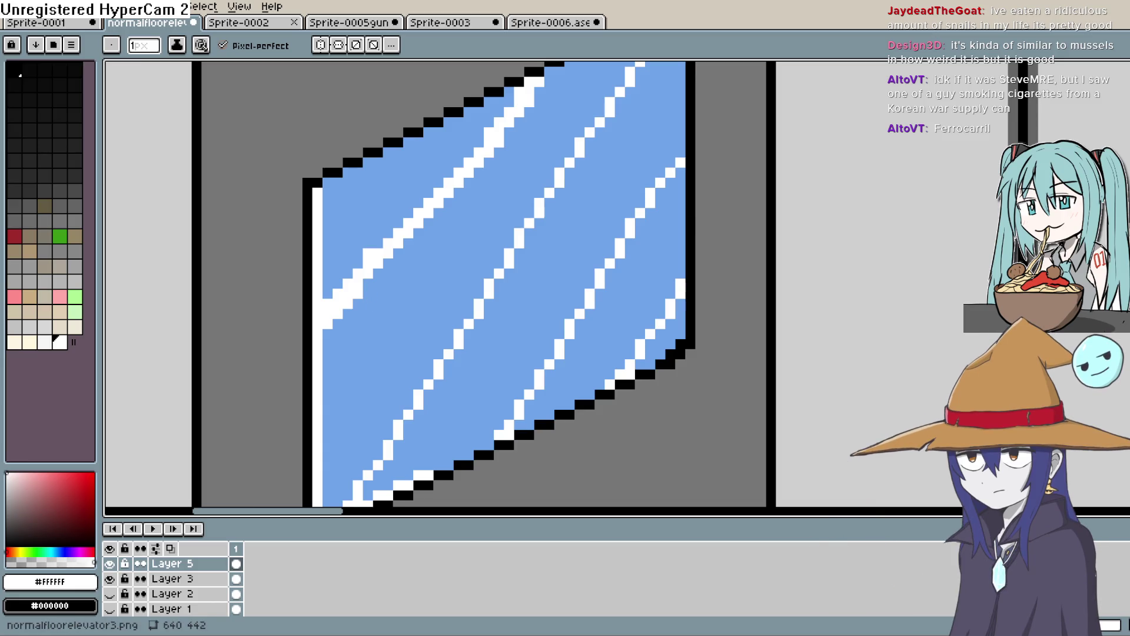
# Step: Pick blue #6fa4e9 and repaint the white highlight pixels at the glass's left edge
pyautogui.press('i')
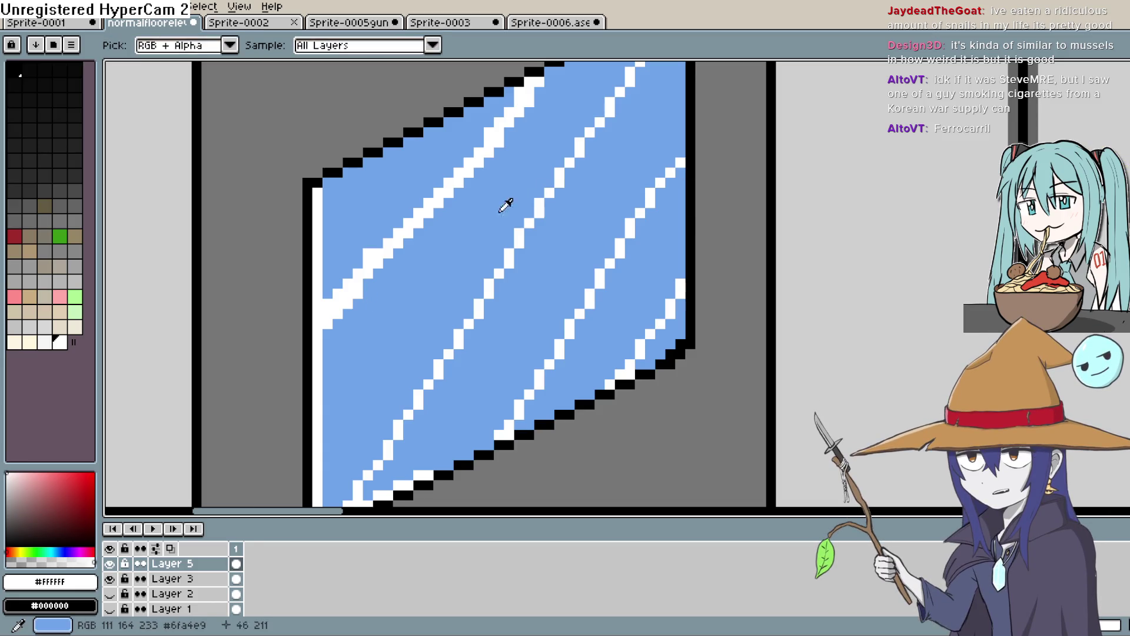
pyautogui.click(484, 235)
pyautogui.press('b')
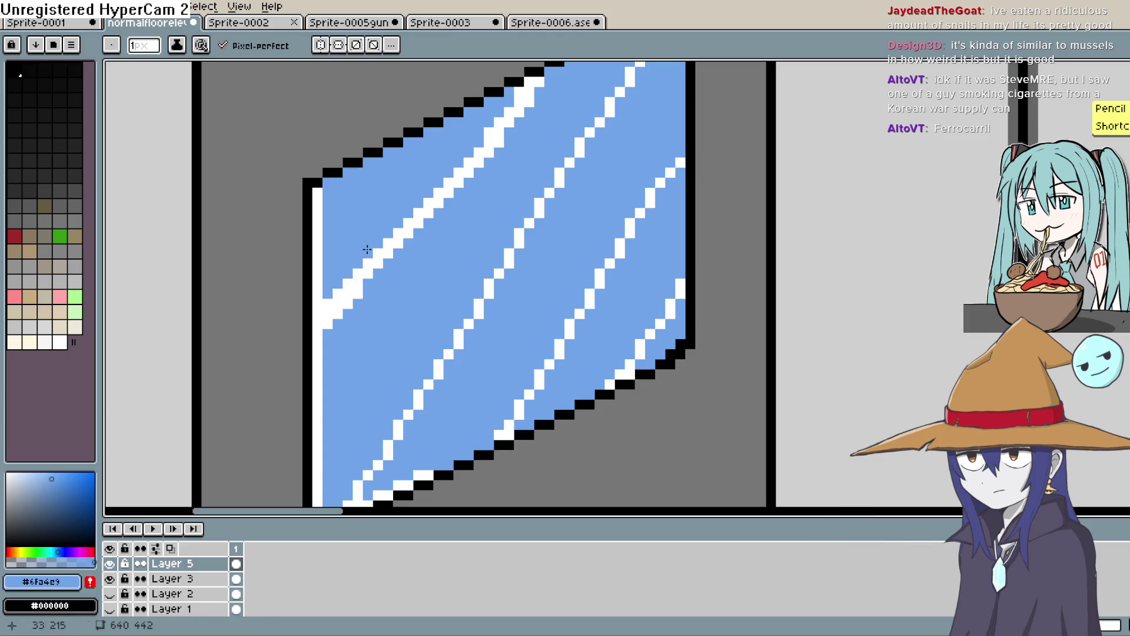
pyautogui.click(354, 307)
pyautogui.click(329, 325)
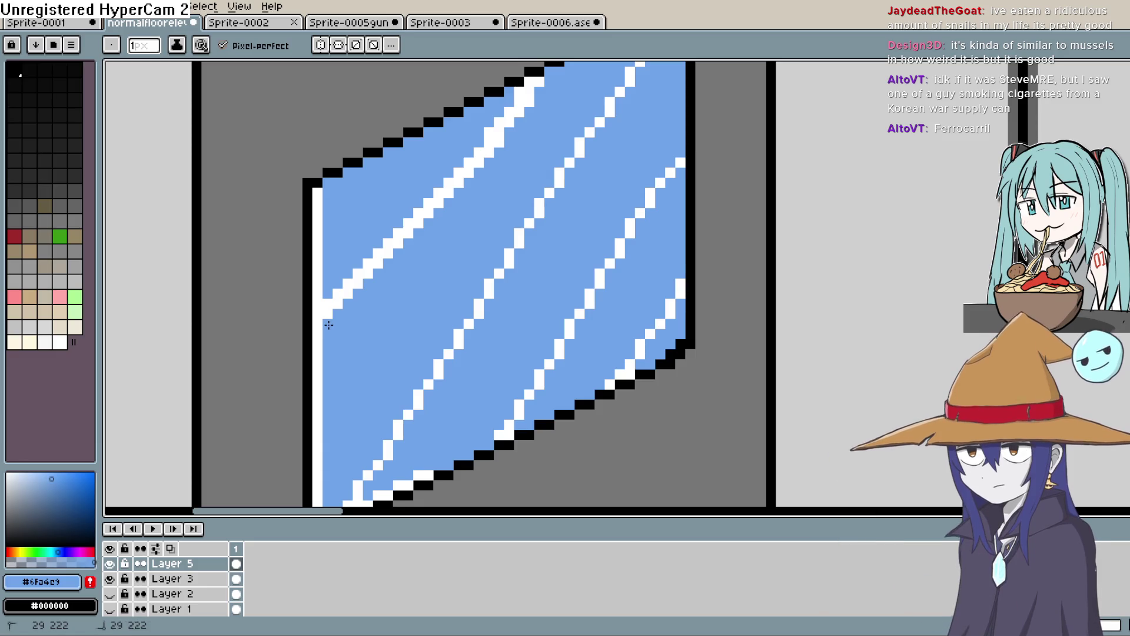
pyautogui.scroll(-3, 571, 228)
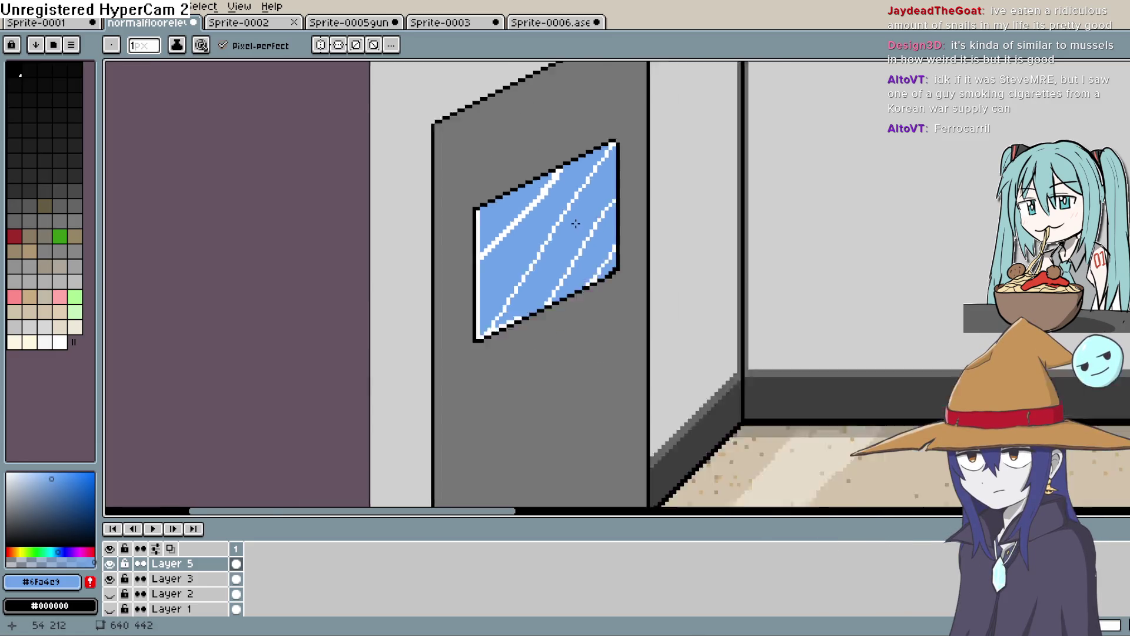
# Step: Reduce Layer 5's opacity again to make the glass translucent, then select Layer 3
pyautogui.scroll(-2, 576, 224)
pyautogui.scroll(-1, 565, 215)
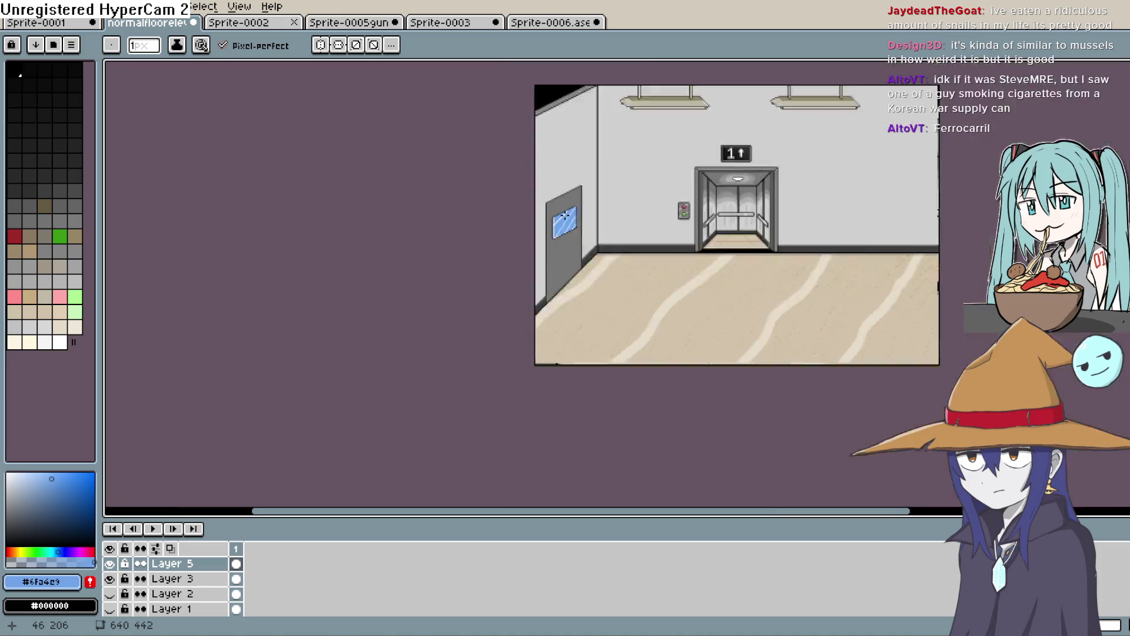
pyautogui.scroll(4, 565, 216)
pyautogui.doubleClick(176, 564)
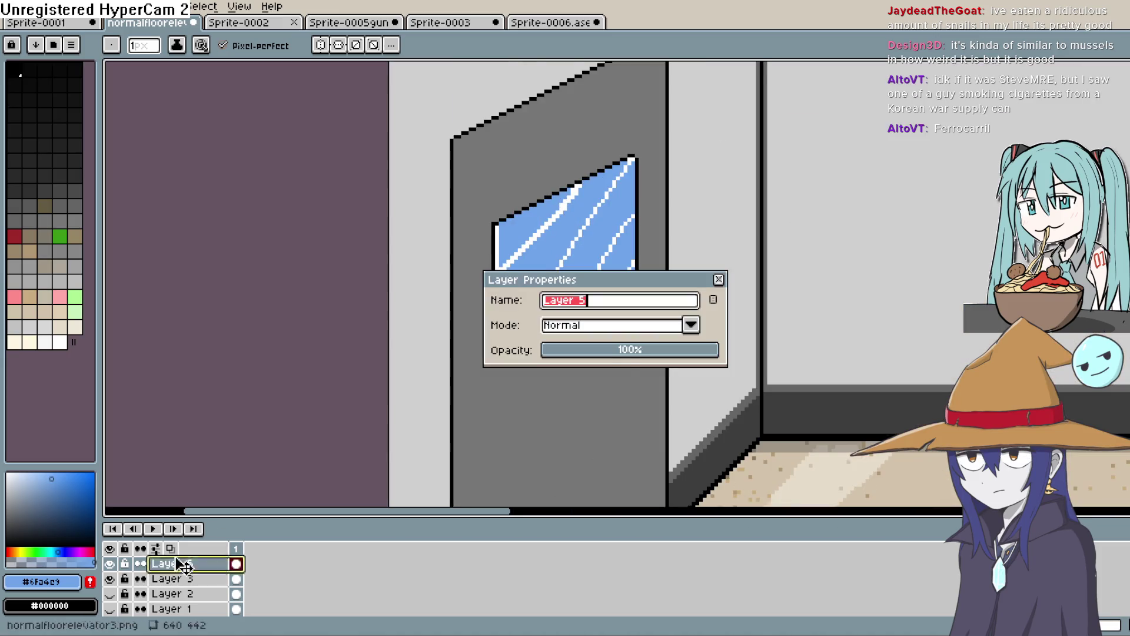
pyautogui.moveTo(639, 357); pyautogui.dragTo(621, 352)
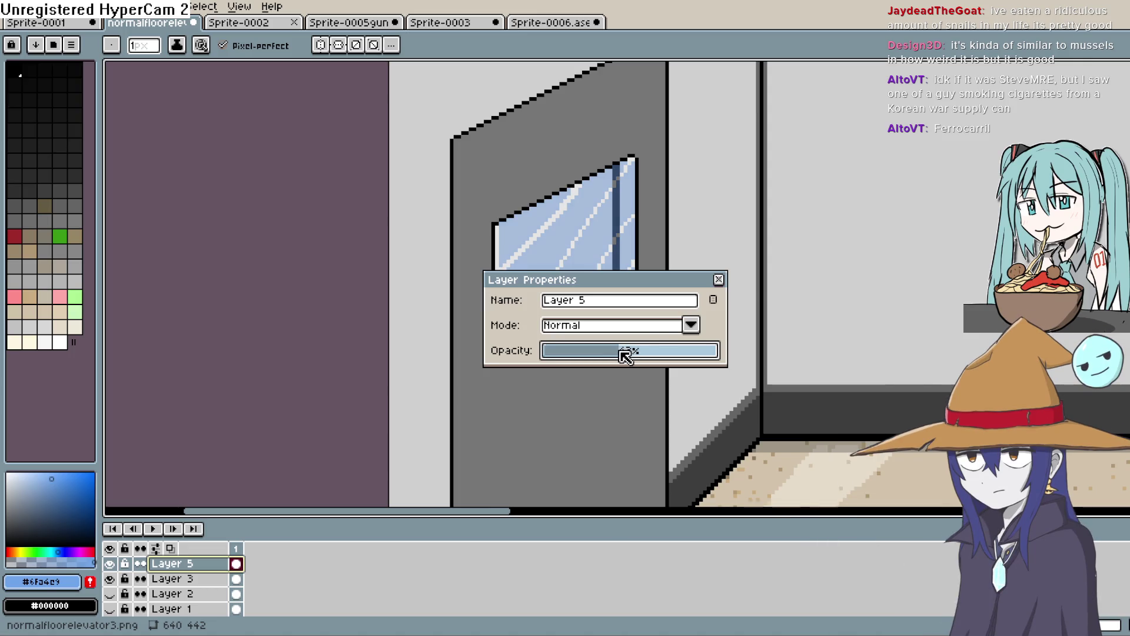
pyautogui.click(718, 279)
pyautogui.scroll(-1, 604, 290)
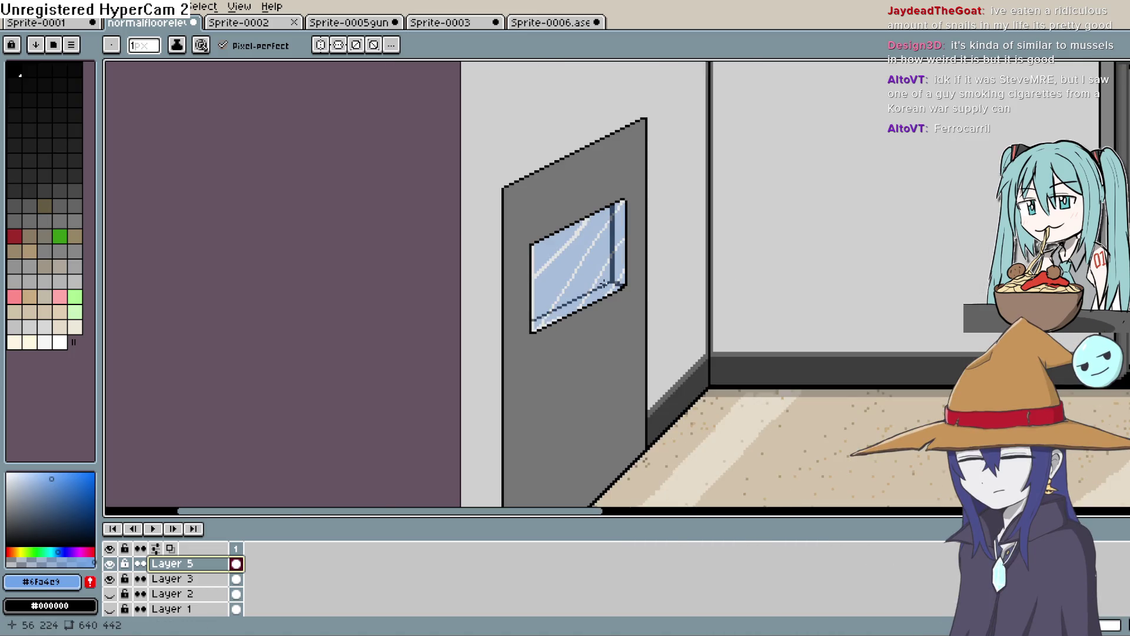
pyautogui.scroll(-2, 604, 284)
pyautogui.scroll(4, 637, 433)
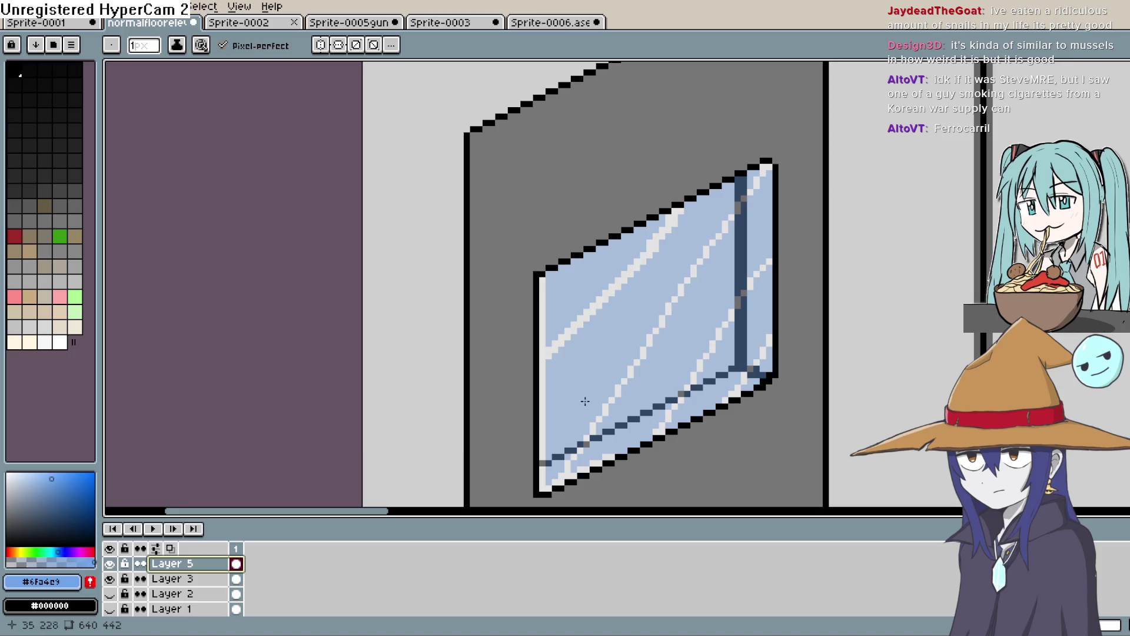
pyautogui.click(212, 579)
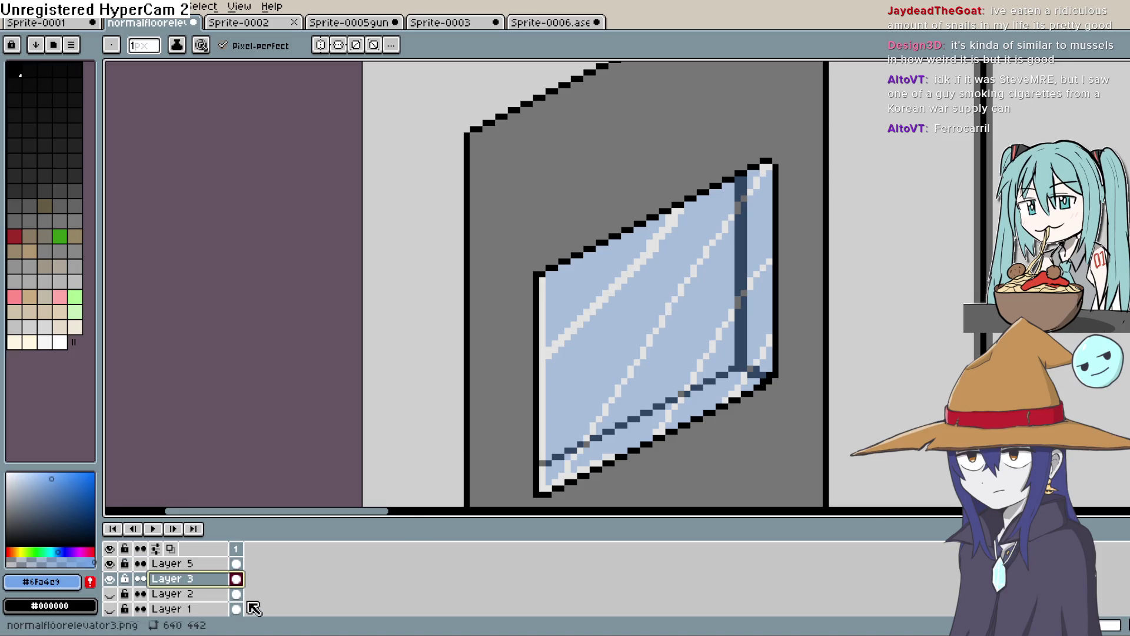
# Step: On a new layer, draw a black arched face outline with two eyes on the door
pyautogui.hotkey('shift', 'n')
pyautogui.scroll(-5, 442, 165)
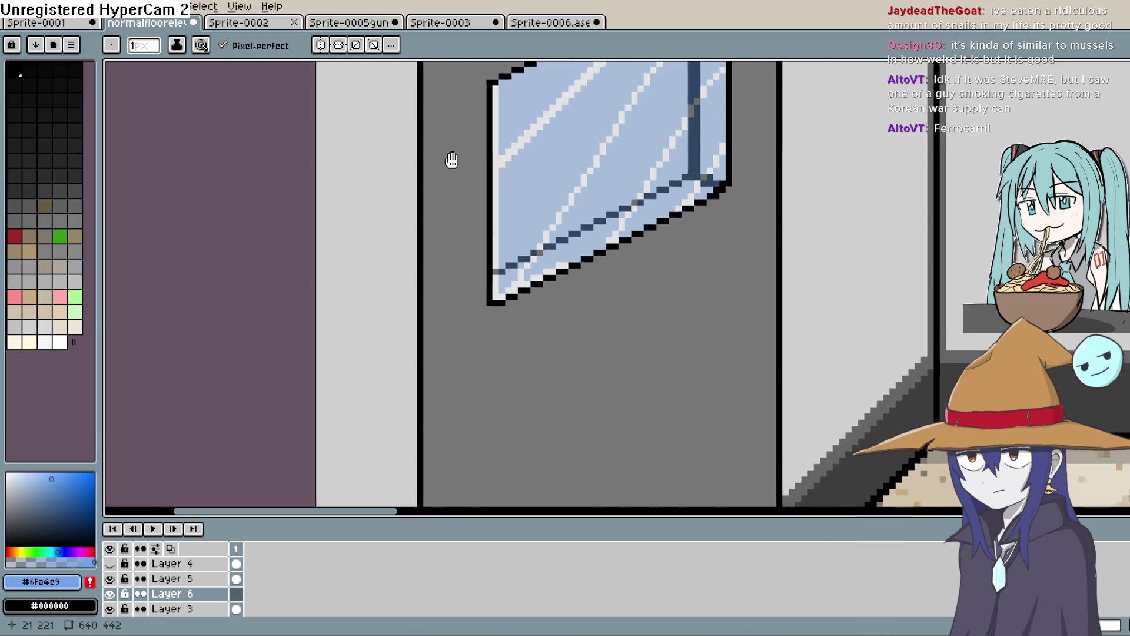
pyautogui.moveTo(355, 266)
pyautogui.mouseDown()
pyautogui.moveTo(238, 103)
pyautogui.moveTo(527, 283)
pyautogui.moveTo(327, 353)
pyautogui.moveTo(562, 262)
pyautogui.mouseUp()
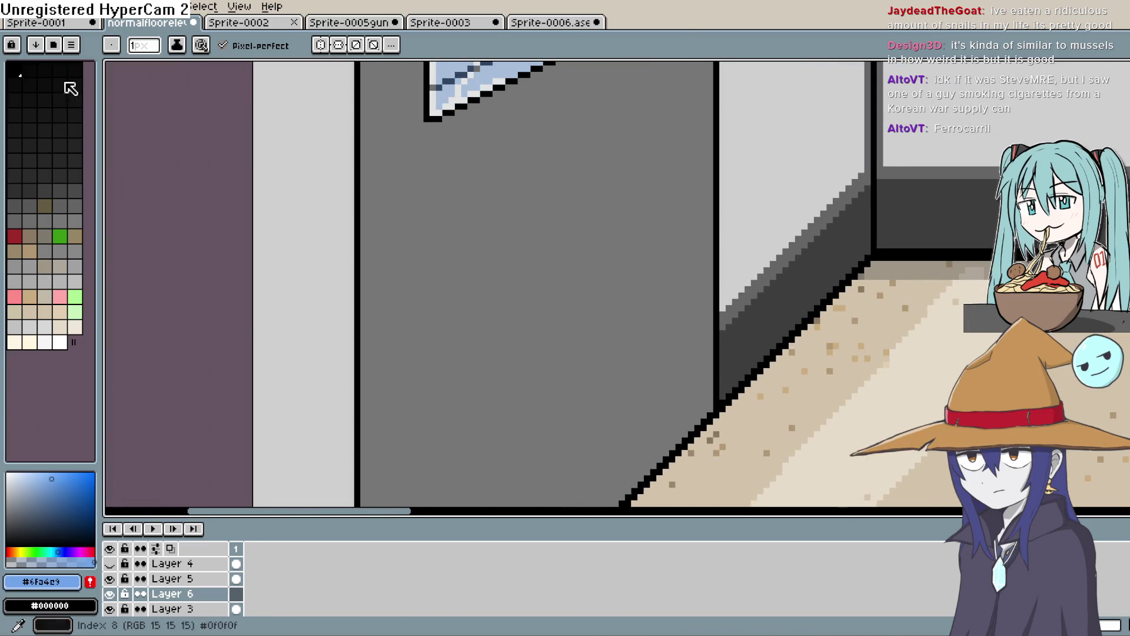
pyautogui.click(19, 76)
pyautogui.moveTo(469, 417); pyautogui.dragTo(460, 325)
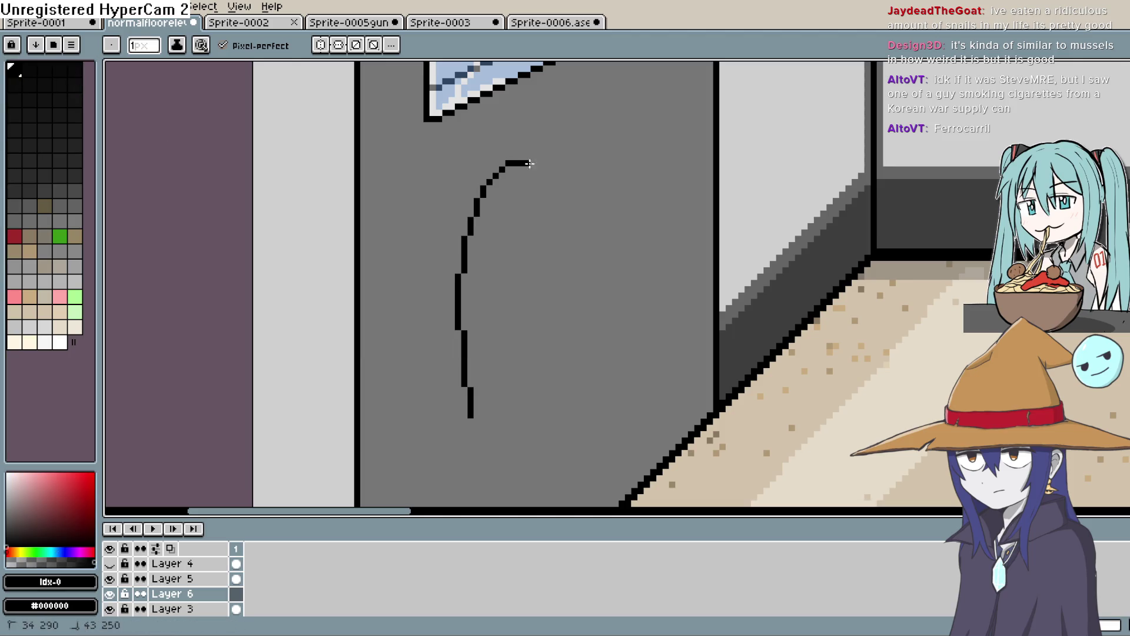
pyautogui.moveTo(529, 163); pyautogui.dragTo(604, 315)
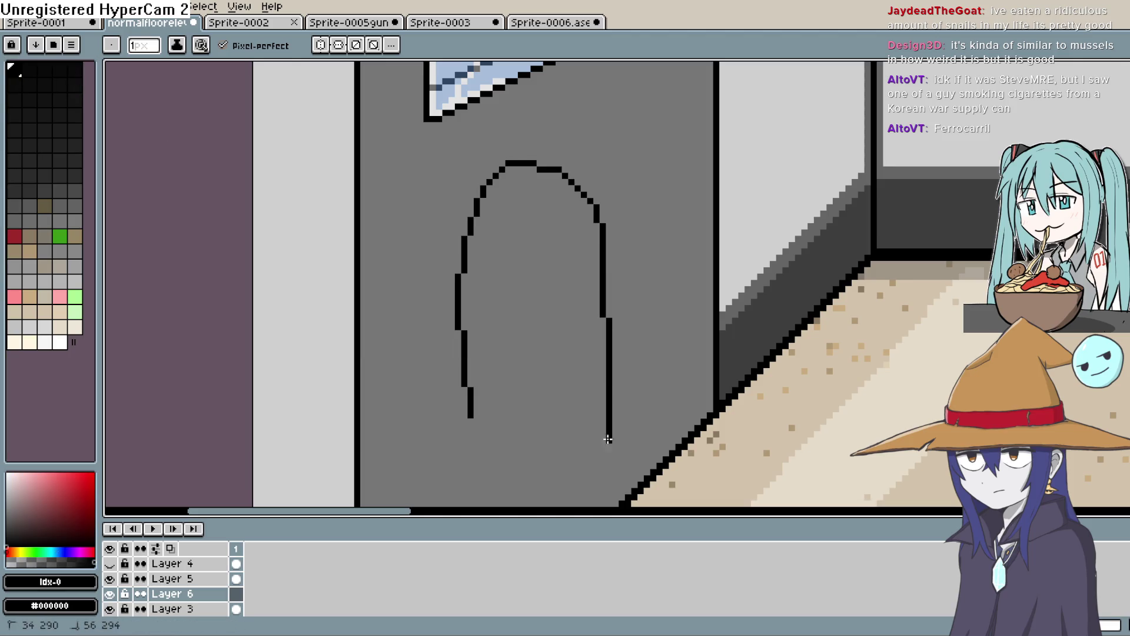
pyautogui.moveTo(520, 290)
pyautogui.mouseDown()
pyautogui.moveTo(496, 310)
pyautogui.moveTo(547, 301)
pyautogui.moveTo(533, 290)
pyautogui.mouseUp()
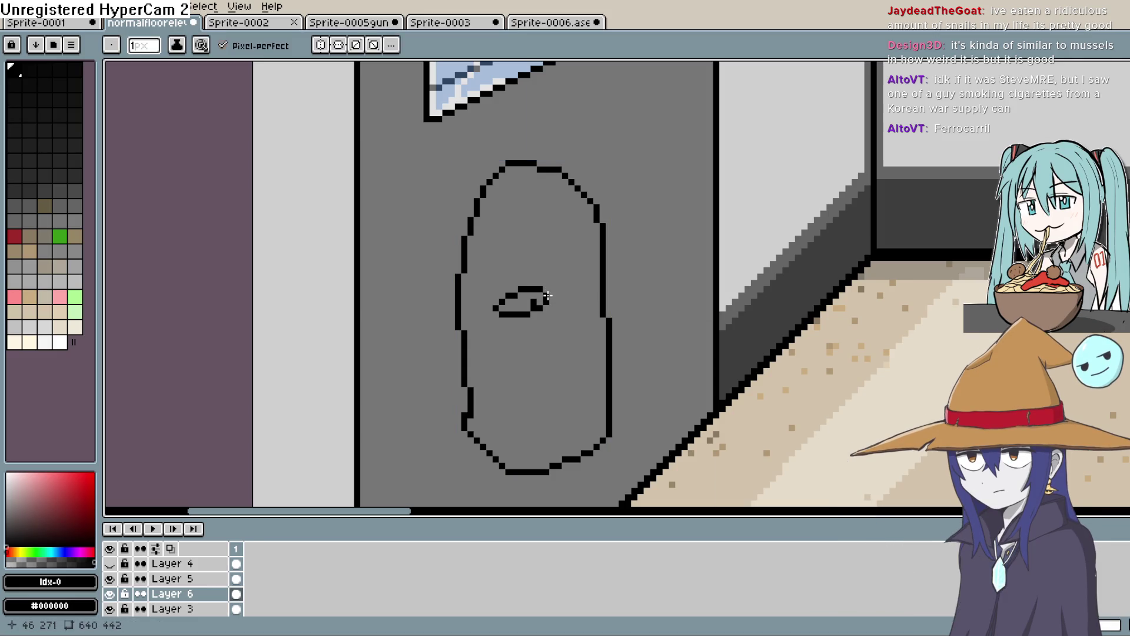
pyautogui.moveTo(576, 294)
pyautogui.mouseDown()
pyautogui.moveTo(598, 312)
pyautogui.moveTo(551, 312)
pyautogui.mouseUp()
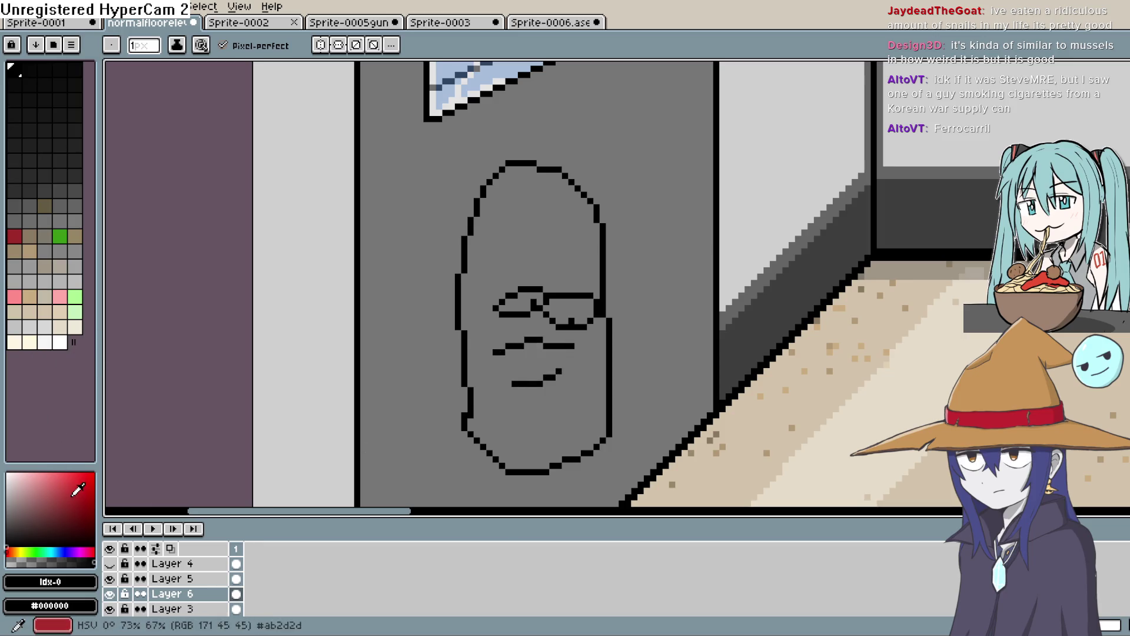
# Step: Fill the face pink and move Layer 6 below Layer 3
pyautogui.click(59, 296)
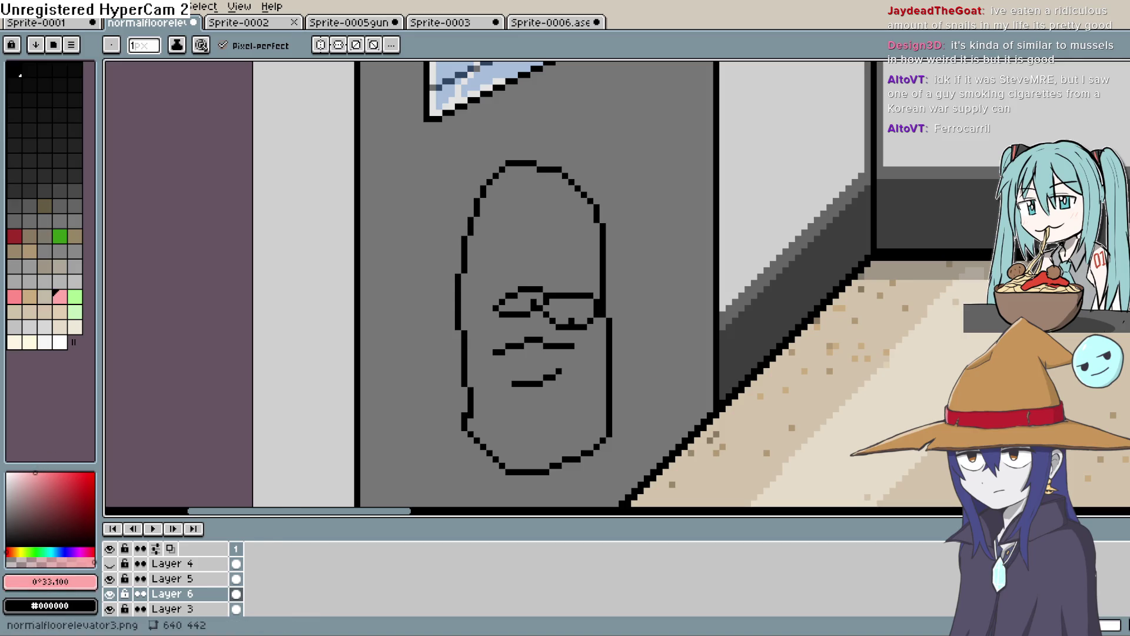
pyautogui.hotkey('shift', 'g')
pyautogui.click(534, 415)
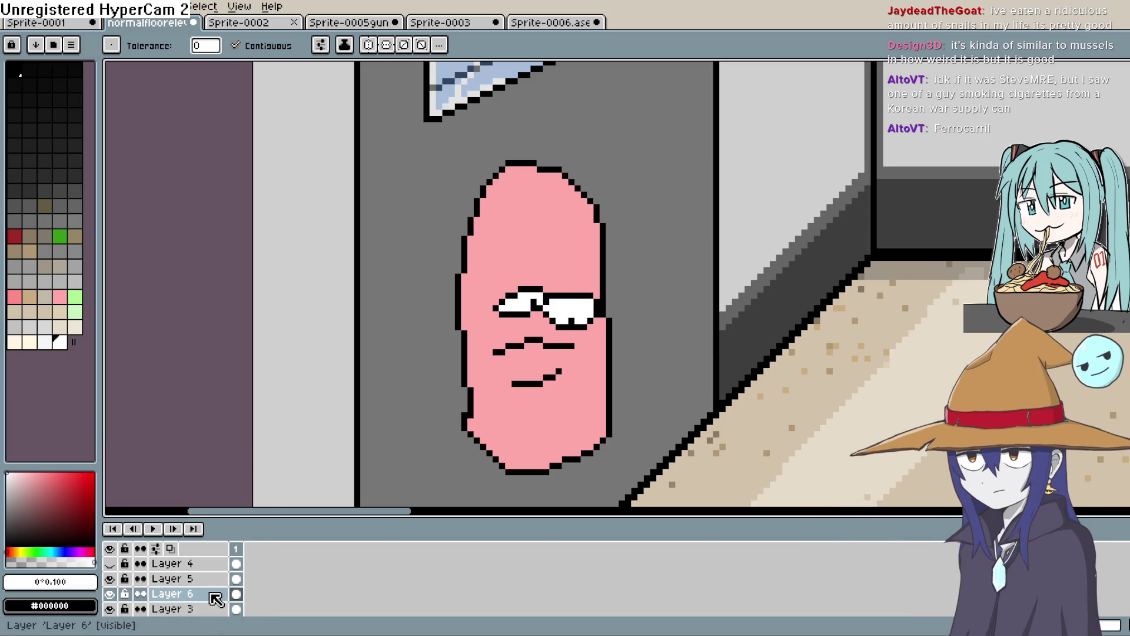
pyautogui.rightClick(199, 617)
pyautogui.moveTo(176, 594); pyautogui.dragTo(170, 613)
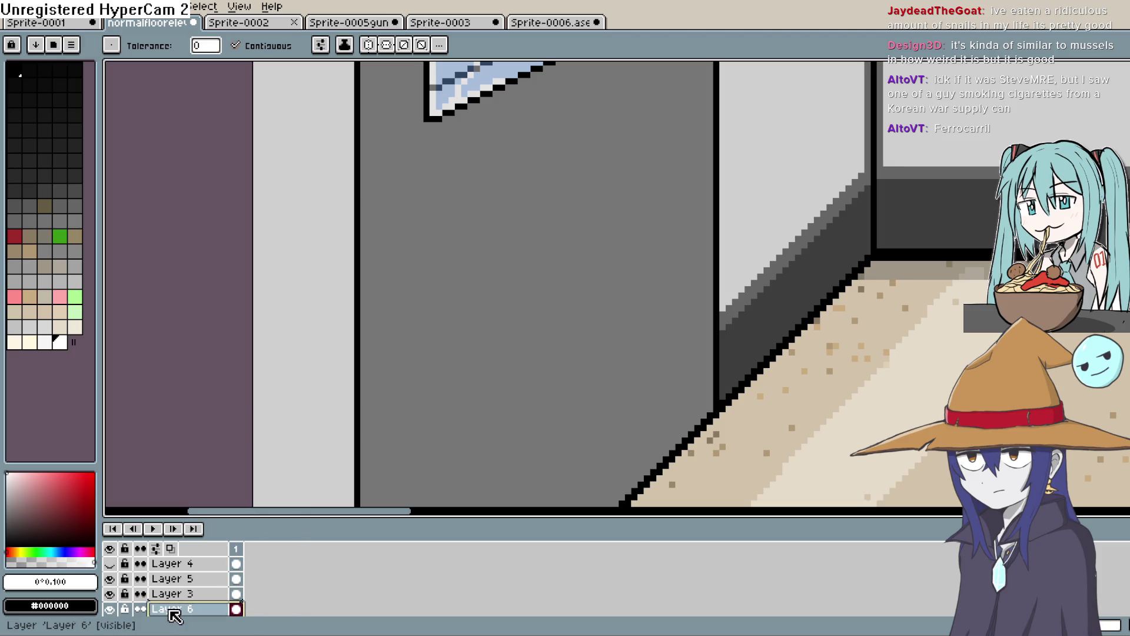
pyautogui.click(585, 374)
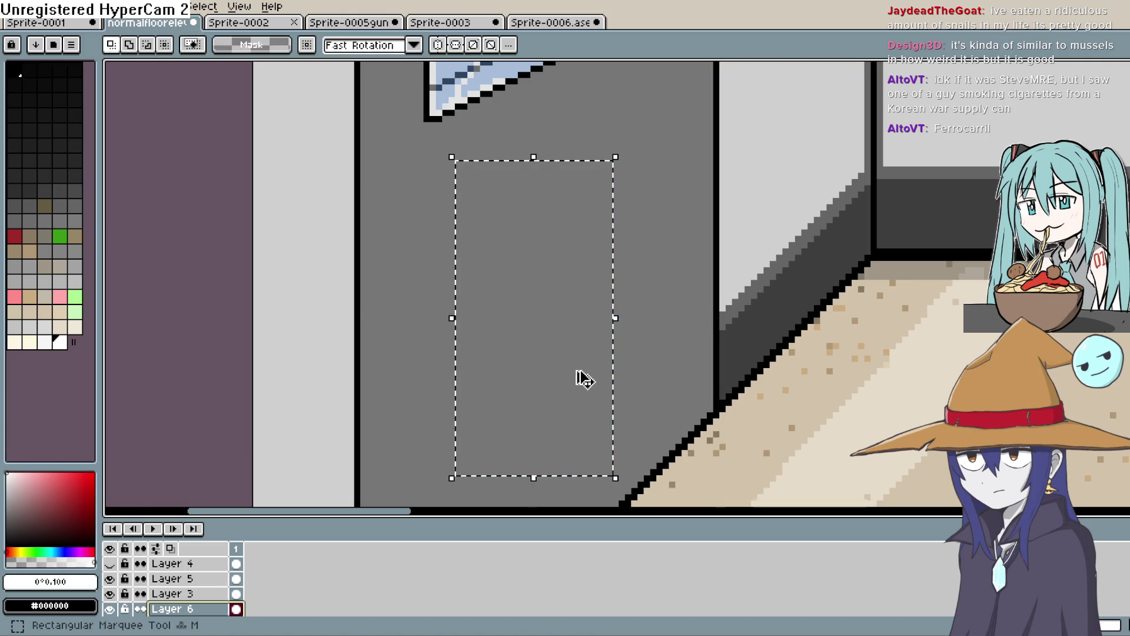
# Step: Move a rectangle of door pixels up onto the window, commit it, and hide Layer 6
pyautogui.moveTo(832, 358); pyautogui.dragTo(877, 456)
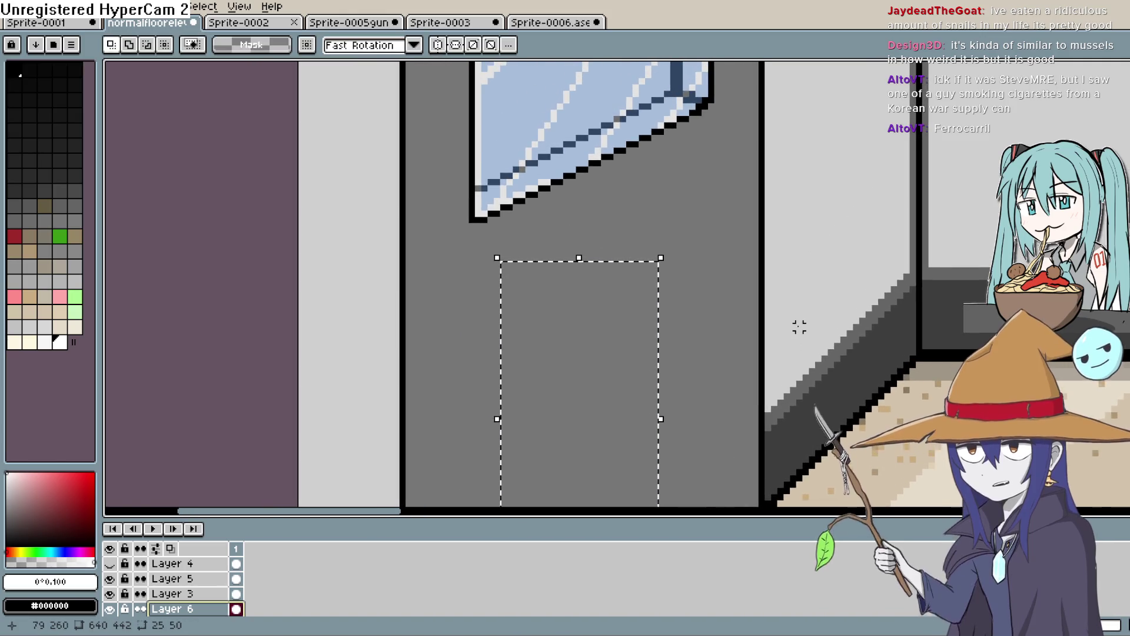
pyautogui.scroll(-1, 798, 330)
pyautogui.scroll(-1, 799, 328)
pyautogui.moveTo(682, 427)
pyautogui.mouseDown()
pyautogui.moveTo(664, 219)
pyautogui.moveTo(654, 302)
pyautogui.moveTo(681, 431)
pyautogui.moveTo(687, 413)
pyautogui.mouseUp()
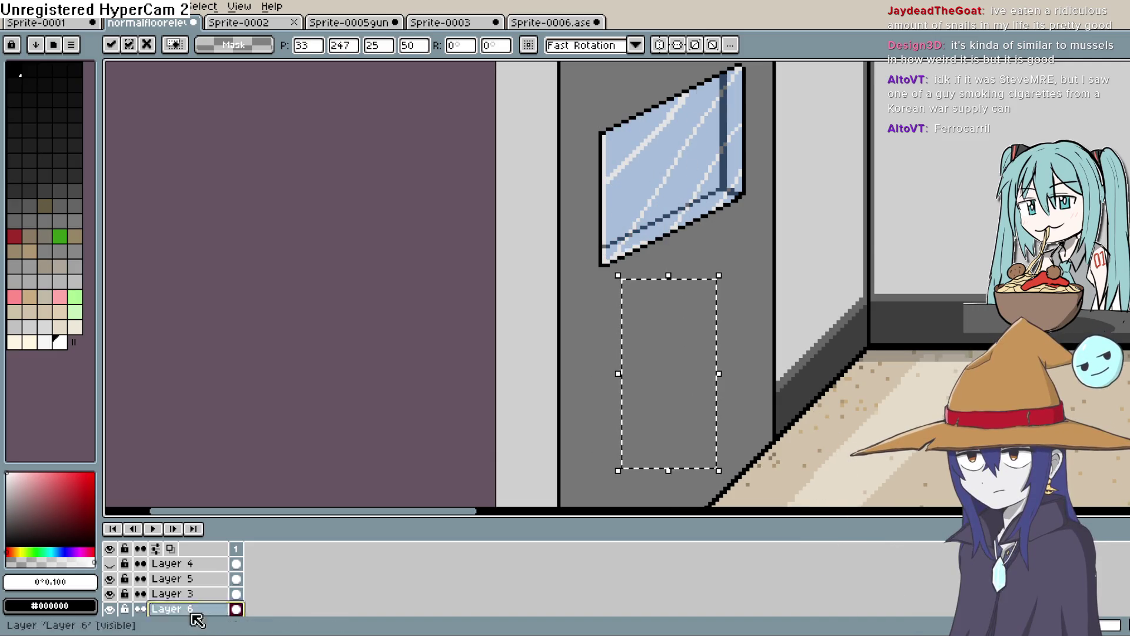
pyautogui.press('Return')
pyautogui.click(109, 609)
pyautogui.hotkey('ctrl', 'd')
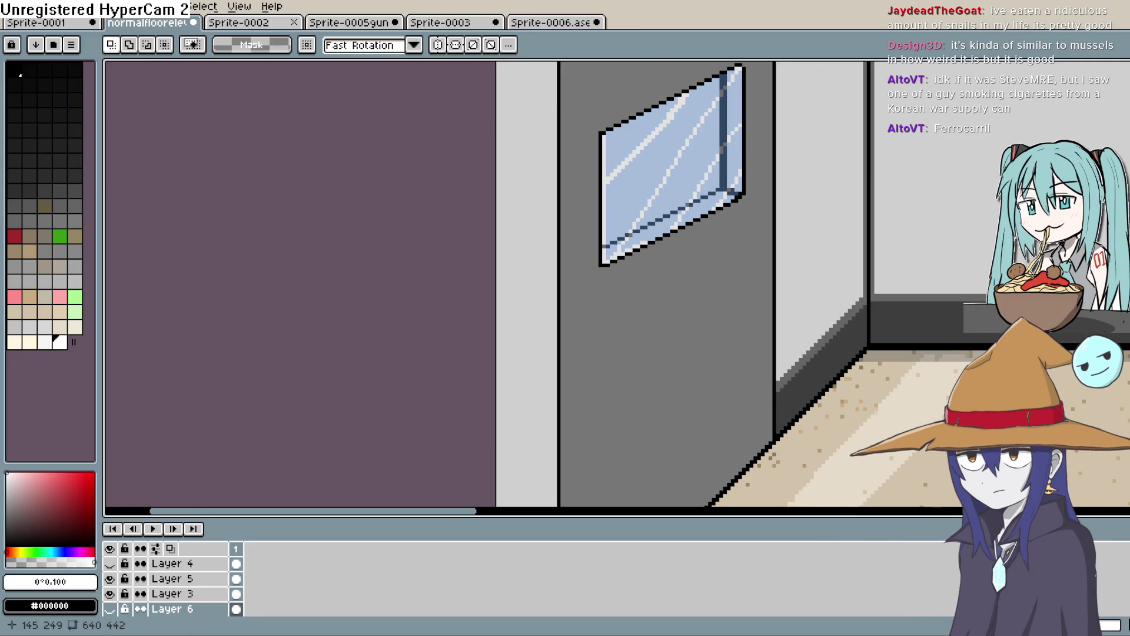
pyautogui.scroll(-6, 681, 307)
pyautogui.scroll(1, 682, 308)
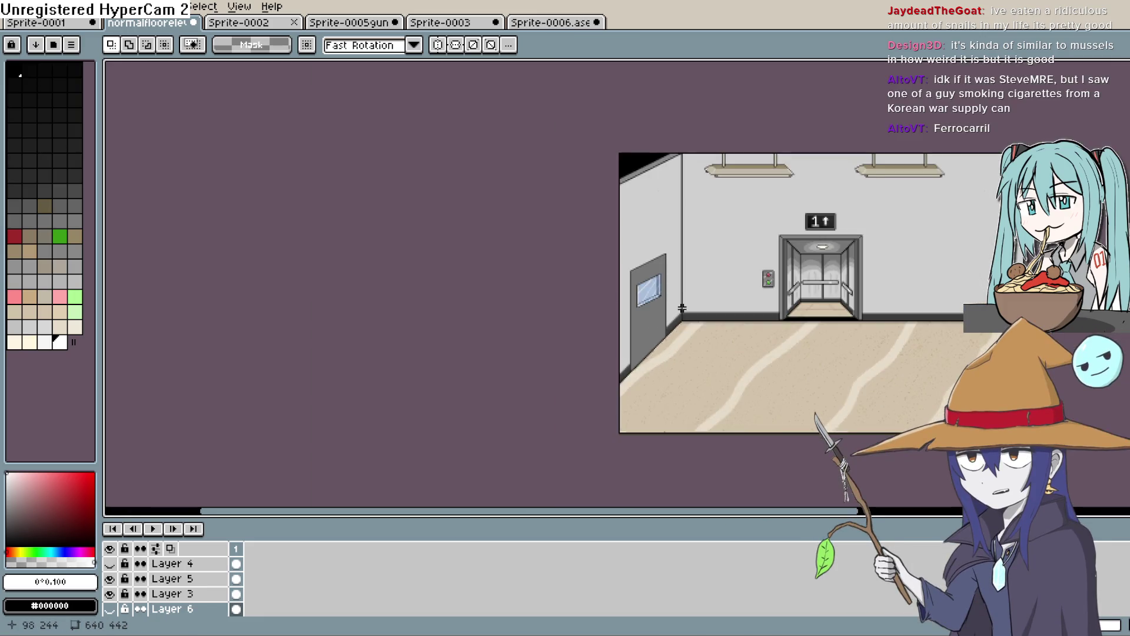
# Step: Zoom in and pan until the door's top and window fill the centre of the view
pyautogui.scroll(3, 681, 307)
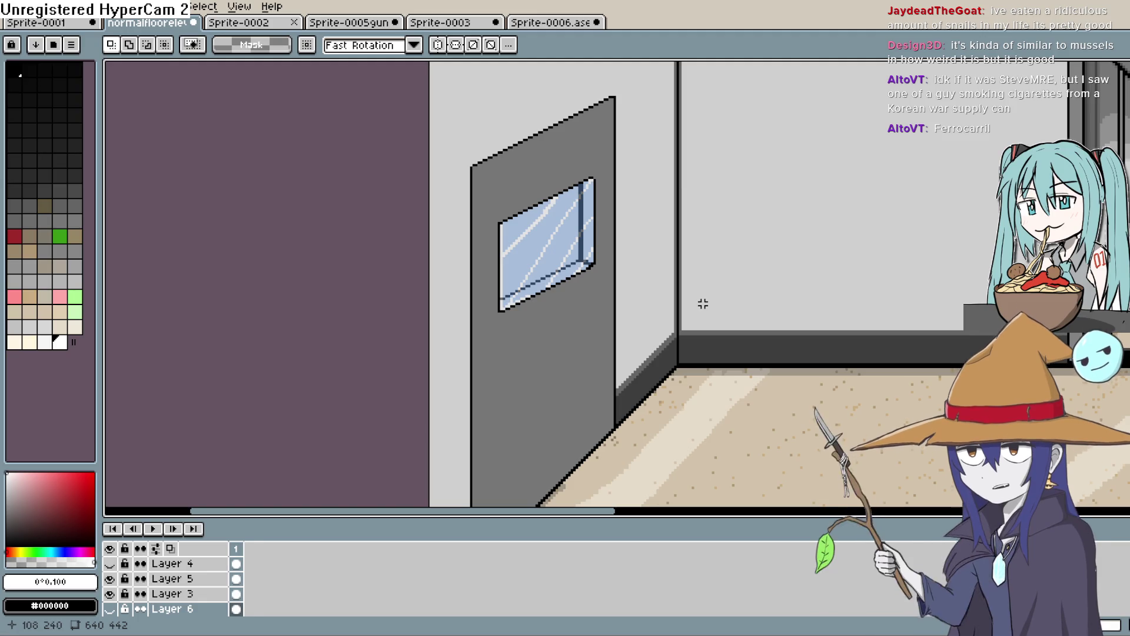
pyautogui.moveTo(700, 304)
pyautogui.mouseDown()
pyautogui.moveTo(860, 220)
pyautogui.moveTo(842, 246)
pyautogui.mouseUp()
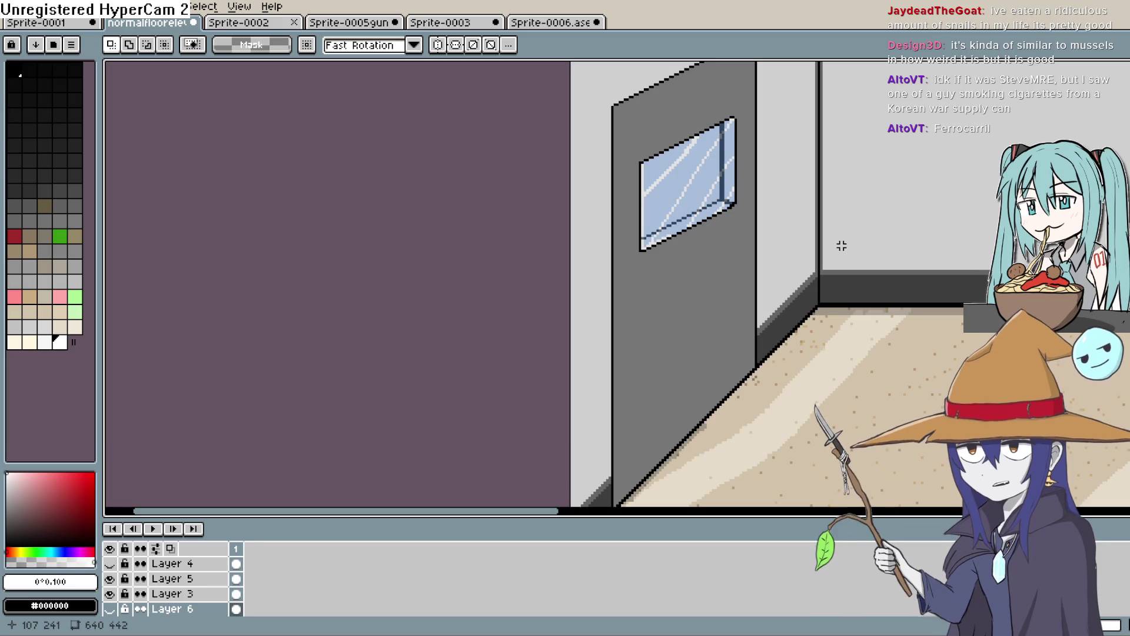
pyautogui.scroll(3, 858, 242)
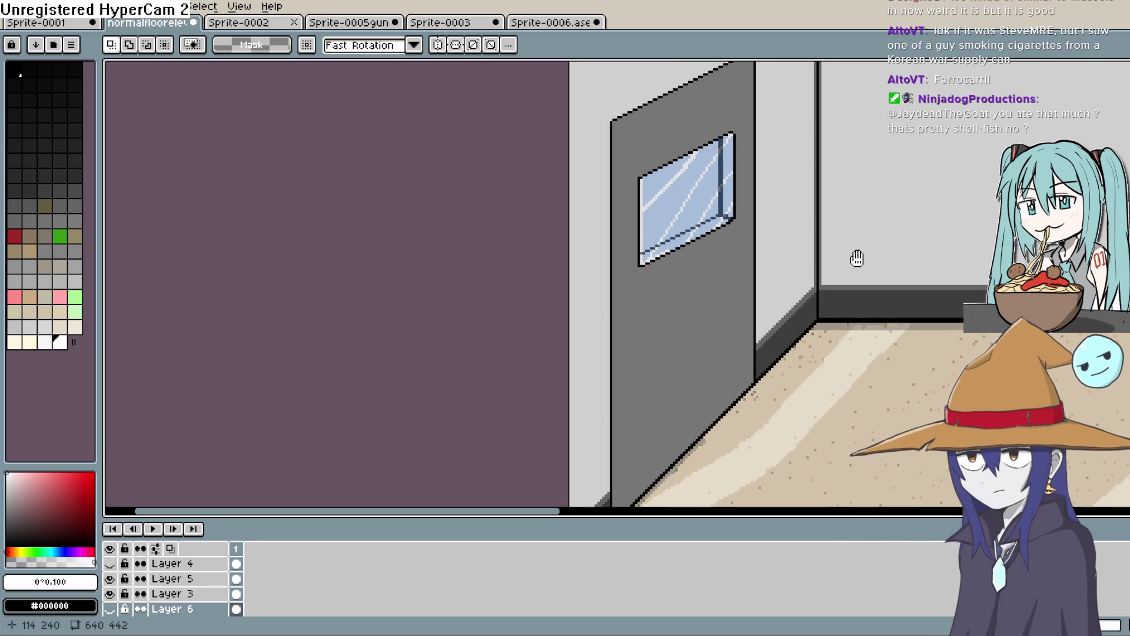
pyautogui.hscroll(5, 858, 258)
pyautogui.moveTo(890, 272)
pyautogui.mouseDown()
pyautogui.moveTo(709, 301)
pyautogui.moveTo(839, 215)
pyautogui.mouseUp()
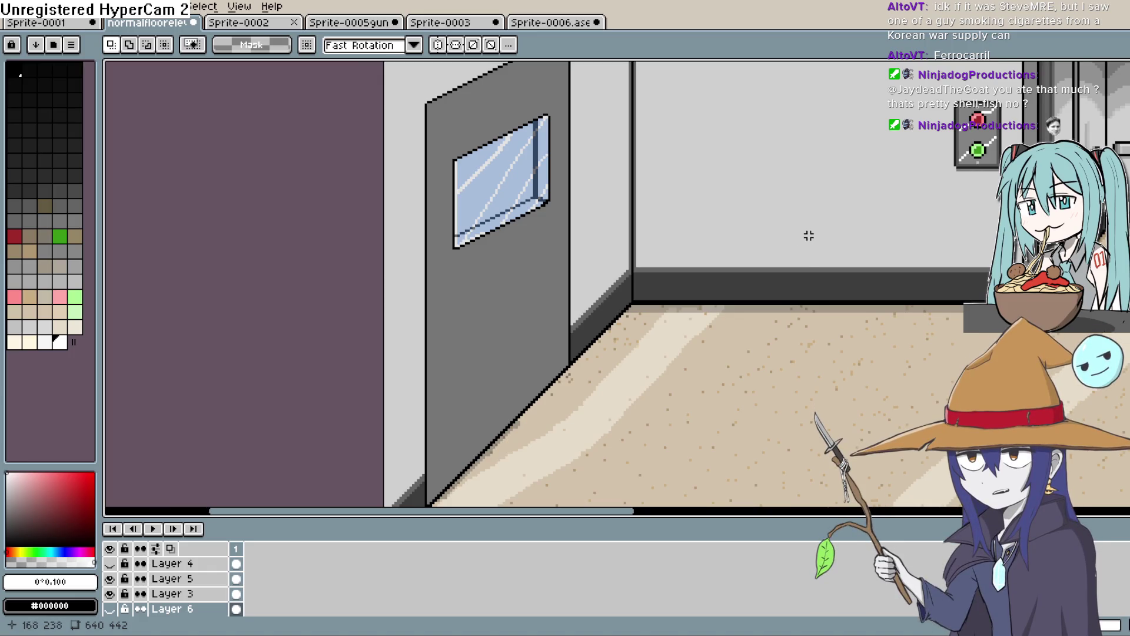
pyautogui.moveTo(807, 234)
pyautogui.mouseDown()
pyautogui.moveTo(805, 310)
pyautogui.moveTo(803, 296)
pyautogui.mouseUp()
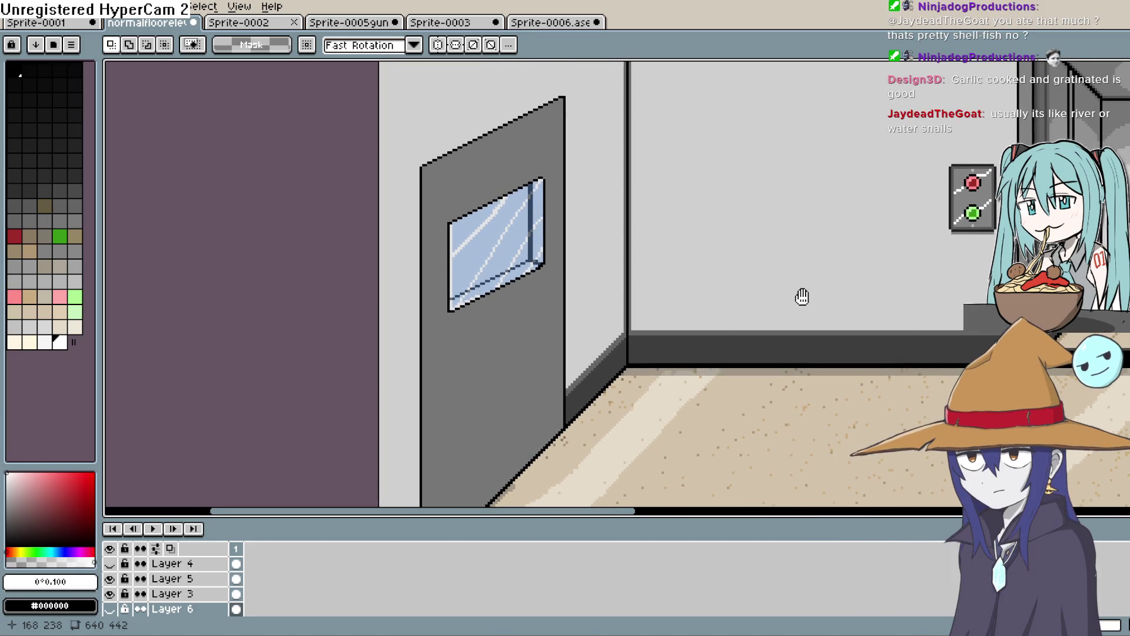
pyautogui.moveTo(802, 296); pyautogui.dragTo(792, 313)
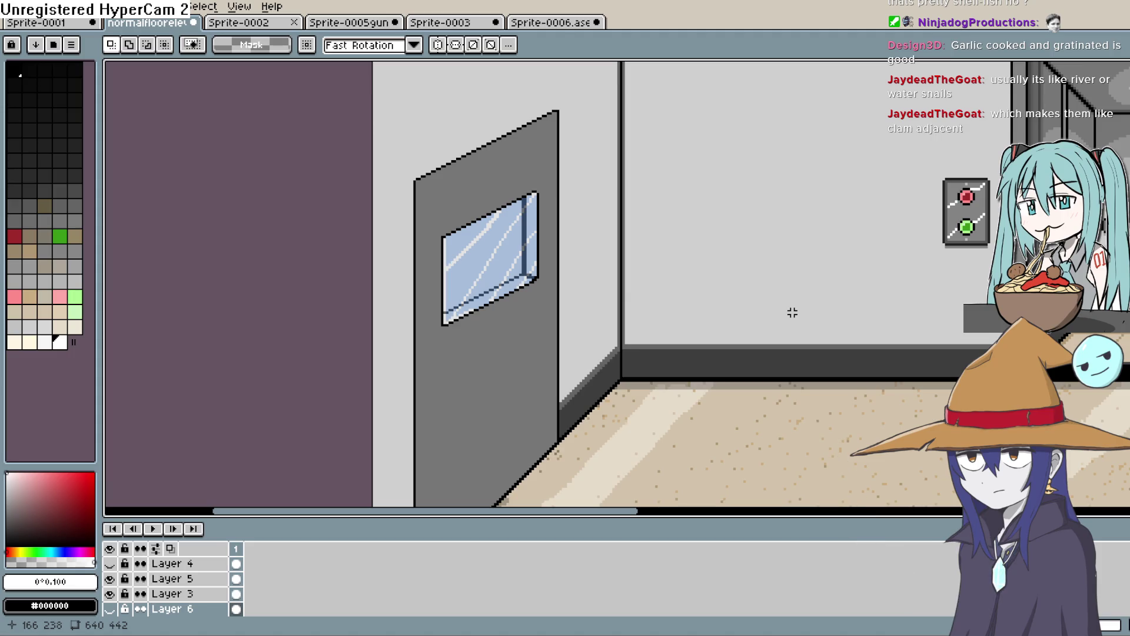
pyautogui.moveTo(744, 222)
pyautogui.mouseDown()
pyautogui.moveTo(745, 262)
pyautogui.moveTo(850, 202)
pyautogui.moveTo(830, 212)
pyautogui.mouseUp()
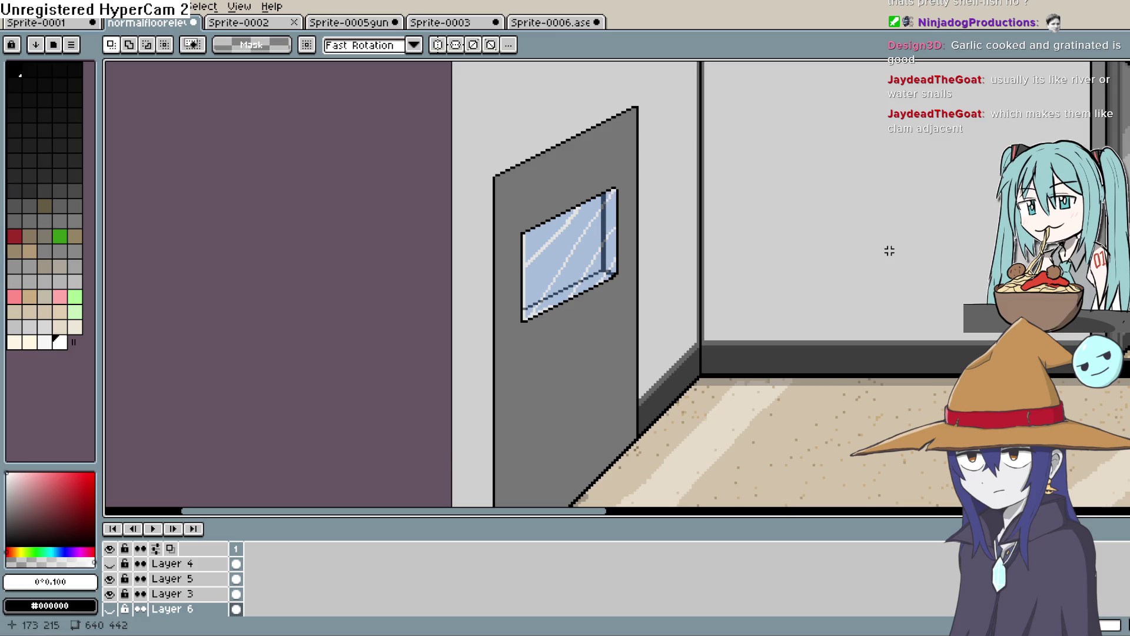
pyautogui.moveTo(882, 210)
pyautogui.mouseDown()
pyautogui.moveTo(878, 229)
pyautogui.moveTo(908, 167)
pyautogui.mouseUp()
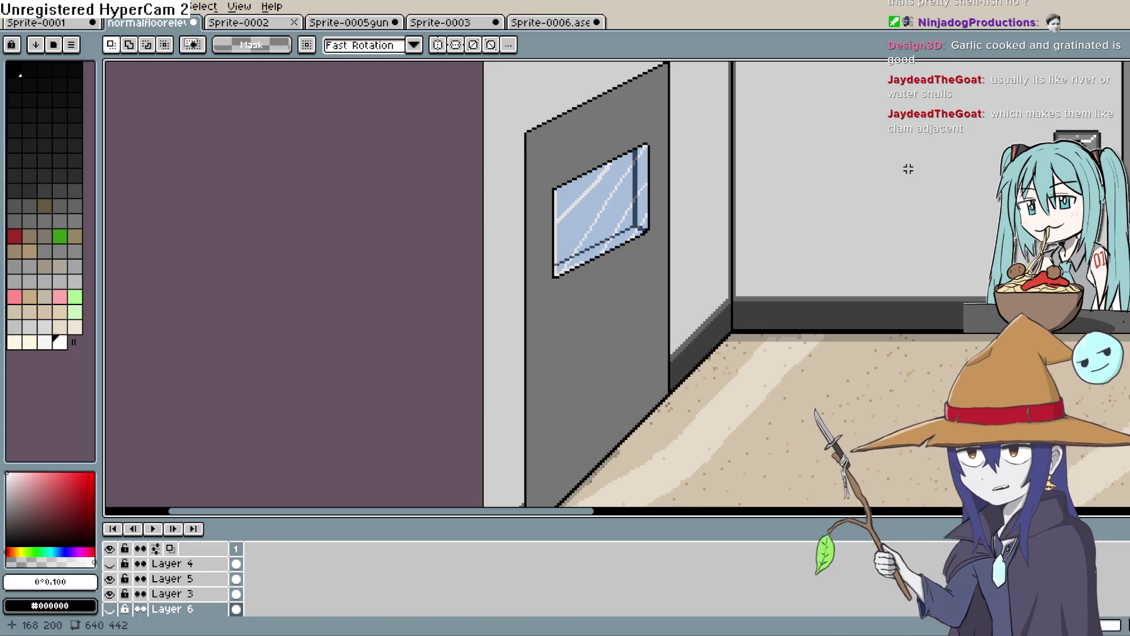
pyautogui.moveTo(900, 179); pyautogui.dragTo(924, 144)
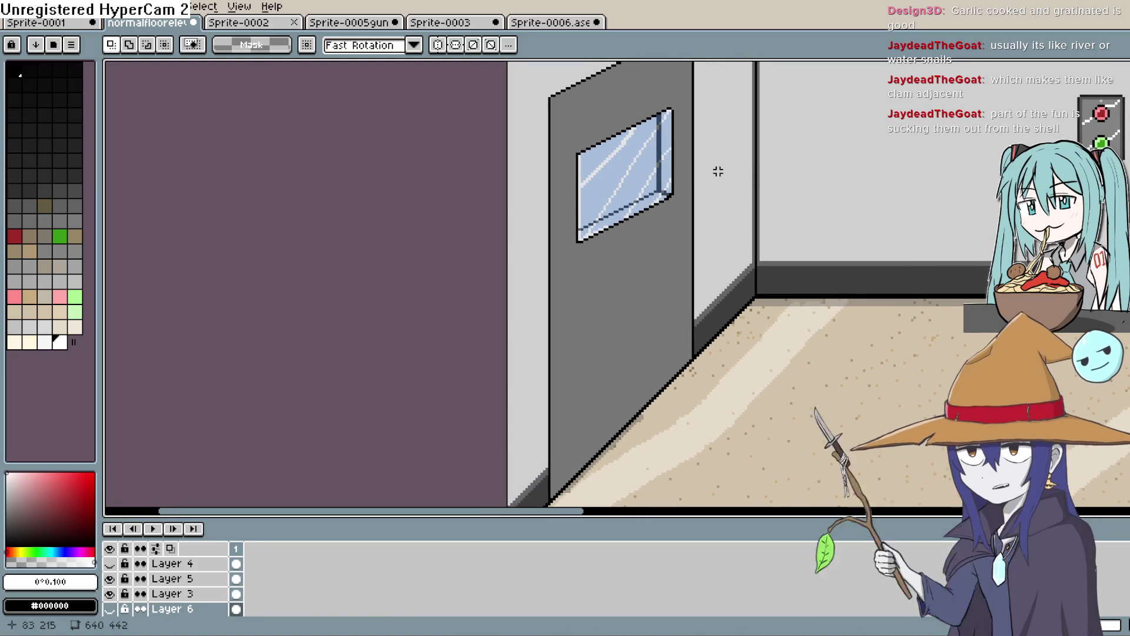
# Step: Recentre the zoomed view on the door and window, then switch to the Eyedropper (I)
pyautogui.scroll(-3, 730, 130)
pyautogui.scroll(2, 732, 131)
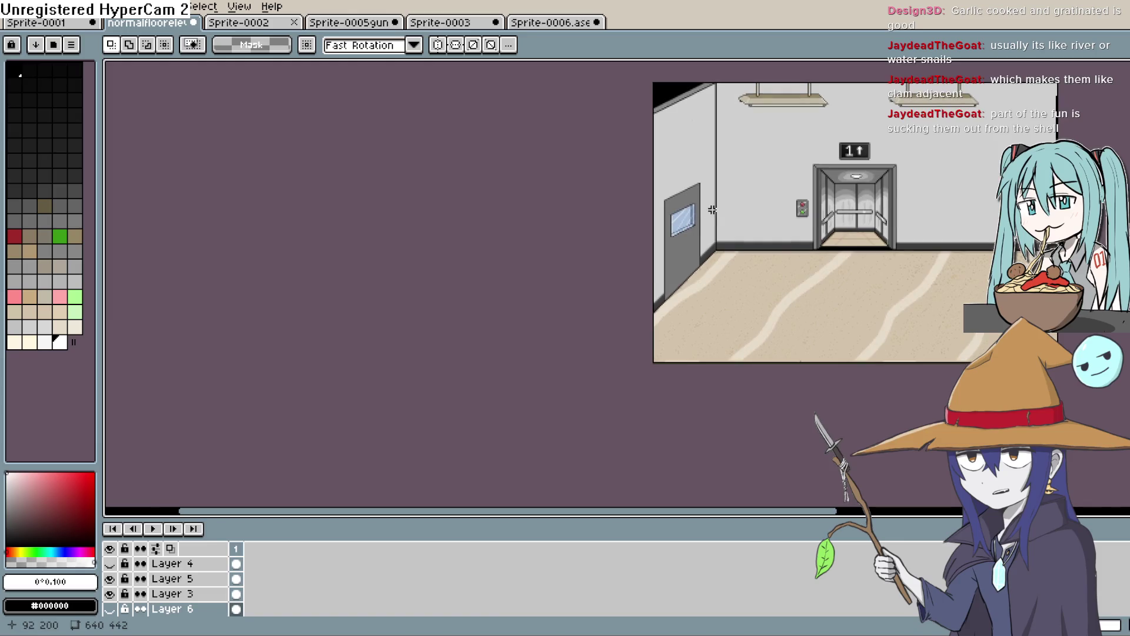
pyautogui.scroll(1, 697, 212)
pyautogui.moveTo(709, 225); pyautogui.dragTo(740, 175)
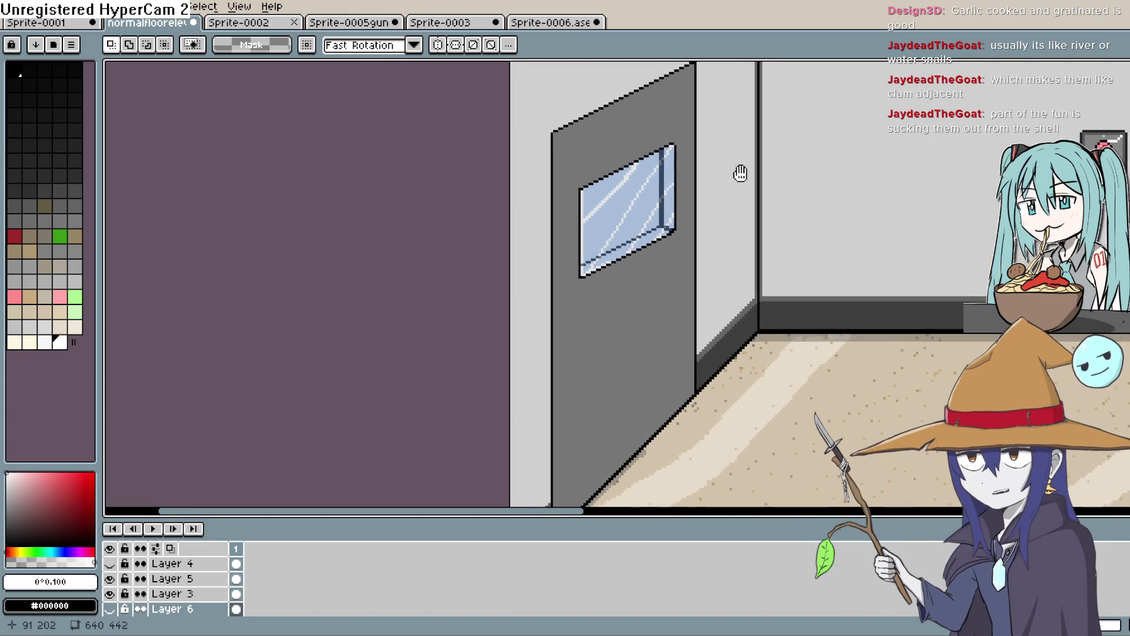
pyautogui.scroll(1, 740, 177)
pyautogui.scroll(-2, 737, 182)
pyautogui.scroll(-2, 736, 185)
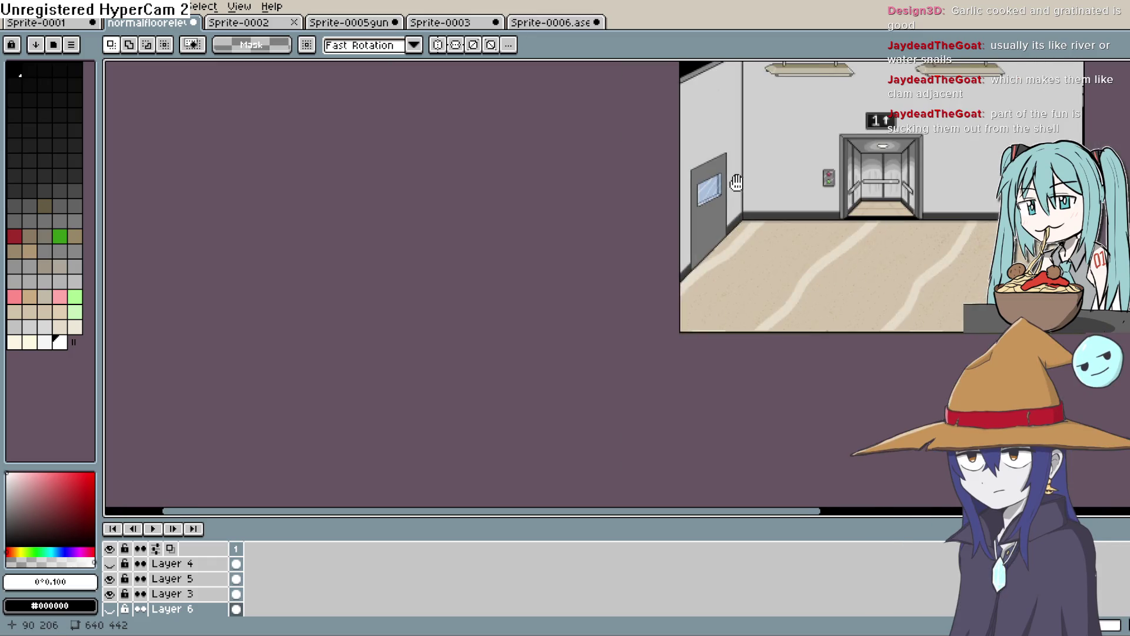
pyautogui.scroll(3, 730, 180)
pyautogui.hscroll(2, 763, 165)
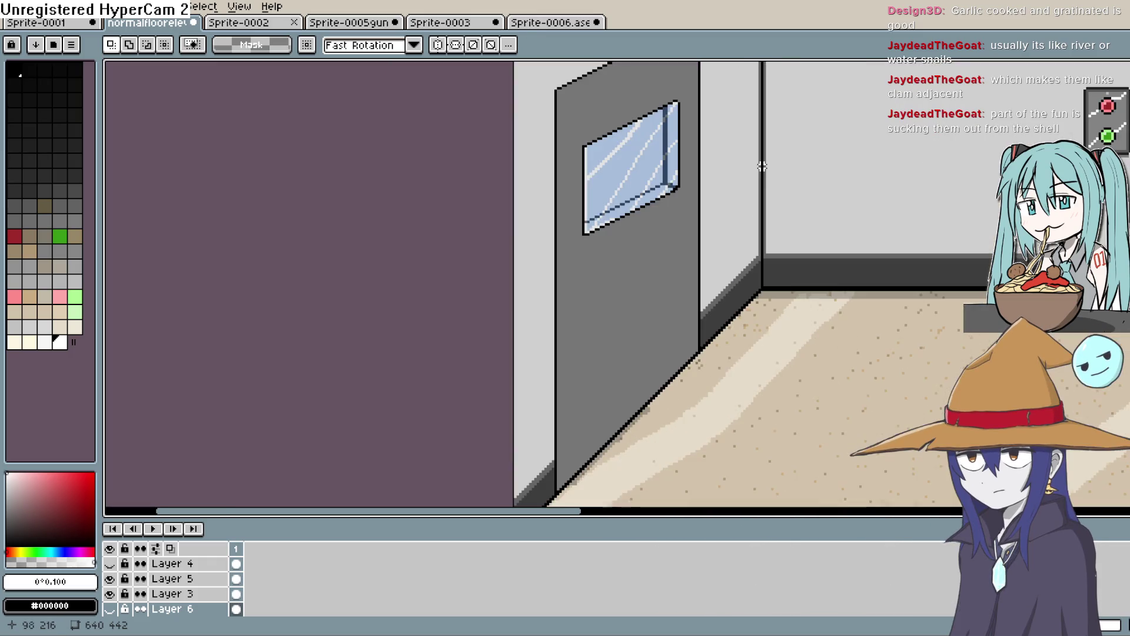
pyautogui.scroll(2, 763, 182)
pyautogui.hscroll(-2, 768, 206)
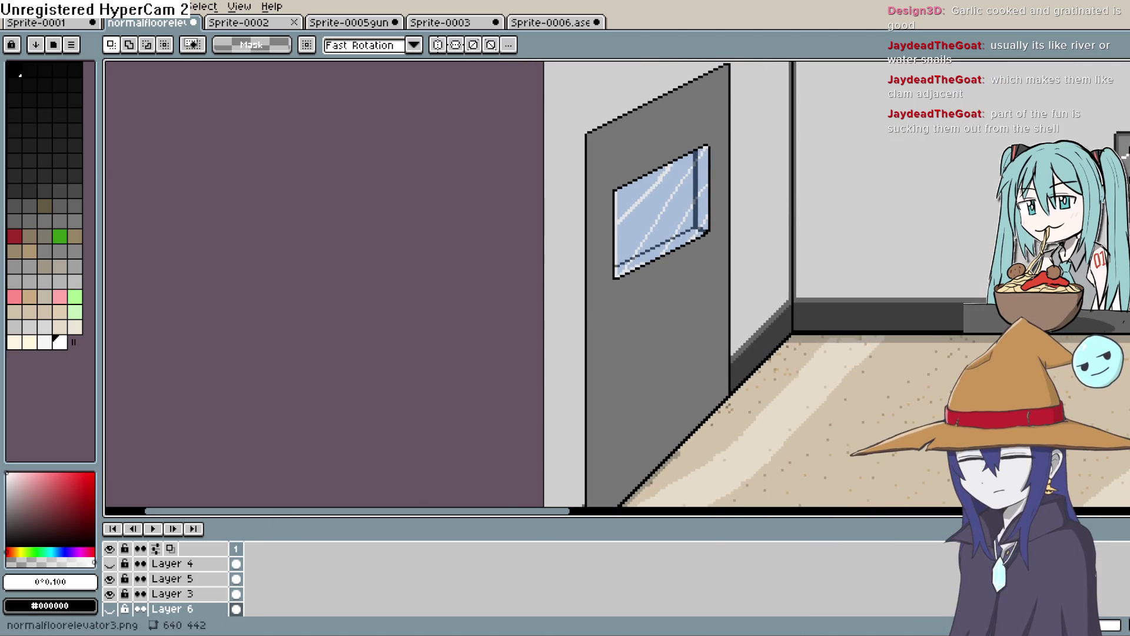
pyautogui.press('i')
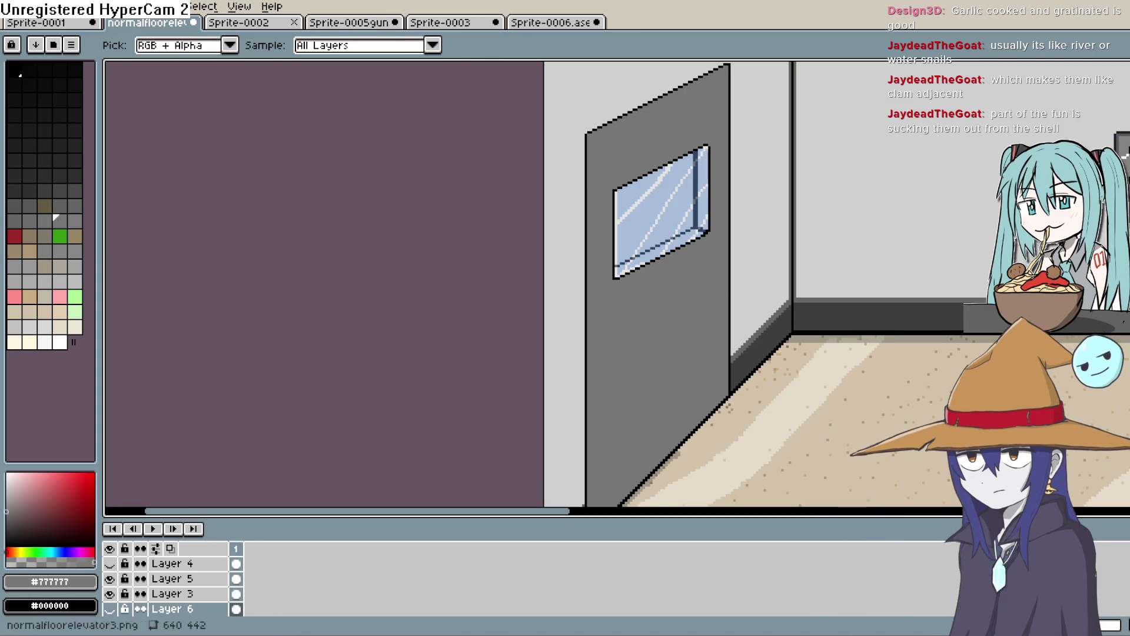
# Step: Make a pale palette grey the drawing colour with the fill tool, then nudge the view around the door
pyautogui.click(9, 487)
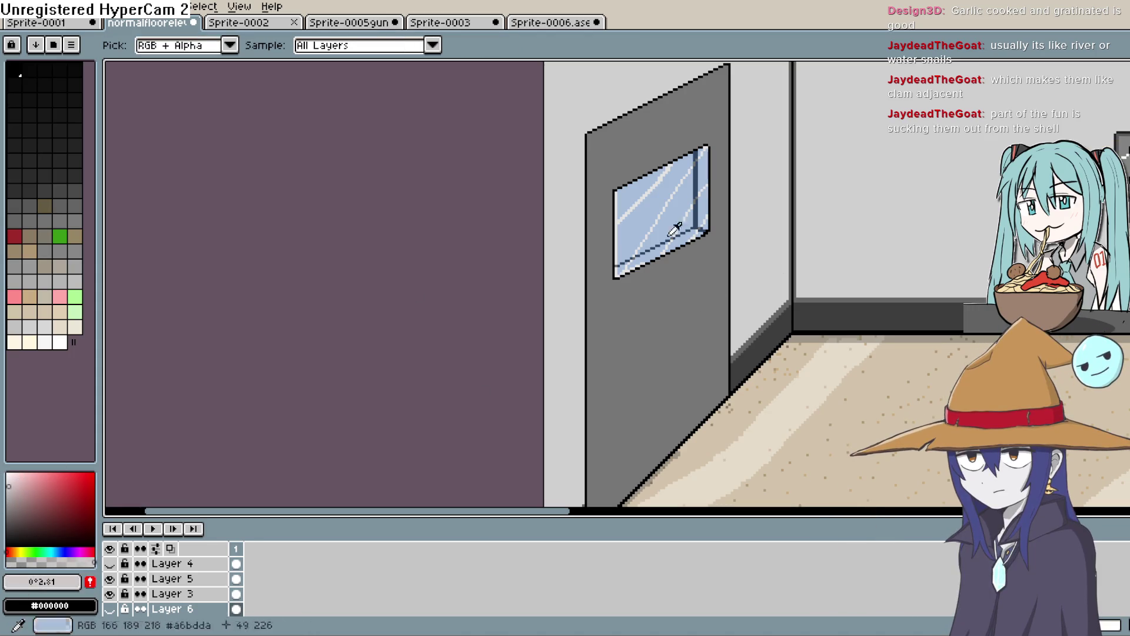
pyautogui.hotkey('shift', 'g')
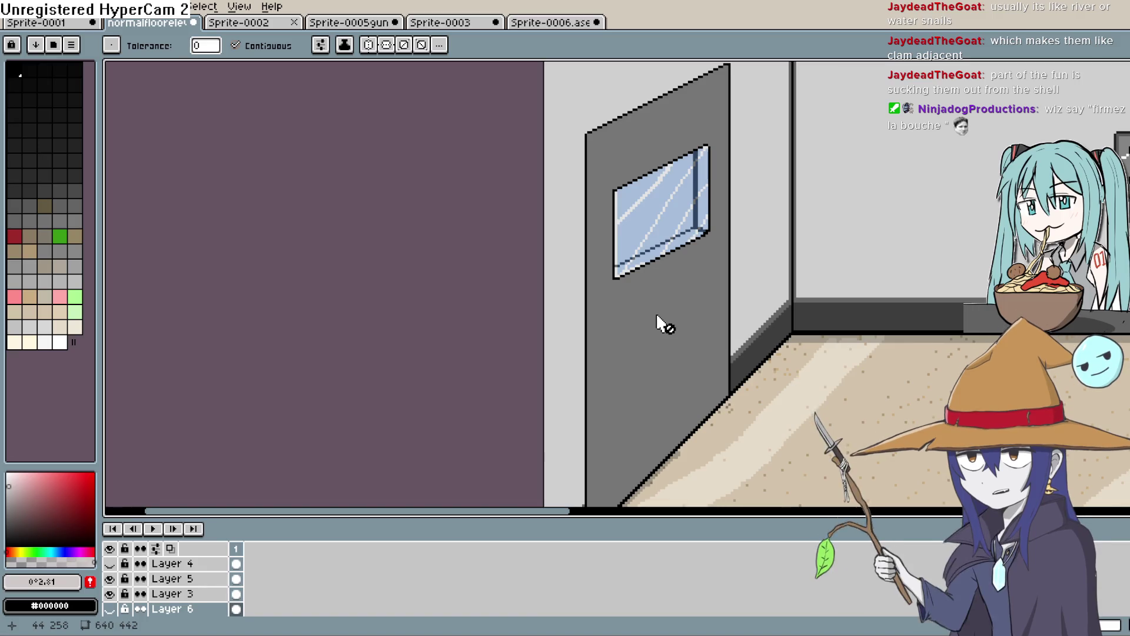
pyautogui.moveTo(813, 271)
pyautogui.mouseDown()
pyautogui.moveTo(820, 285)
pyautogui.moveTo(825, 260)
pyautogui.mouseUp()
pyautogui.scroll(-2, 807, 274)
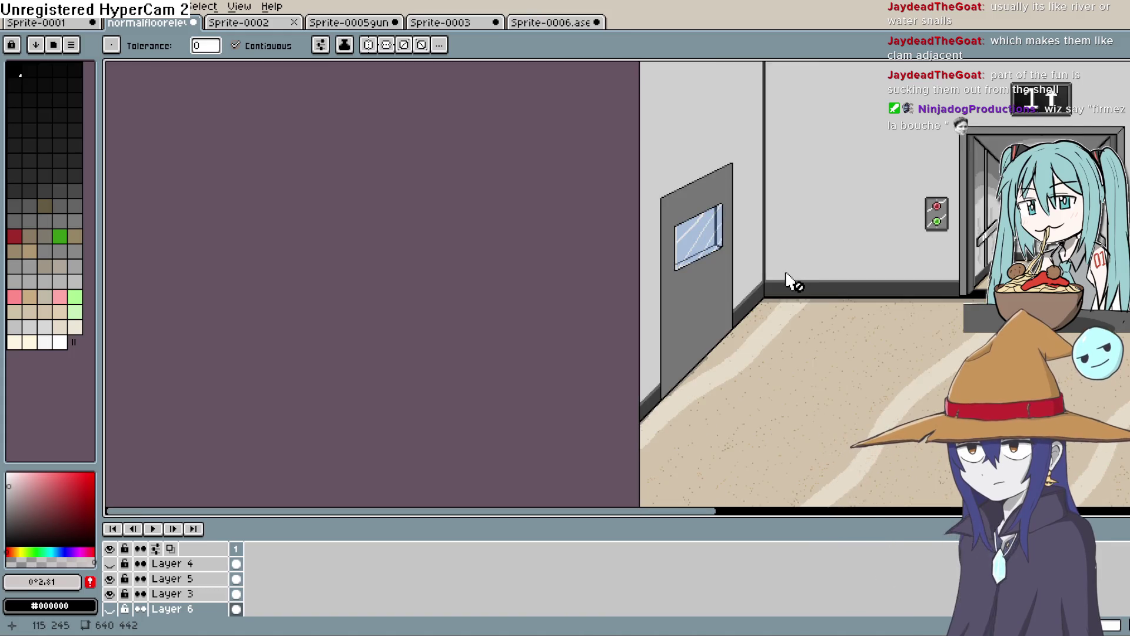
pyautogui.scroll(2, 789, 280)
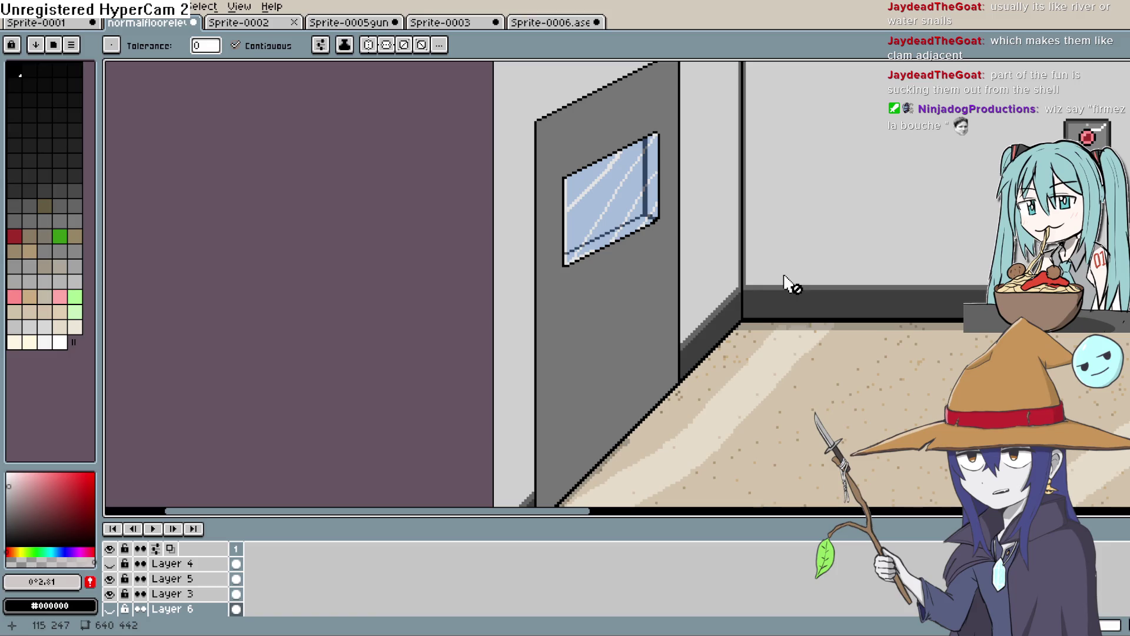
pyautogui.moveTo(785, 276); pyautogui.dragTo(809, 300)
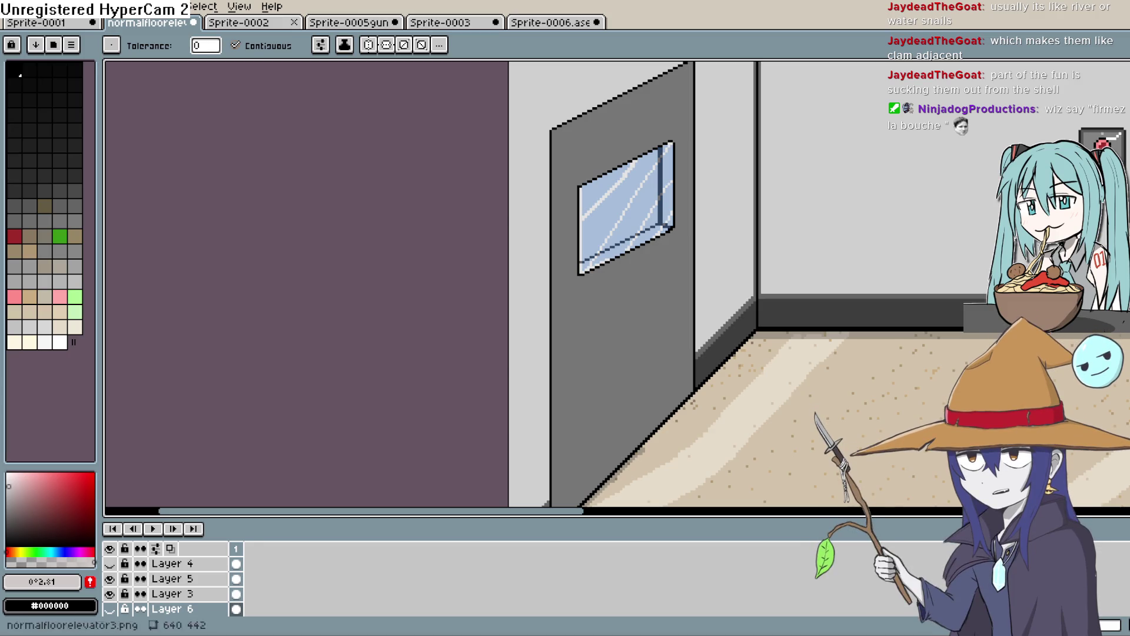
pyautogui.click(1120, 147)
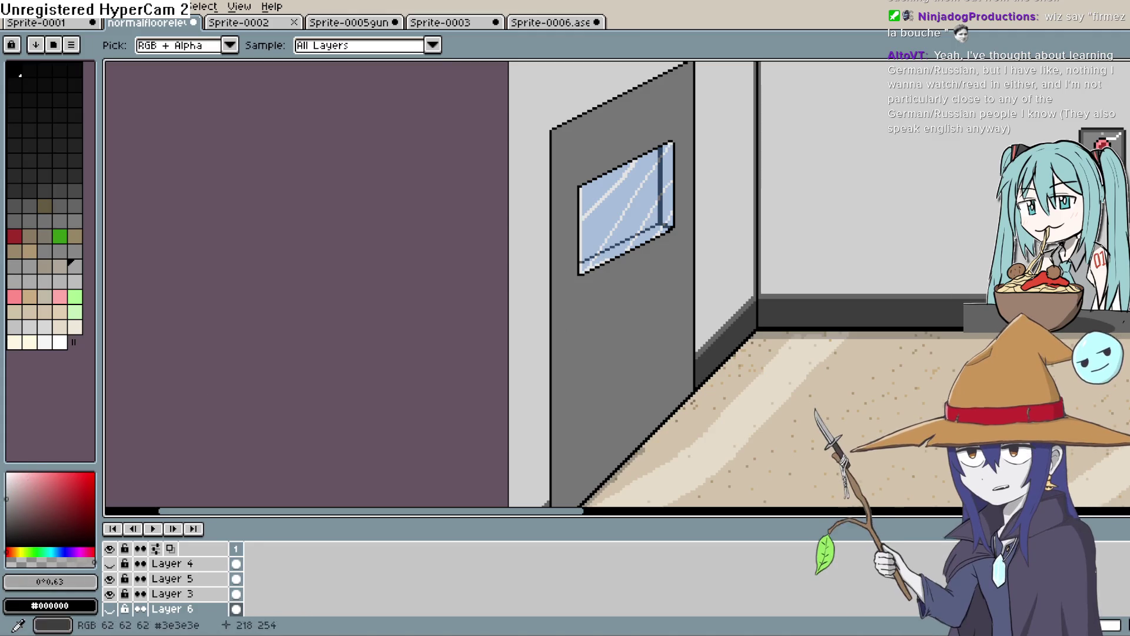
# Step: Switch to the Paint Bucket tool (G) to fill with the darker grey
pyautogui.press('g')
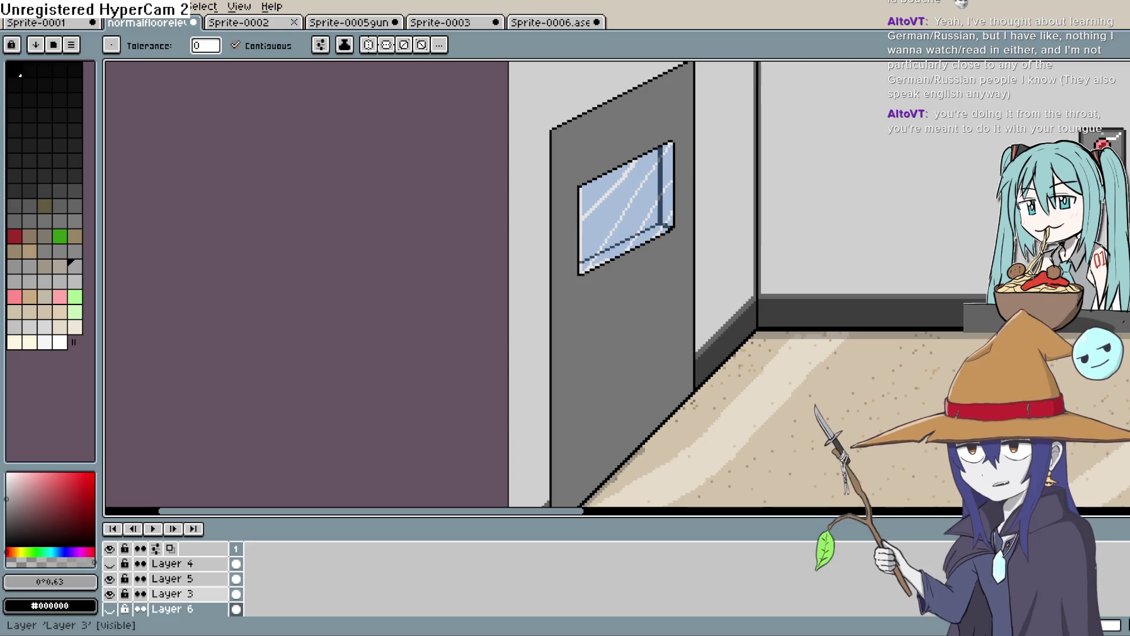
# Step: On Layer 3, sample the door grey and adjust it to a lighter highlight grey for the Pencil
pyautogui.click(171, 593)
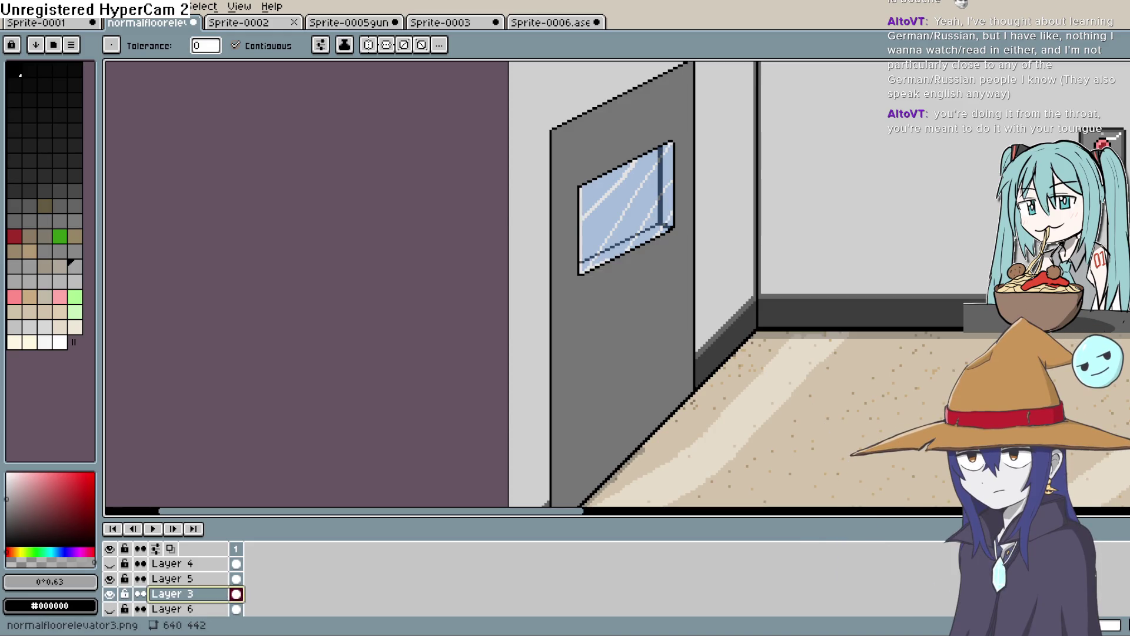
pyautogui.press('i')
pyautogui.click(621, 319)
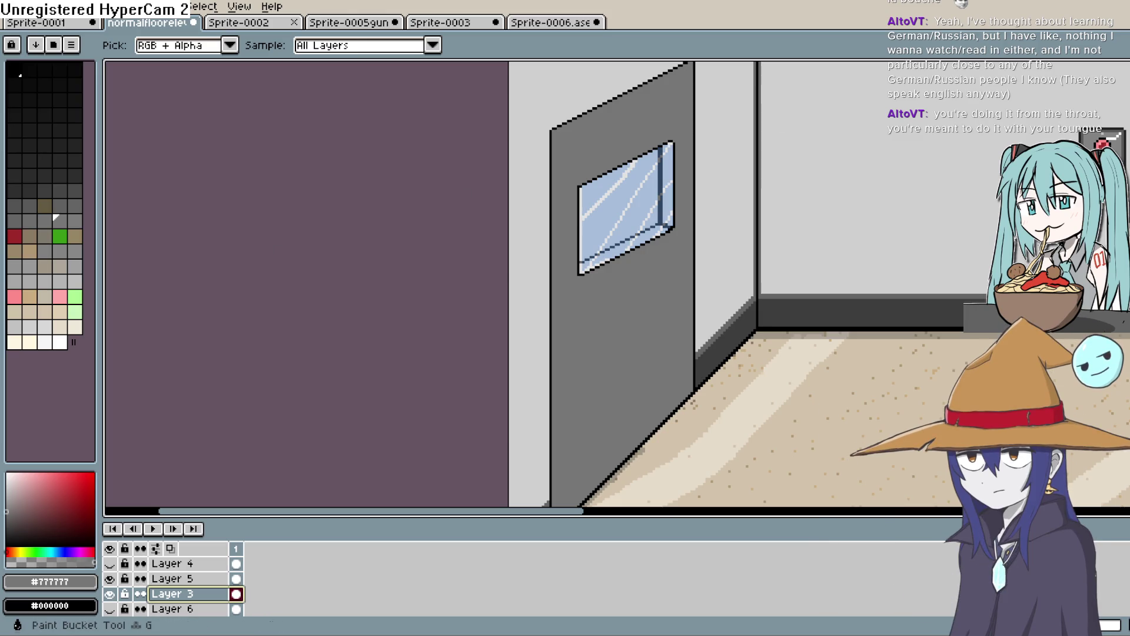
pyautogui.click(9, 488)
pyautogui.moveTo(8, 488); pyautogui.dragTo(5, 510)
pyautogui.press('b')
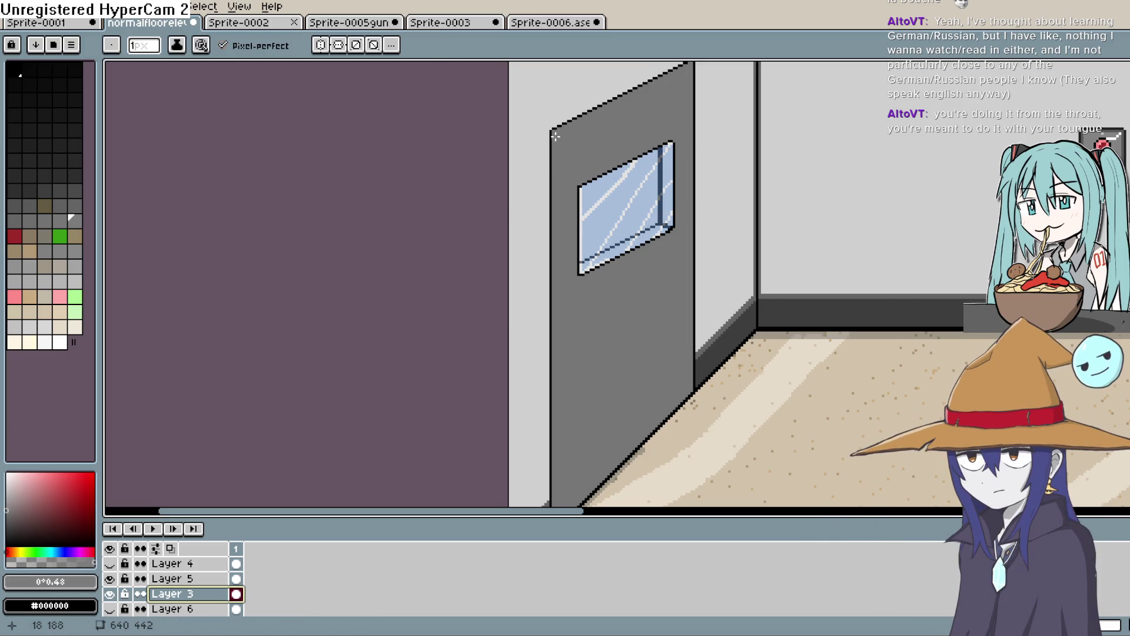
pyautogui.click(4, 500)
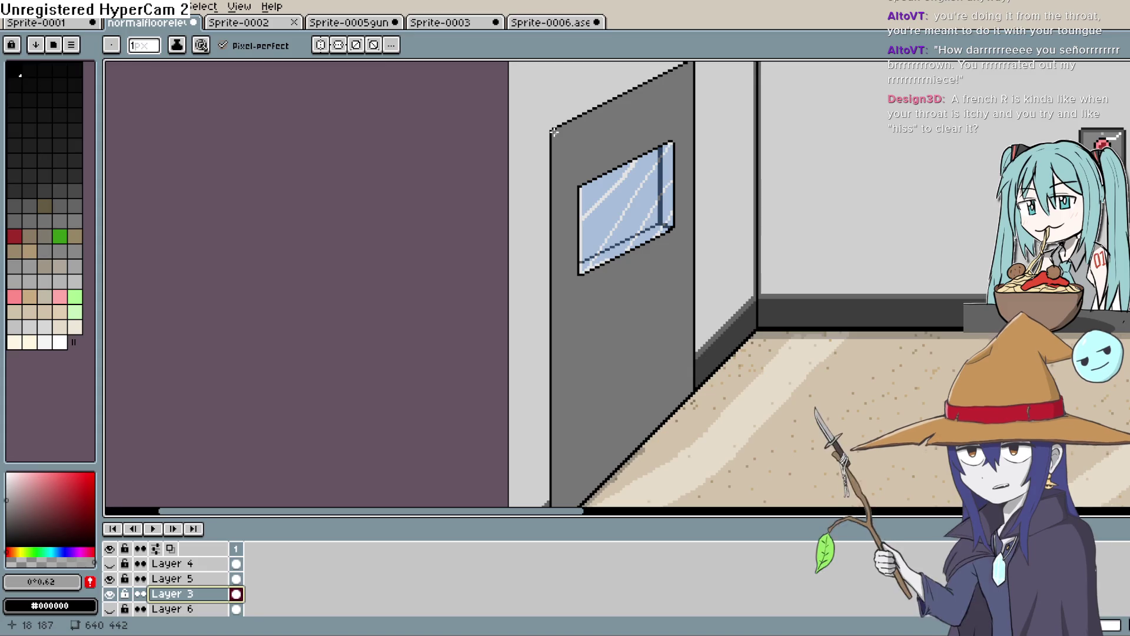
# Step: Draw a light-grey highlight down the upper part of the door's left edge
pyautogui.scroll(2, 554, 131)
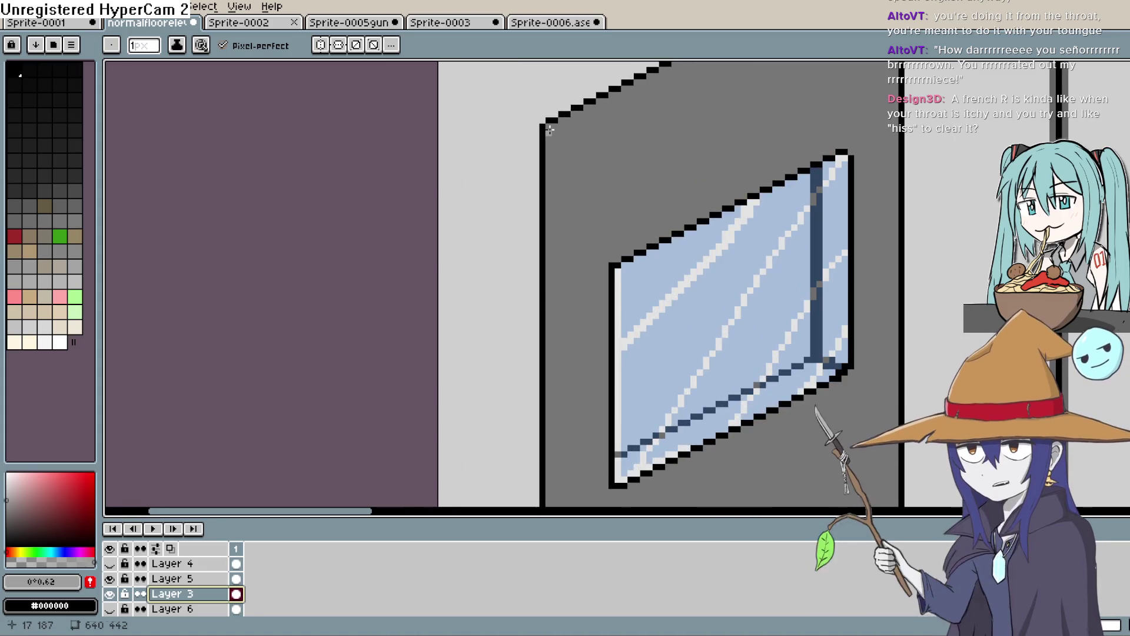
pyautogui.click(549, 128)
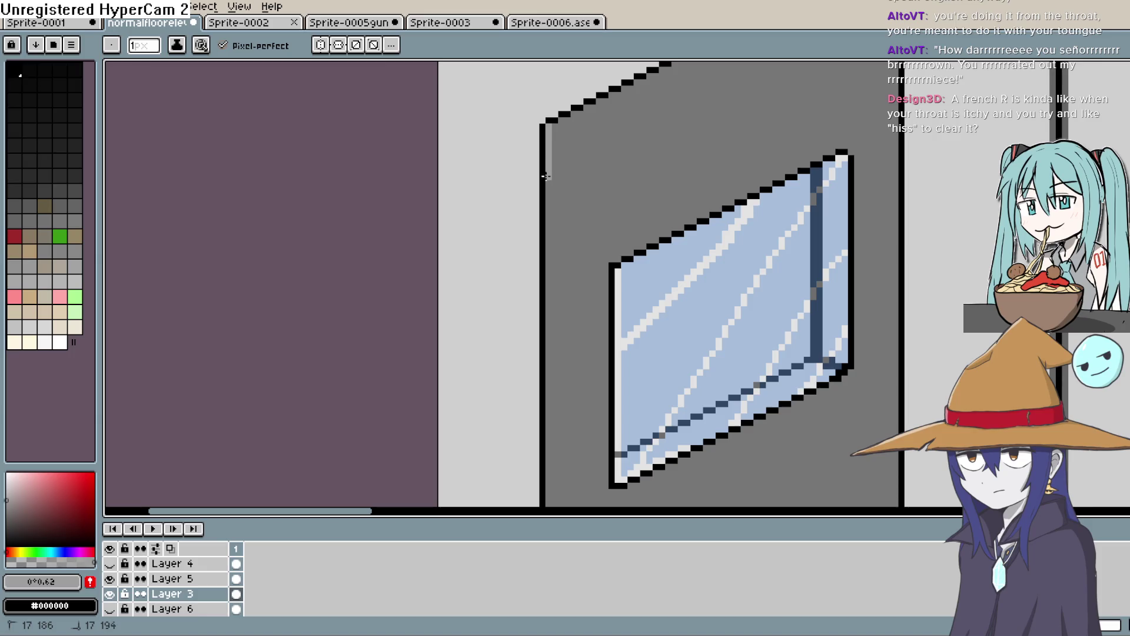
pyautogui.moveTo(549, 269); pyautogui.dragTo(549, 304)
pyautogui.moveTo(552, 213); pyautogui.dragTo(551, 128)
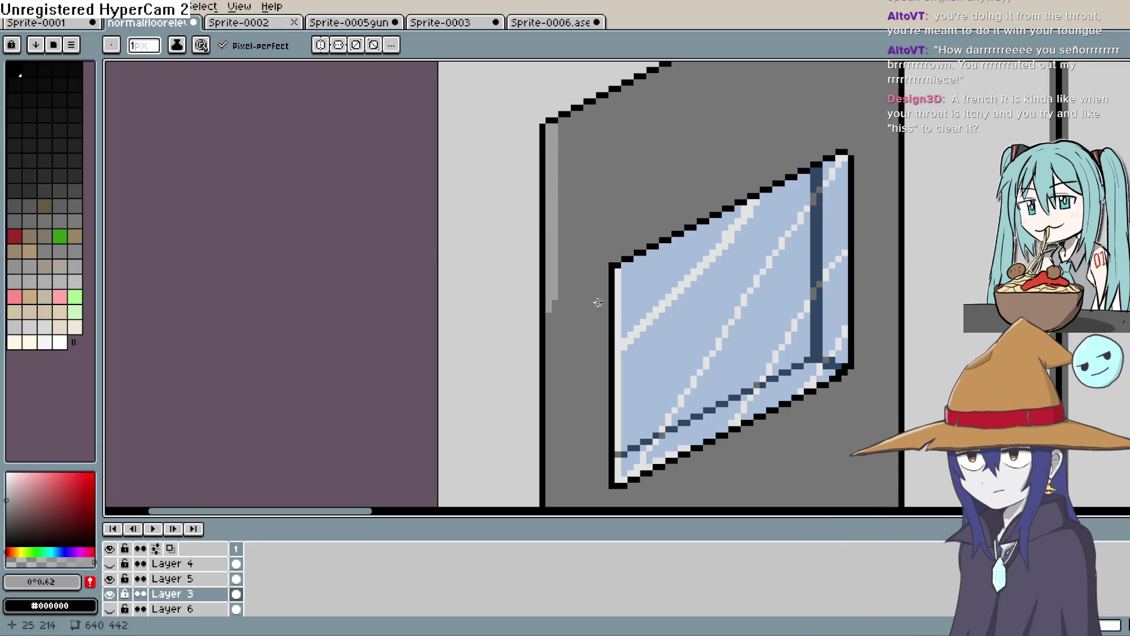
pyautogui.moveTo(598, 302); pyautogui.dragTo(578, 156)
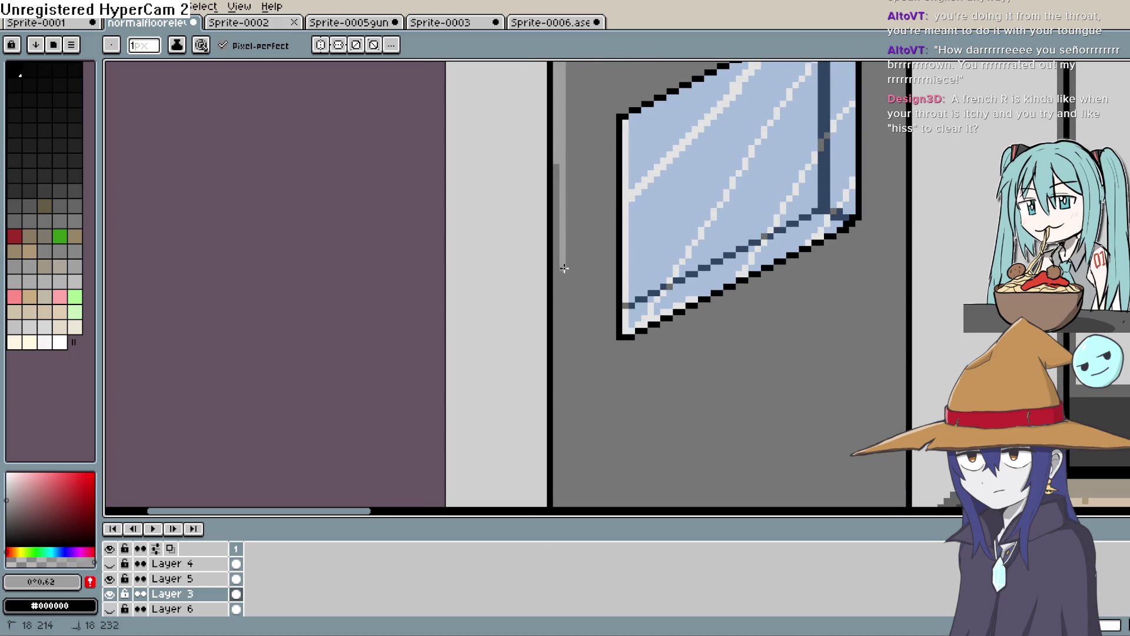
pyautogui.moveTo(577, 330); pyautogui.dragTo(598, 247)
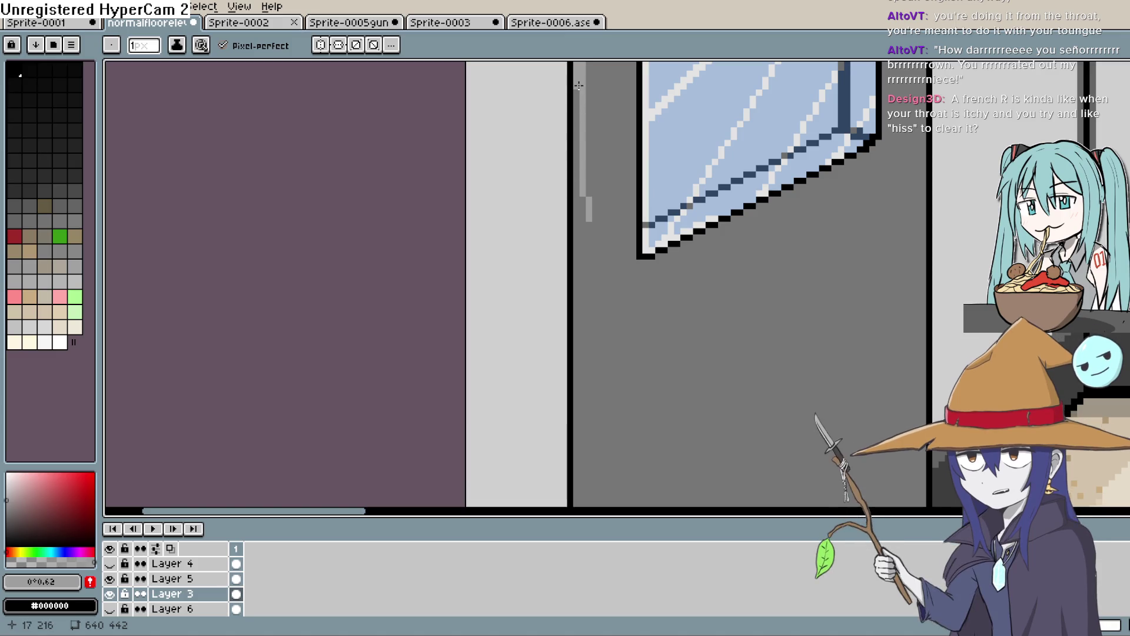
pyautogui.moveTo(578, 197); pyautogui.dragTo(578, 228)
pyautogui.moveTo(577, 287); pyautogui.dragTo(574, 363)
pyautogui.click(583, 254)
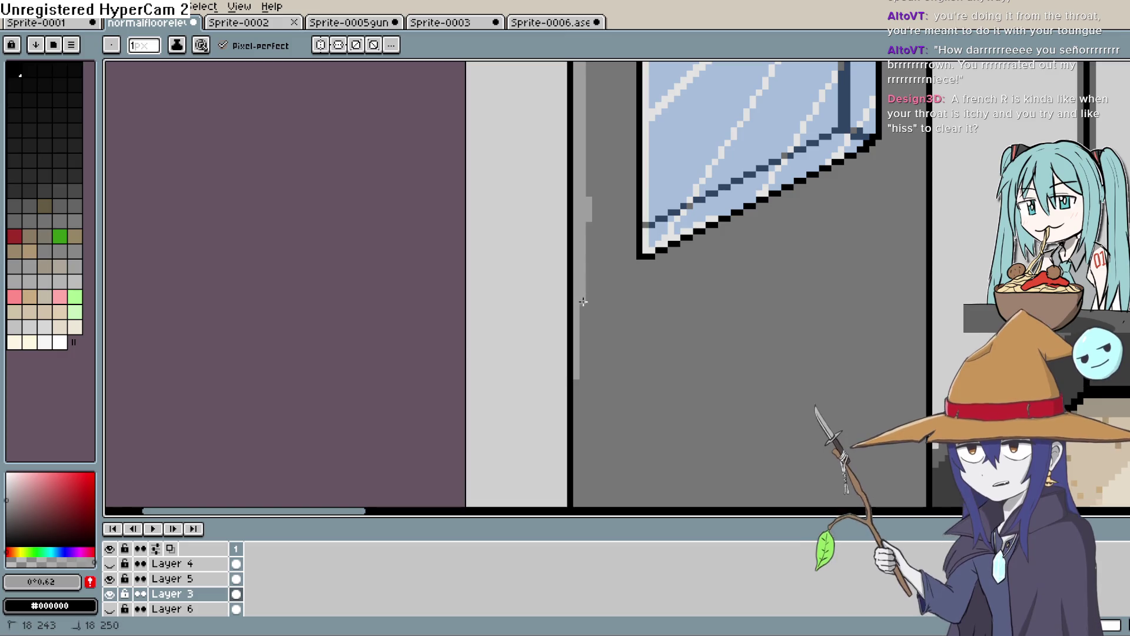
# Step: Continue the light-grey edge highlight down to the bottom of the door
pyautogui.moveTo(584, 374)
pyautogui.mouseDown()
pyautogui.moveTo(623, 280)
pyautogui.moveTo(606, 217)
pyautogui.moveTo(624, 105)
pyautogui.mouseUp()
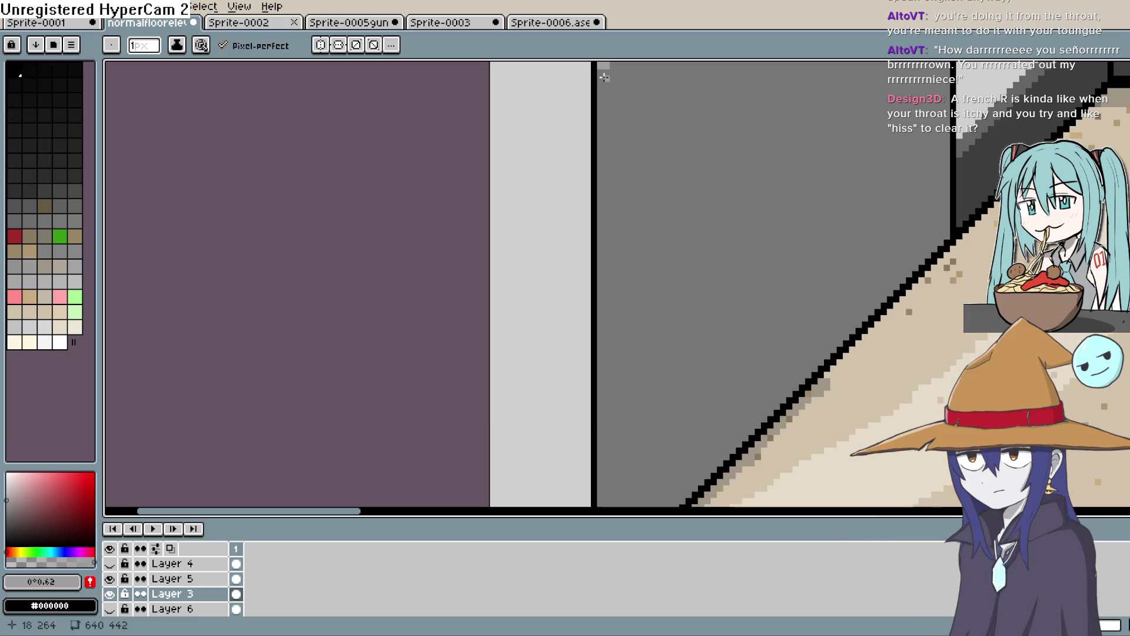
pyautogui.keyDown('shift'); pyautogui.click(612, 148); pyautogui.keyUp('shift')
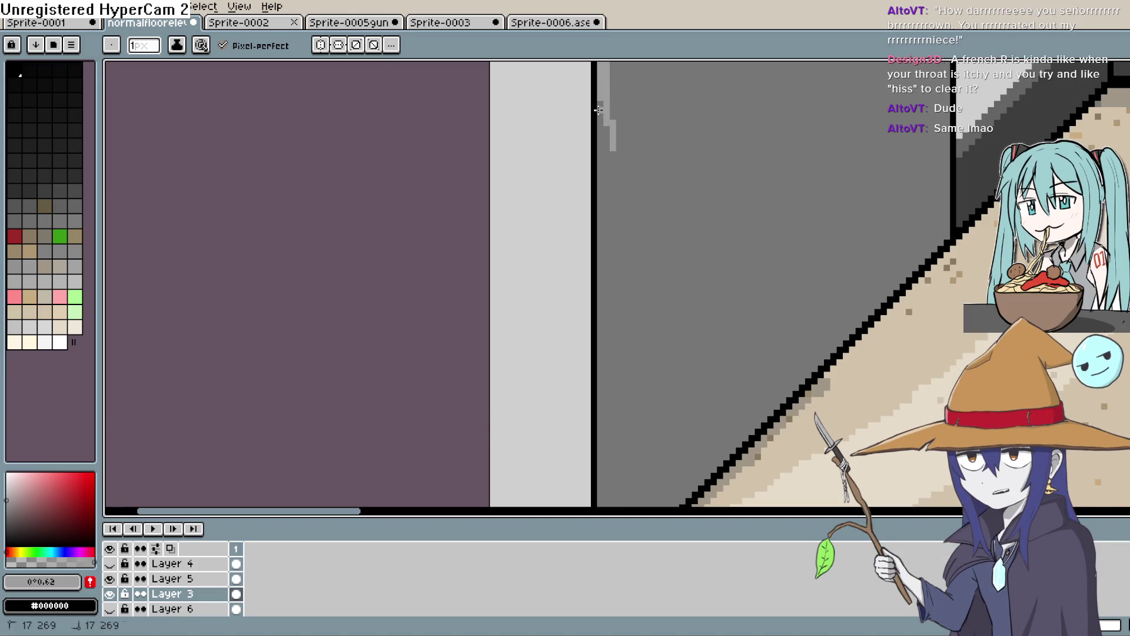
pyautogui.moveTo(600, 114); pyautogui.dragTo(604, 196)
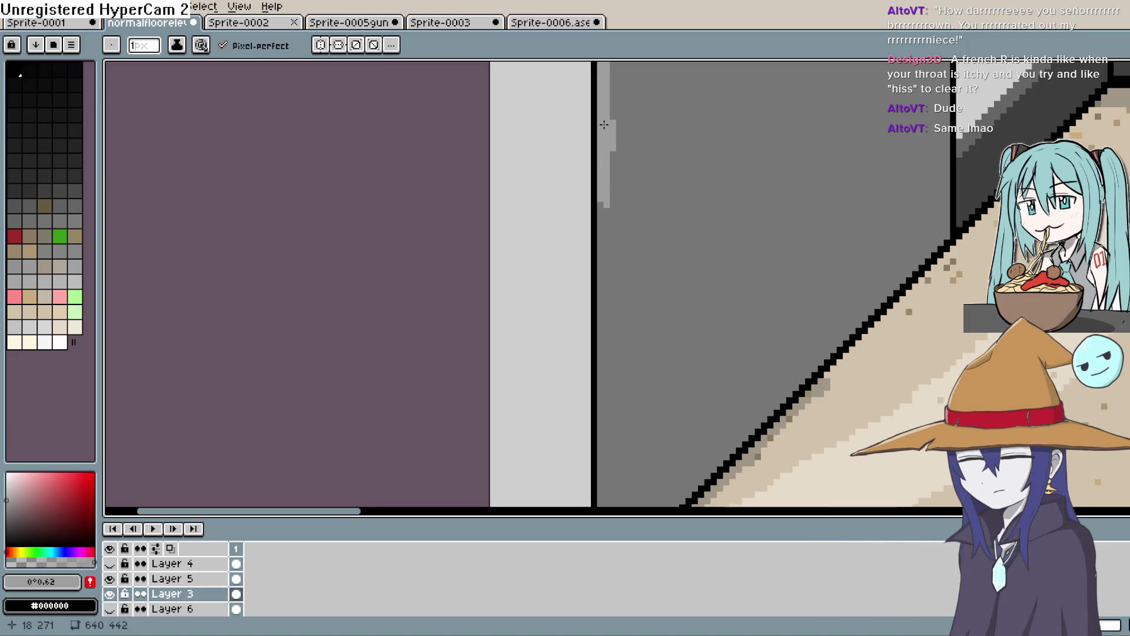
pyautogui.moveTo(605, 198); pyautogui.dragTo(608, 280)
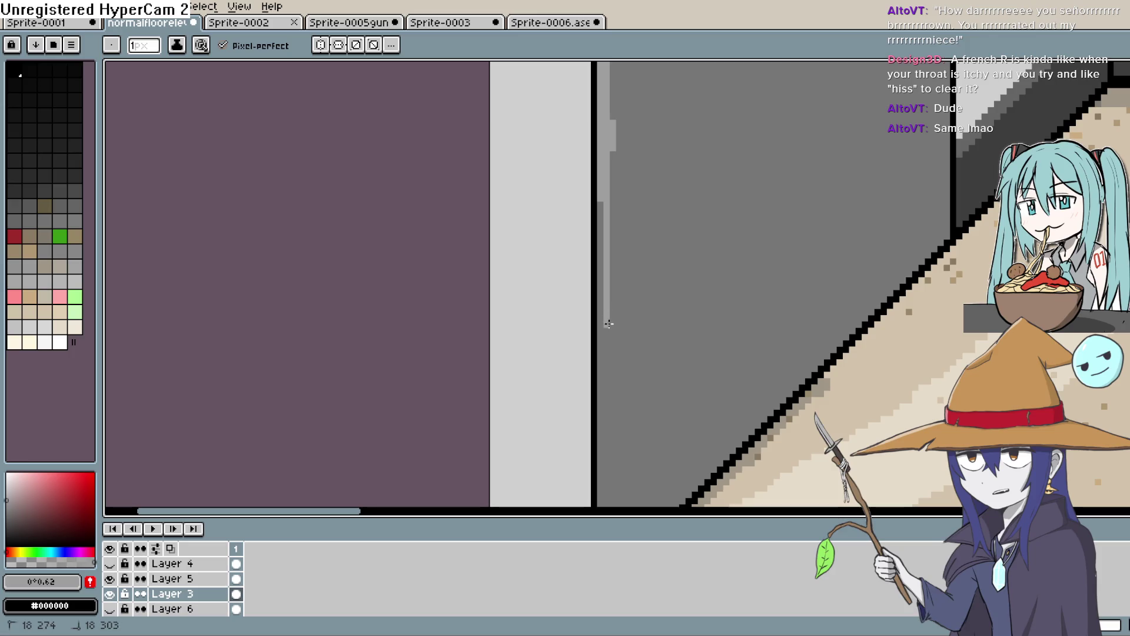
pyautogui.moveTo(609, 323)
pyautogui.mouseDown()
pyautogui.moveTo(631, 153)
pyautogui.moveTo(630, 247)
pyautogui.mouseUp()
pyautogui.moveTo(633, 311); pyautogui.dragTo(624, 383)
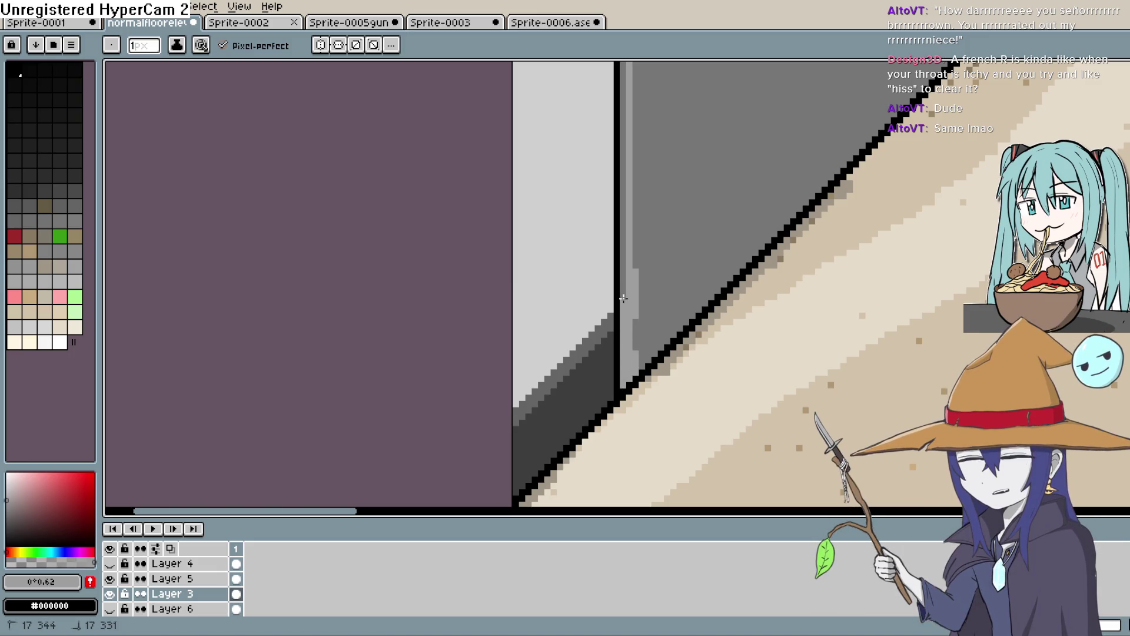
pyautogui.moveTo(621, 179); pyautogui.dragTo(622, 155)
# Step: Extend the strip near the floor and bucket-fill the dark strip beside it lighter
pyautogui.scroll(2, 636, 265)
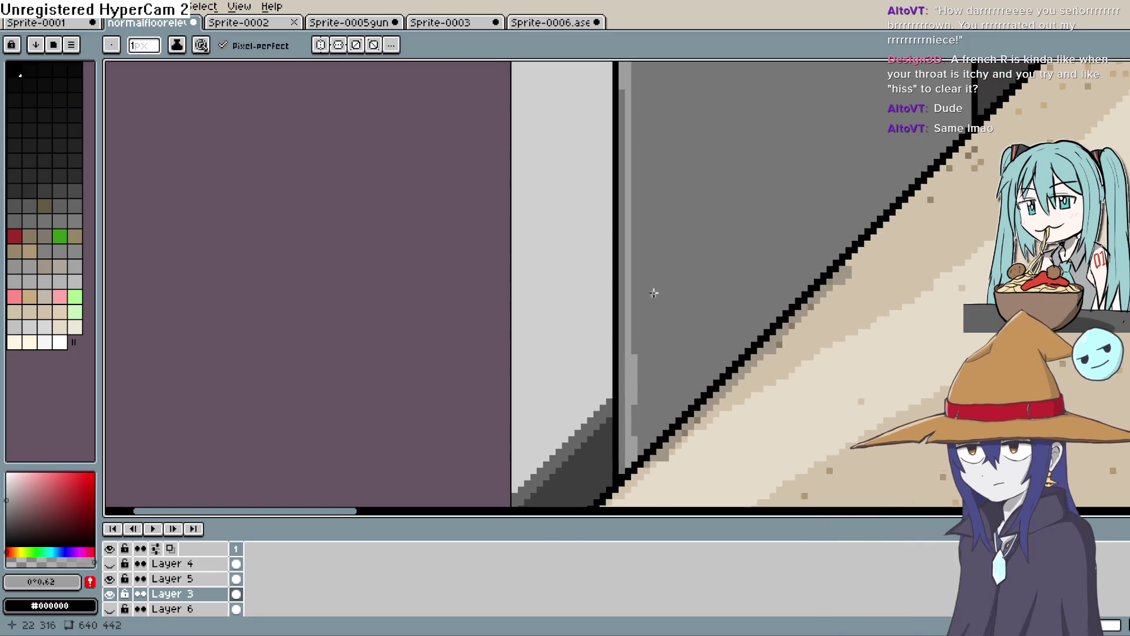
pyautogui.moveTo(624, 353); pyautogui.dragTo(623, 423)
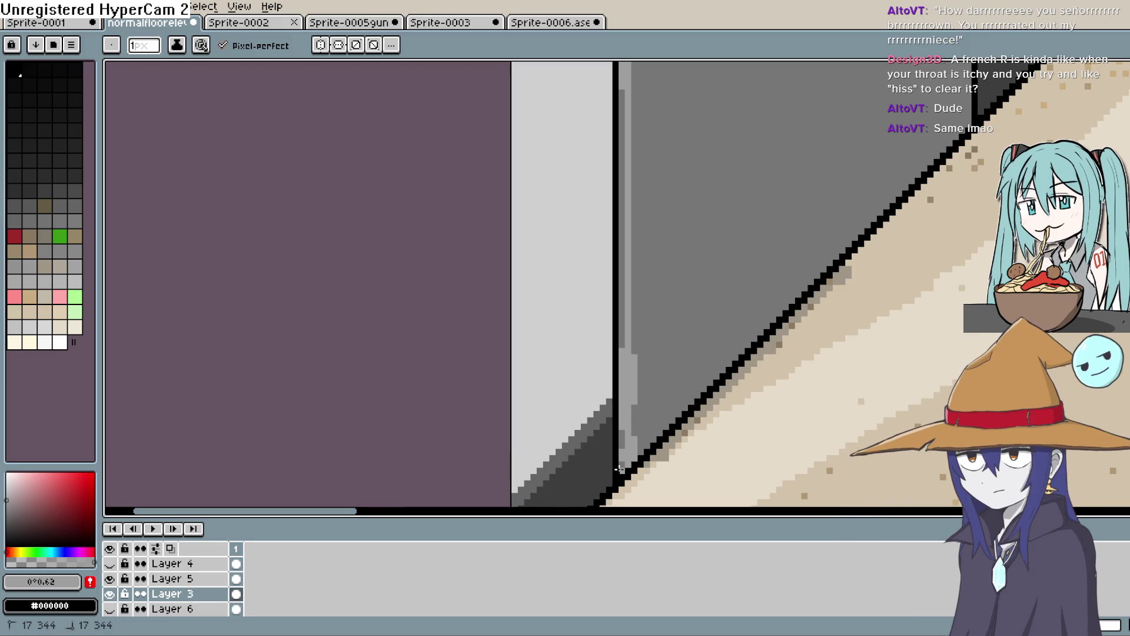
pyautogui.scroll(2, 649, 341)
pyautogui.press('g')
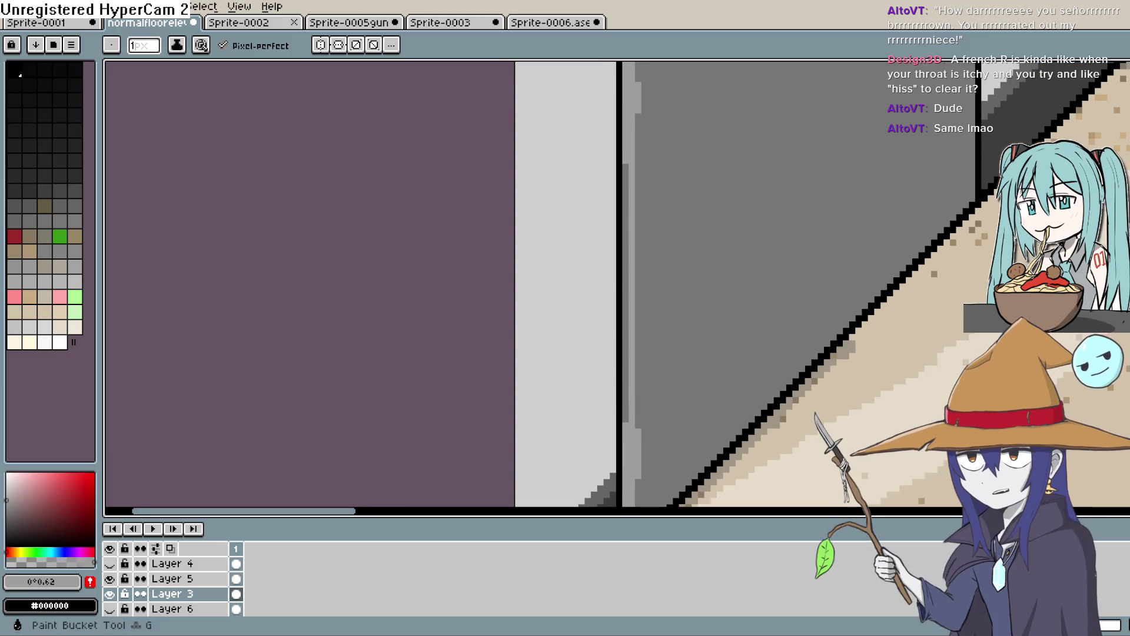
pyautogui.click(627, 384)
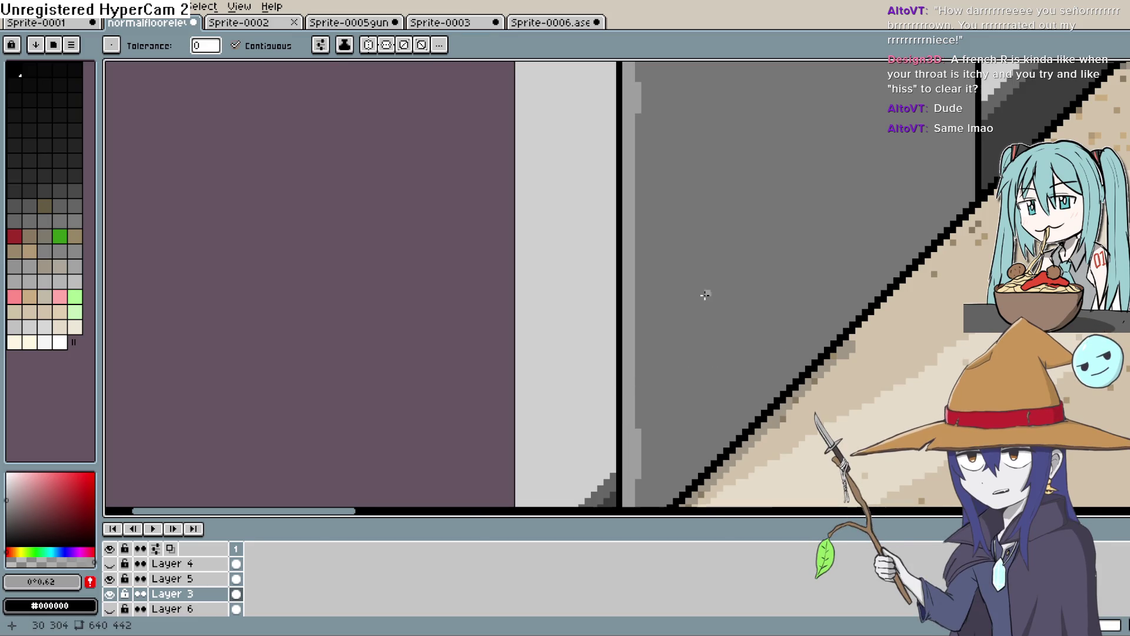
# Step: Sample the door's grey #777777 and return to the Pencil
pyautogui.scroll(-2, 710, 271)
pyautogui.scroll(3, 712, 255)
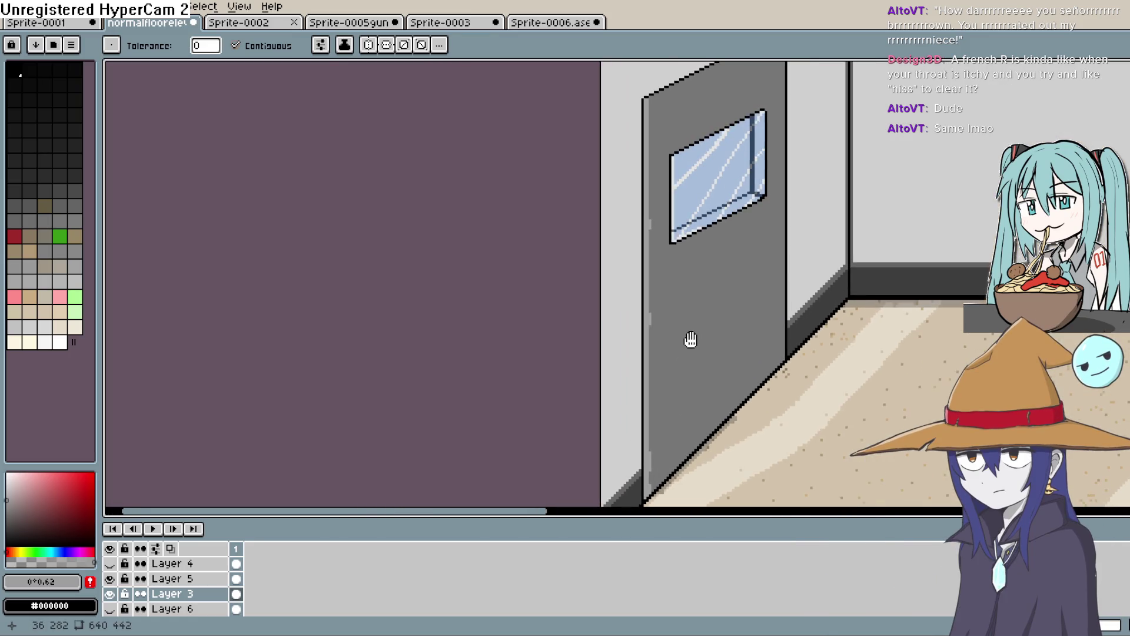
pyautogui.press('i')
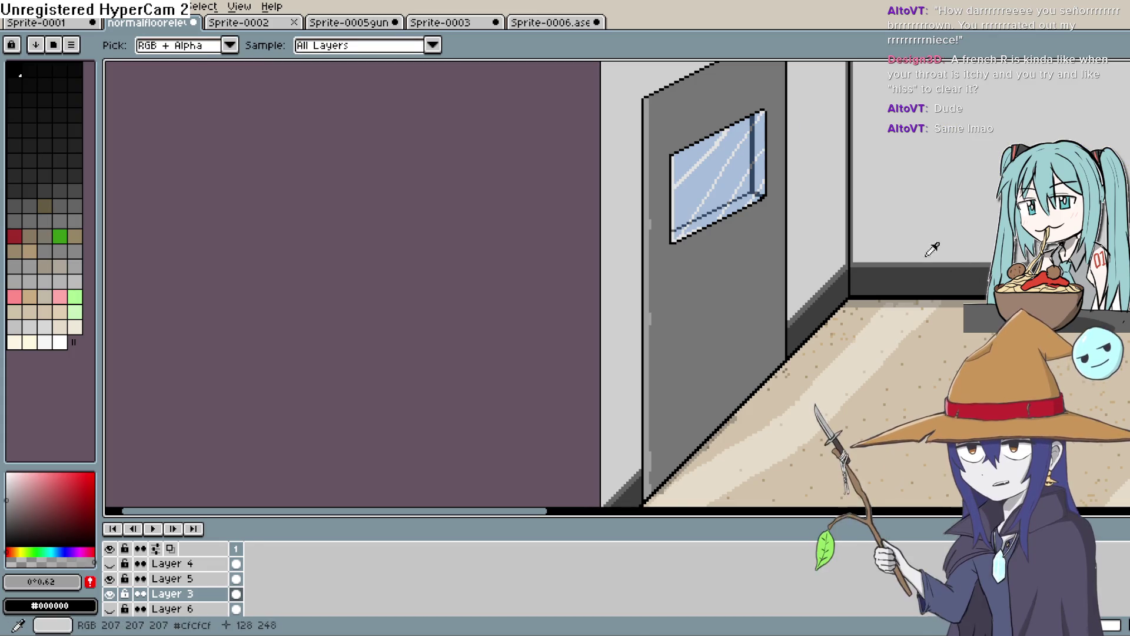
pyautogui.click(681, 265)
pyautogui.click(1121, 103)
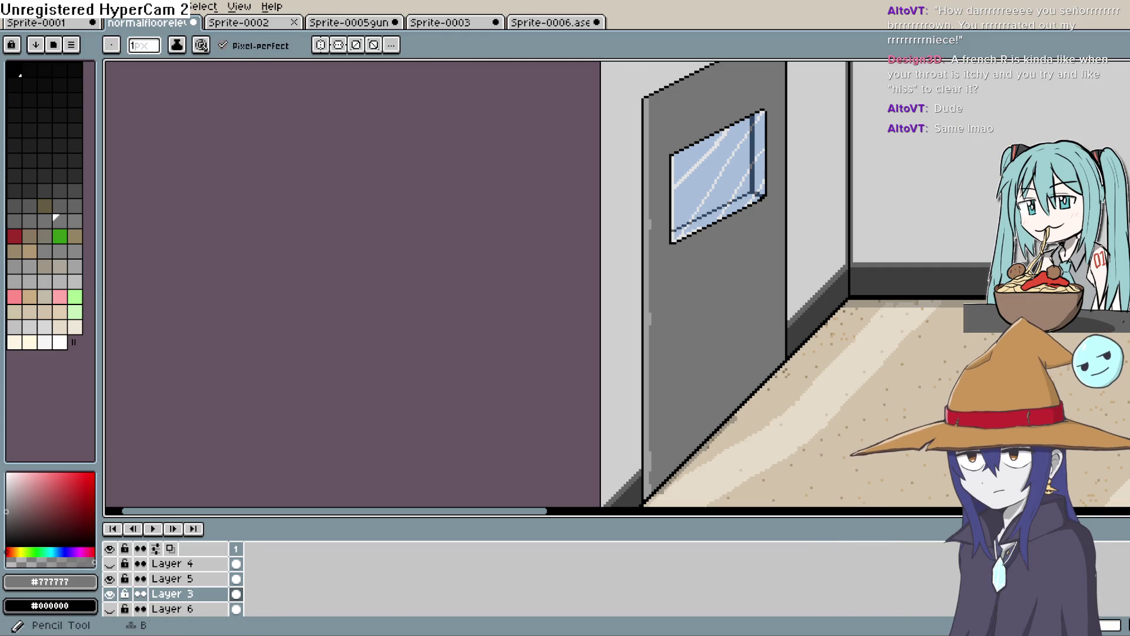
# Step: Pick up the door's light grey #9e9e9e and frame the door's upper-left edge
pyautogui.scroll(3, 635, 156)
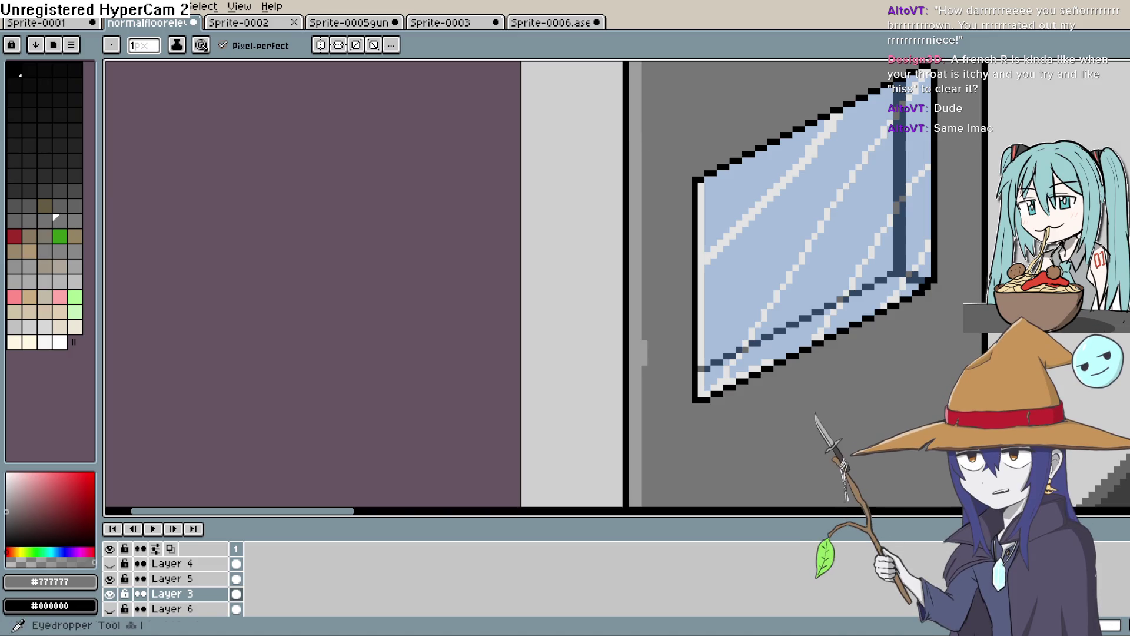
pyautogui.keyDown('alt'); pyautogui.click(686, 146); pyautogui.keyUp('alt')
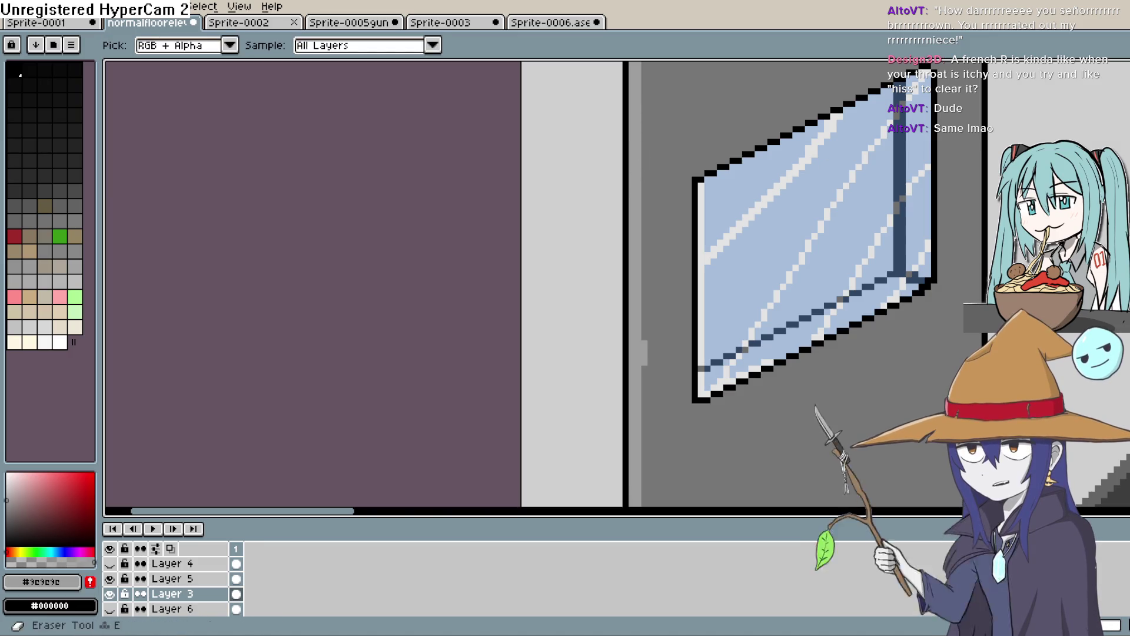
pyautogui.moveTo(664, 129); pyautogui.dragTo(676, 185)
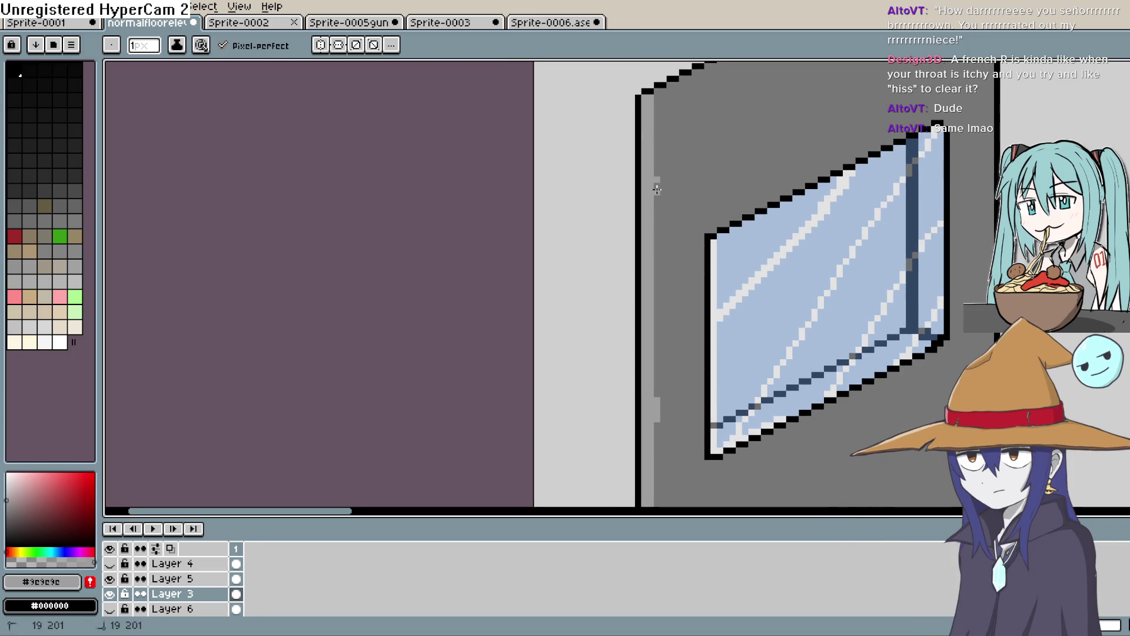
pyautogui.scroll(-10, 680, 205)
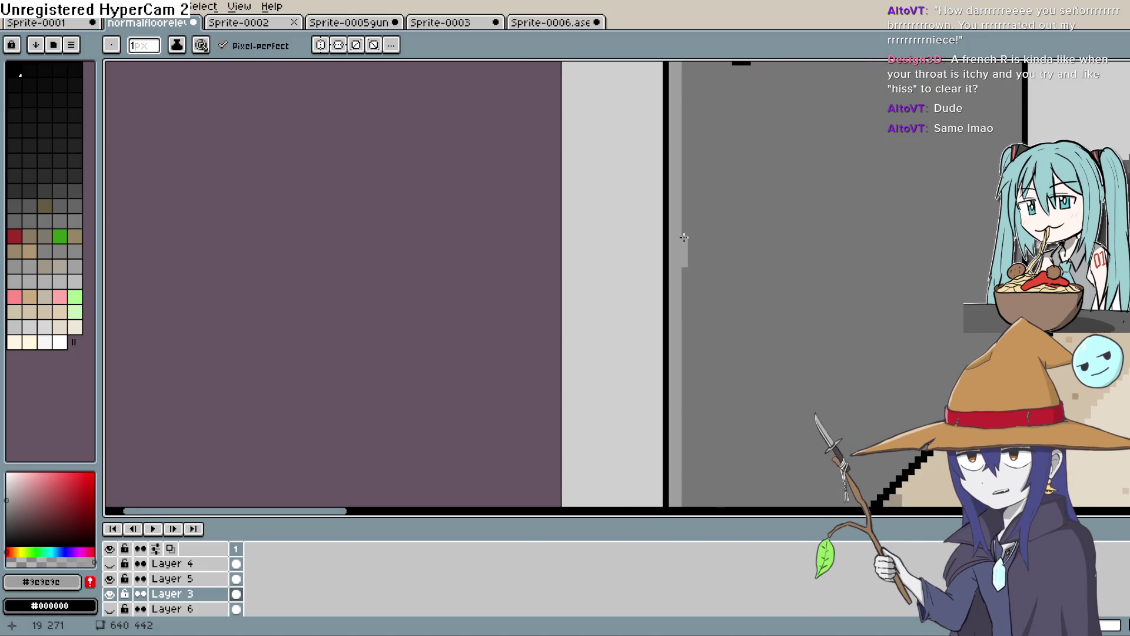
pyautogui.scroll(-4, 701, 239)
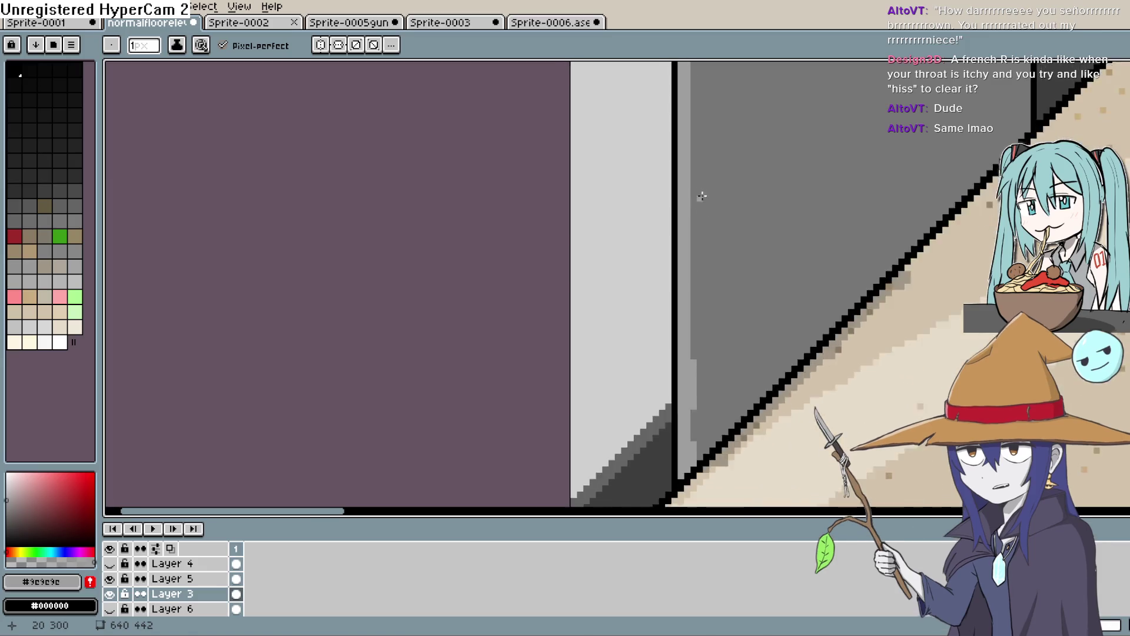
pyautogui.scroll(-3, 719, 204)
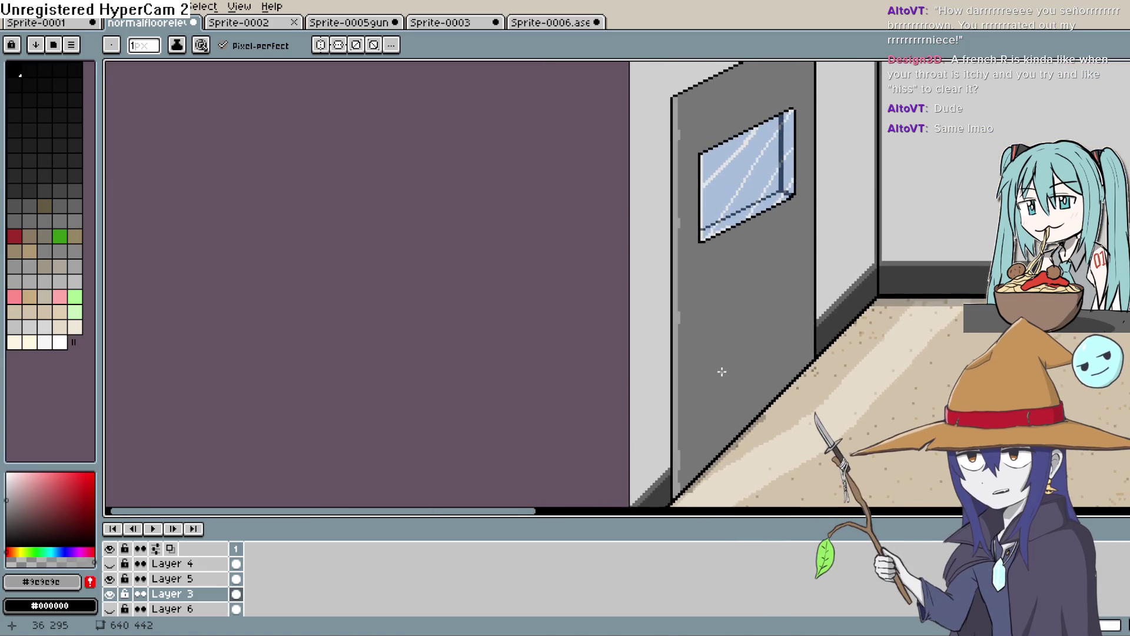
pyautogui.scroll(3, 707, 324)
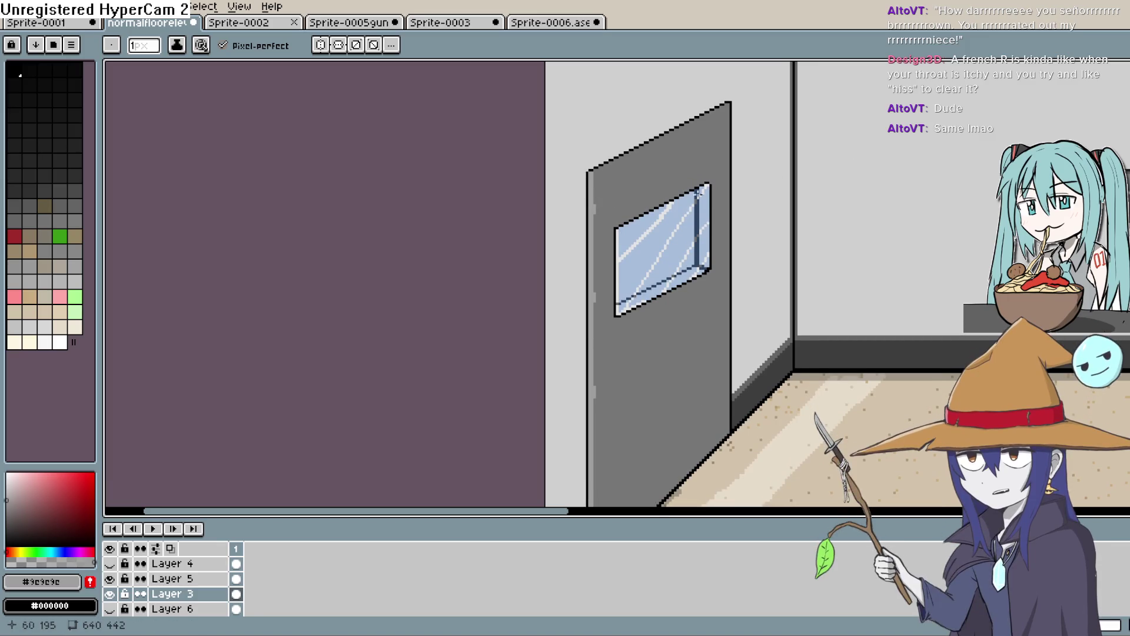
pyautogui.scroll(-1, 578, 208)
pyautogui.scroll(2, 615, 202)
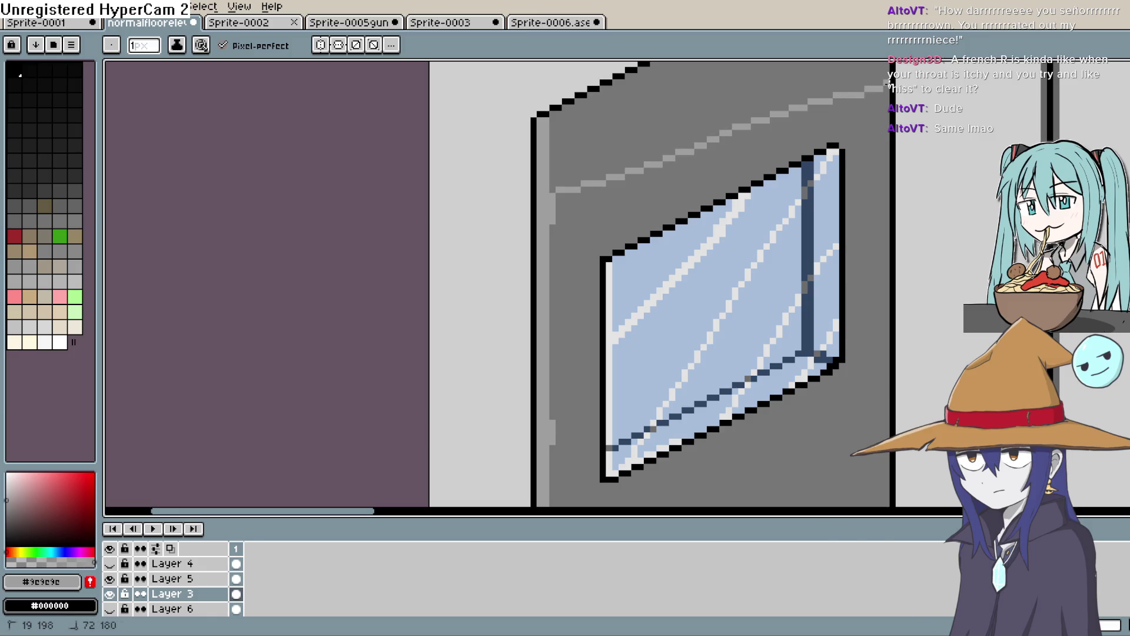
# Step: Draw a light-grey diagonal highlight line across the door top, redoing it until the slope matches
pyautogui.hotkey('ctrl', 'z')
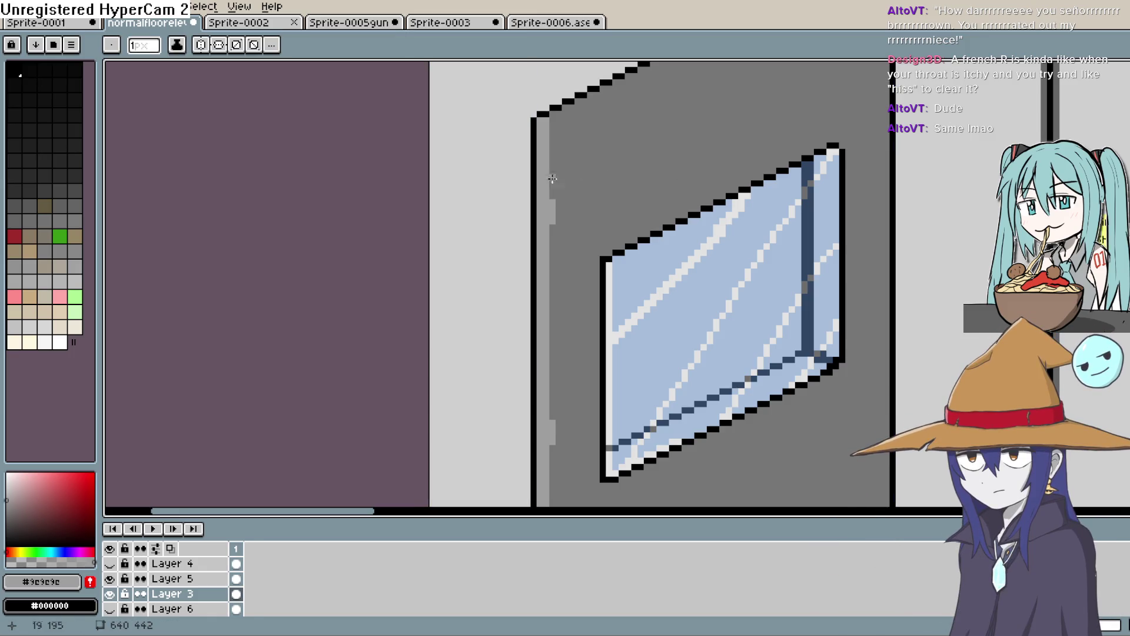
pyautogui.moveTo(554, 198)
pyautogui.mouseDown()
pyautogui.moveTo(643, 151)
pyautogui.moveTo(877, 64)
pyautogui.mouseUp()
pyautogui.moveTo(902, 110); pyautogui.dragTo(853, 265)
pyautogui.hotkey('ctrl', 'z')
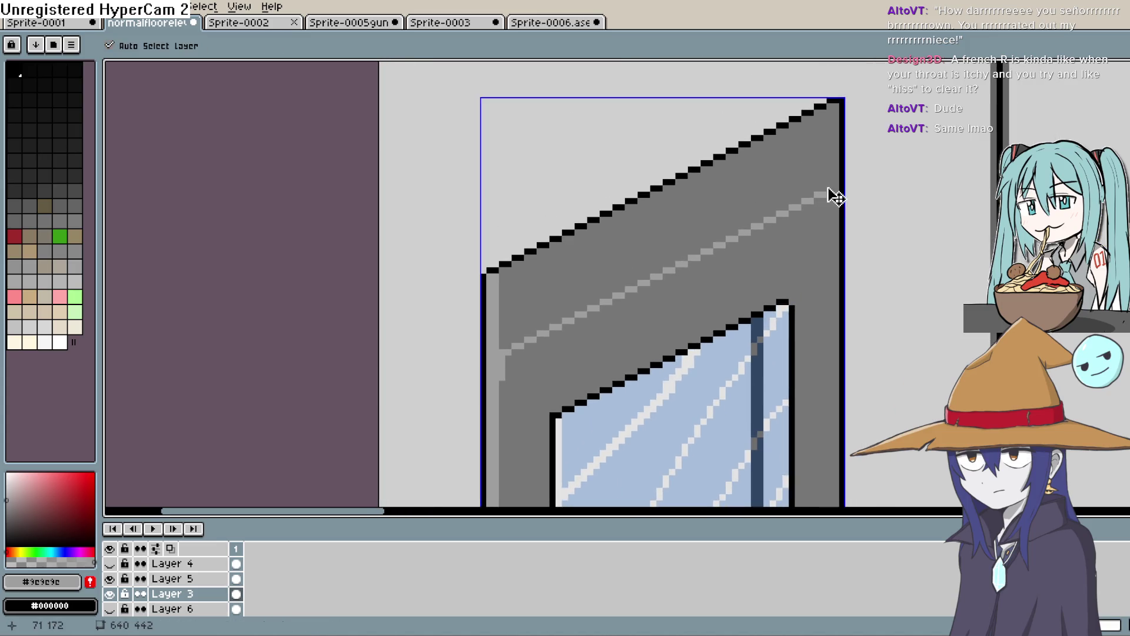
pyautogui.moveTo(834, 182)
pyautogui.mouseDown()
pyautogui.moveTo(511, 330)
pyautogui.moveTo(618, 298)
pyautogui.moveTo(835, 188)
pyautogui.mouseUp()
pyautogui.press('Escape')
pyautogui.moveTo(512, 343); pyautogui.dragTo(760, 233)
pyautogui.moveTo(822, 202); pyautogui.dragTo(833, 193)
pyautogui.moveTo(592, 353); pyautogui.dragTo(702, 195)
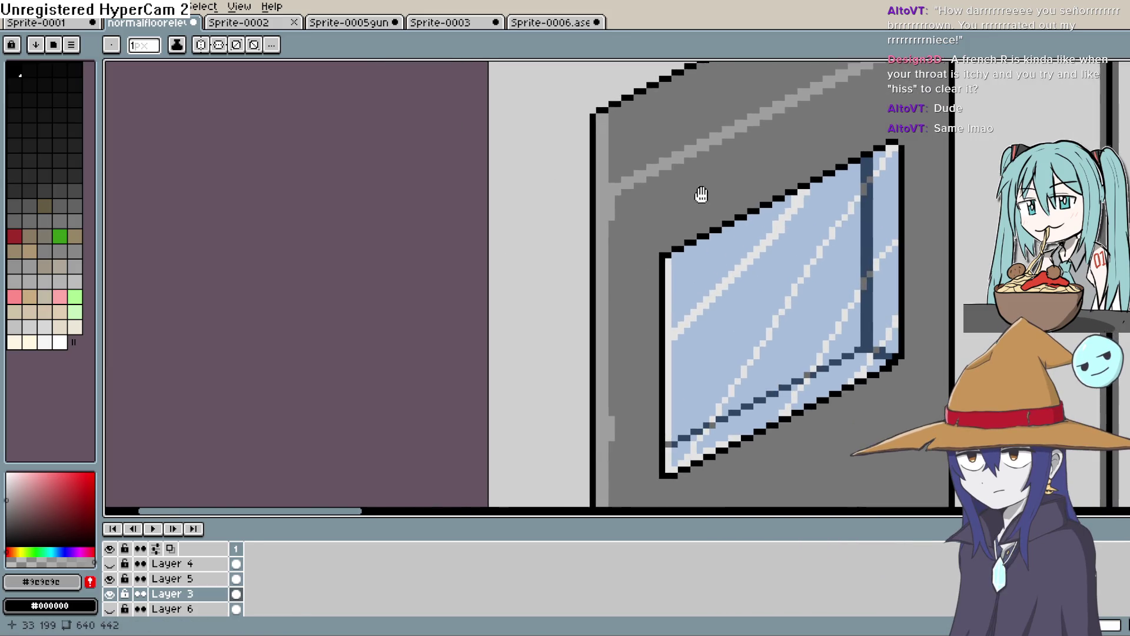
# Step: Fill the door band above the diagonal line with mid grey #888888
pyautogui.scroll(-5, 625, 206)
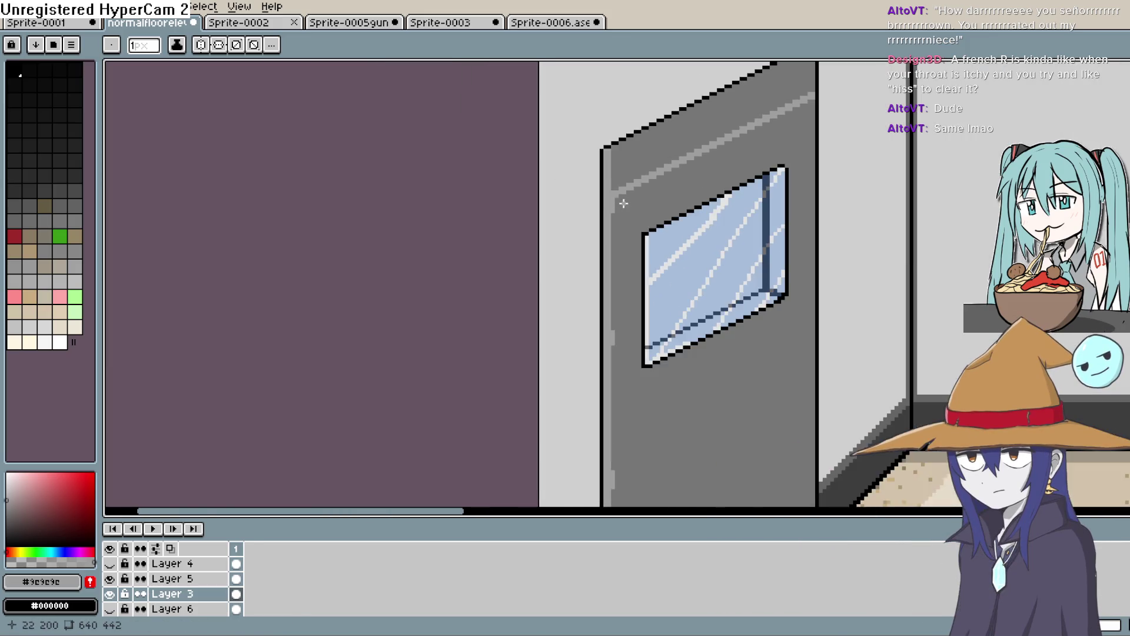
pyautogui.scroll(5, 628, 204)
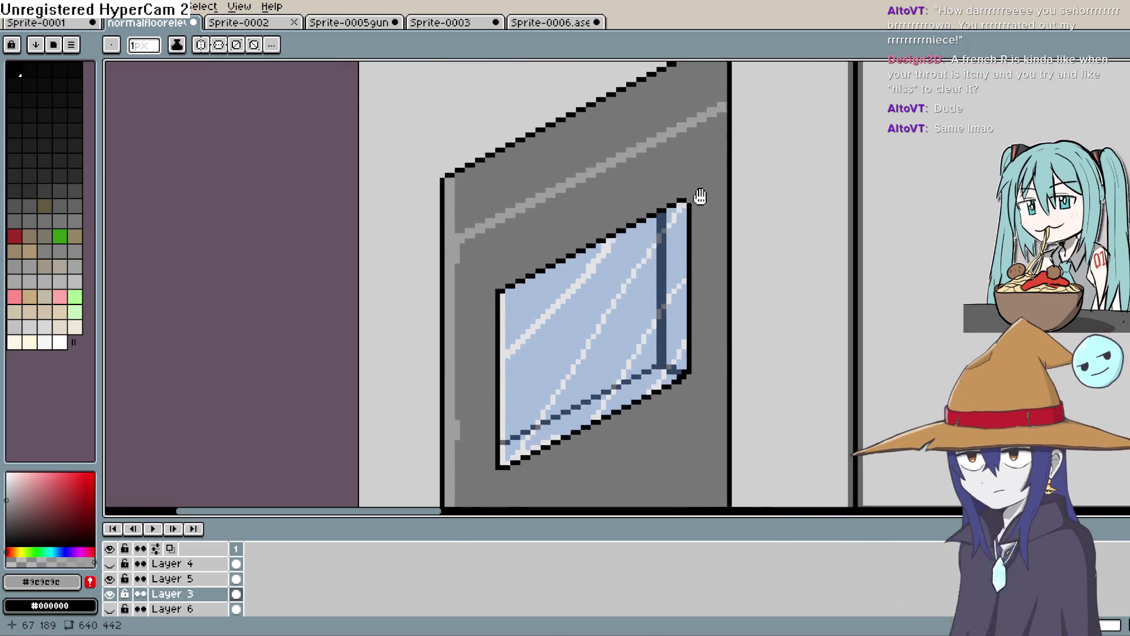
pyautogui.click(8, 505)
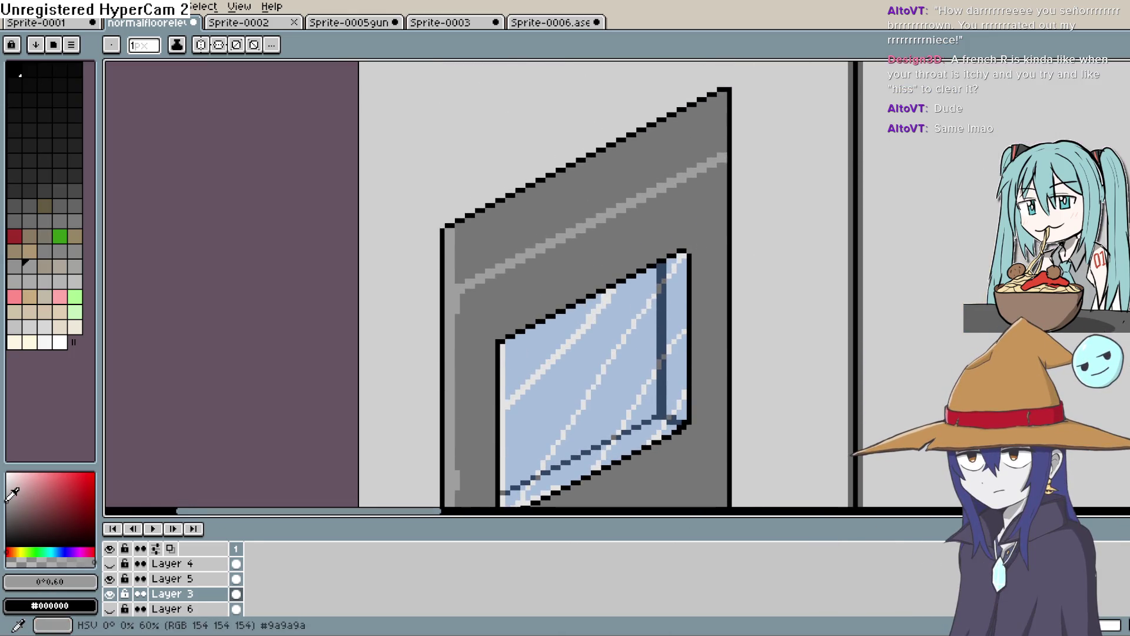
pyautogui.hotkey('shift', 'g')
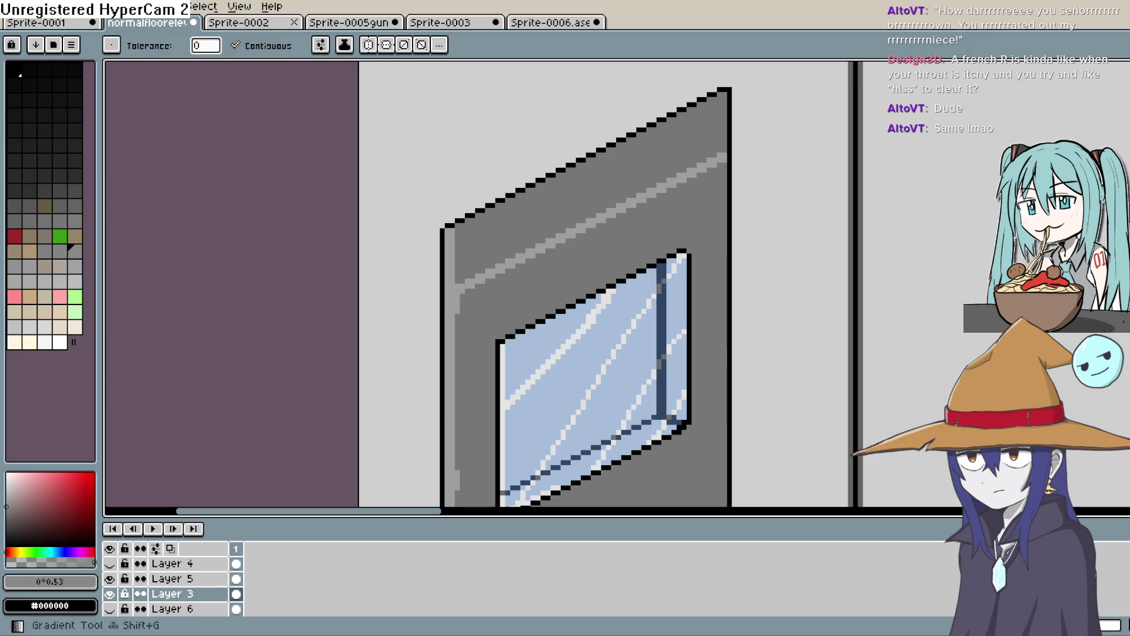
pyautogui.click(602, 193)
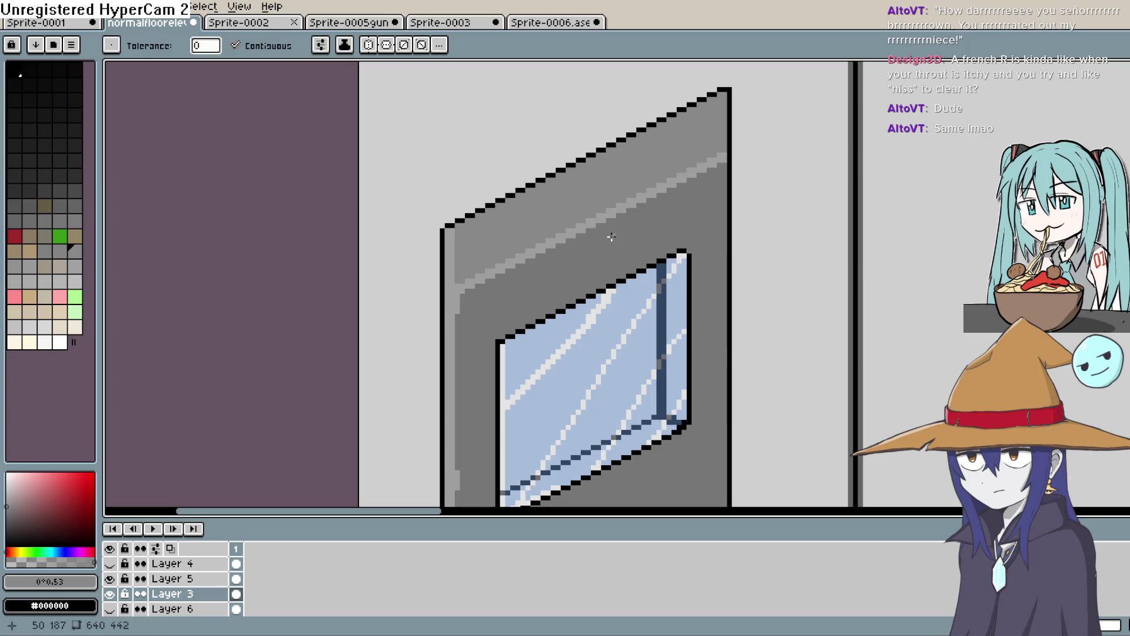
pyautogui.scroll(-1, 611, 236)
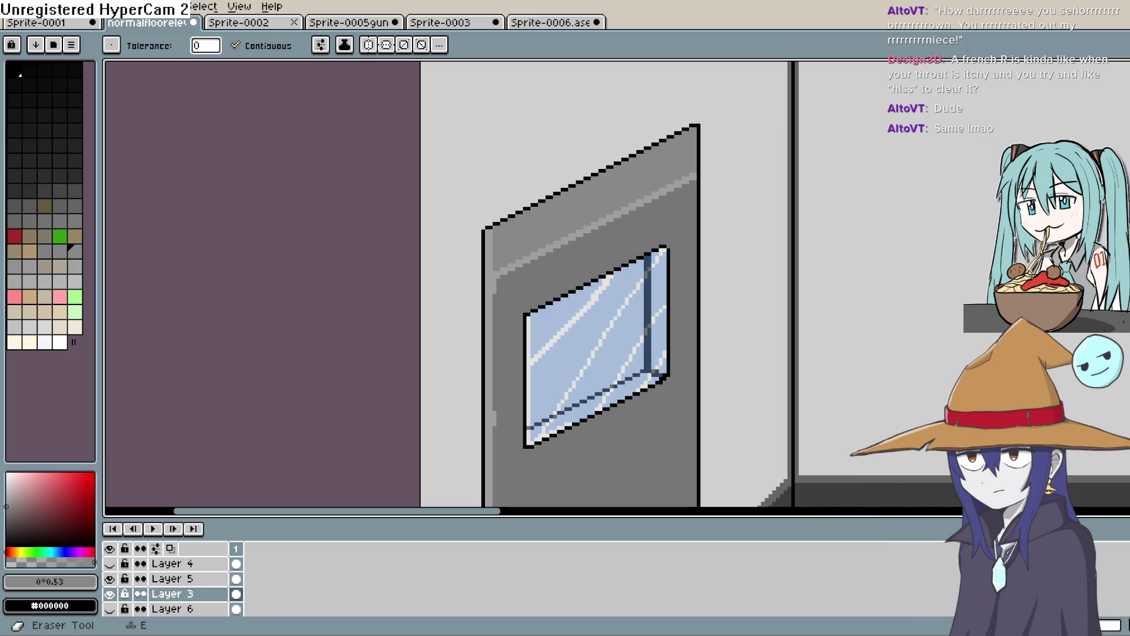
pyautogui.press('alt')
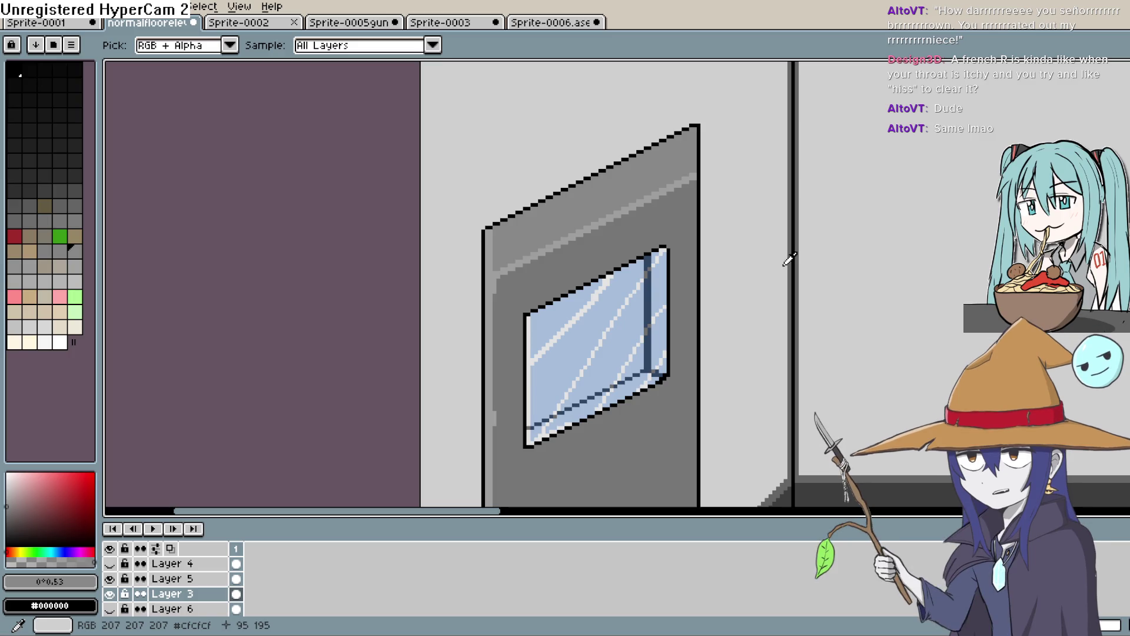
# Step: Redraw the light-grey #9c9c9c highlight line along the door's sloped top to its right edge
pyautogui.scroll(2, 677, 265)
pyautogui.scroll(3, 540, 190)
pyautogui.hscroll(-2, 555, 270)
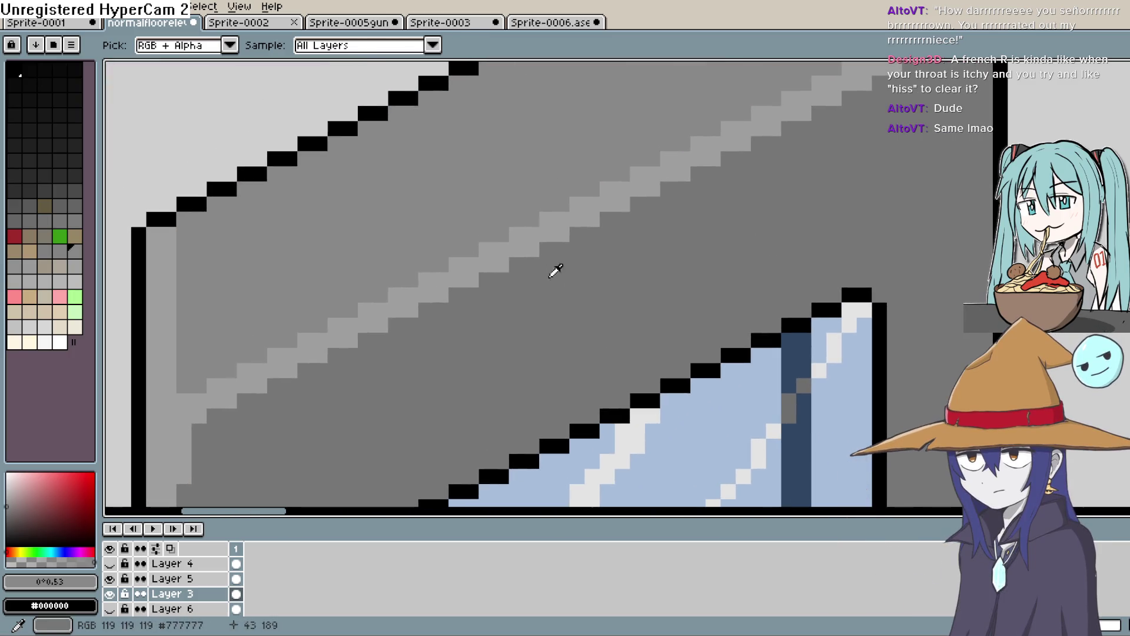
pyautogui.click(525, 252)
pyautogui.press('l')
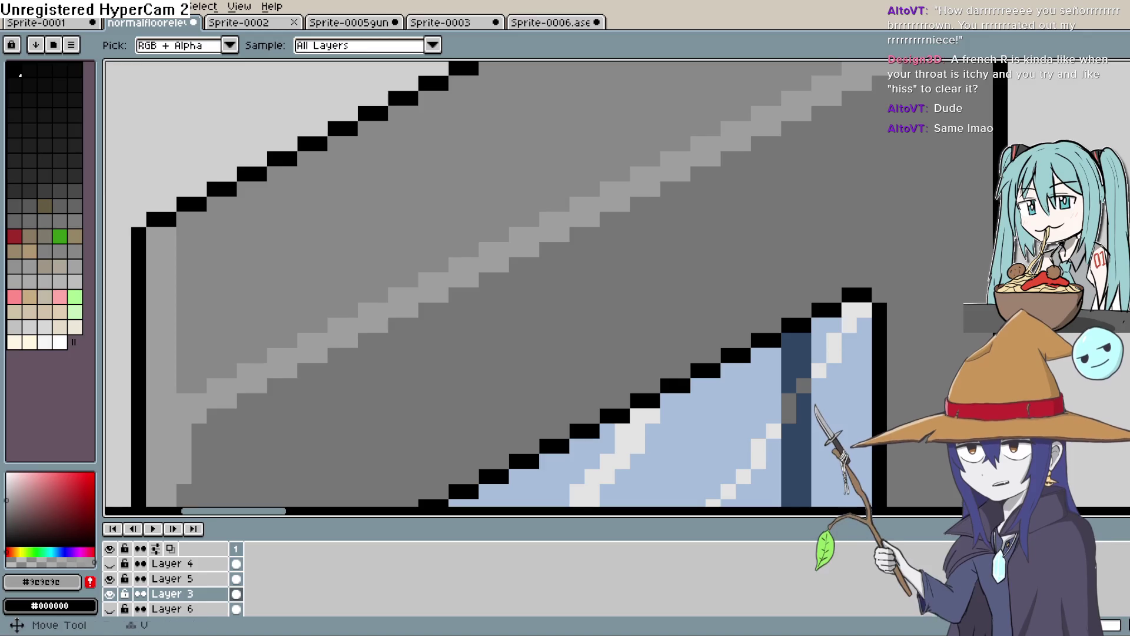
pyautogui.moveTo(179, 380); pyautogui.dragTo(781, 145)
pyautogui.scroll(3, 762, 292)
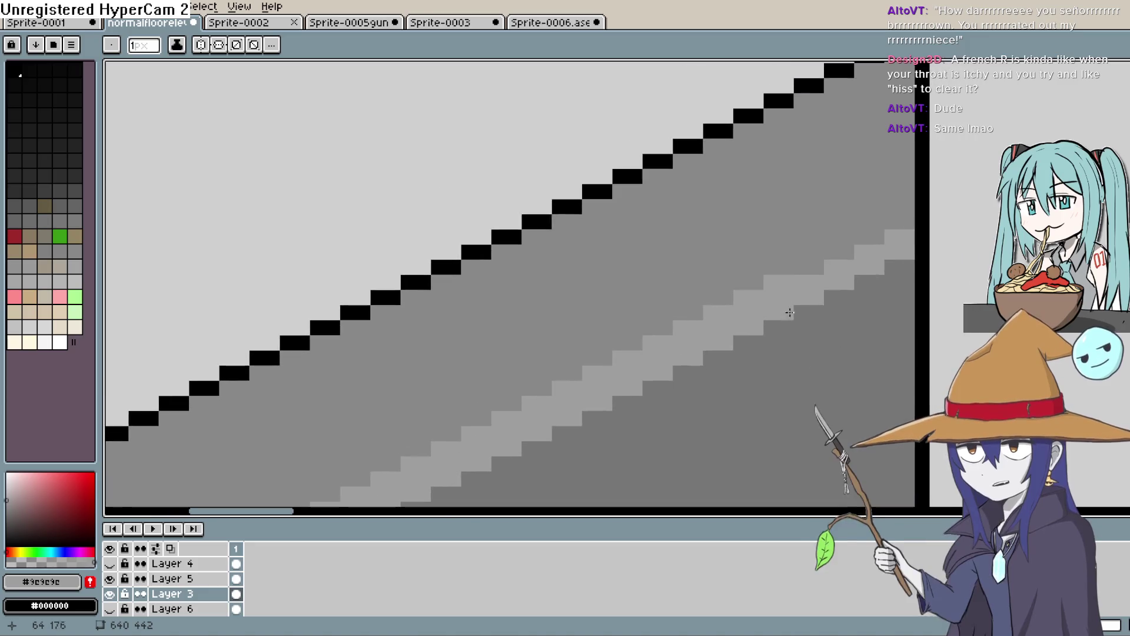
pyautogui.moveTo(888, 248); pyautogui.dragTo(842, 259)
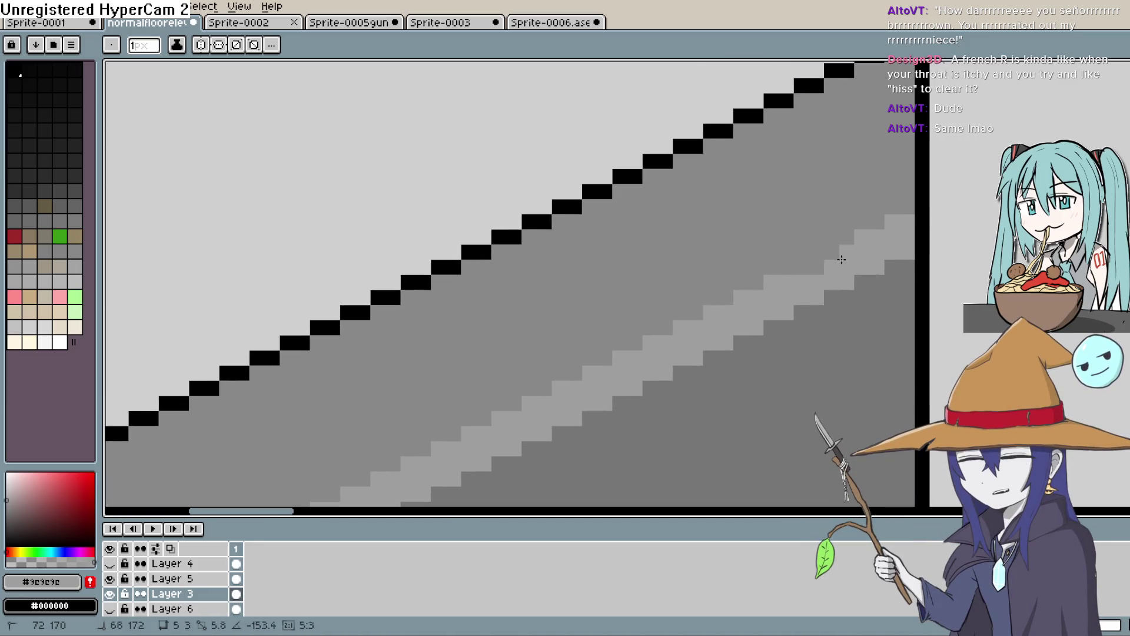
pyautogui.moveTo(789, 291); pyautogui.dragTo(769, 341)
pyautogui.scroll(-3, 769, 340)
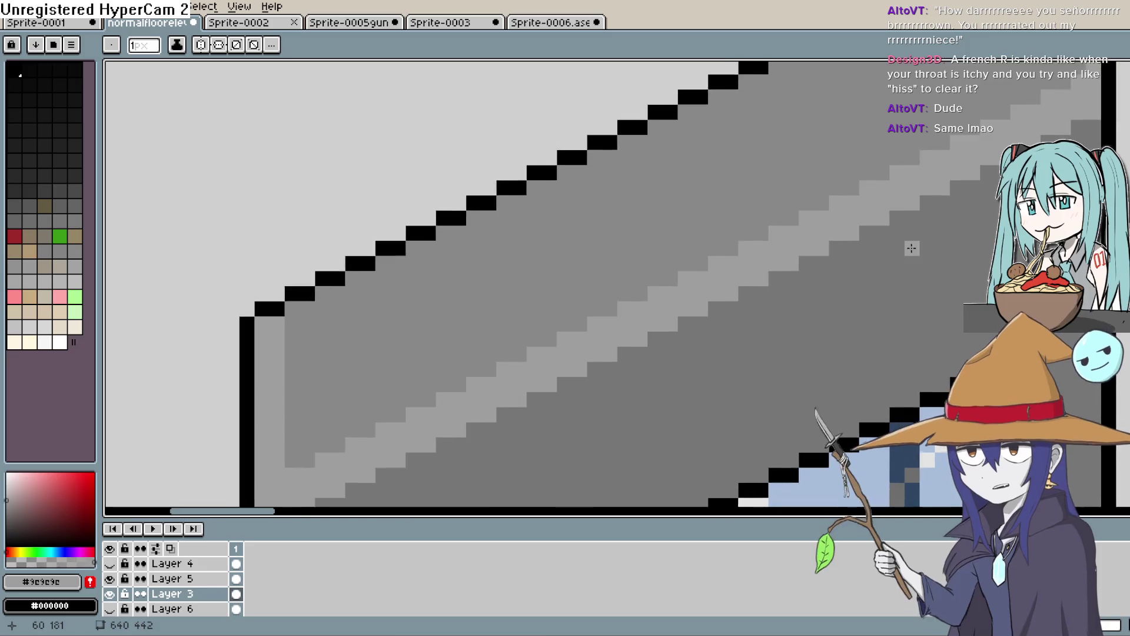
pyautogui.scroll(-3, 910, 251)
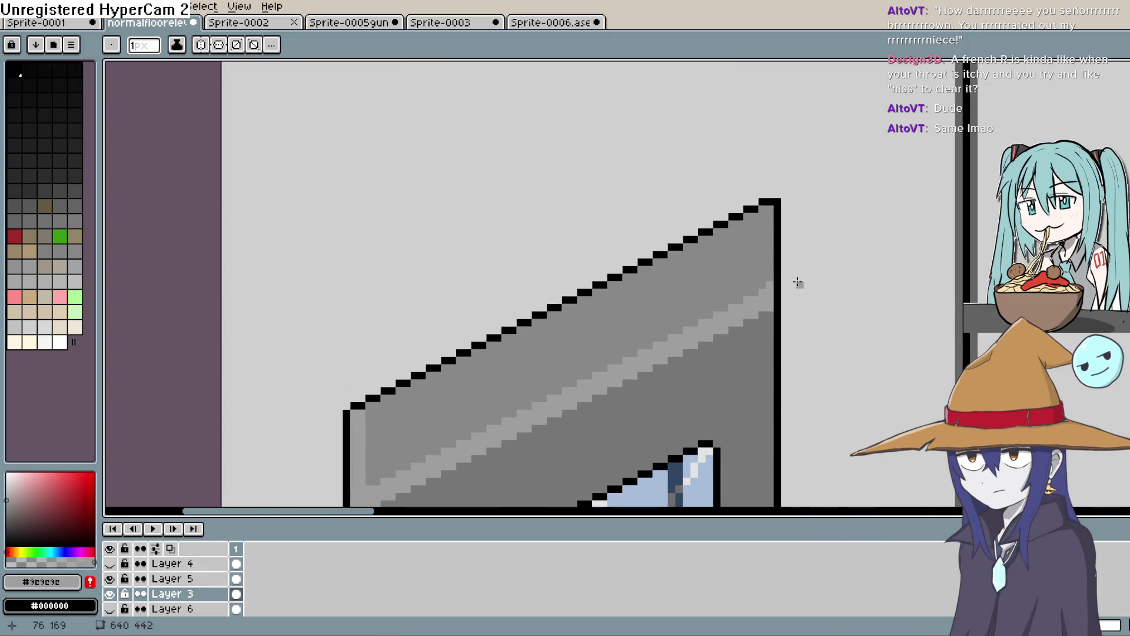
pyautogui.scroll(4, 759, 307)
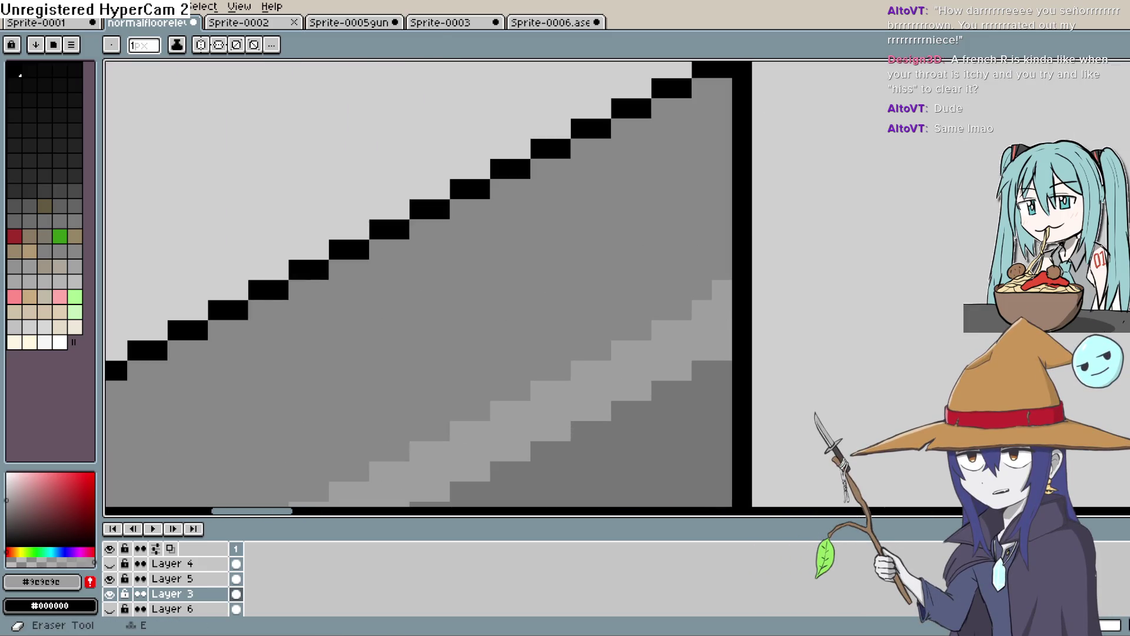
# Step: Trim the highlight's end pixels with door mid grey and reposition one light-grey pixel
pyautogui.keyDown('alt'); pyautogui.click(681, 252); pyautogui.keyUp('alt')
pyautogui.press('b')
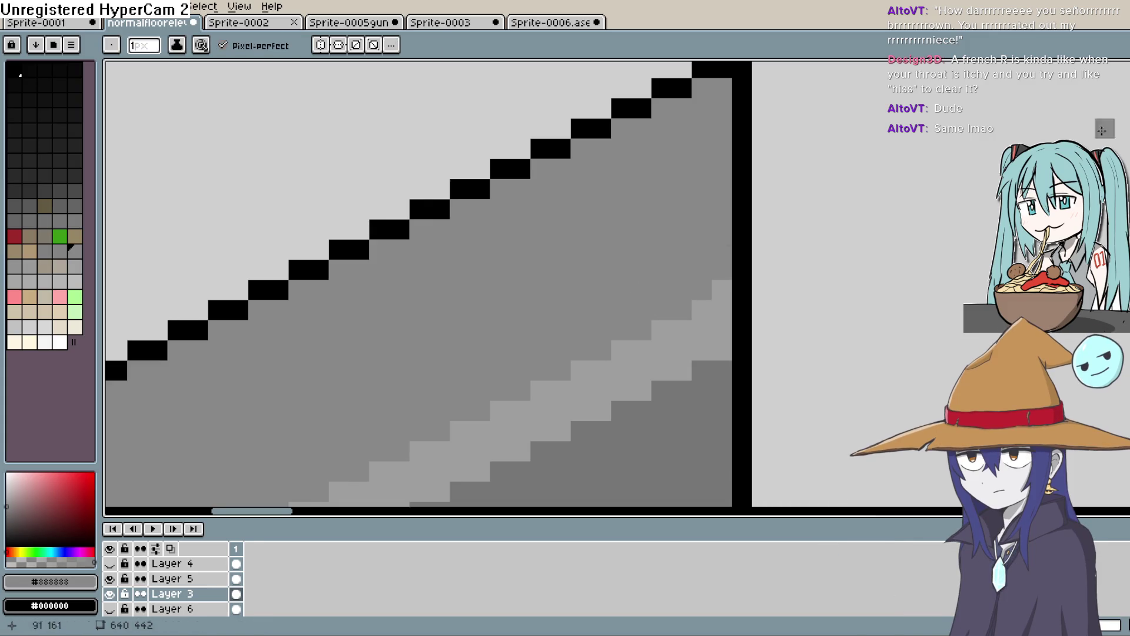
pyautogui.moveTo(706, 314)
pyautogui.mouseDown()
pyautogui.moveTo(715, 306)
pyautogui.moveTo(689, 324)
pyautogui.mouseUp()
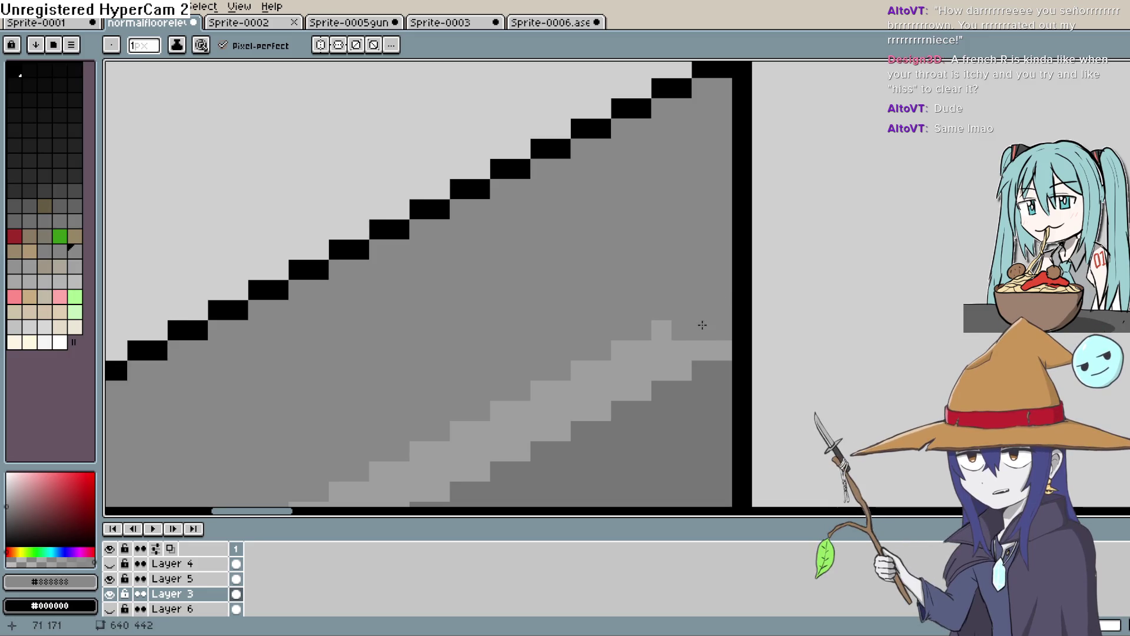
pyautogui.hotkey('ctrl', 'z')
pyautogui.hotkey('ctrl', 'z')
pyautogui.hotkey('ctrl', 'z')
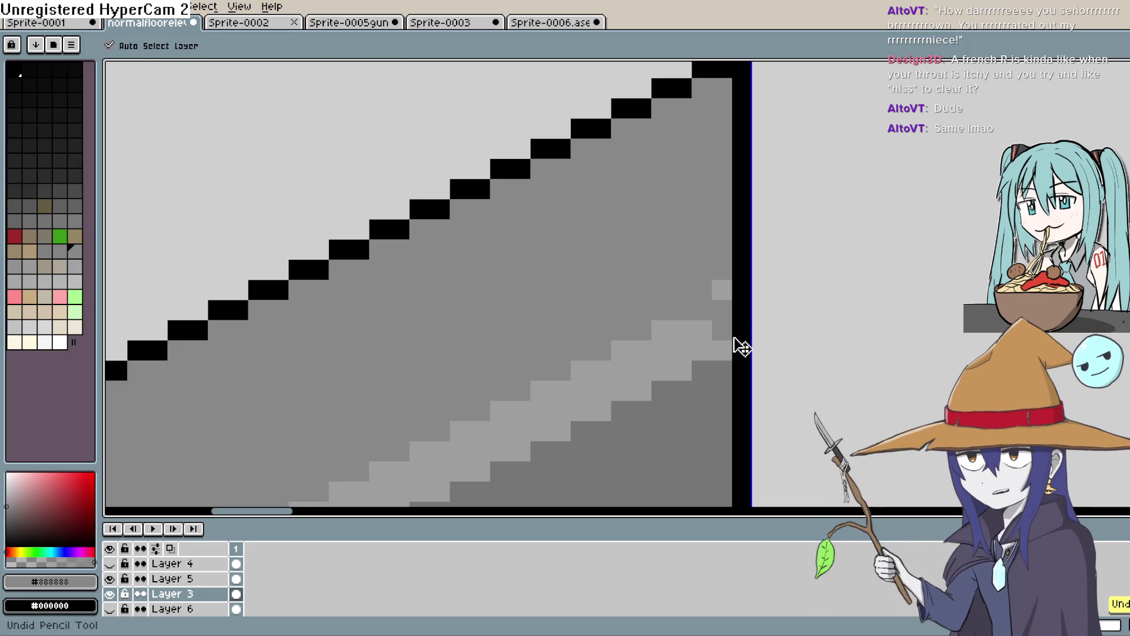
pyautogui.click(707, 313)
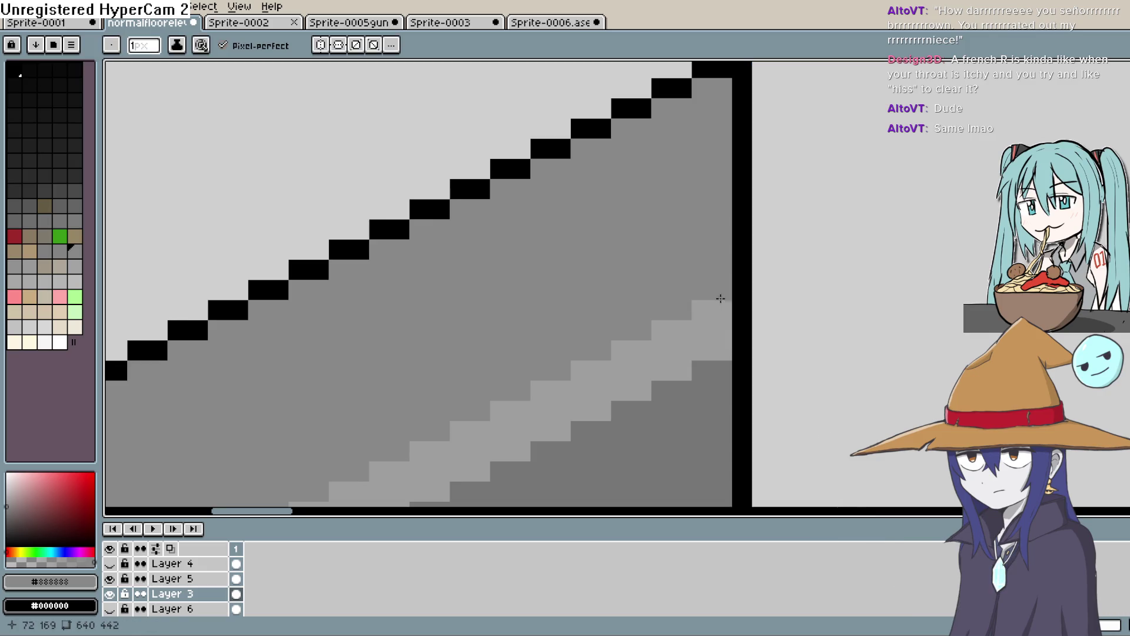
pyautogui.moveTo(719, 309); pyautogui.dragTo(702, 310)
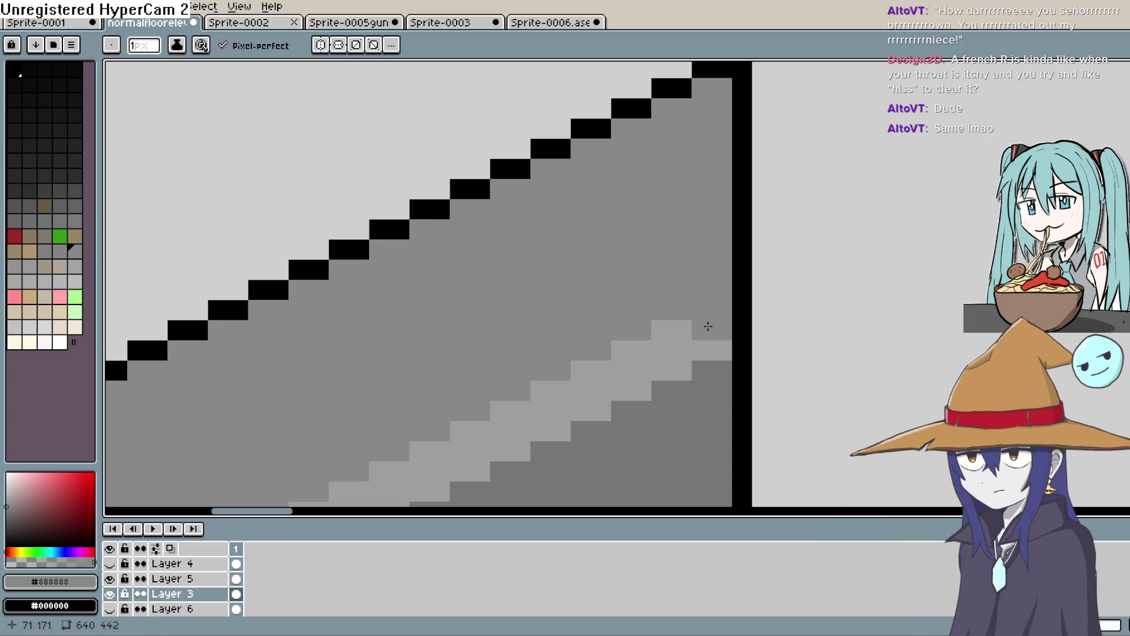
pyautogui.keyDown('alt'); pyautogui.click(673, 331); pyautogui.keyUp('alt')
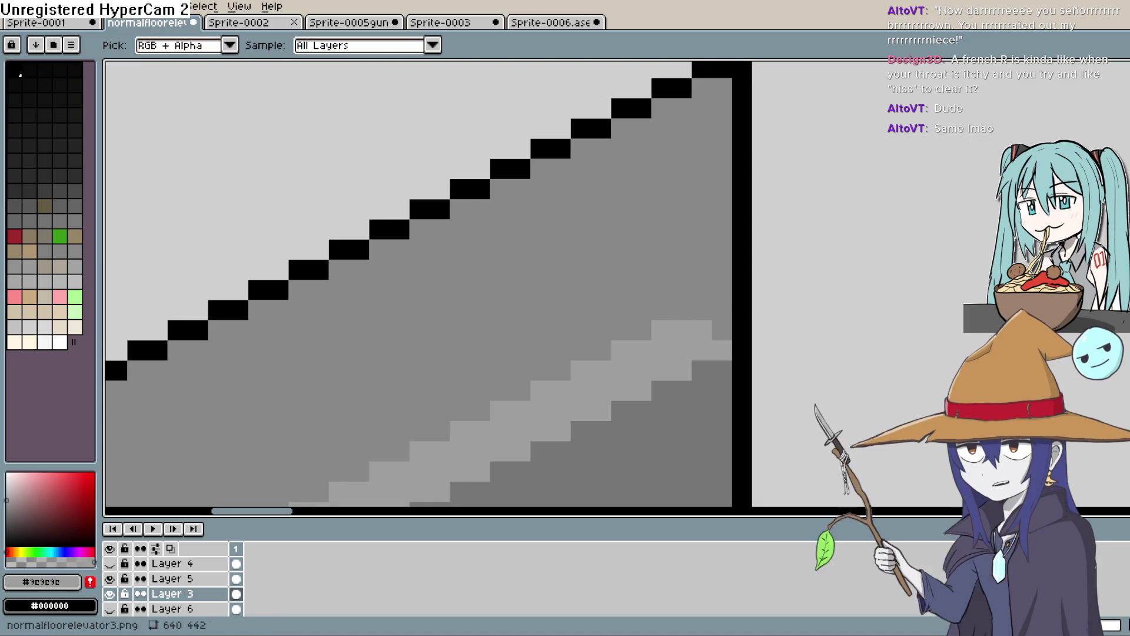
pyautogui.click(667, 319)
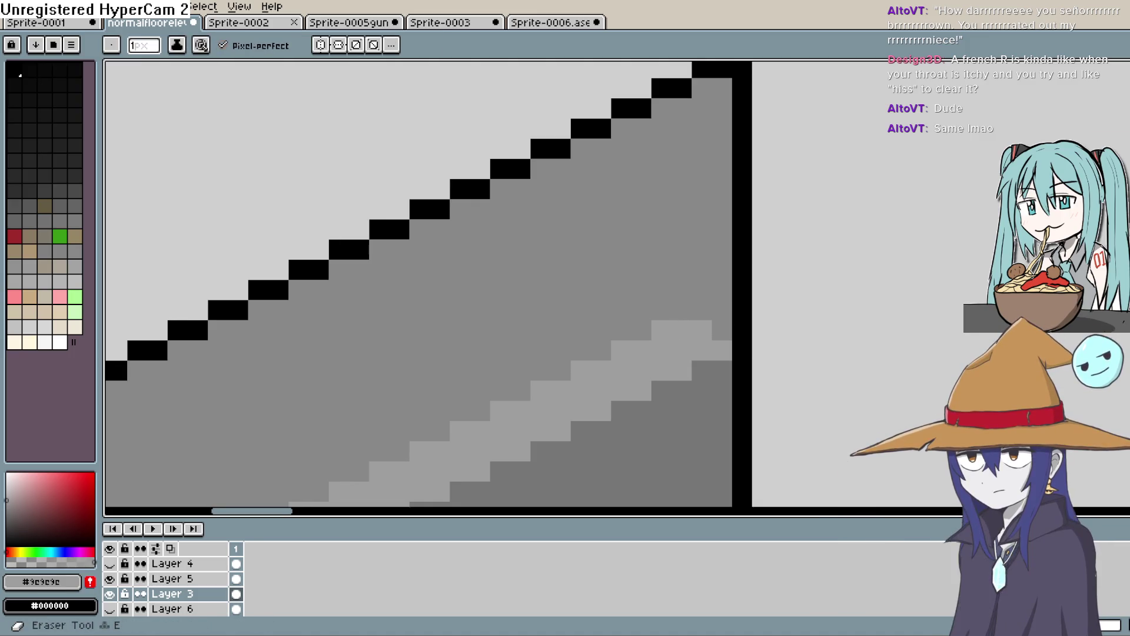
pyautogui.hotkey('ctrl', 'z')
pyautogui.click(682, 311)
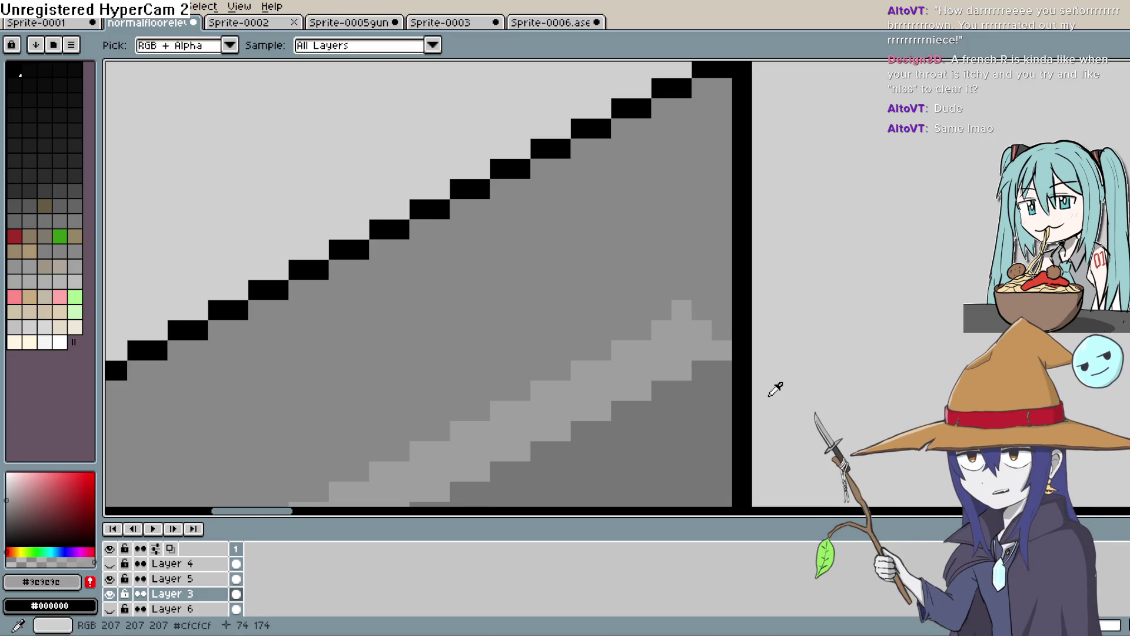
# Step: Darken the stripe's last pixels with the door's darker grey, undoing strokes that broke the border
pyautogui.keyDown('alt'); pyautogui.click(727, 374); pyautogui.keyUp('alt')
pyautogui.moveTo(722, 351); pyautogui.dragTo(745, 347)
pyautogui.hotkey('ctrl', 'z')
pyautogui.click(719, 308)
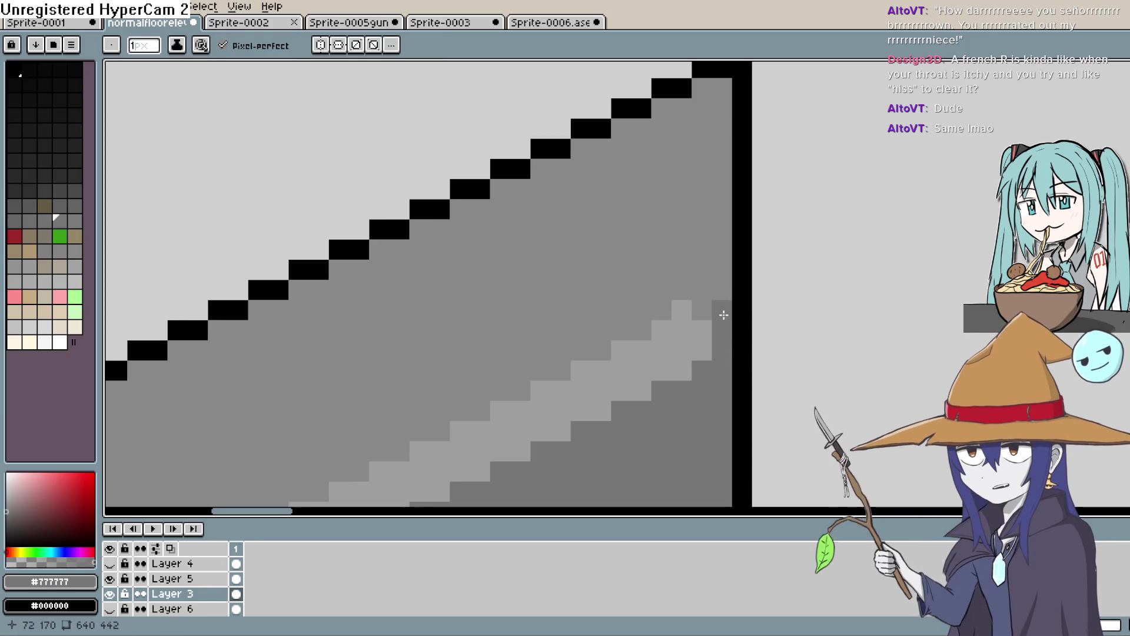
pyautogui.click(697, 313)
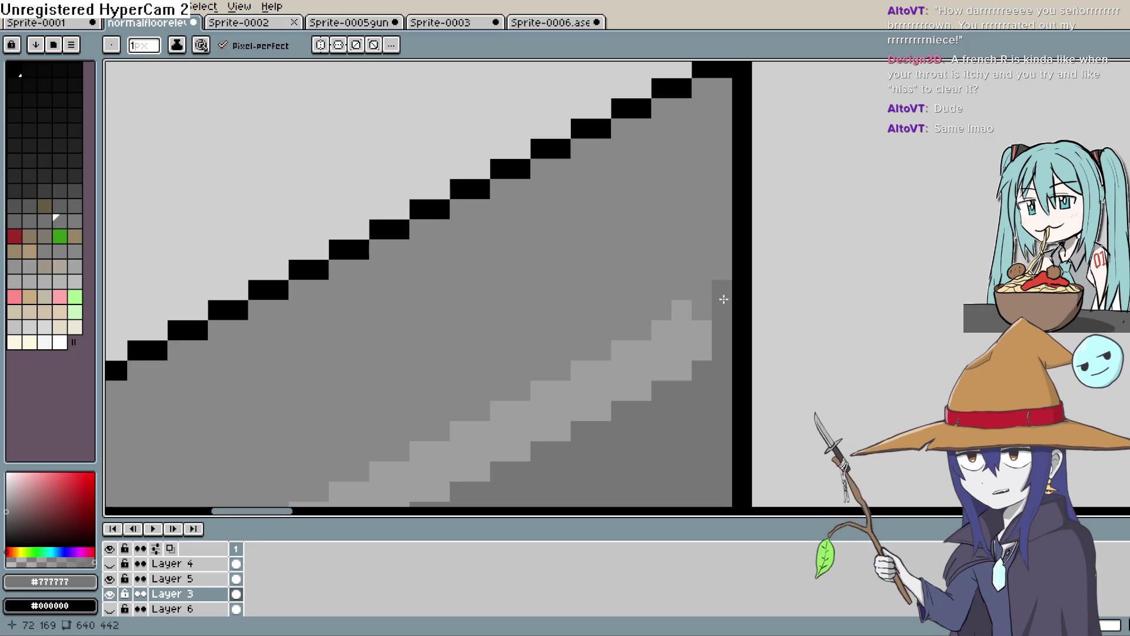
pyautogui.scroll(-1, 746, 343)
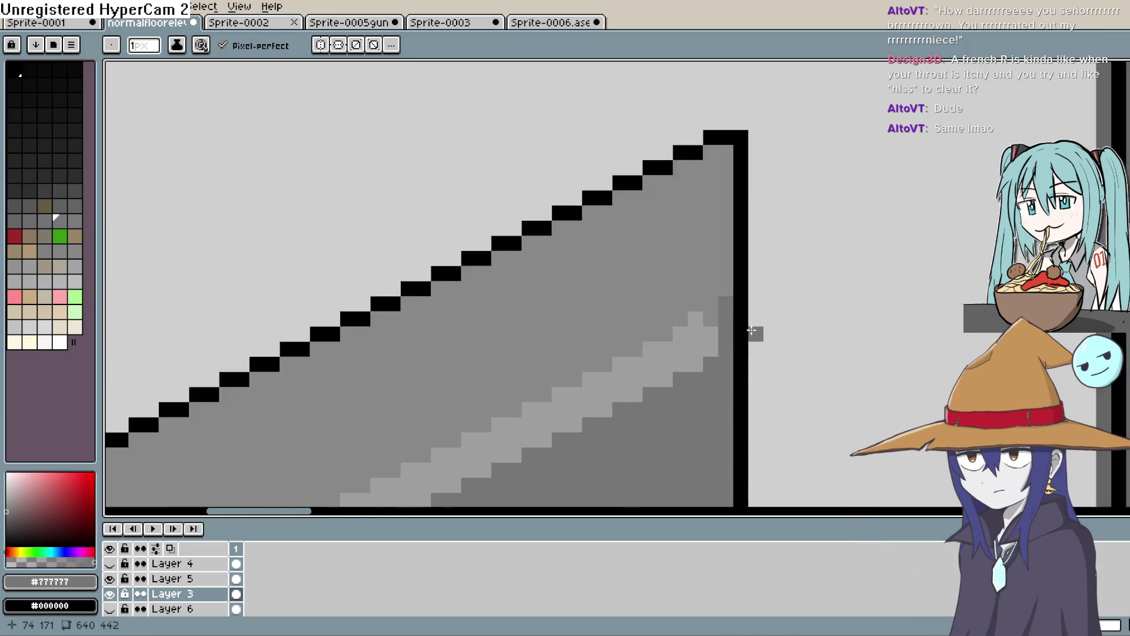
pyautogui.scroll(-1, 752, 330)
pyautogui.scroll(-1, 751, 323)
pyautogui.press('v')
pyautogui.hotkey('ctrl', 'z')
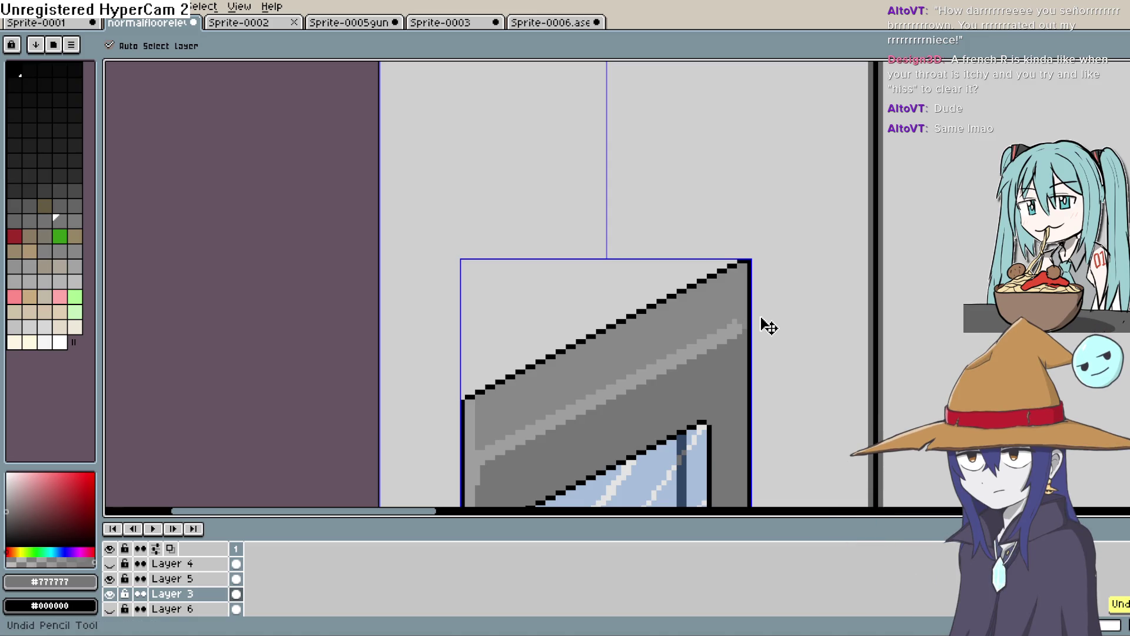
pyautogui.scroll(1, 765, 320)
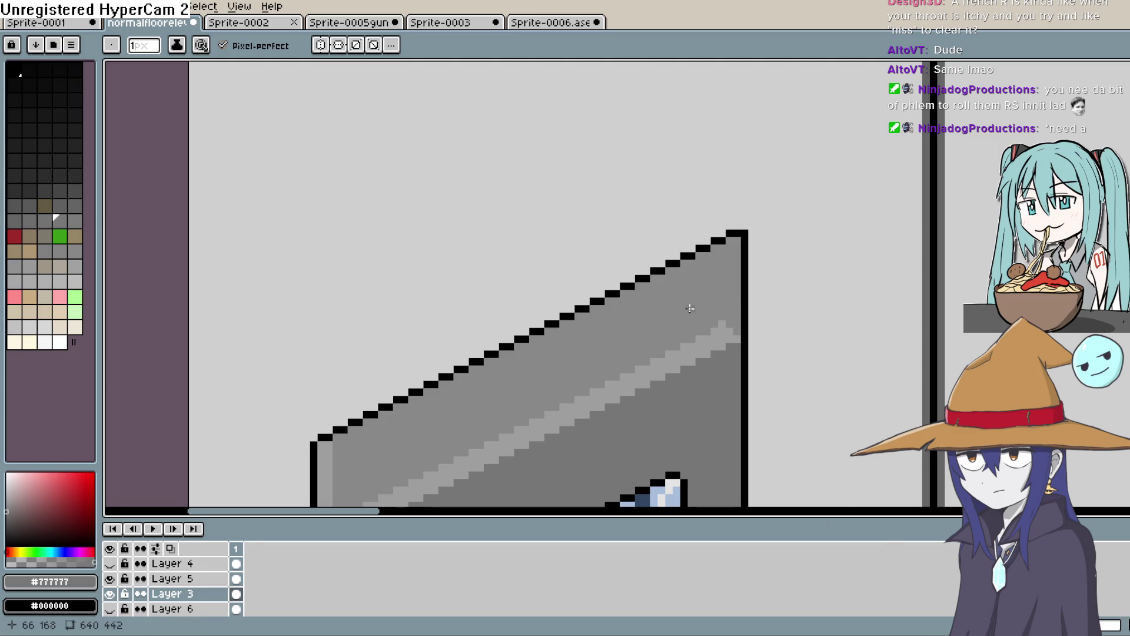
pyautogui.scroll(-4, 690, 309)
pyautogui.scroll(3, 697, 269)
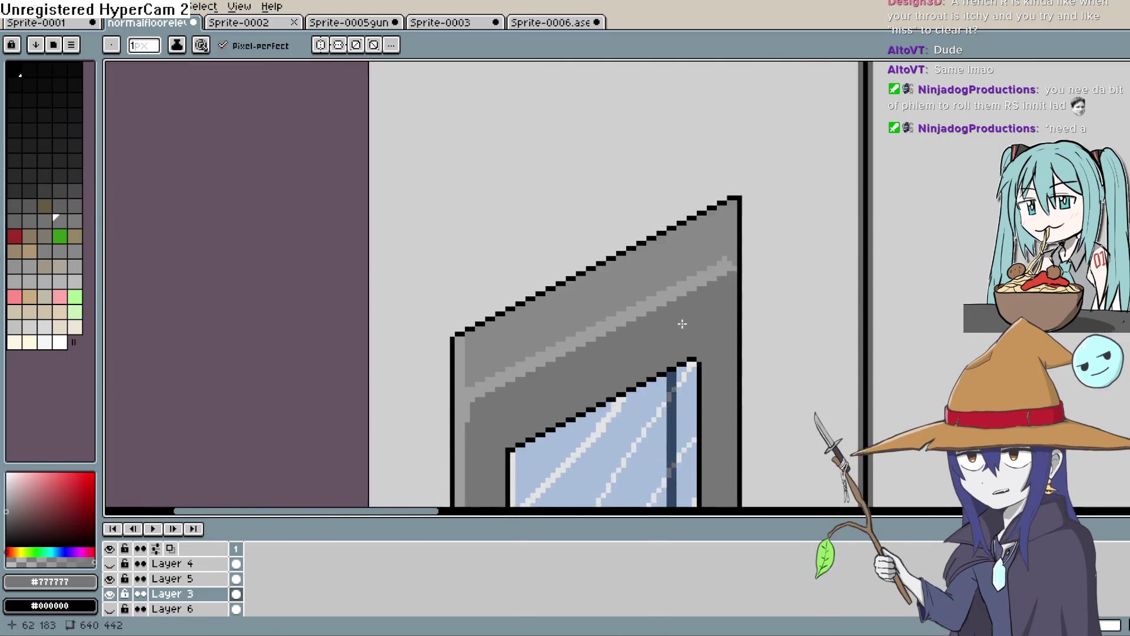
pyautogui.moveTo(560, 315)
pyautogui.mouseDown()
pyautogui.moveTo(668, 255)
pyautogui.moveTo(718, 255)
pyautogui.moveTo(698, 164)
pyautogui.moveTo(704, 224)
pyautogui.moveTo(745, 200)
pyautogui.mouseUp()
pyautogui.scroll(-1, 668, 255)
pyautogui.scroll(-3, 746, 200)
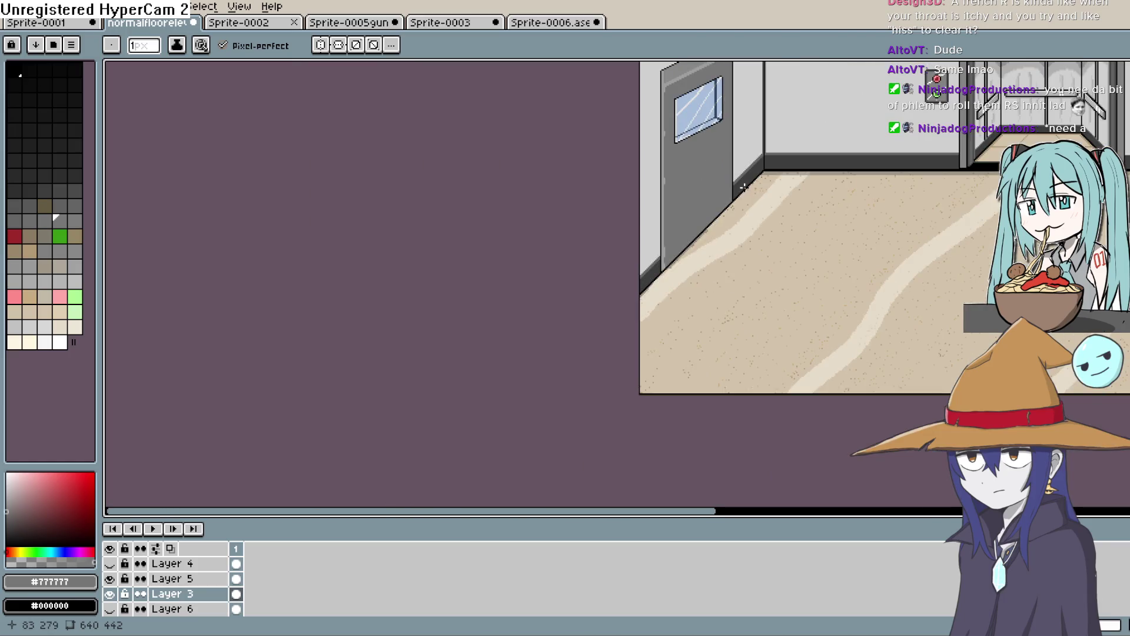
pyautogui.scroll(1, 683, 174)
pyautogui.scroll(1, 634, 336)
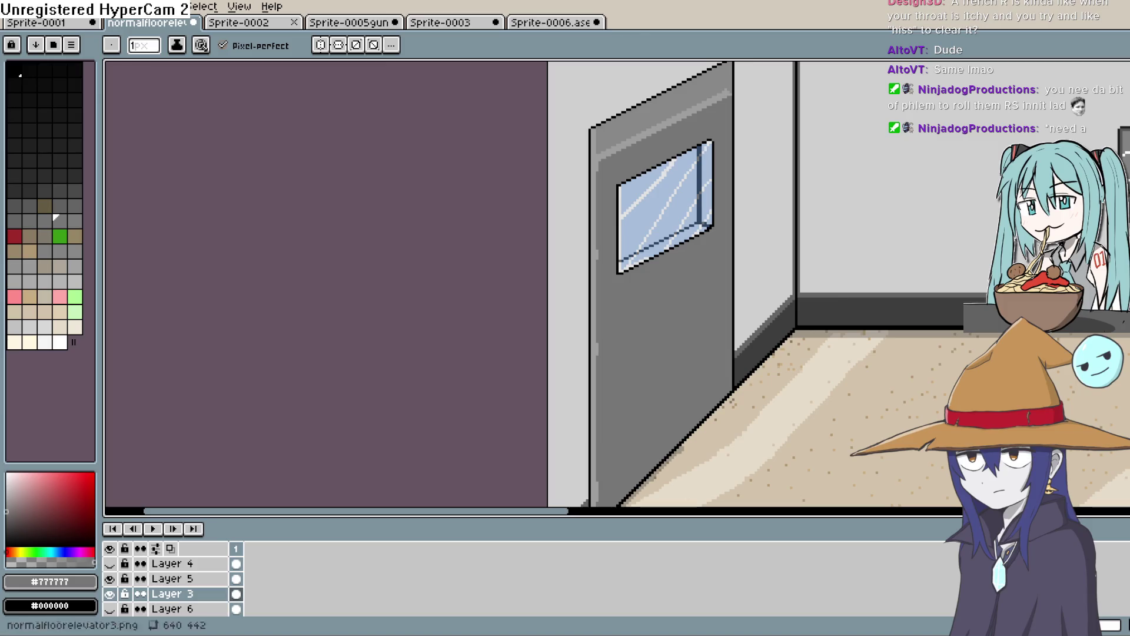
pyautogui.press('i')
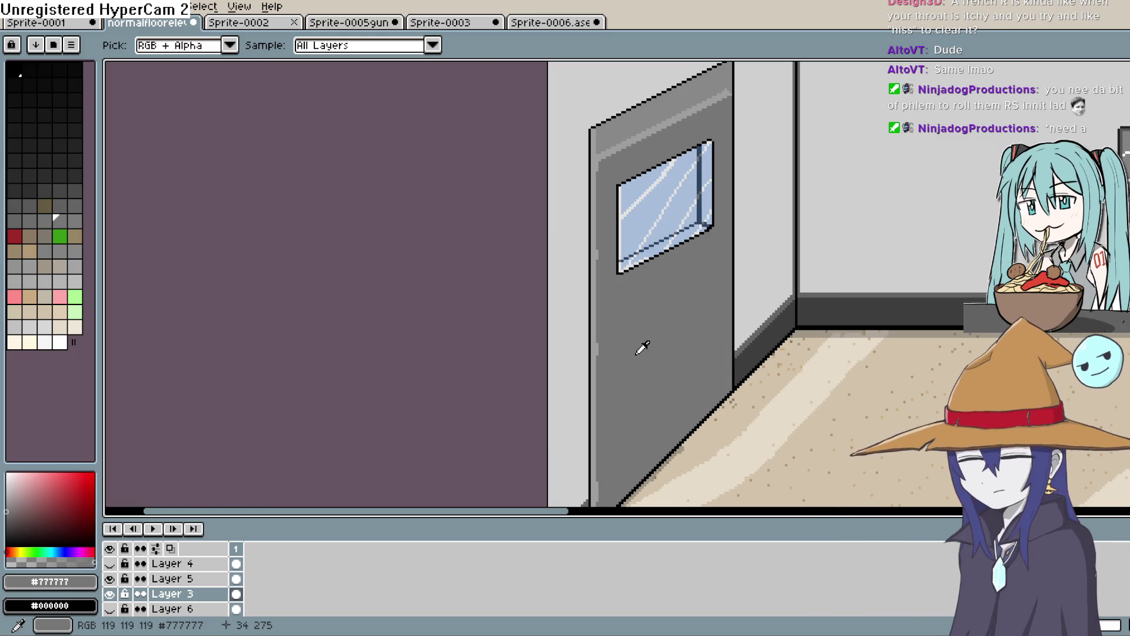
# Step: Pick up the highlight's light grey from the door and select the Line tool
pyautogui.scroll(1, 612, 334)
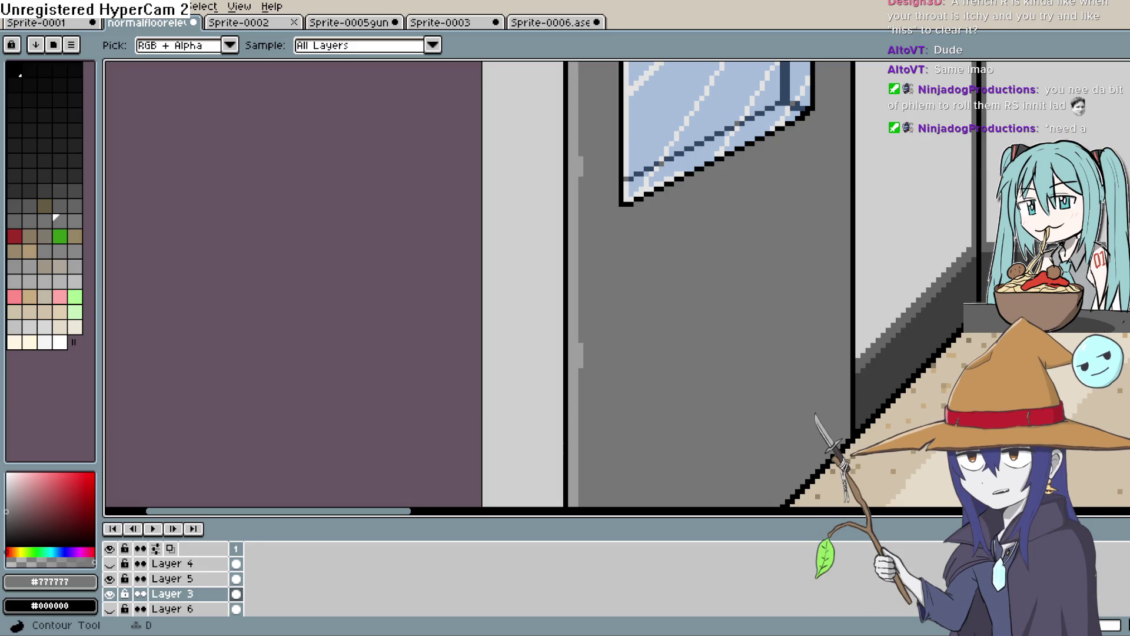
pyautogui.press('b')
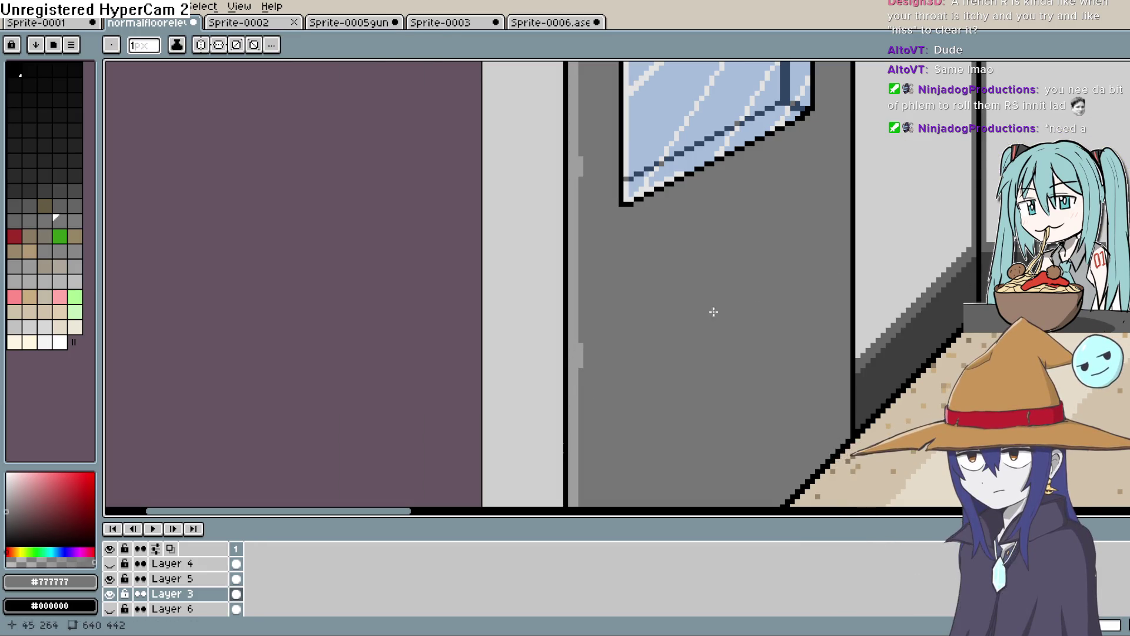
pyautogui.press('i')
pyautogui.scroll(3, 621, 152)
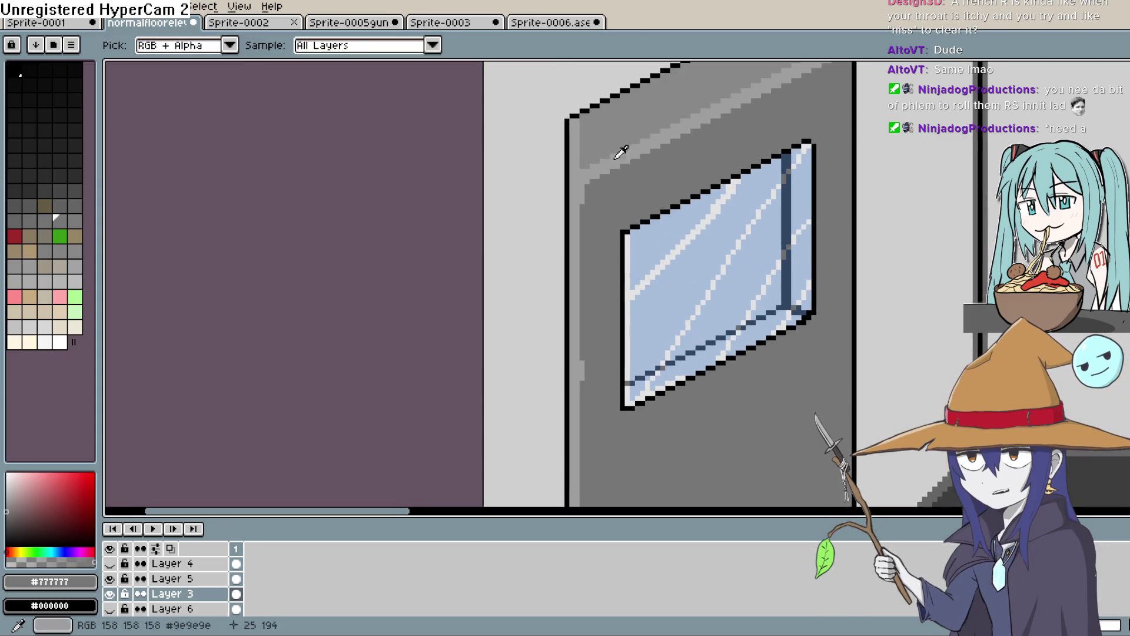
pyautogui.click(616, 159)
pyautogui.press('b')
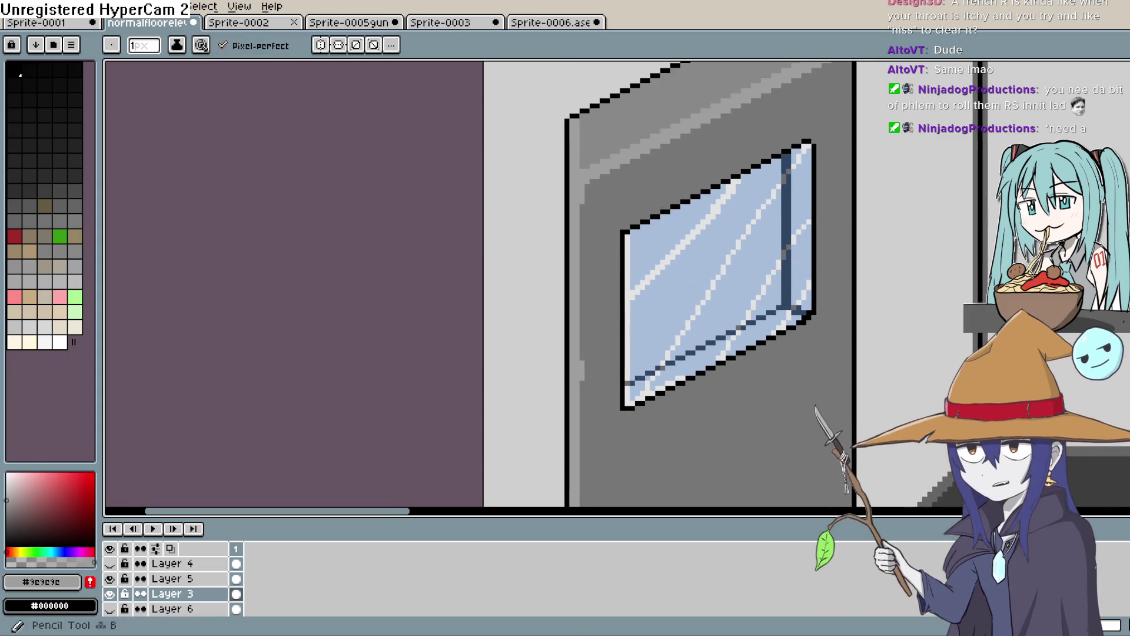
pyautogui.click(1122, 118)
# Step: Draw several parallel light-grey diagonal lines across the door into a broad stepped band
pyautogui.scroll(-3, 507, 373)
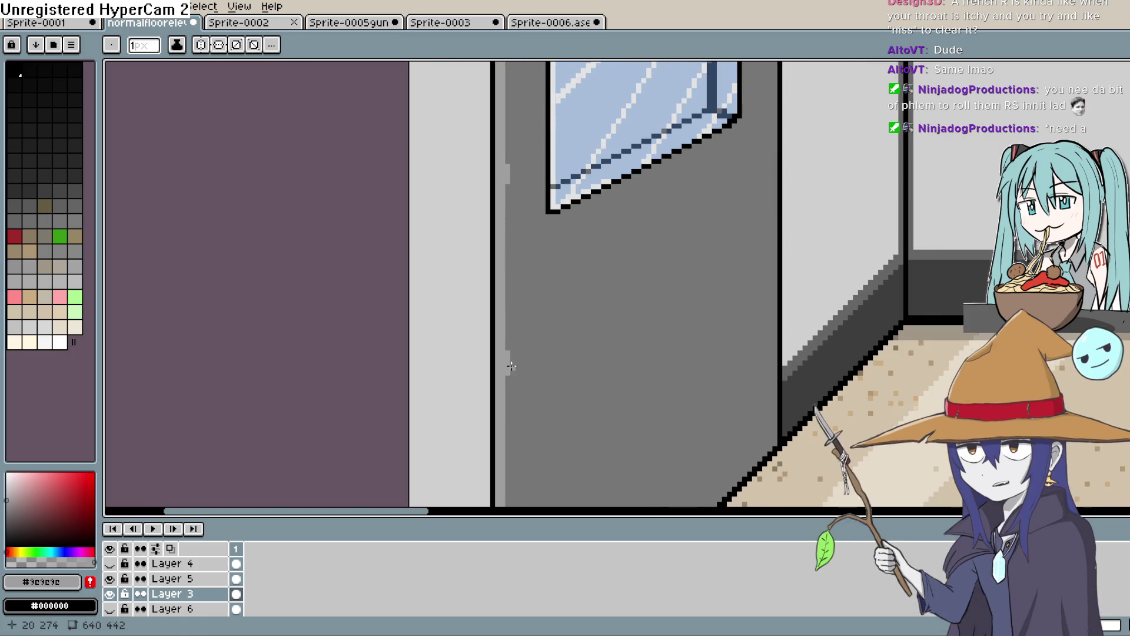
pyautogui.moveTo(512, 372); pyautogui.dragTo(775, 233)
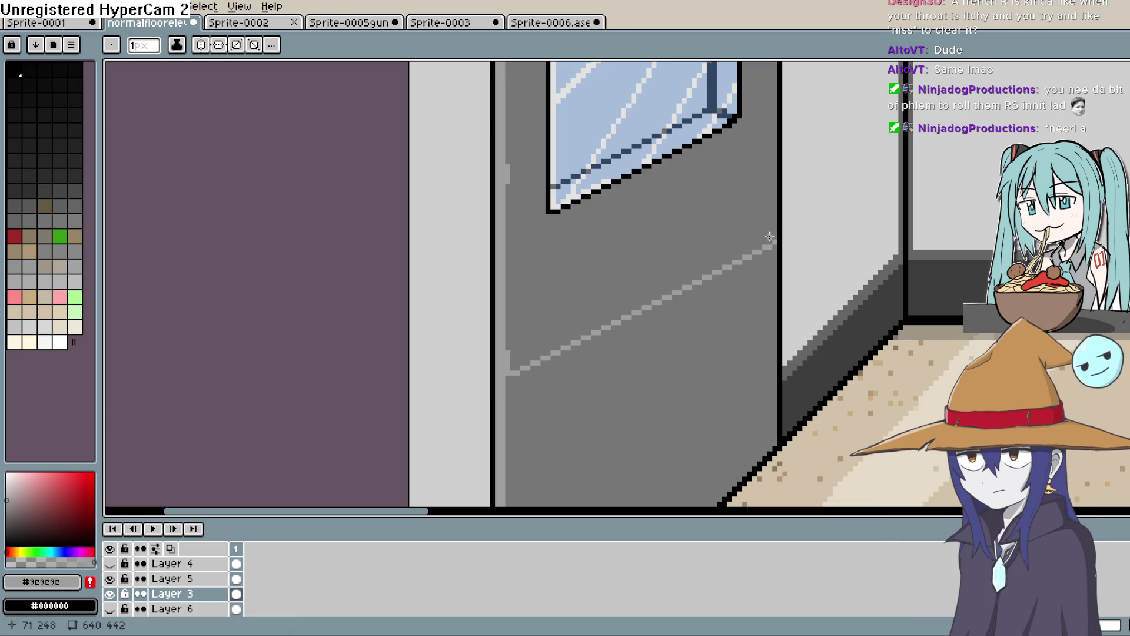
pyautogui.moveTo(537, 356); pyautogui.dragTo(536, 356)
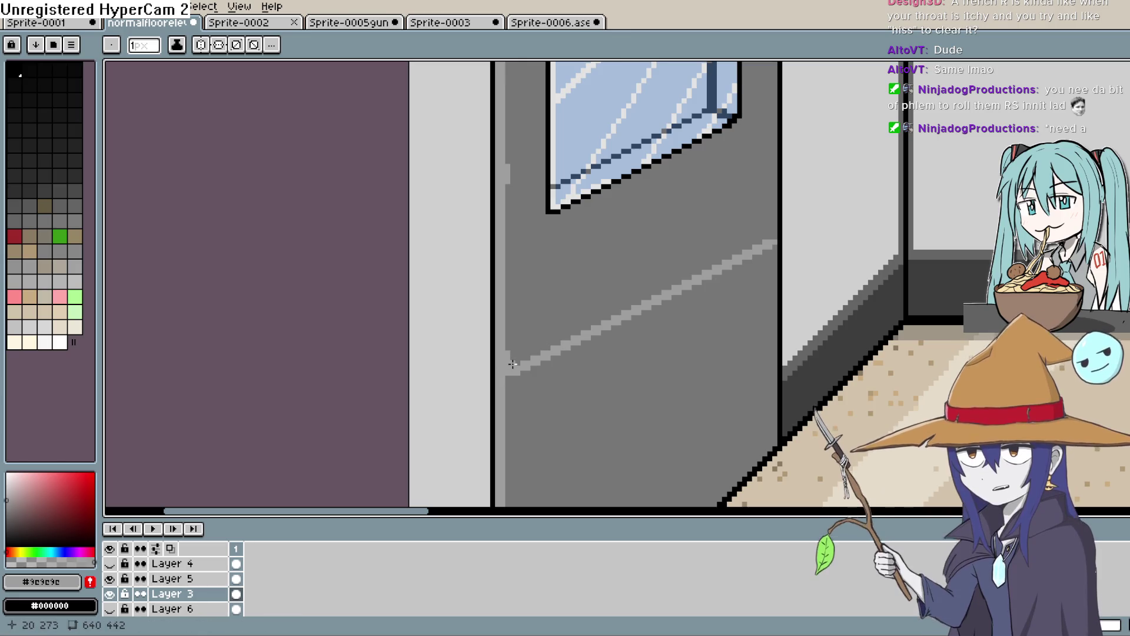
pyautogui.moveTo(510, 360); pyautogui.dragTo(774, 240)
pyautogui.moveTo(513, 359); pyautogui.dragTo(775, 229)
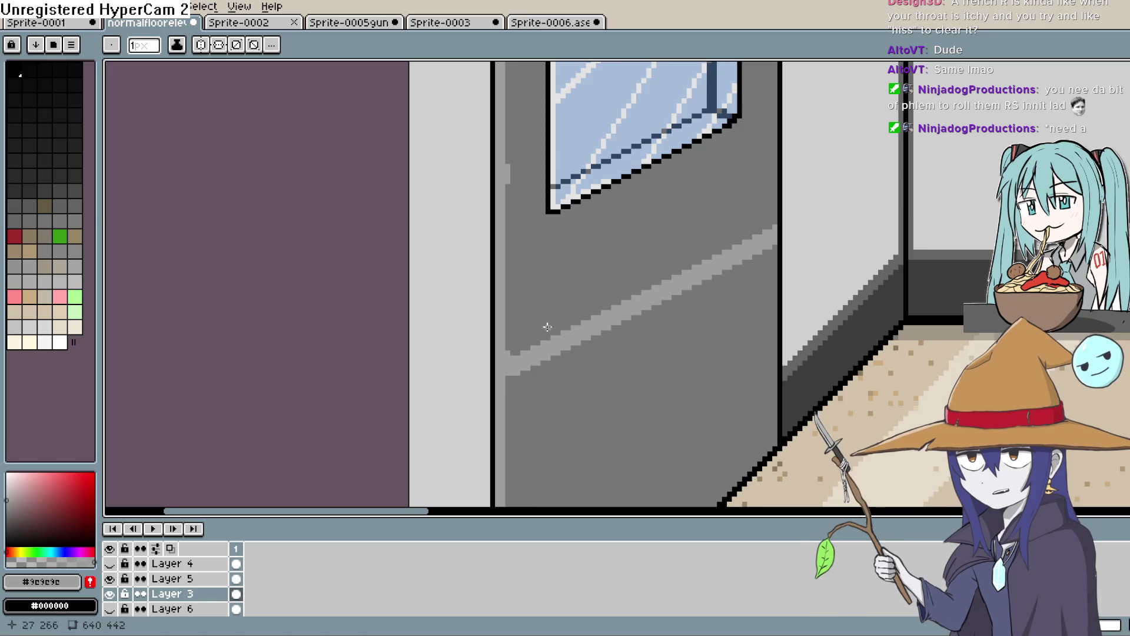
pyautogui.moveTo(512, 352); pyautogui.dragTo(772, 222)
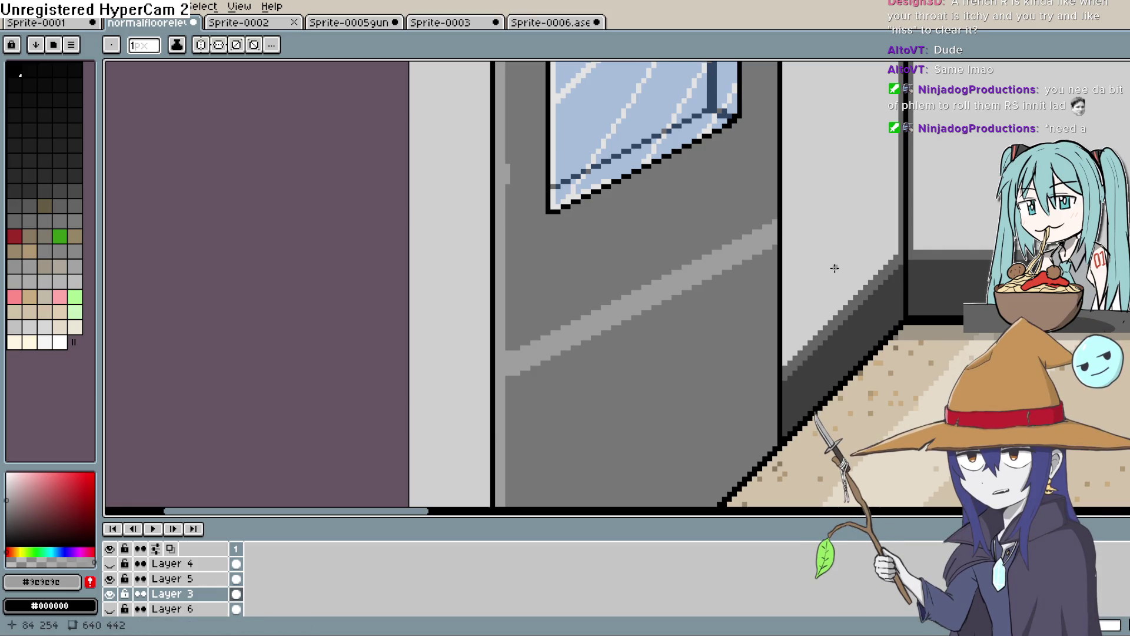
pyautogui.scroll(-1, 817, 240)
pyautogui.scroll(-3, 817, 239)
# Step: Pick the door grey (#777777) and paint over the diagonal highlight band's edge to slim it
pyautogui.scroll(5, 717, 218)
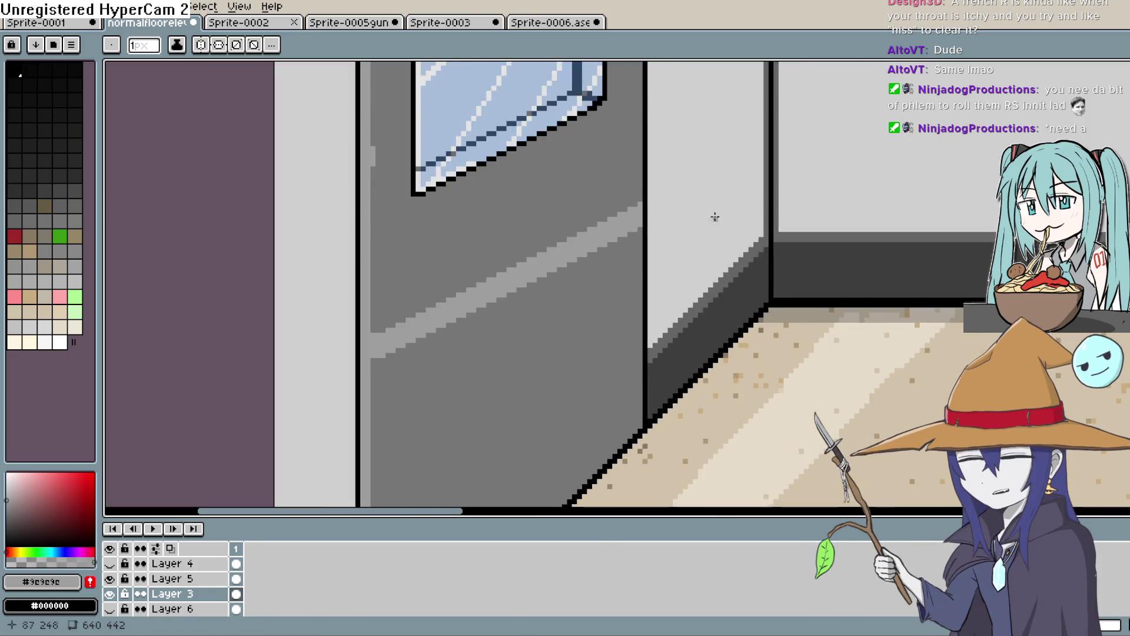
pyautogui.press('i')
pyautogui.click(622, 182)
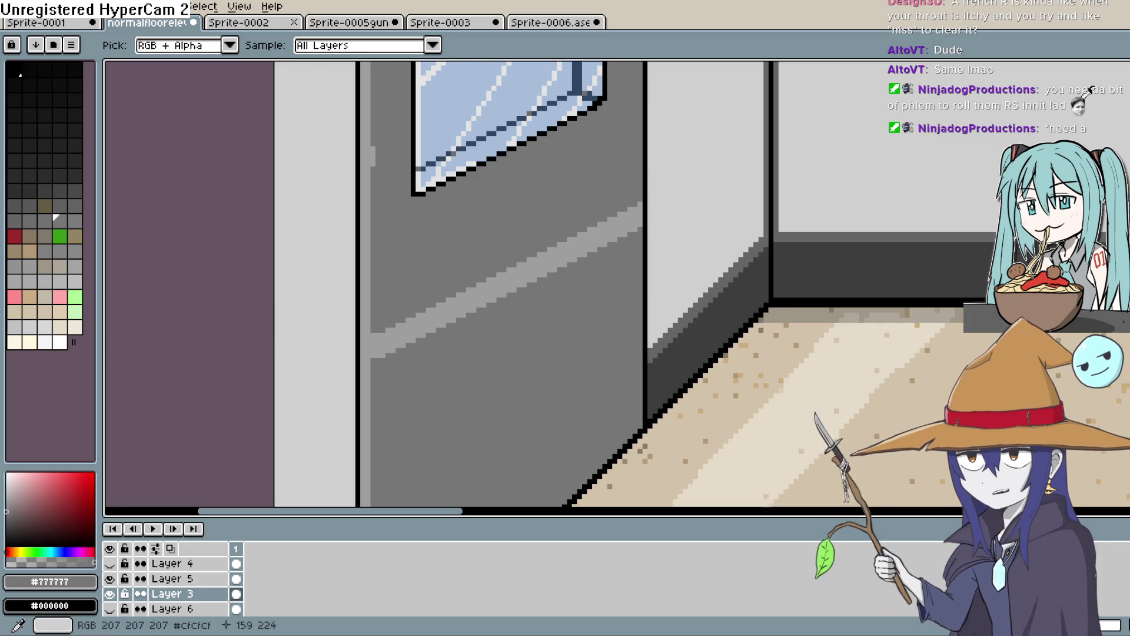
pyautogui.press('b')
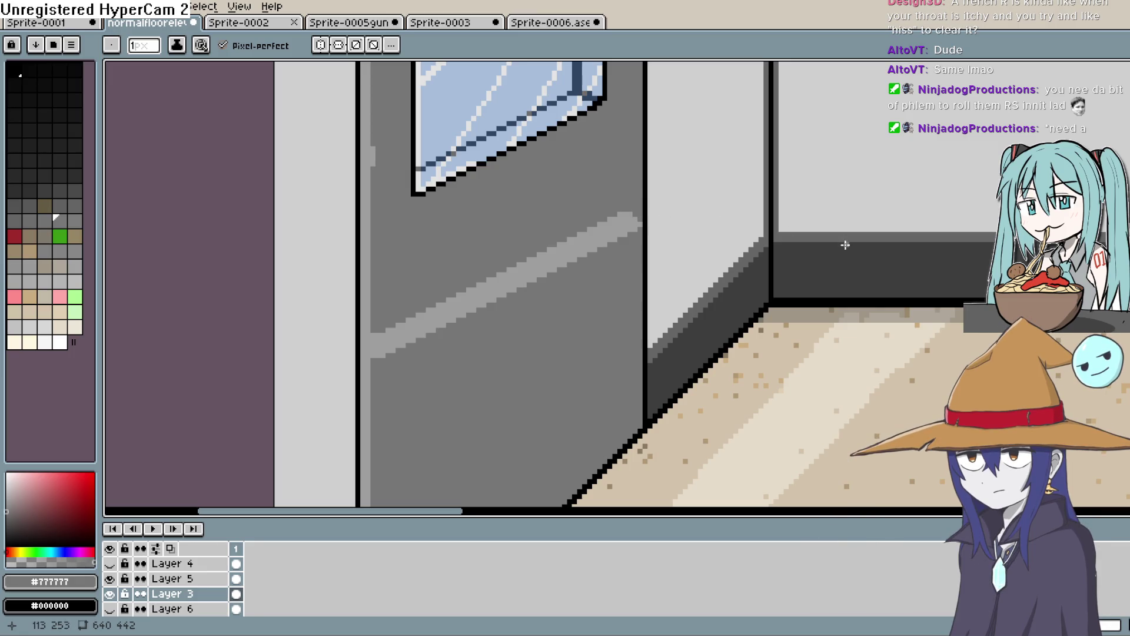
pyautogui.press('i')
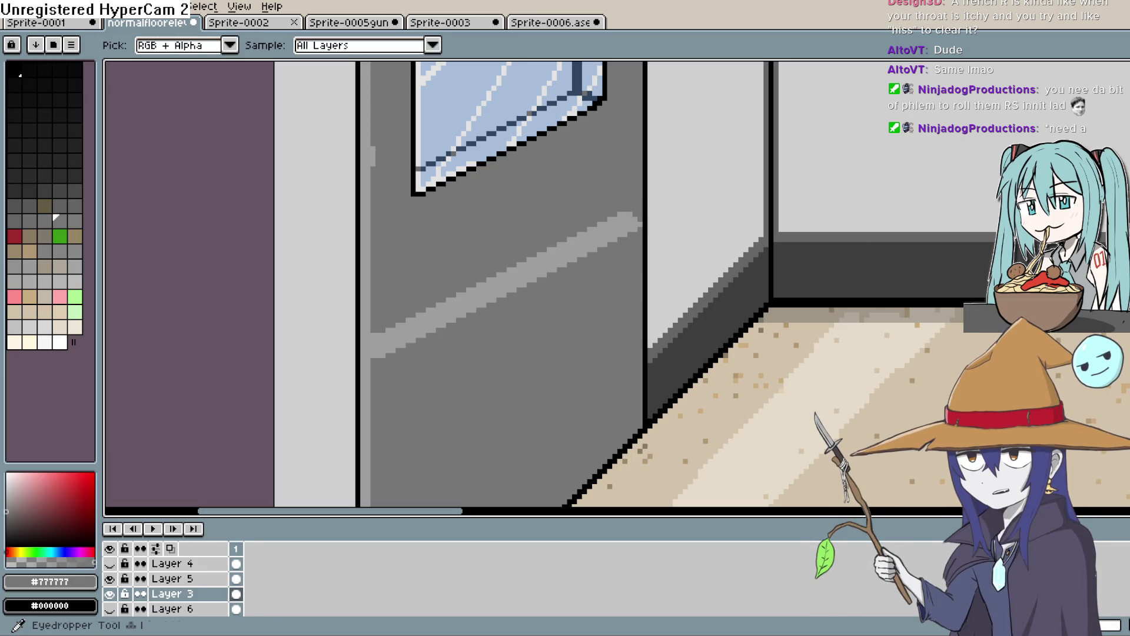
pyautogui.press('b')
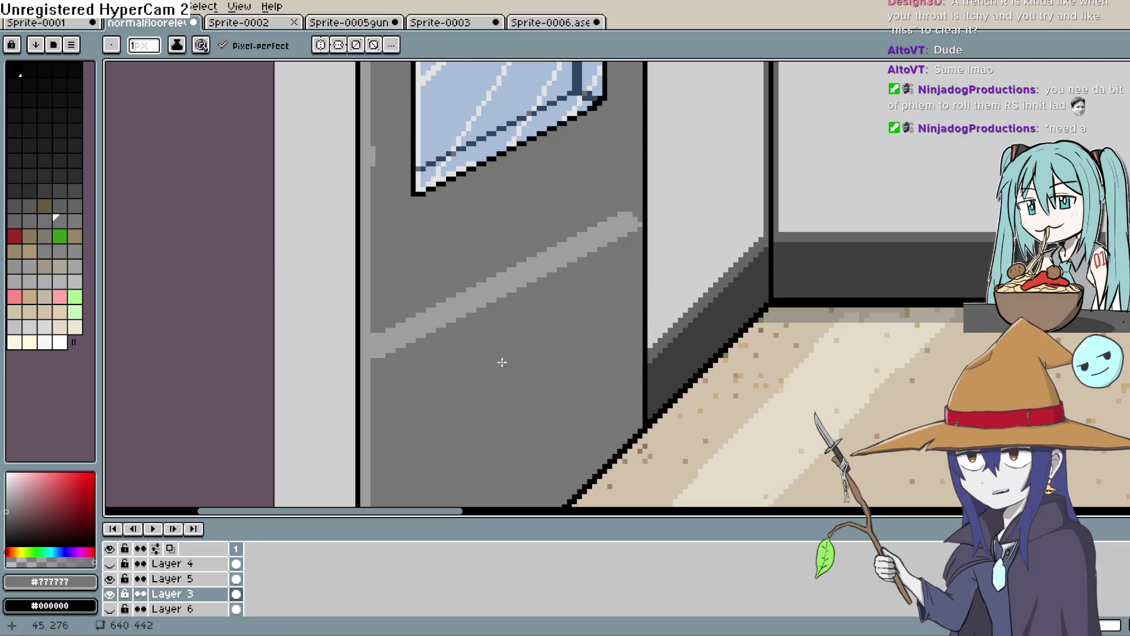
pyautogui.moveTo(376, 355); pyautogui.dragTo(378, 351)
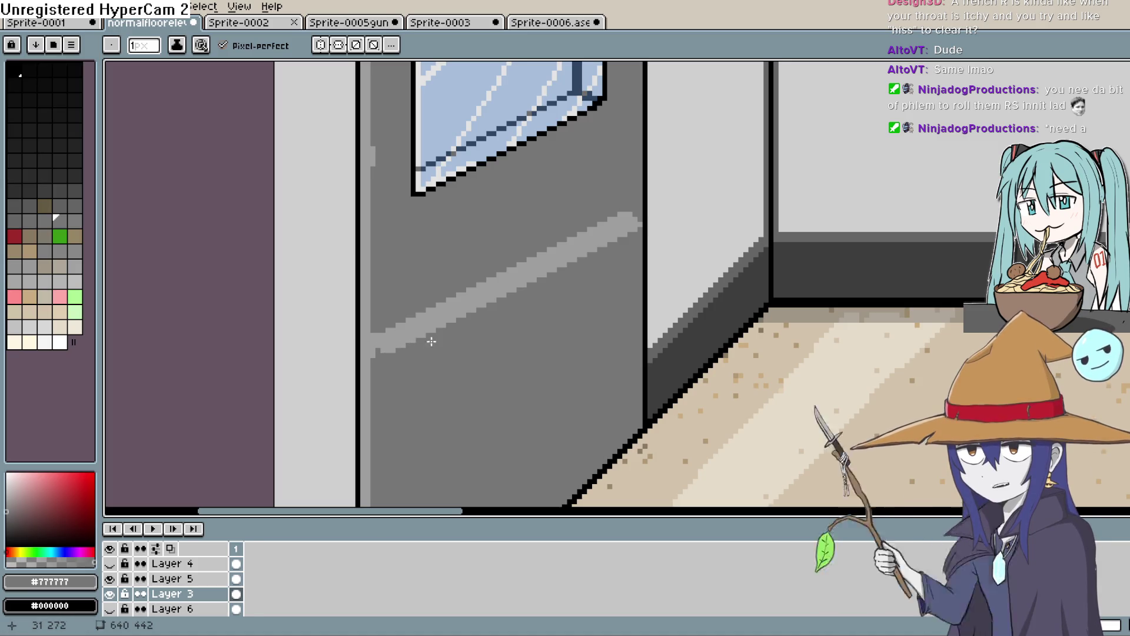
pyautogui.scroll(1, 426, 345)
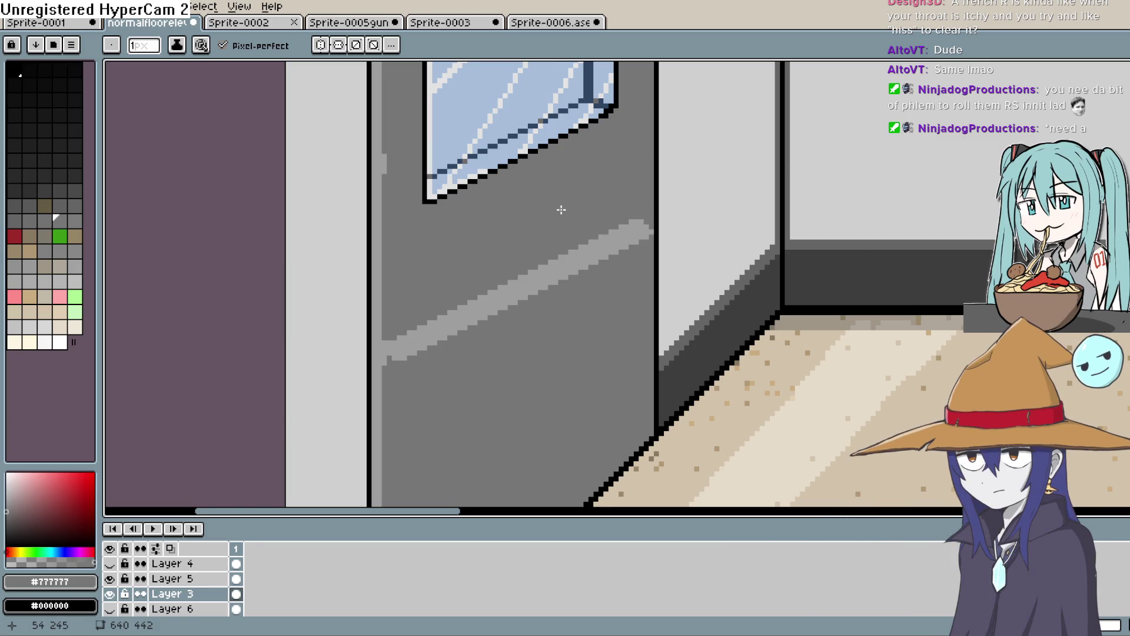
pyautogui.scroll(-3, 549, 367)
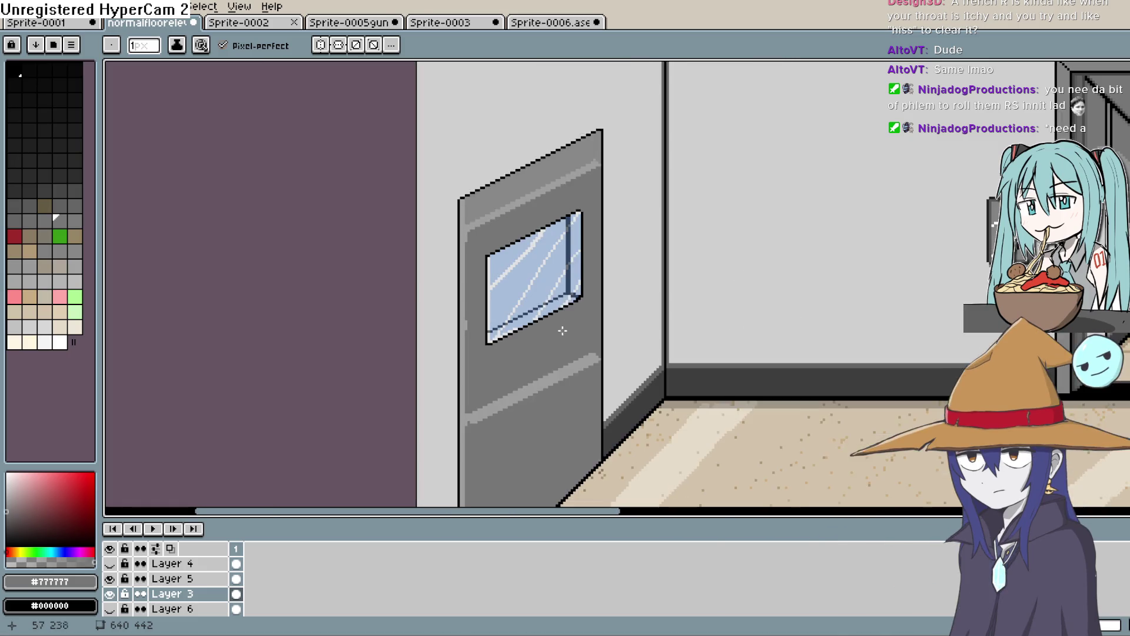
# Step: Touch up the light highlight strip at the door's top with the Pencil
pyautogui.scroll(3, 557, 286)
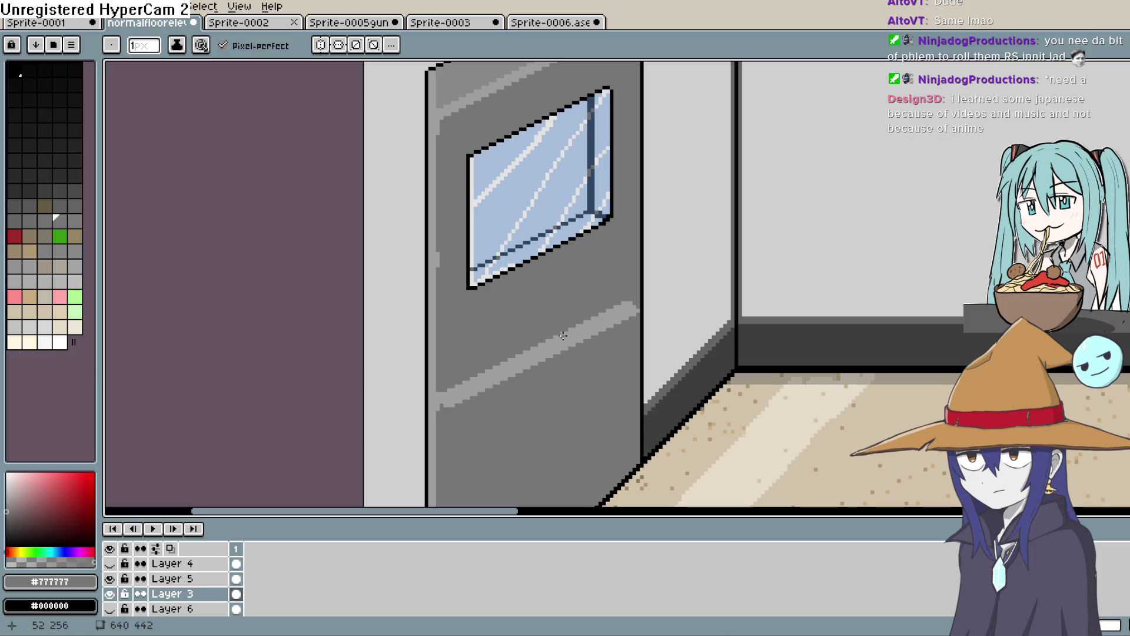
pyautogui.press('i')
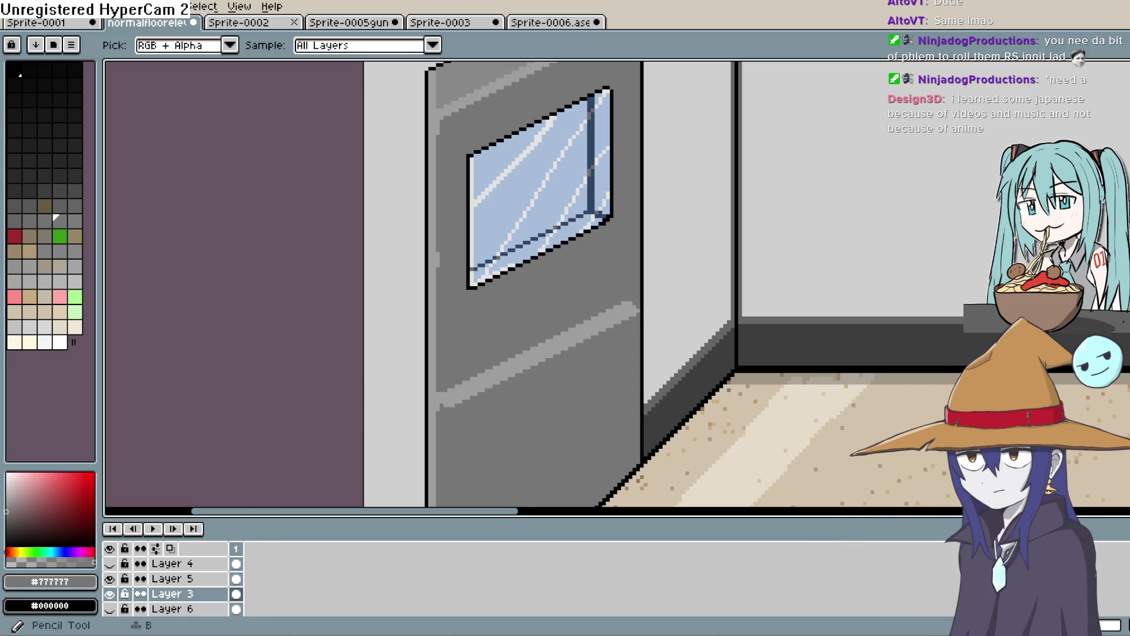
pyautogui.click(1121, 115)
pyautogui.moveTo(638, 309); pyautogui.dragTo(625, 301)
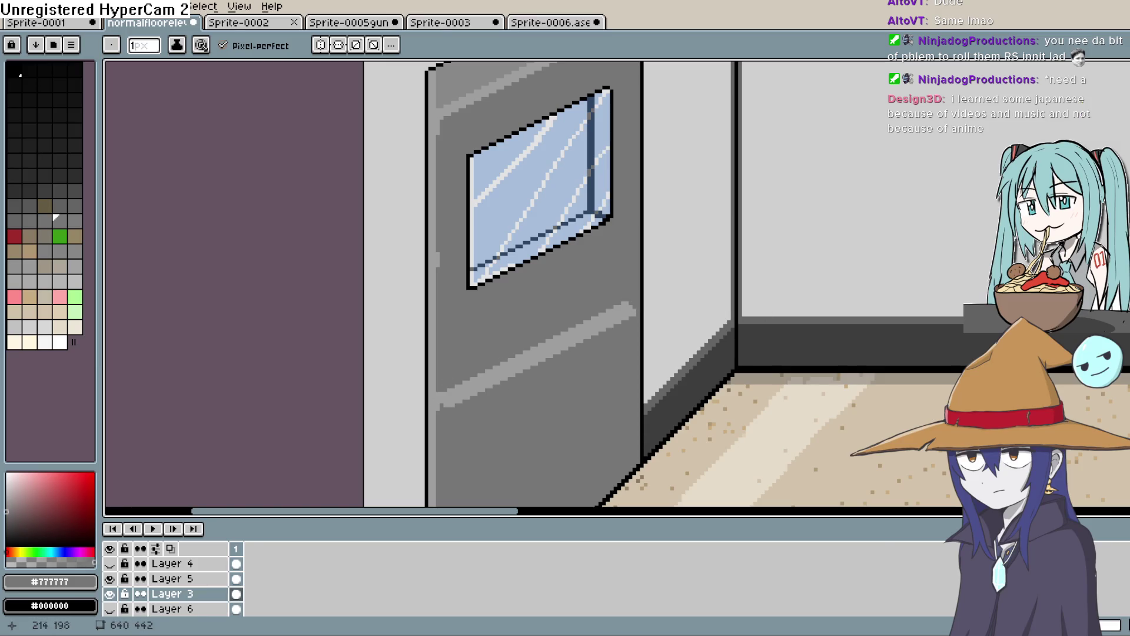
pyautogui.press('i')
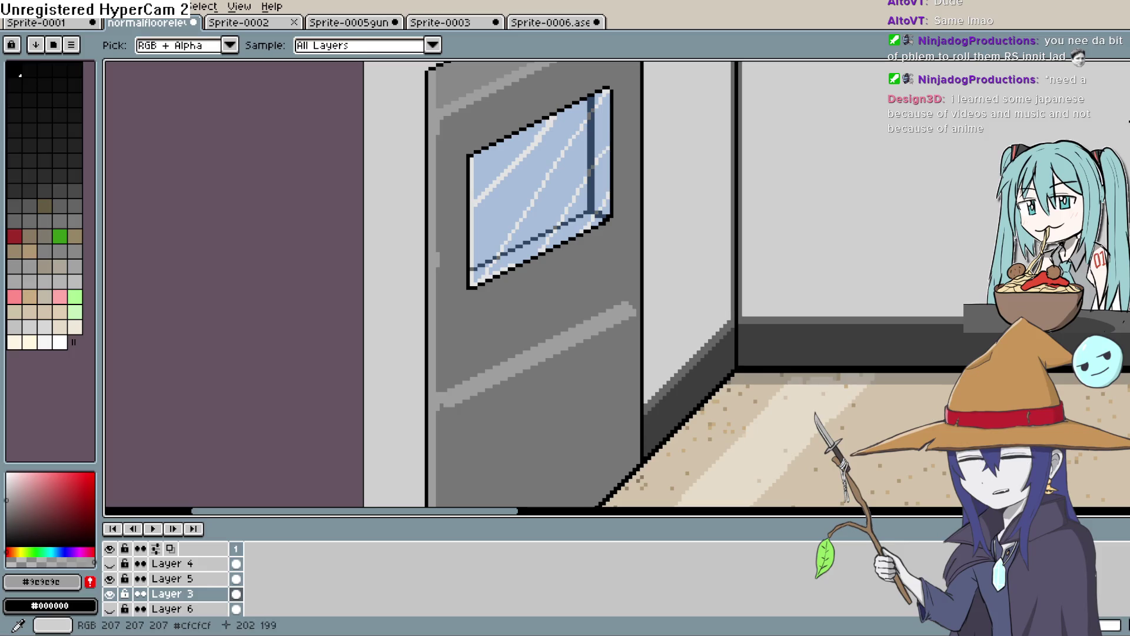
# Step: Pick the door grey #777777 from the canvas, then choose a darker grey for shading
pyautogui.moveTo(729, 269)
pyautogui.mouseDown()
pyautogui.moveTo(712, 352)
pyautogui.moveTo(737, 262)
pyautogui.moveTo(736, 352)
pyautogui.moveTo(719, 254)
pyautogui.mouseUp()
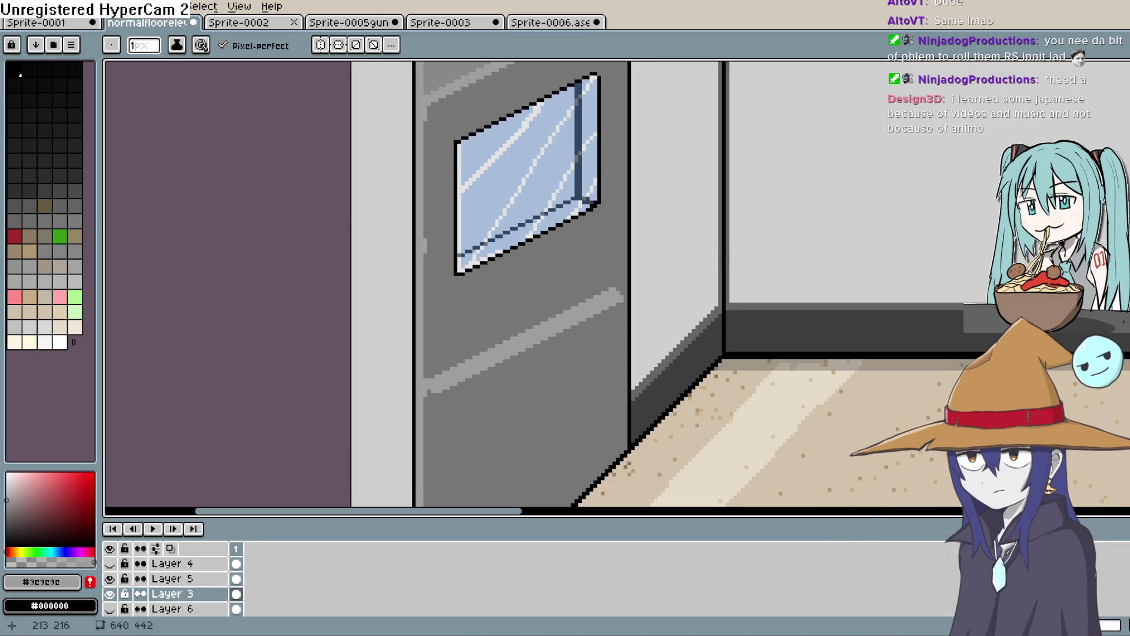
pyautogui.press('i')
pyautogui.click(580, 312)
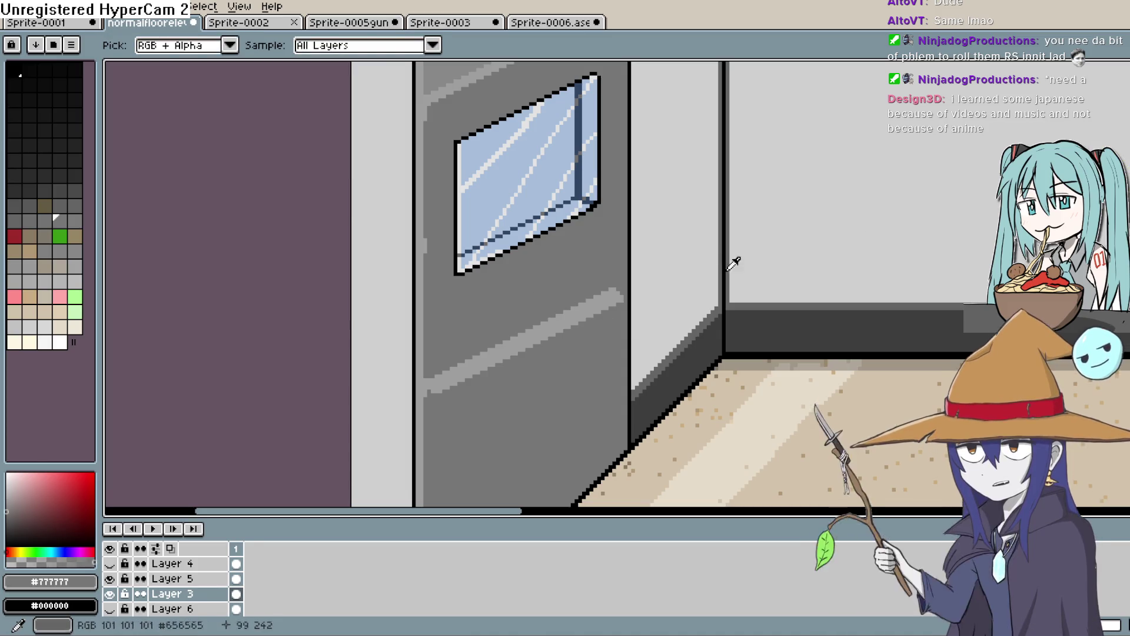
pyautogui.press('g')
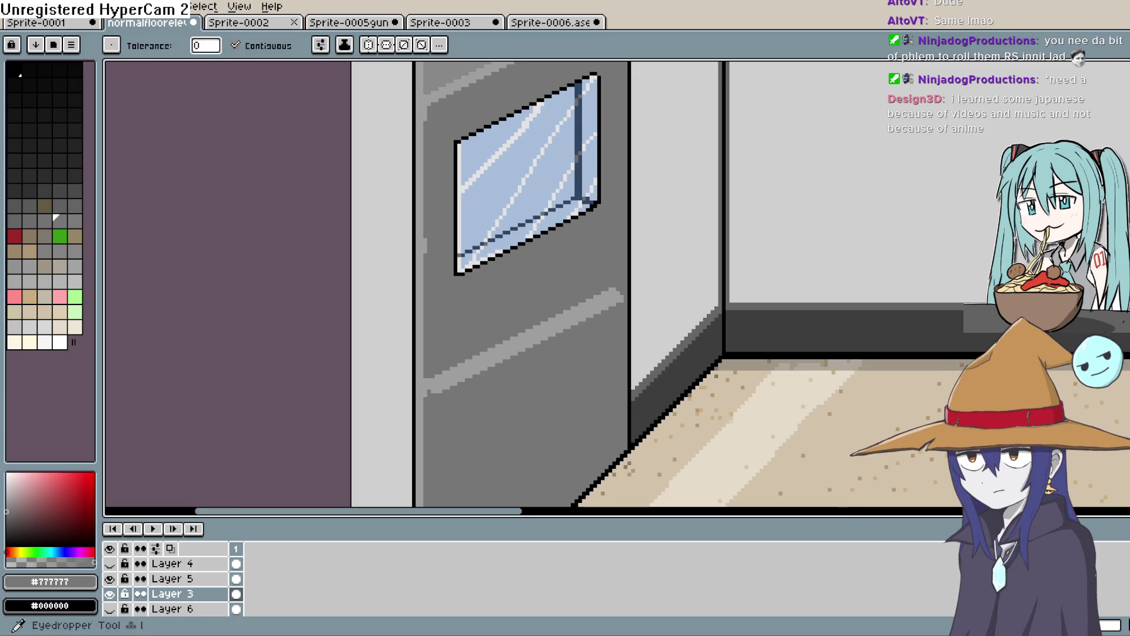
pyautogui.press('i')
pyautogui.click(7, 523)
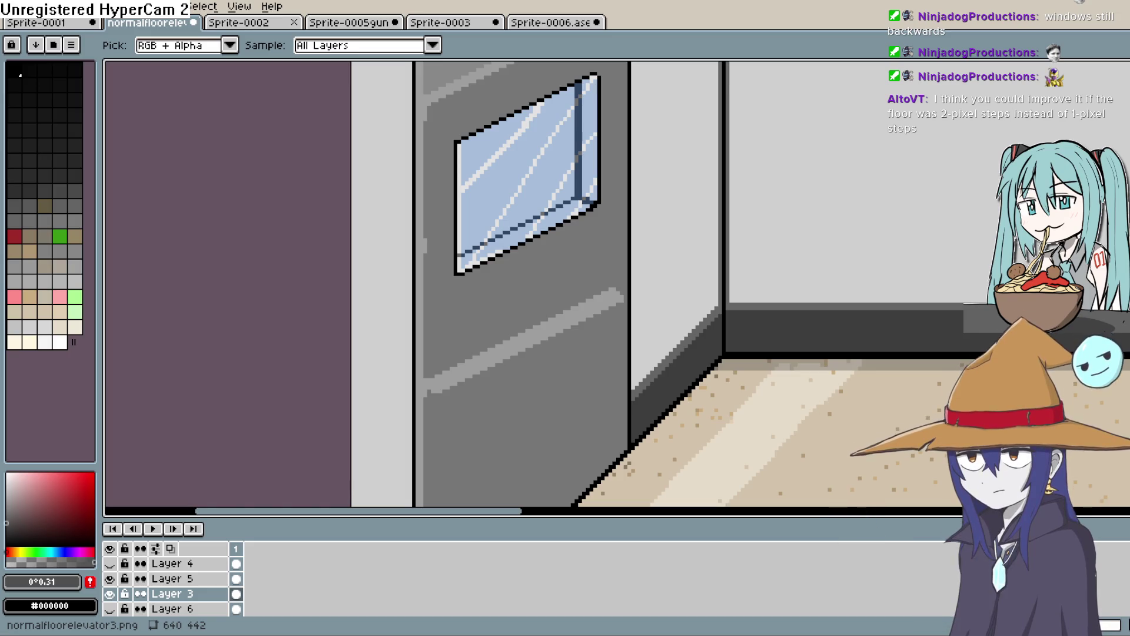
# Step: Centre the door and window in view and undo the last stroke on the door
pyautogui.moveTo(646, 402); pyautogui.dragTo(782, 242)
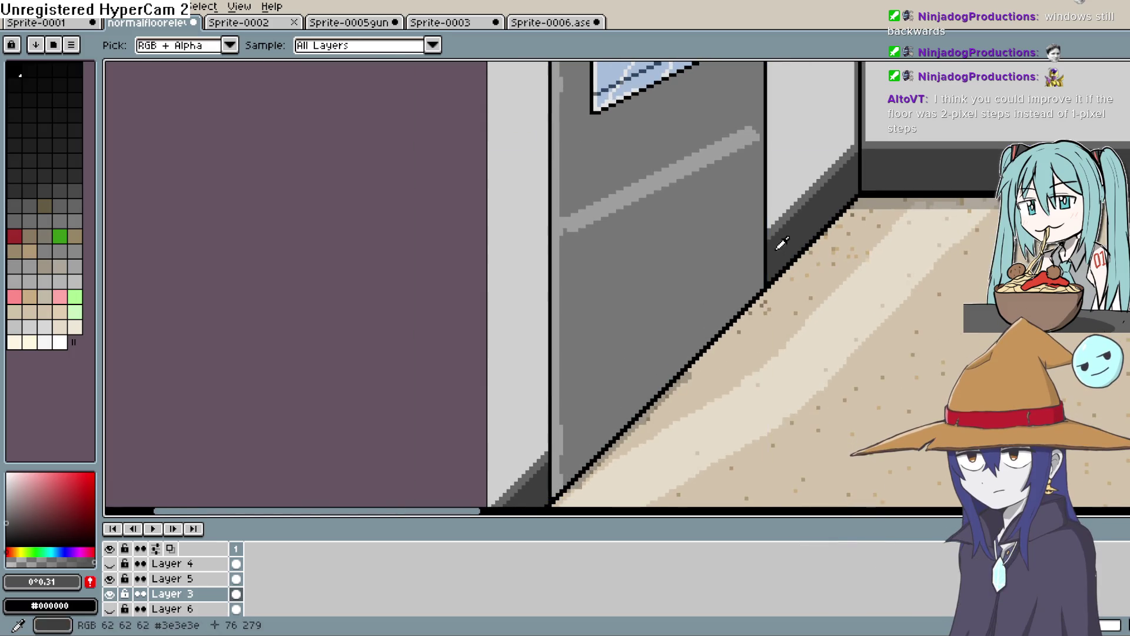
pyautogui.scroll(3, 783, 244)
pyautogui.scroll(1, 863, 274)
pyautogui.scroll(-2, 863, 275)
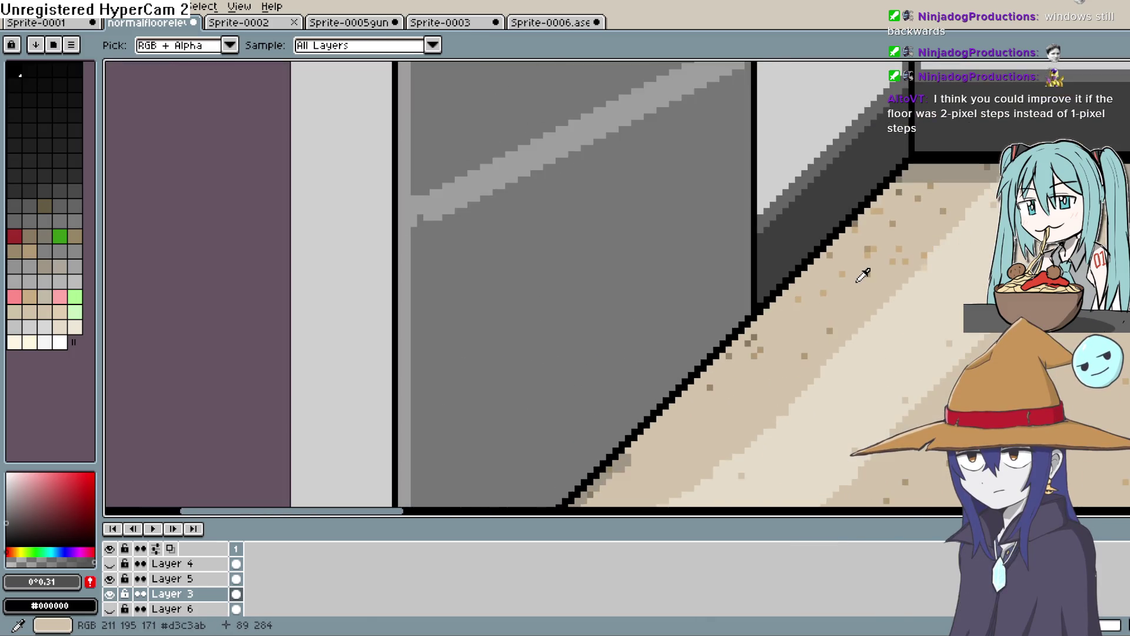
pyautogui.scroll(-1, 863, 274)
pyautogui.moveTo(835, 175); pyautogui.dragTo(786, 357)
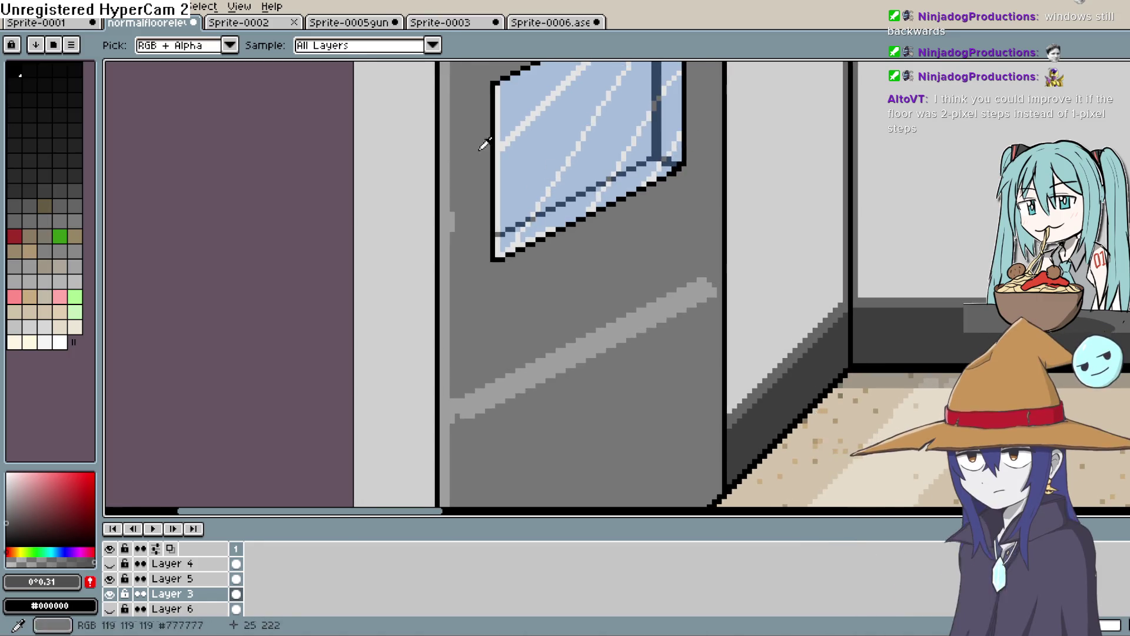
pyautogui.press('b')
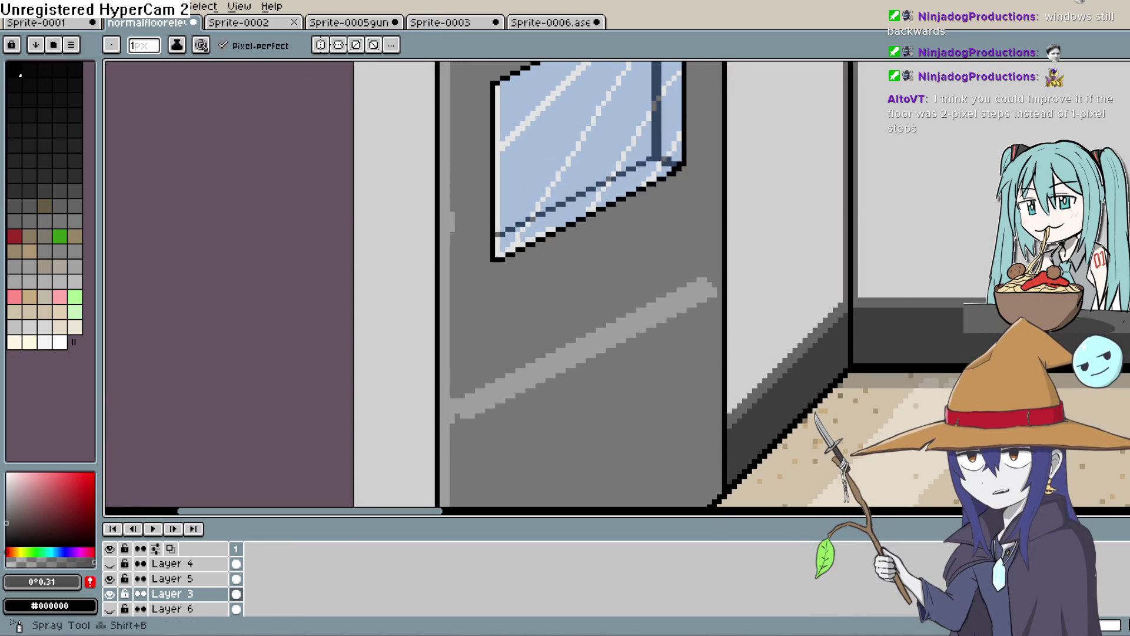
pyautogui.scroll(-1, 811, 360)
pyautogui.scroll(-1, 811, 361)
pyautogui.scroll(2, 760, 291)
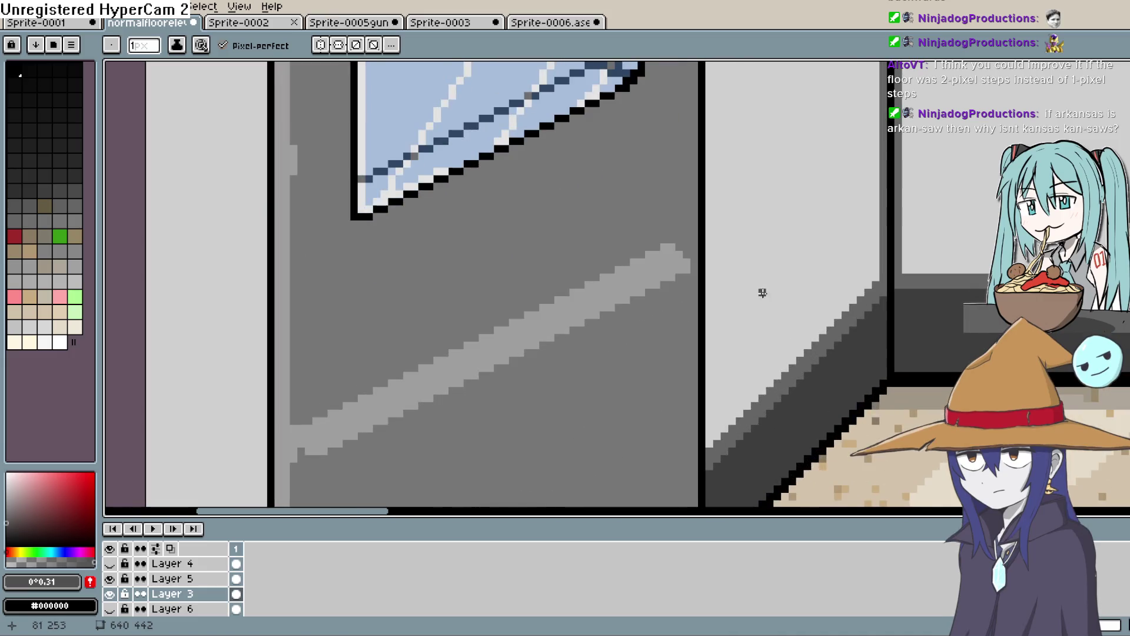
pyautogui.moveTo(760, 290); pyautogui.dragTo(730, 347)
pyautogui.hotkey('ctrl', 'z')
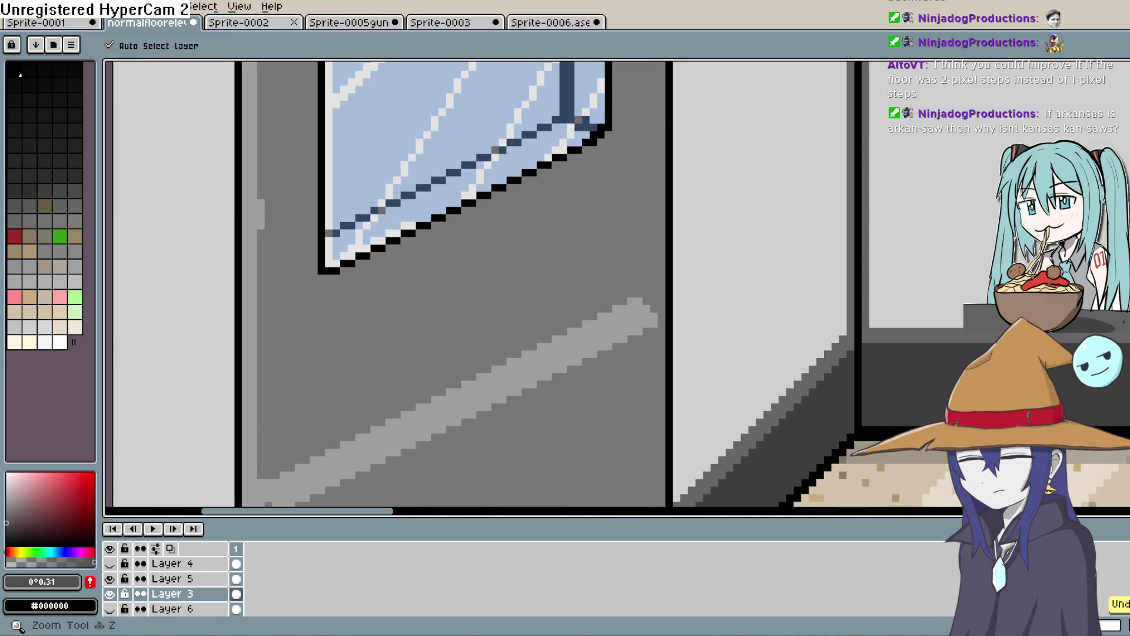
# Step: Undo the trial diagonal guide across the wall and bring up View > Grid > Grid Settings
pyautogui.moveTo(719, 306)
pyautogui.mouseDown()
pyautogui.moveTo(856, 231)
pyautogui.moveTo(995, 176)
pyautogui.moveTo(918, 247)
pyautogui.moveTo(995, 176)
pyautogui.moveTo(942, 330)
pyautogui.moveTo(1118, 147)
pyautogui.mouseUp()
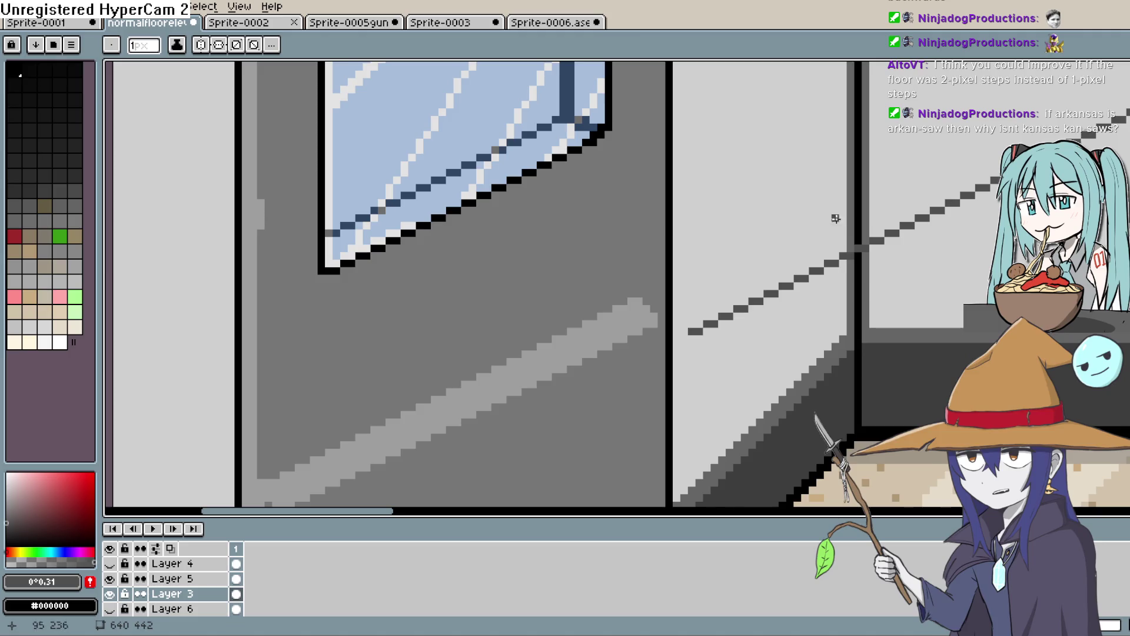
pyautogui.hotkey('ctrl', 'z')
pyautogui.scroll(-4, 766, 270)
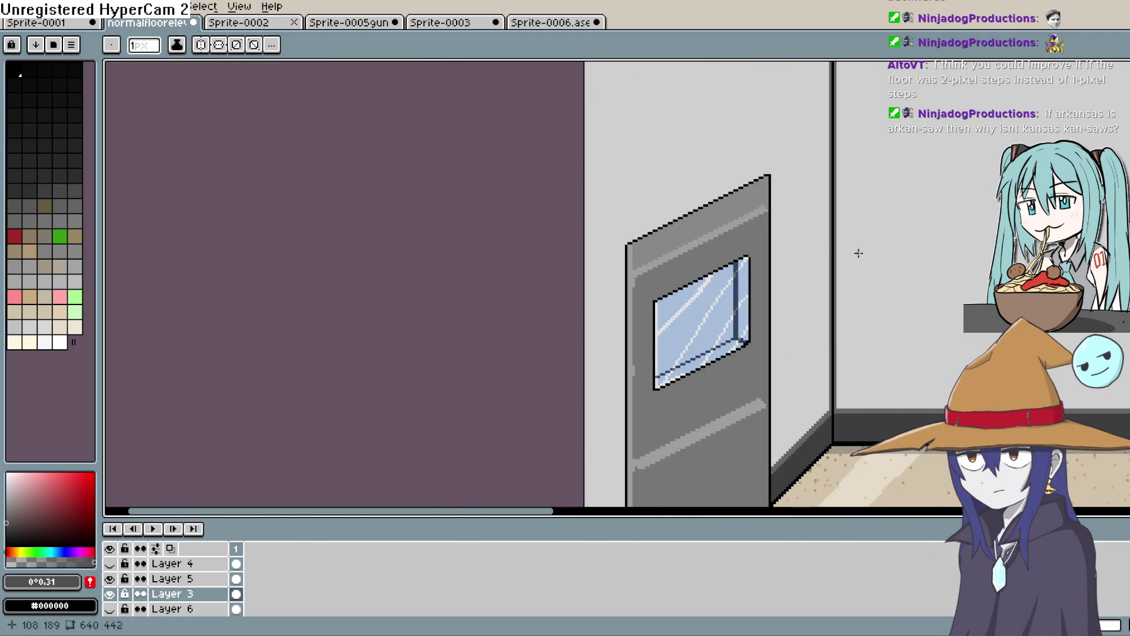
pyautogui.click(239, 7)
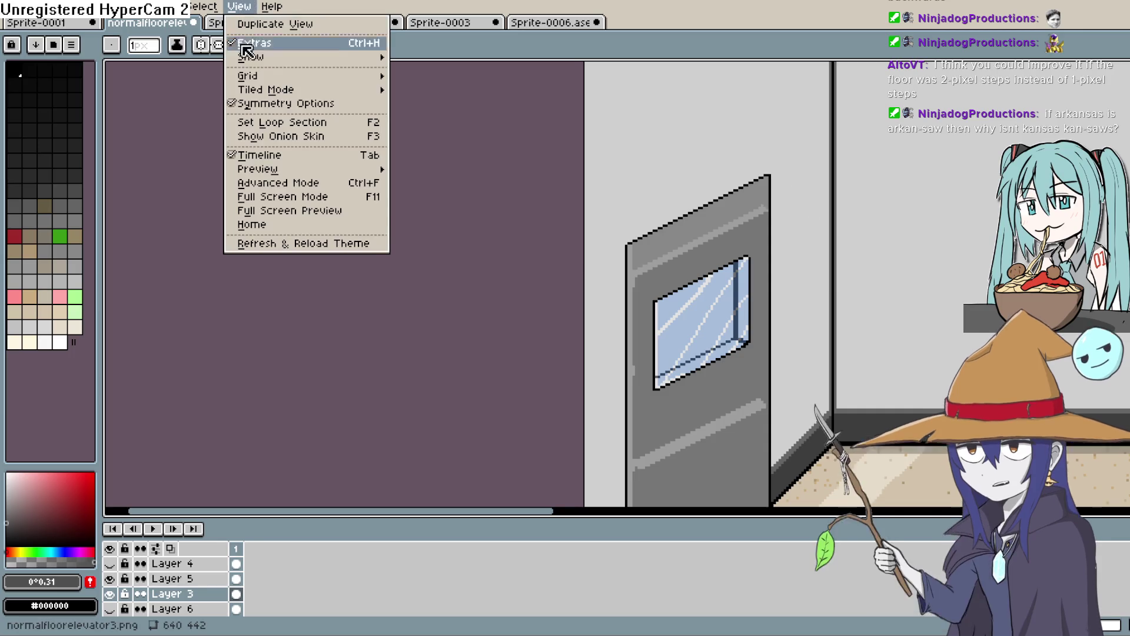
pyautogui.moveTo(252, 79)
pyautogui.click(453, 79)
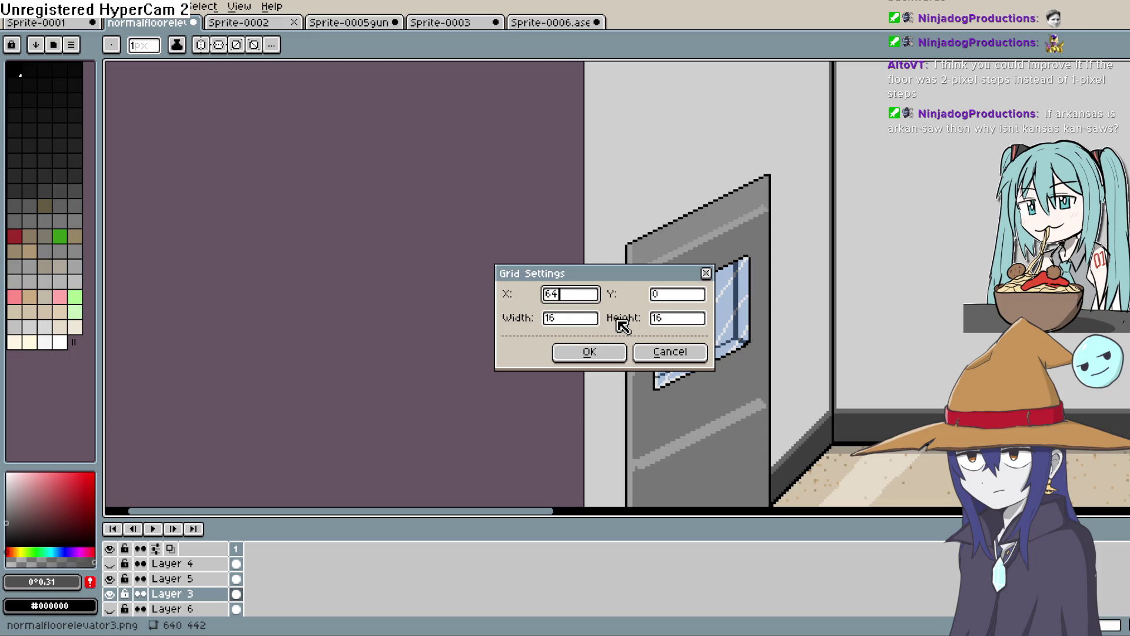
# Step: Set the grid width and height to 64 pixels and apply the settings
pyautogui.moveTo(587, 327); pyautogui.dragTo(540, 326)
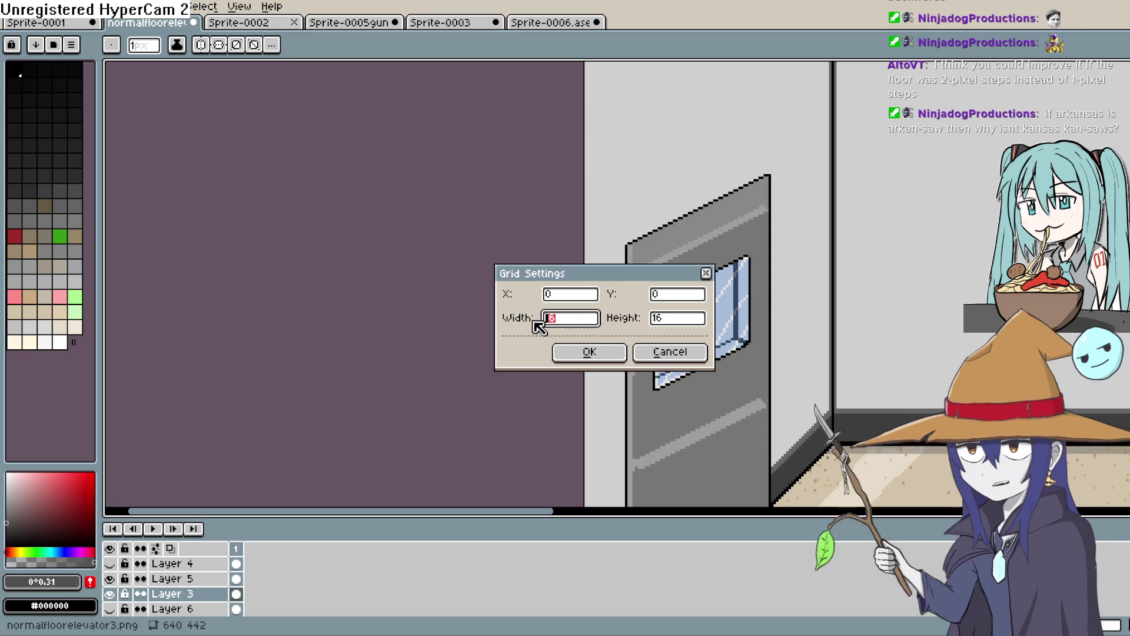
pyautogui.write('4')
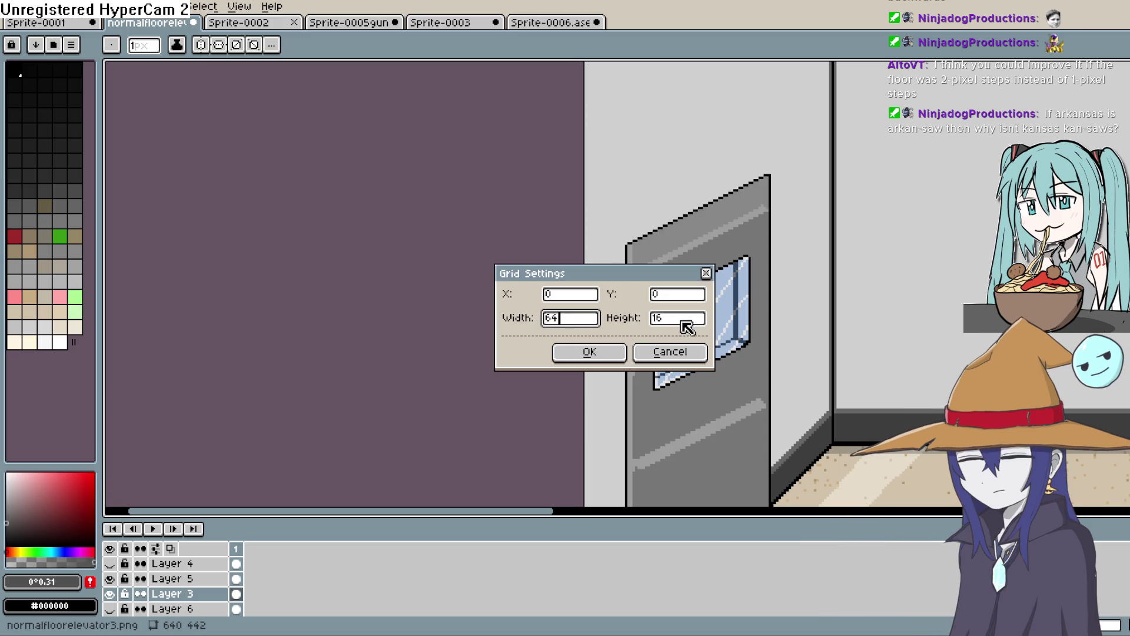
pyautogui.moveTo(682, 323); pyautogui.dragTo(651, 324)
pyautogui.write('64')
pyautogui.click(591, 355)
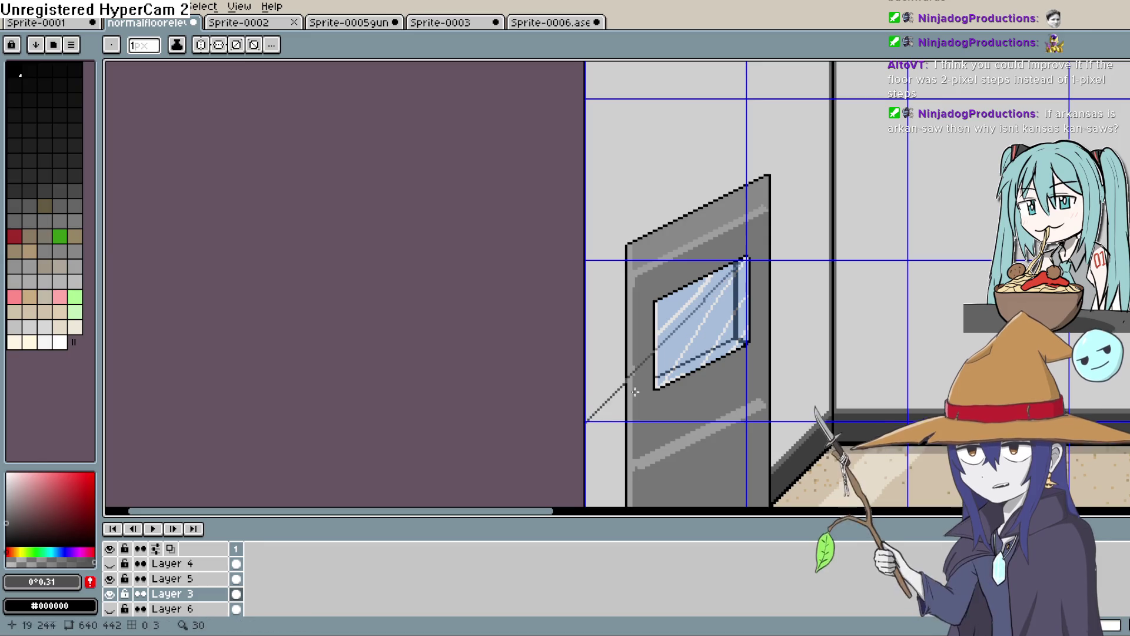
# Step: Draw a 45° line and a shallower 2-pixel-step line from the wall's lower-left corner
pyautogui.moveTo(807, 230)
pyautogui.mouseDown()
pyautogui.moveTo(803, 285)
pyautogui.moveTo(763, 377)
pyautogui.mouseUp()
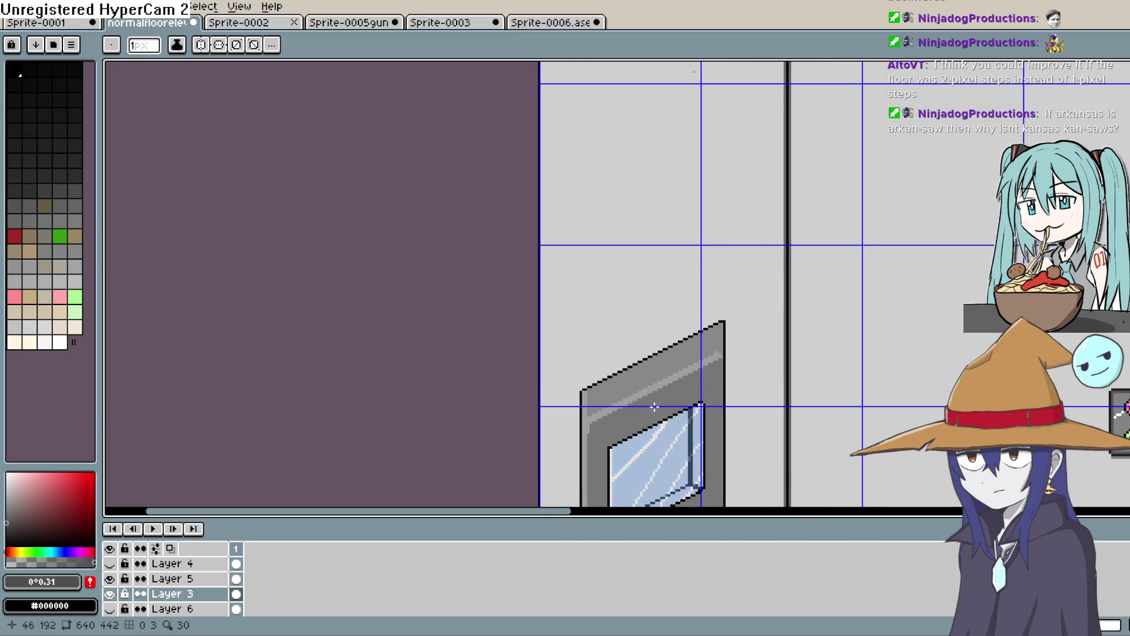
pyautogui.moveTo(576, 271)
pyautogui.mouseDown()
pyautogui.moveTo(558, 300)
pyautogui.moveTo(530, 297)
pyautogui.moveTo(665, 152)
pyautogui.moveTo(438, 428)
pyautogui.mouseUp()
pyautogui.press('v')
pyautogui.hotkey('ctrl', 'z')
pyautogui.scroll(1, 666, 171)
pyautogui.moveTo(354, 496); pyautogui.dragTo(594, 213)
pyautogui.hotkey('ctrl', 'z')
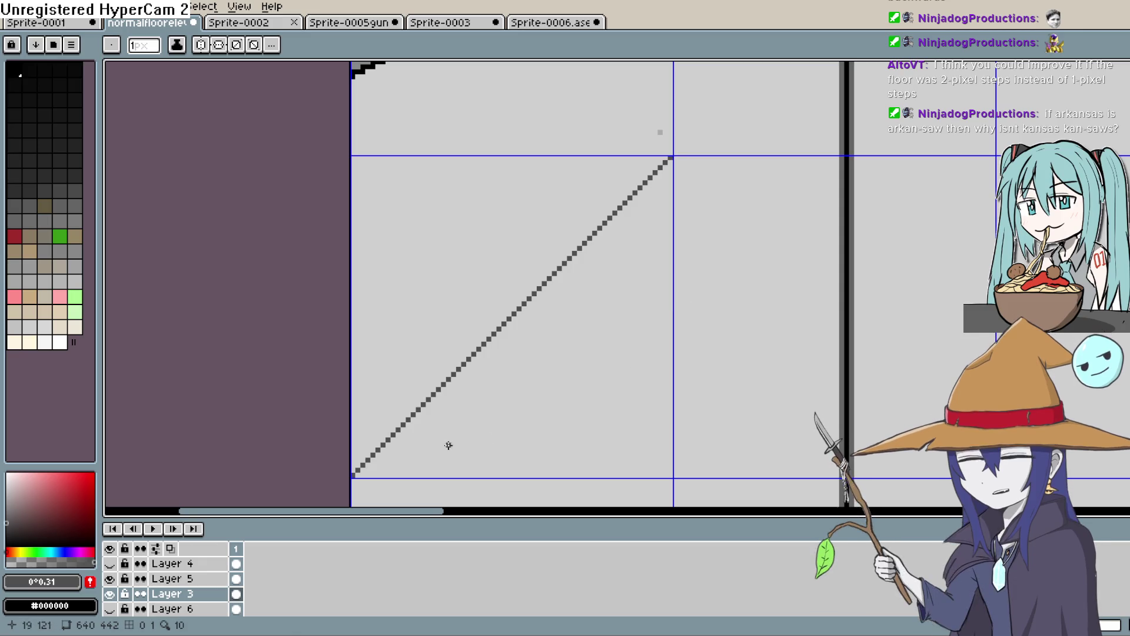
pyautogui.moveTo(355, 475)
pyautogui.mouseDown()
pyautogui.moveTo(442, 434)
pyautogui.moveTo(551, 411)
pyautogui.moveTo(618, 348)
pyautogui.moveTo(670, 320)
pyautogui.mouseUp()
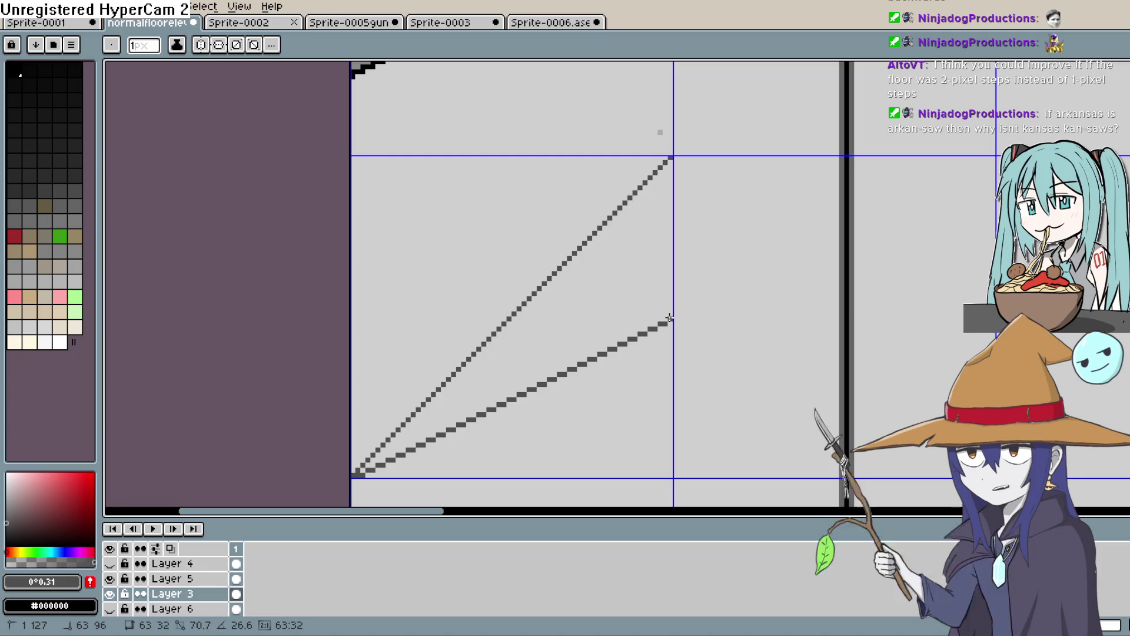
# Step: Preview shallower lines along the grey slope's edge, cancel them with Esc, and switch to another sprite
pyautogui.scroll(5, 648, 242)
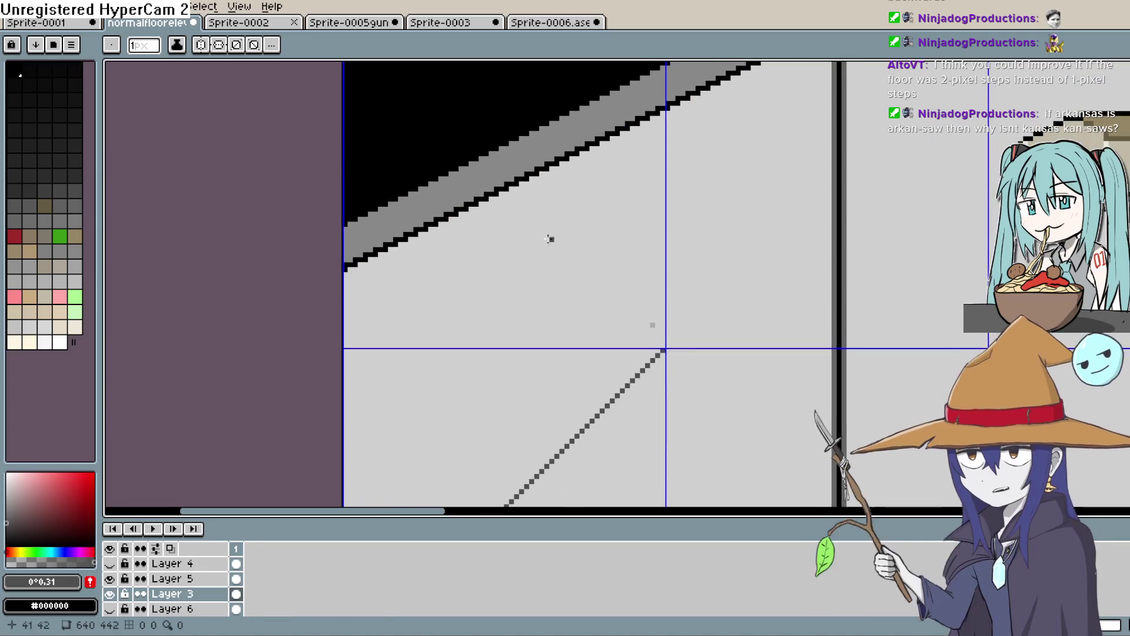
pyautogui.scroll(-5, 765, 423)
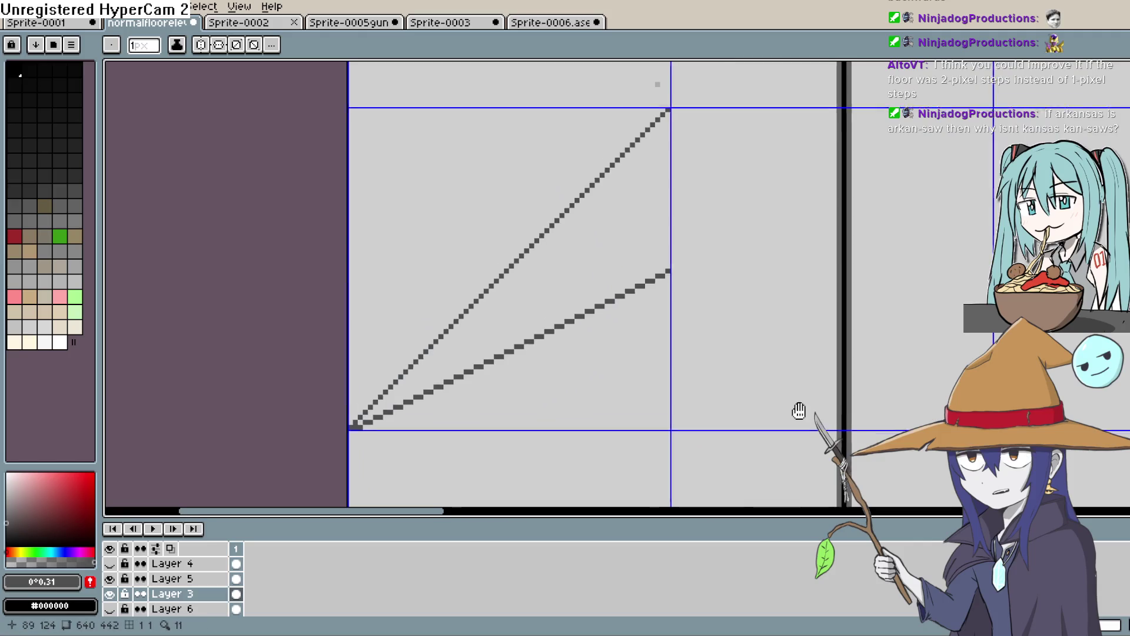
pyautogui.scroll(-5, 836, 394)
pyautogui.scroll(-5, 828, 379)
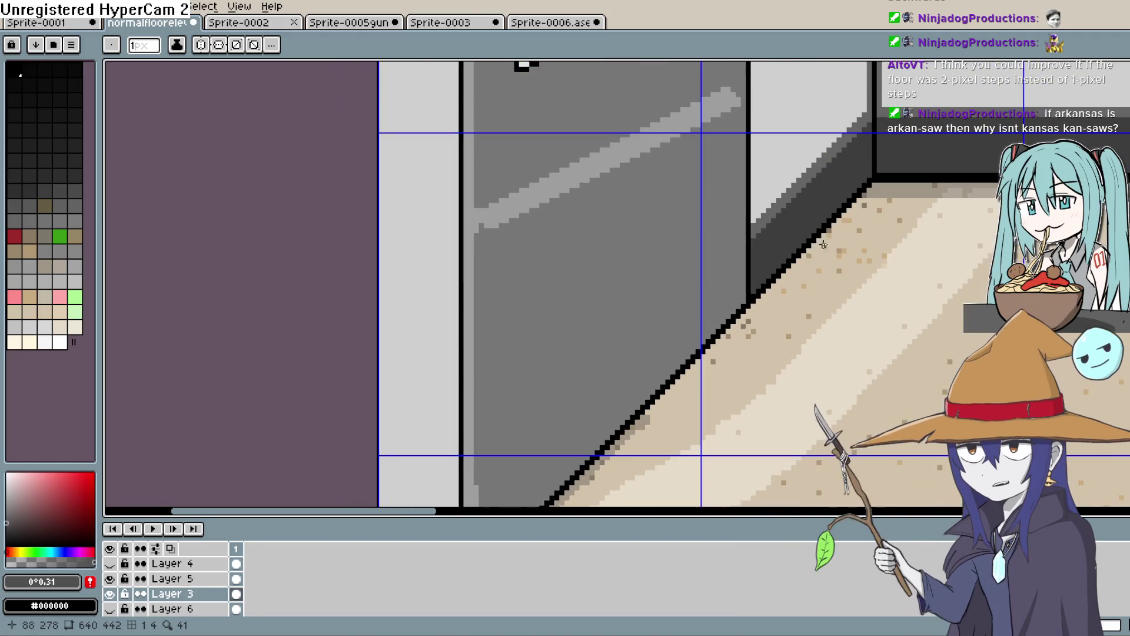
pyautogui.scroll(-5, 820, 211)
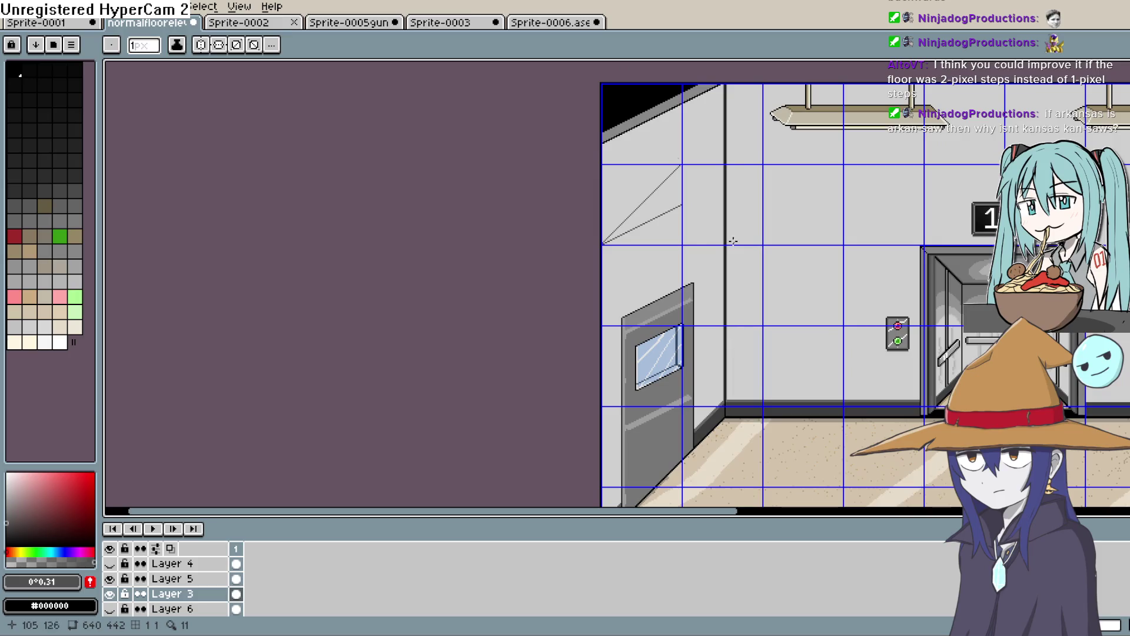
pyautogui.scroll(3, 661, 174)
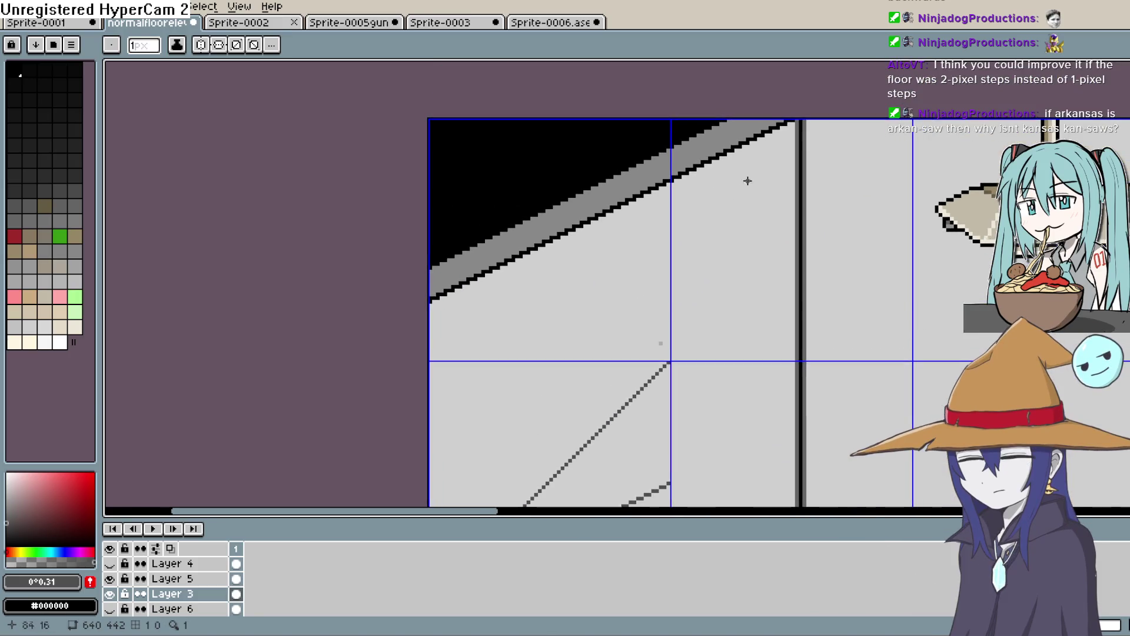
pyautogui.moveTo(651, 231); pyautogui.dragTo(574, 269)
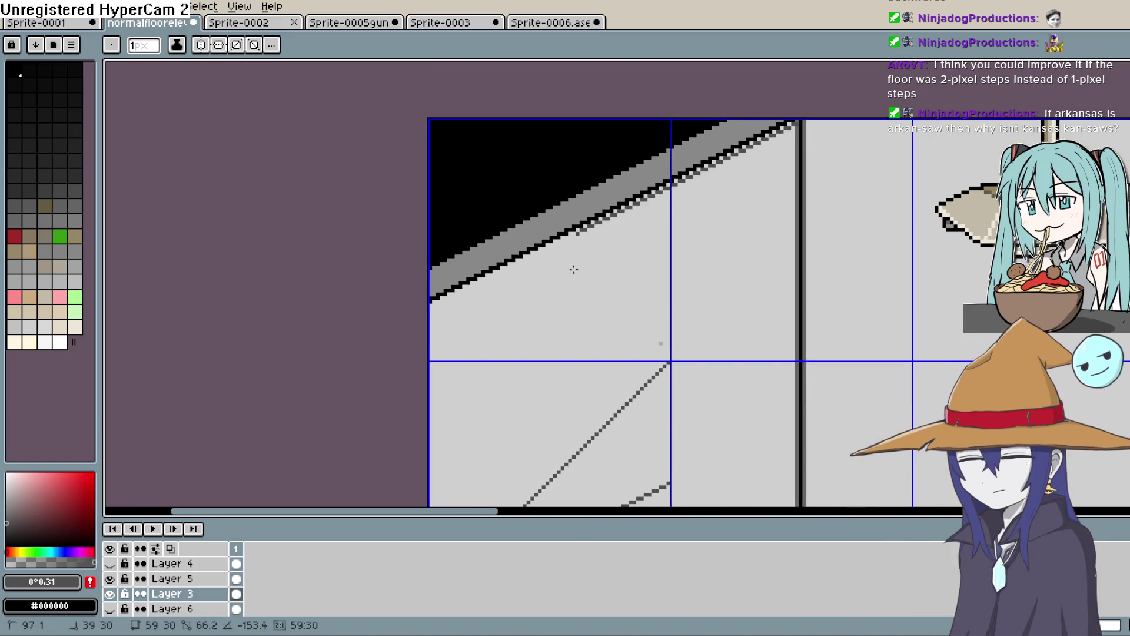
pyautogui.moveTo(515, 298)
pyautogui.mouseDown()
pyautogui.moveTo(447, 353)
pyautogui.moveTo(588, 281)
pyautogui.moveTo(674, 172)
pyautogui.mouseUp()
pyautogui.press('Escape')
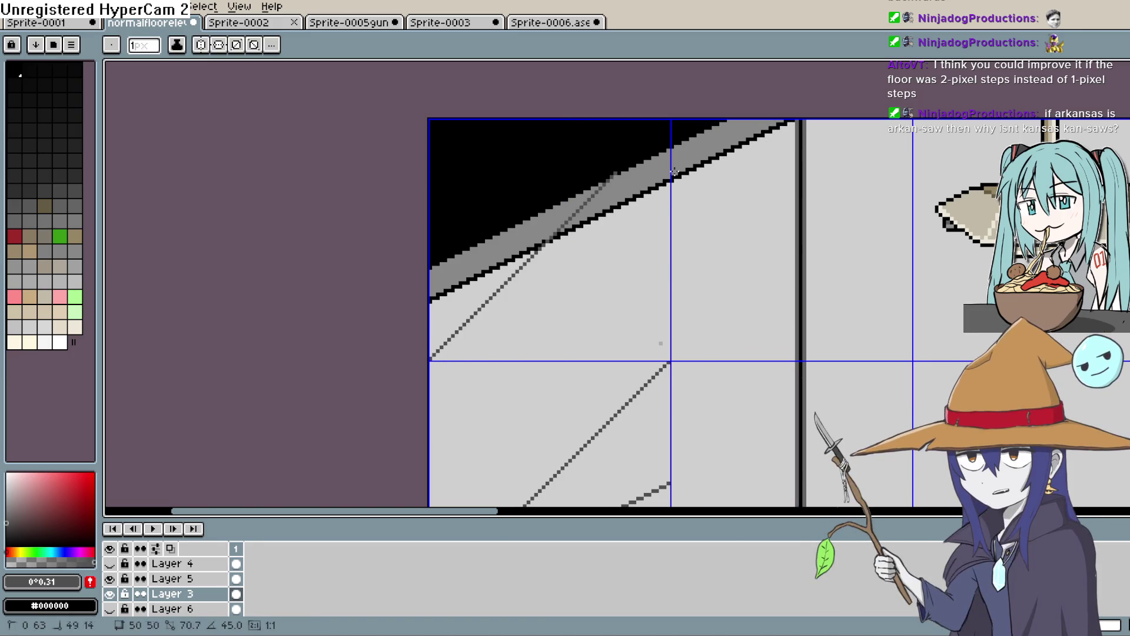
pyautogui.moveTo(720, 123); pyautogui.dragTo(717, 179)
pyautogui.press('Escape')
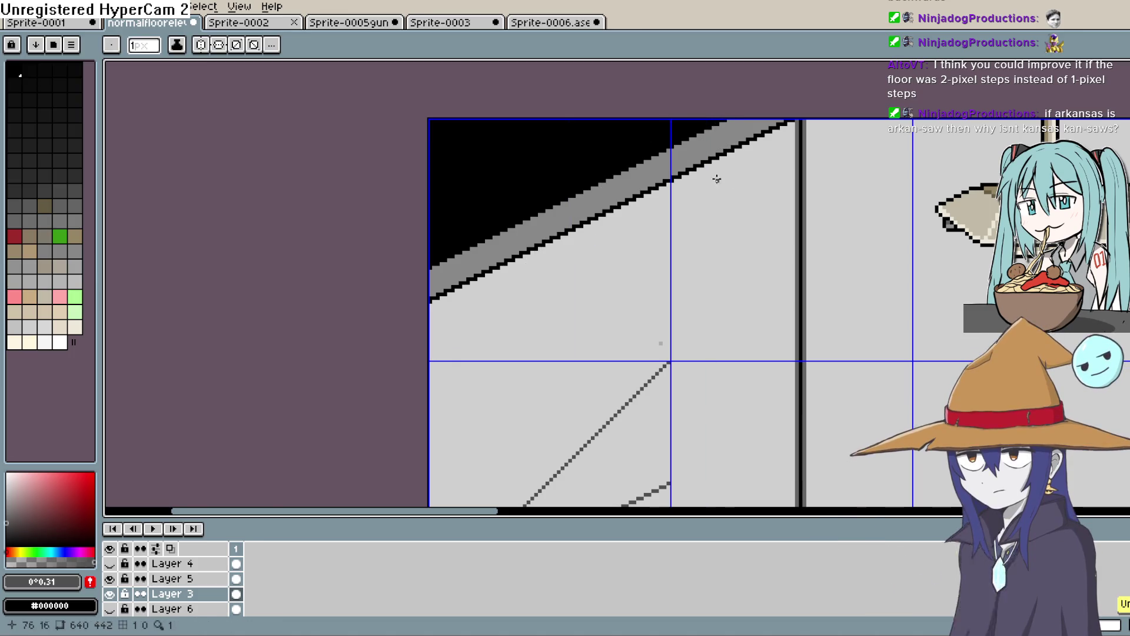
pyautogui.click(262, 23)
pyautogui.click(367, 25)
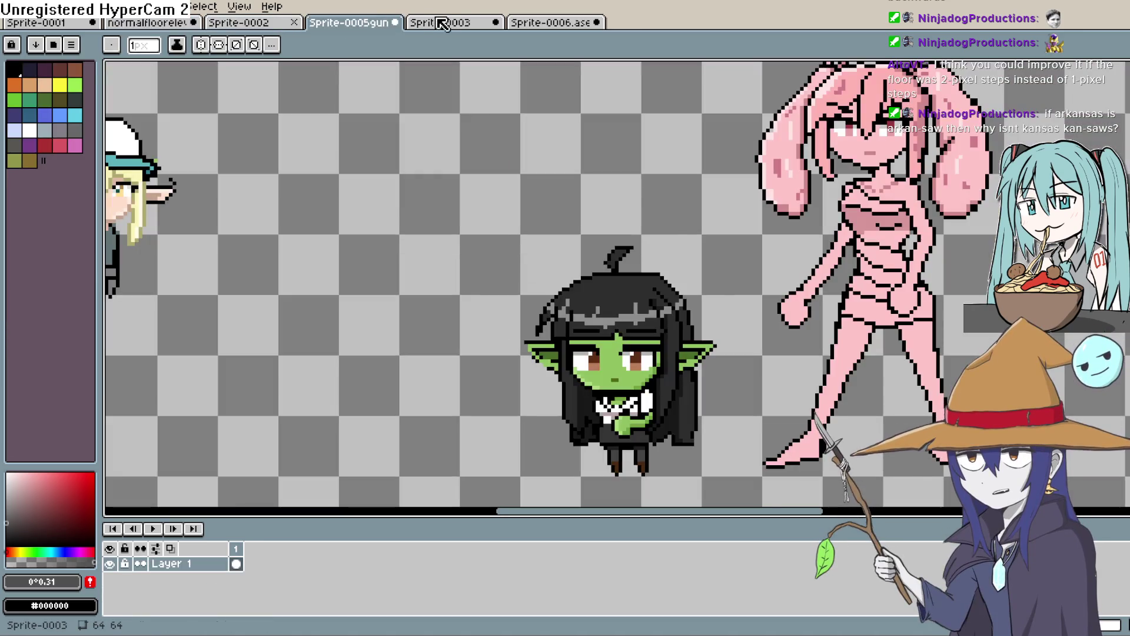
pyautogui.click(443, 24)
pyautogui.click(538, 25)
pyautogui.click(42, 23)
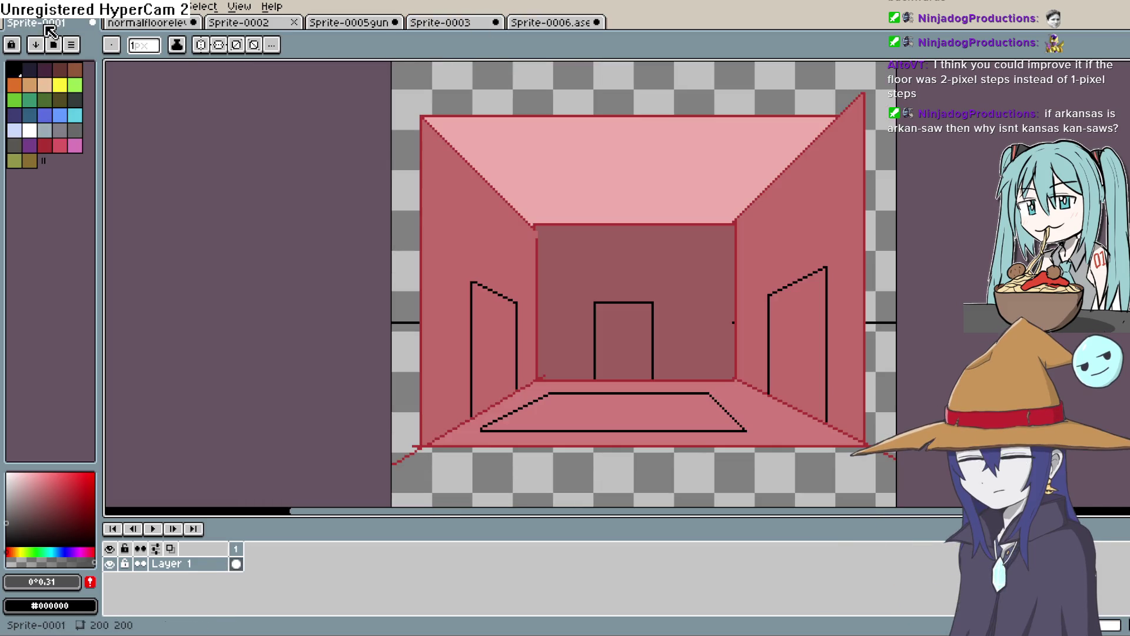
pyautogui.moveTo(742, 333); pyautogui.dragTo(700, 352)
pyautogui.scroll(-2, 699, 352)
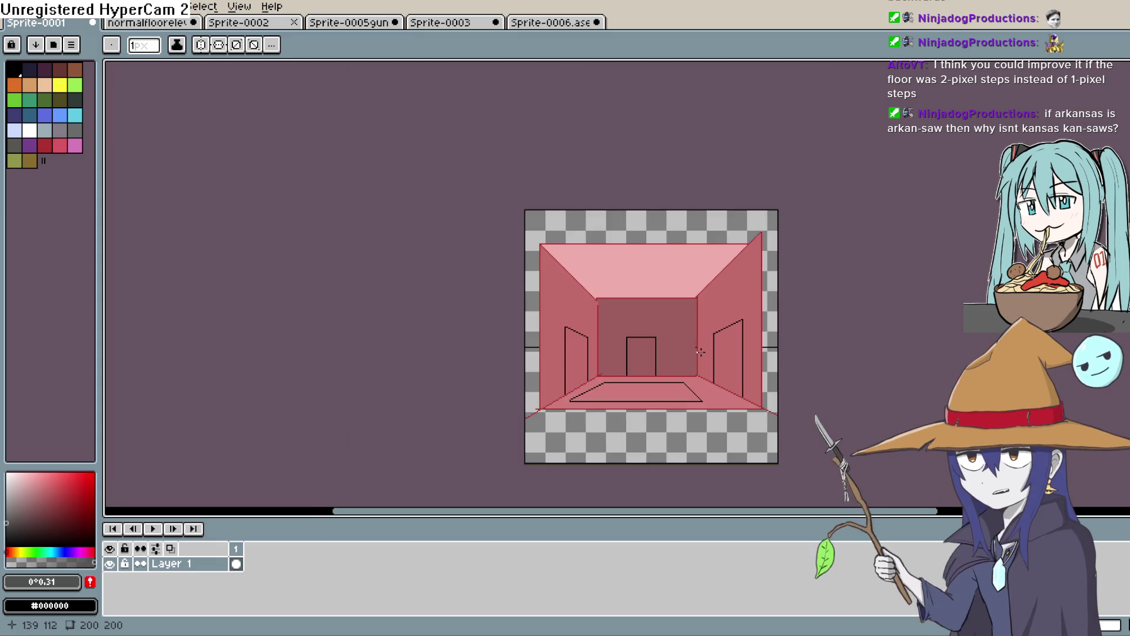
pyautogui.scroll(-1, 700, 352)
pyautogui.scroll(2, 690, 346)
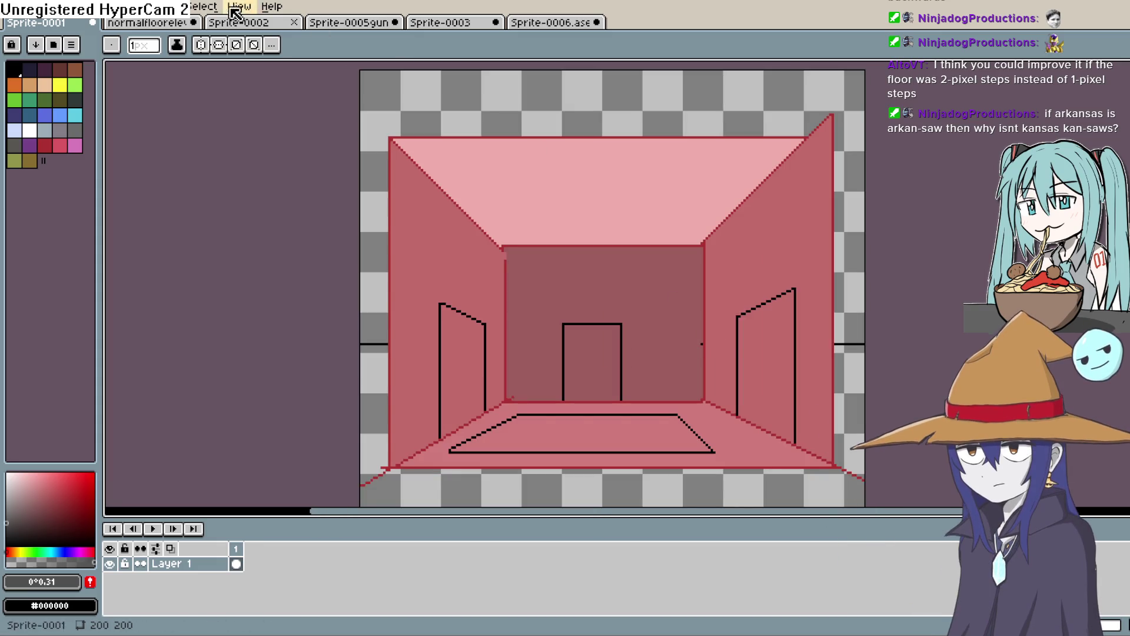
pyautogui.click(186, 24)
pyautogui.scroll(-5, 751, 379)
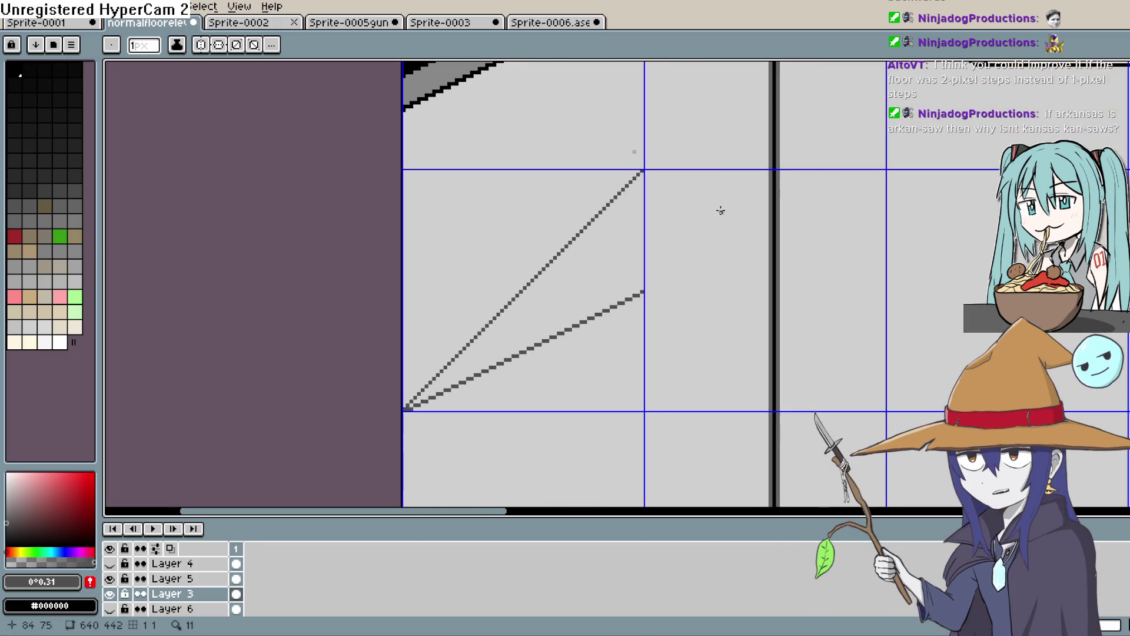
# Step: Centre the elevator, pick the Rectangular Marquee Tool, and pan to show the whole hallway
pyautogui.scroll(1, 690, 289)
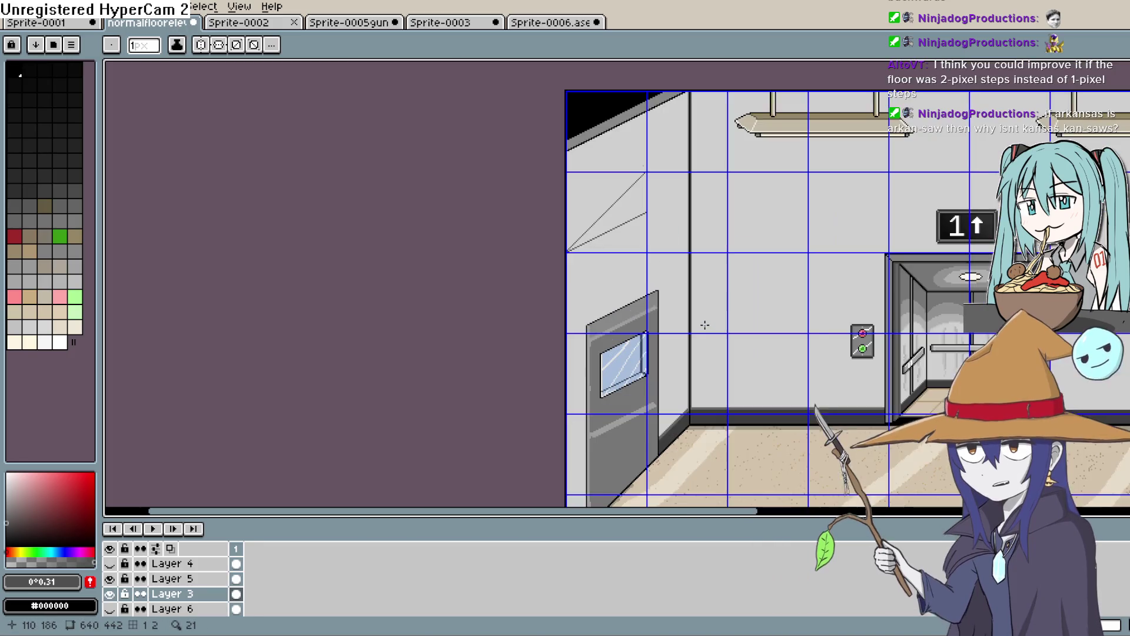
pyautogui.moveTo(742, 365)
pyautogui.mouseDown()
pyautogui.moveTo(515, 293)
pyautogui.moveTo(493, 345)
pyautogui.moveTo(474, 323)
pyautogui.moveTo(673, 320)
pyautogui.moveTo(694, 300)
pyautogui.mouseUp()
pyautogui.press('b')
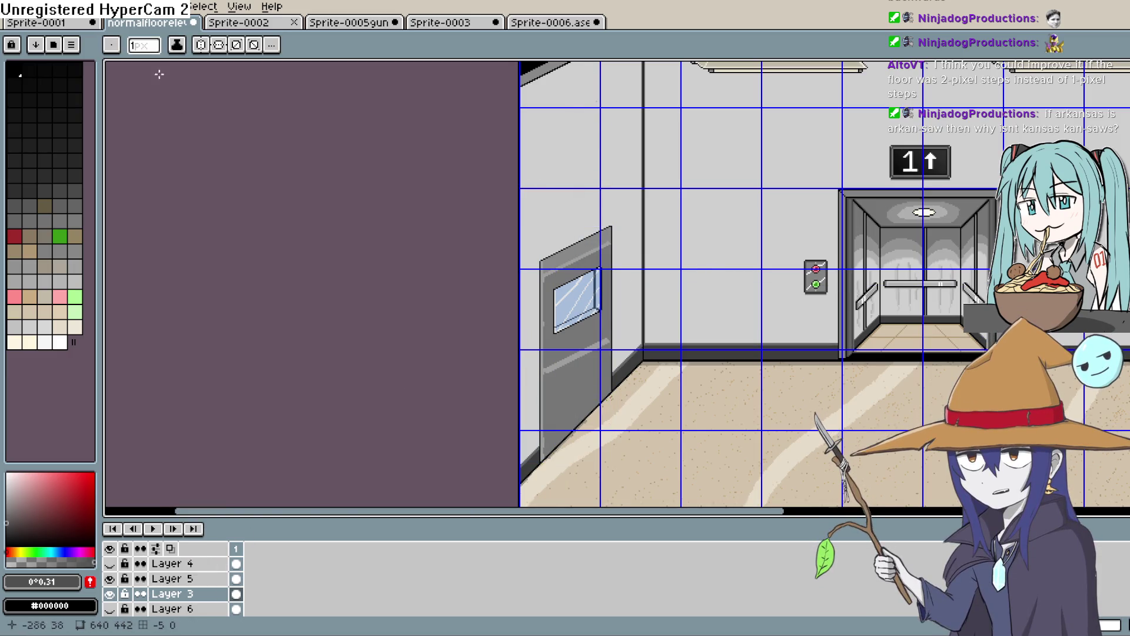
pyautogui.press('m')
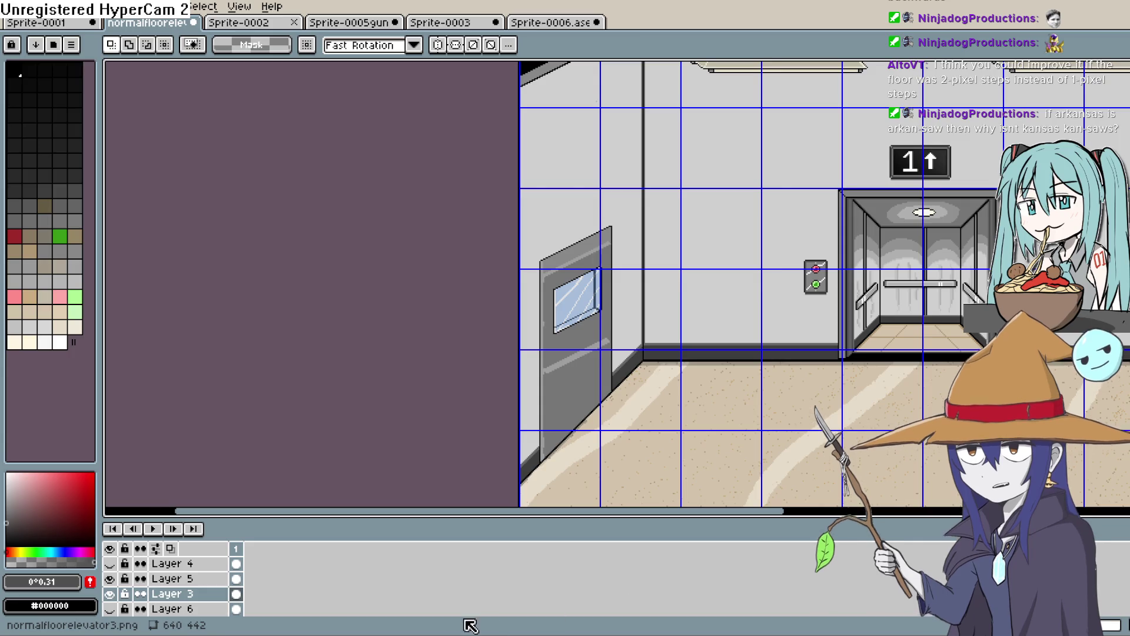
pyautogui.moveTo(454, 291)
pyautogui.mouseDown()
pyautogui.moveTo(378, 373)
pyautogui.moveTo(317, 333)
pyautogui.mouseUp()
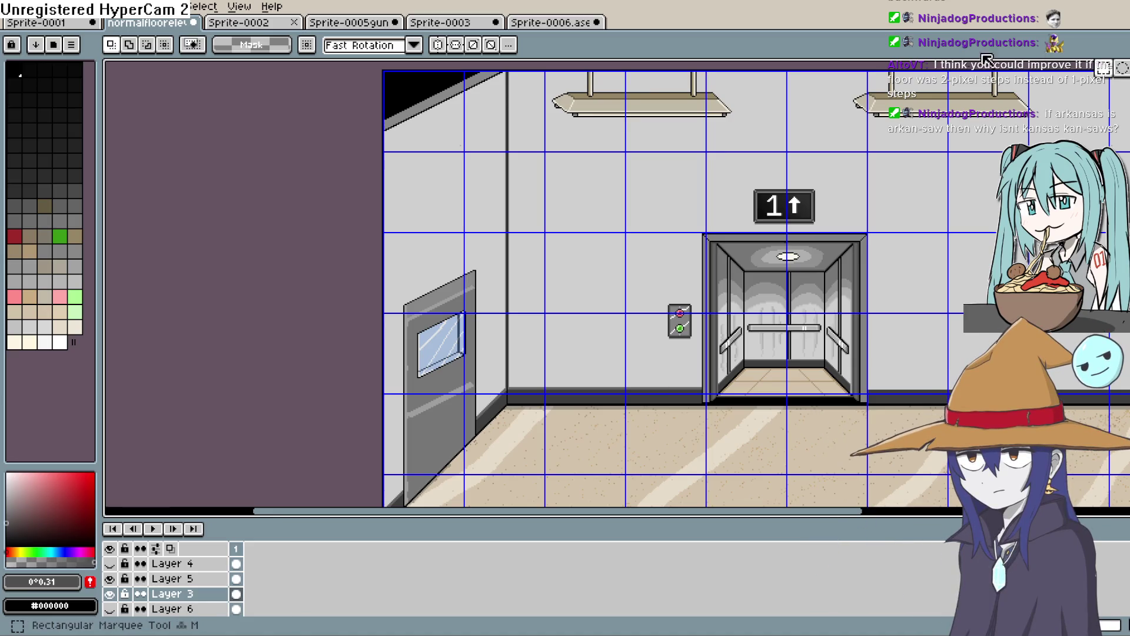
pyautogui.click(253, 169)
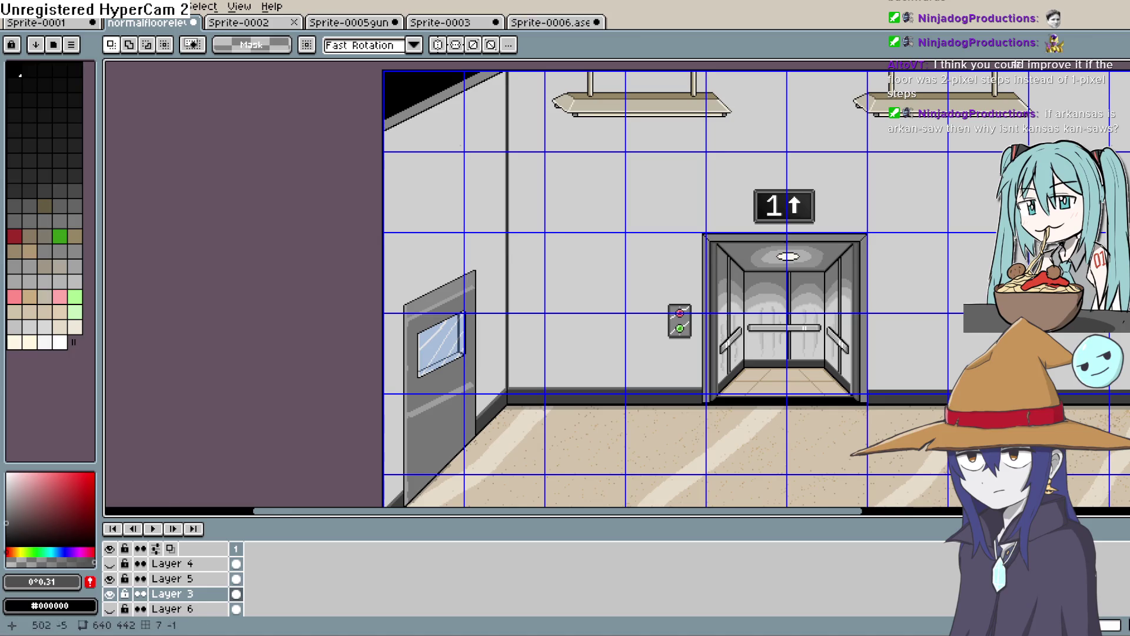
pyautogui.click(203, 6)
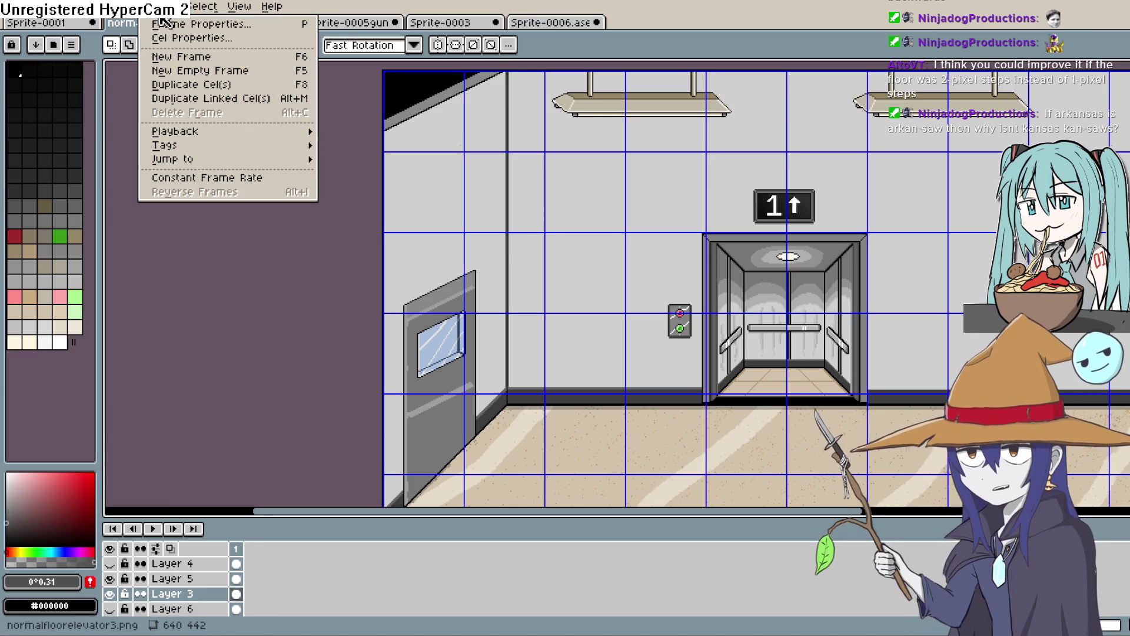
# Step: Turn off View > Show > Grid and zoom in on the door window
pyautogui.moveTo(262, 77)
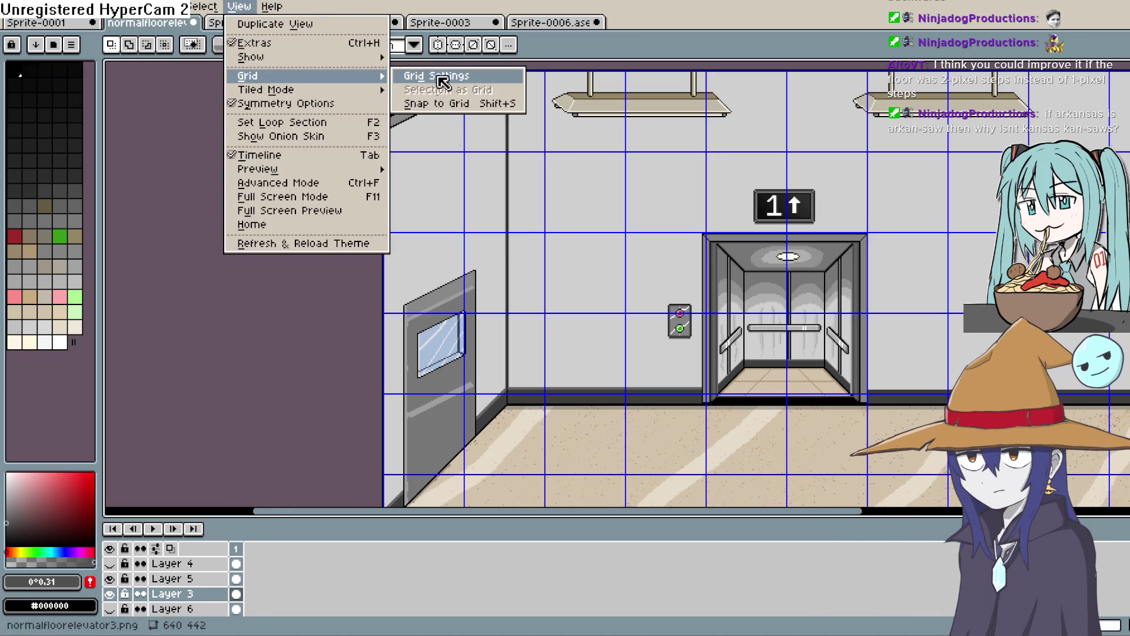
pyautogui.moveTo(321, 62)
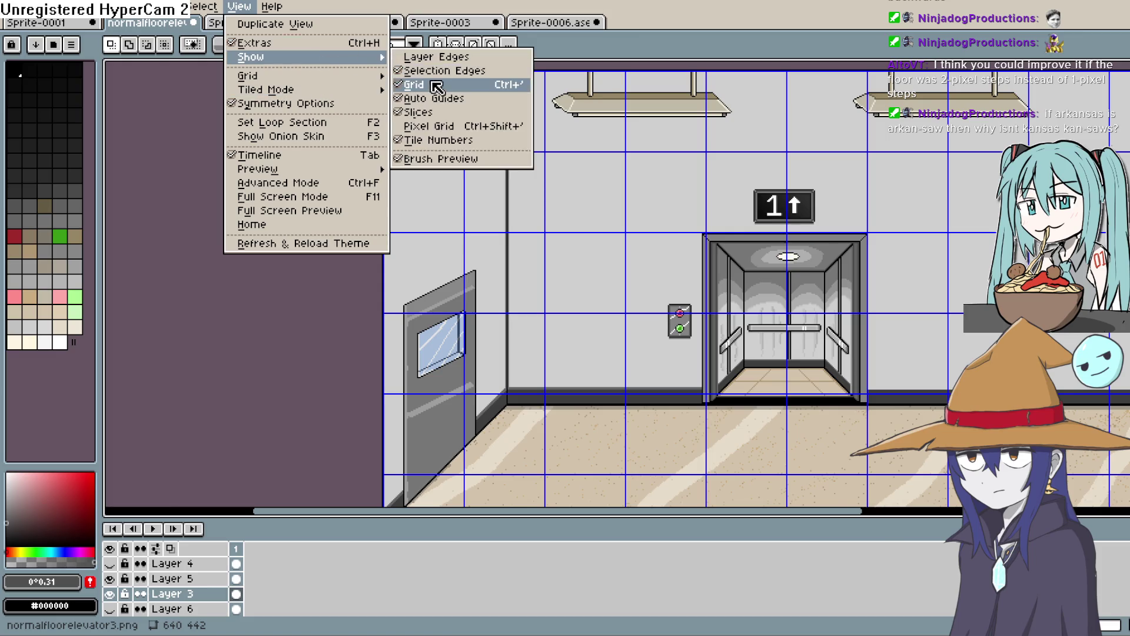
pyautogui.click(436, 86)
pyautogui.scroll(3, 461, 369)
pyautogui.moveTo(454, 374)
pyautogui.mouseDown()
pyautogui.moveTo(462, 381)
pyautogui.moveTo(525, 336)
pyautogui.moveTo(505, 367)
pyautogui.mouseUp()
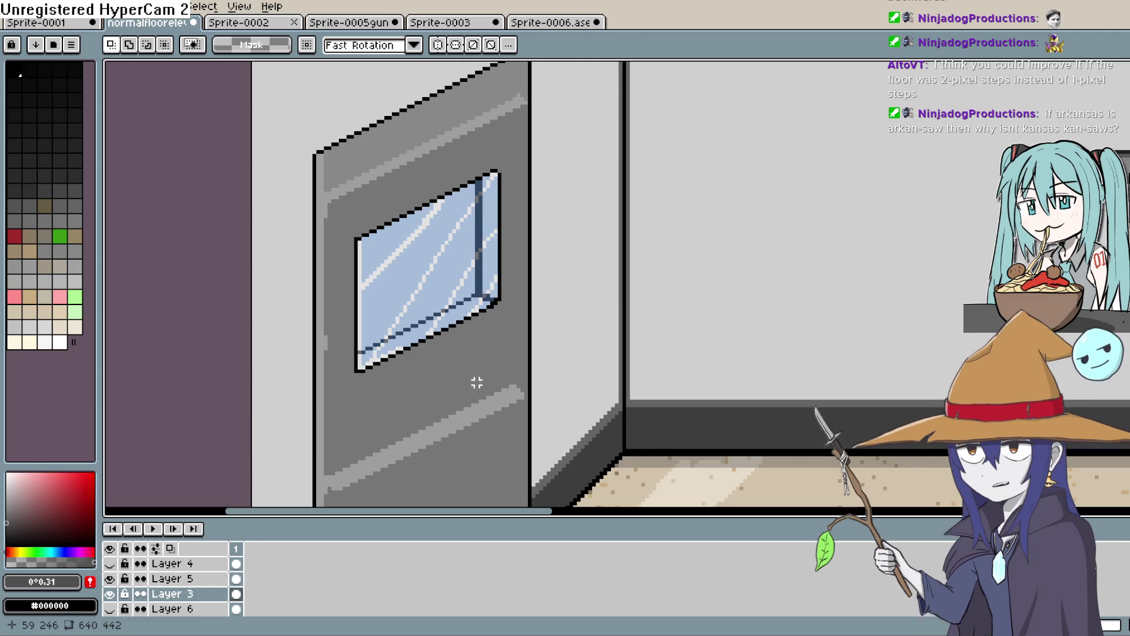
pyautogui.scroll(-2, 541, 295)
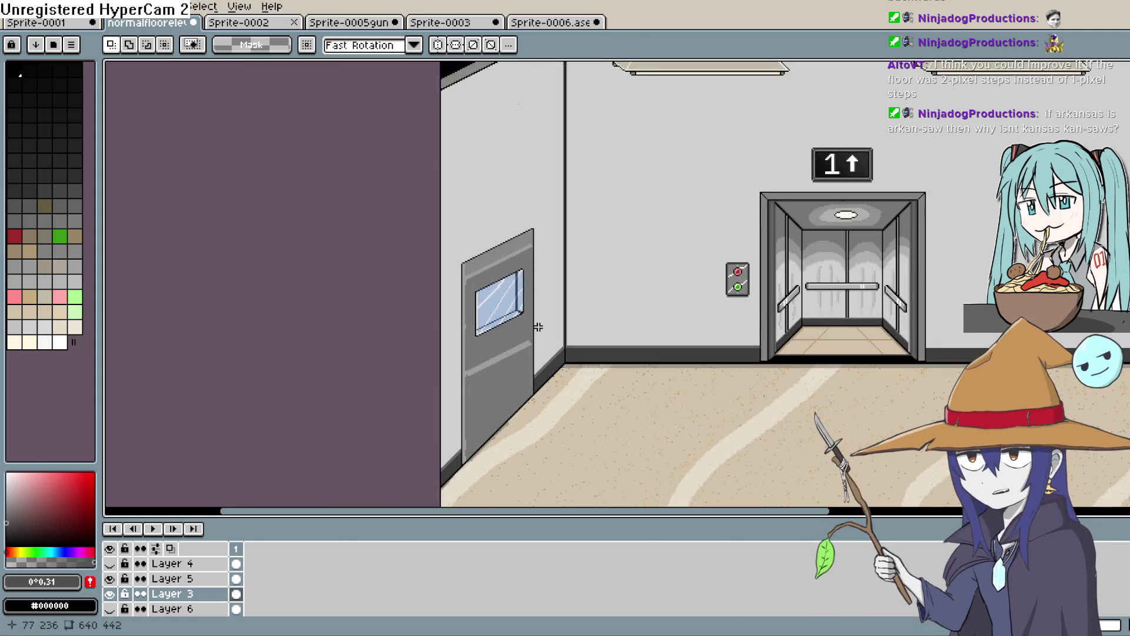
pyautogui.scroll(-2, 537, 327)
pyautogui.scroll(2, 537, 331)
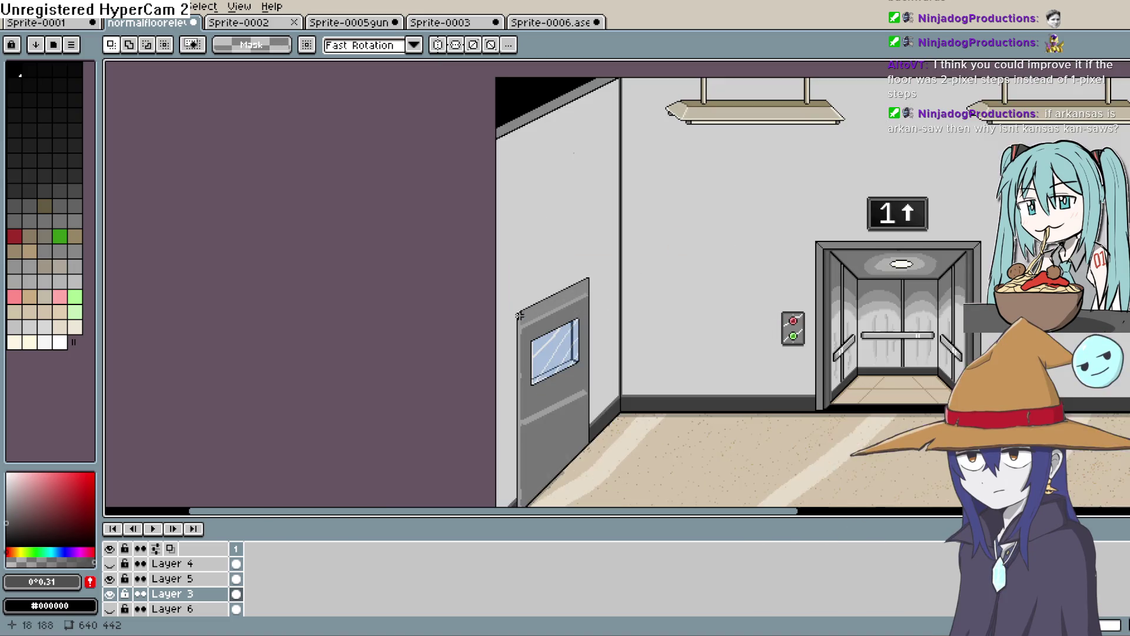
pyautogui.scroll(2, 507, 313)
pyautogui.scroll(-3, 656, 231)
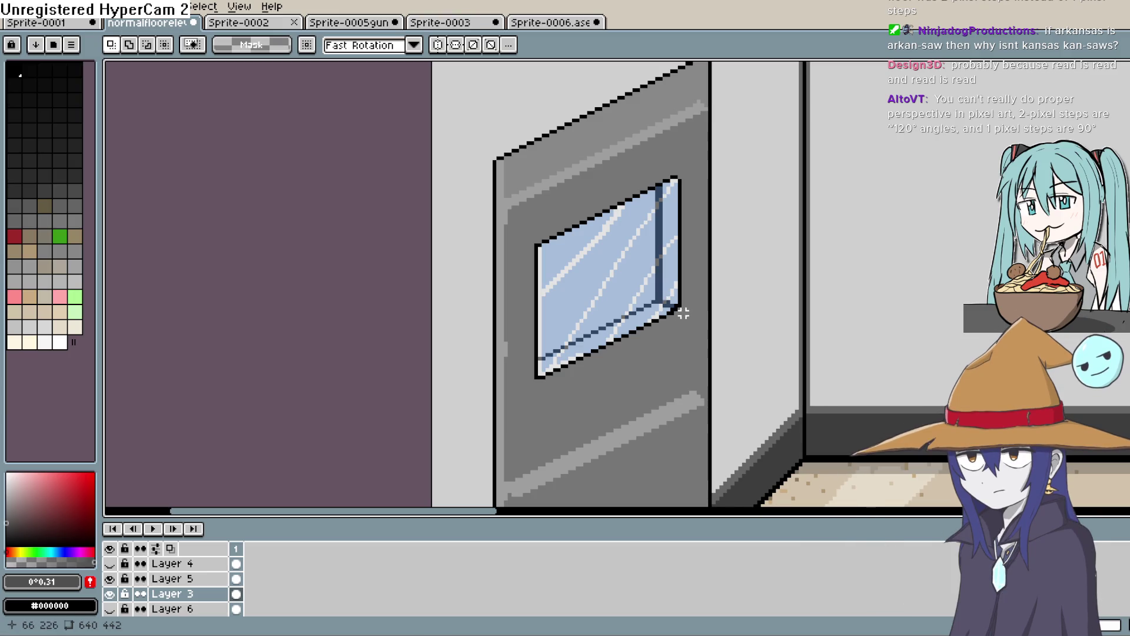
# Step: Lasso the door window and trial a horizontal flip, then cancel it with Esc
pyautogui.press('q')
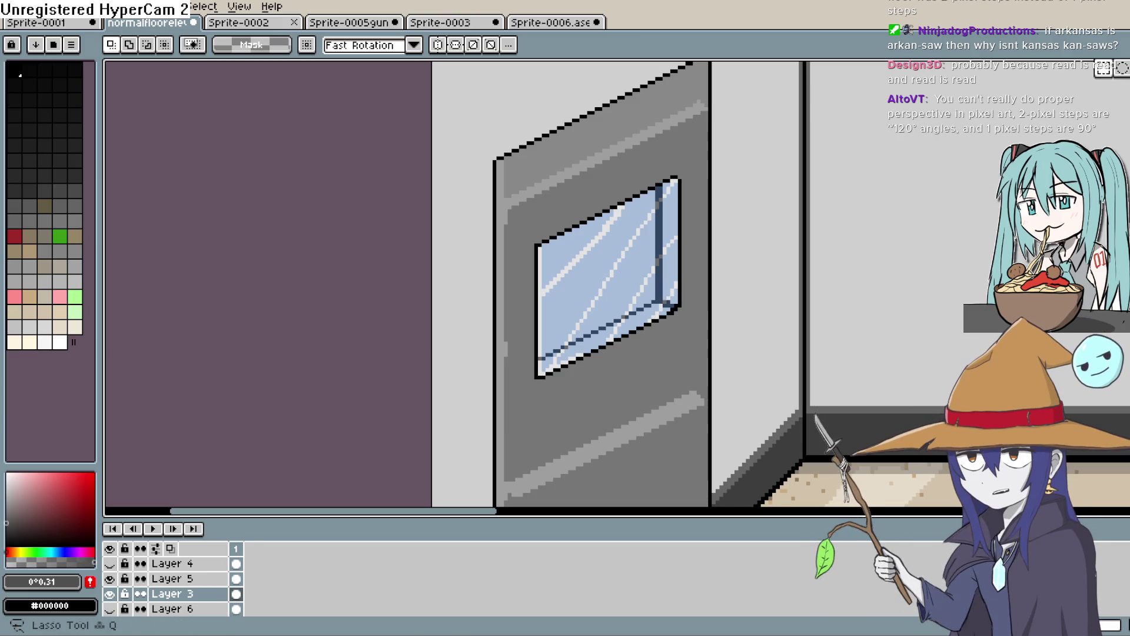
pyautogui.moveTo(692, 146)
pyautogui.mouseDown()
pyautogui.moveTo(697, 298)
pyautogui.moveTo(661, 347)
pyautogui.mouseUp()
pyautogui.moveTo(554, 381)
pyautogui.mouseDown()
pyautogui.moveTo(521, 386)
pyautogui.moveTo(520, 301)
pyautogui.moveTo(559, 201)
pyautogui.moveTo(690, 148)
pyautogui.mouseUp()
pyautogui.click(39, 7)
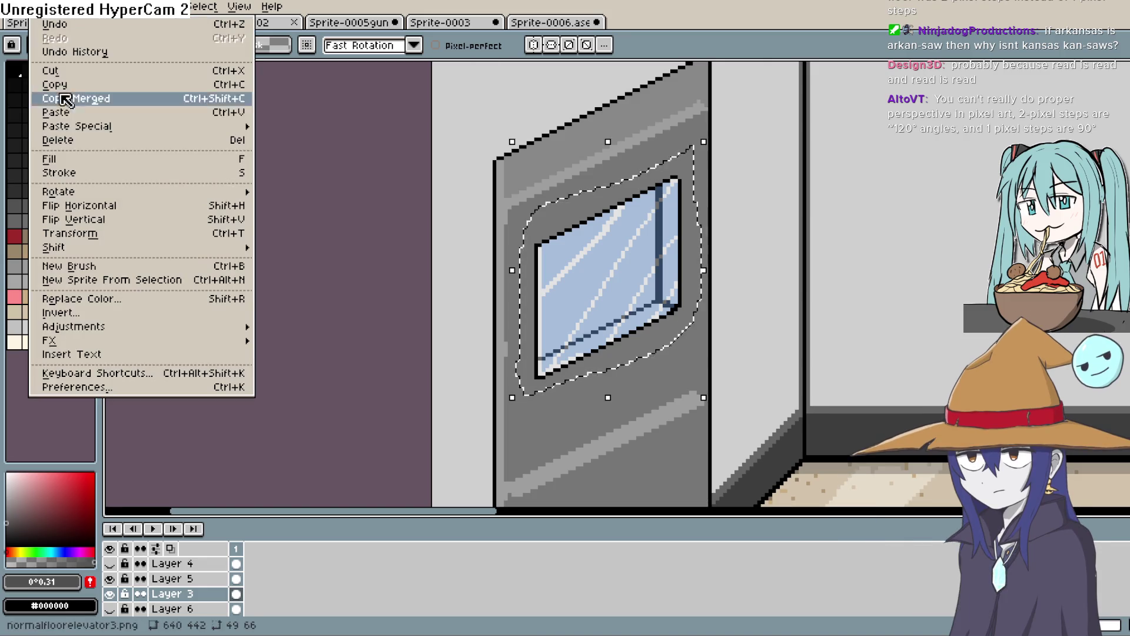
pyautogui.click(112, 203)
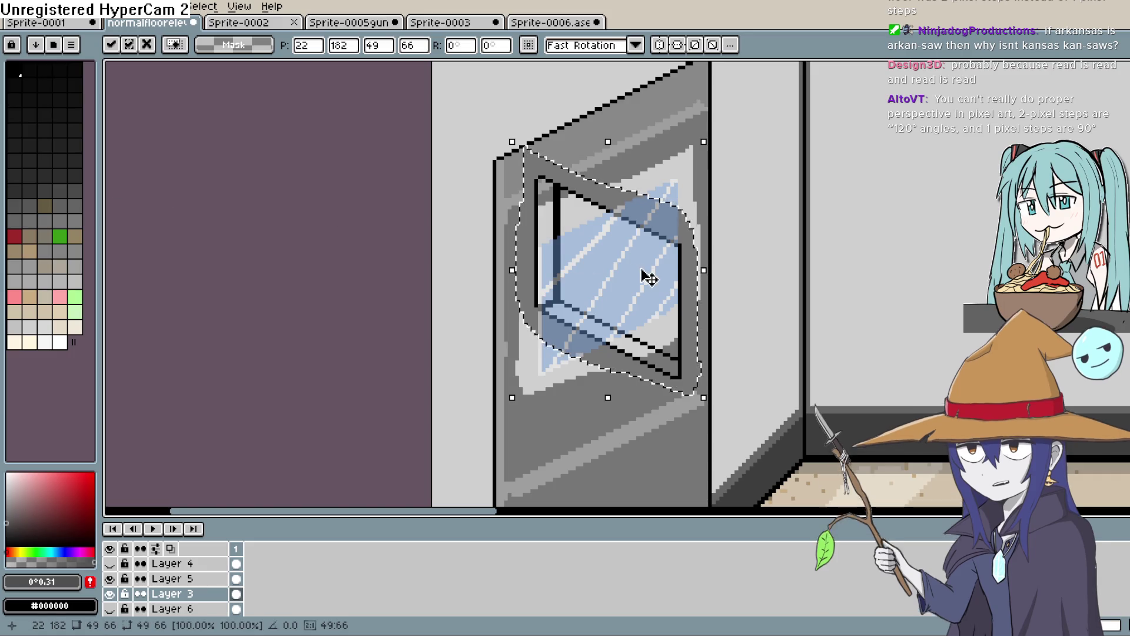
pyautogui.moveTo(661, 300)
pyautogui.mouseDown()
pyautogui.moveTo(651, 320)
pyautogui.moveTo(668, 303)
pyautogui.mouseUp()
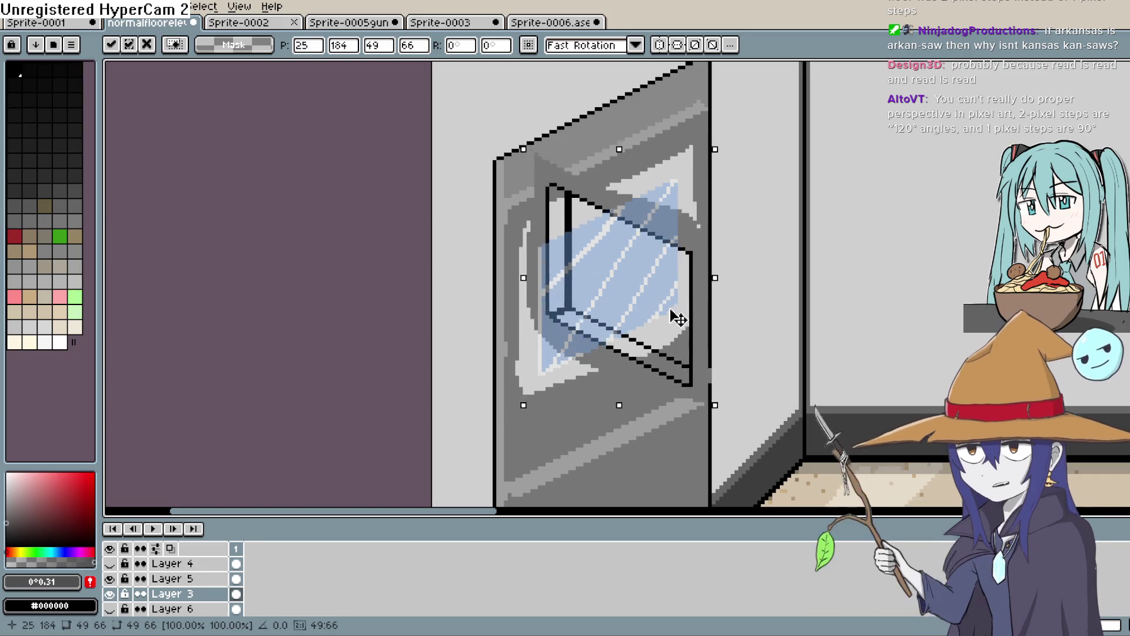
pyautogui.press('Escape')
# Step: Select Layers 3 and 5 together, flip the window horizontally, then undo that flip
pyautogui.moveTo(197, 598); pyautogui.dragTo(183, 579)
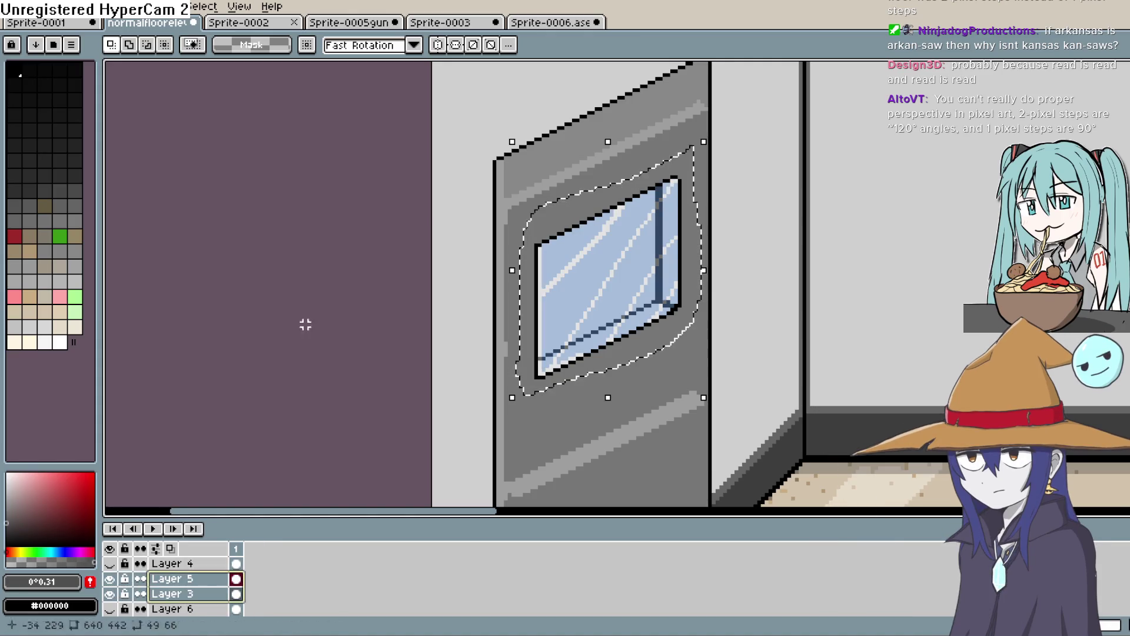
pyautogui.click(46, 7)
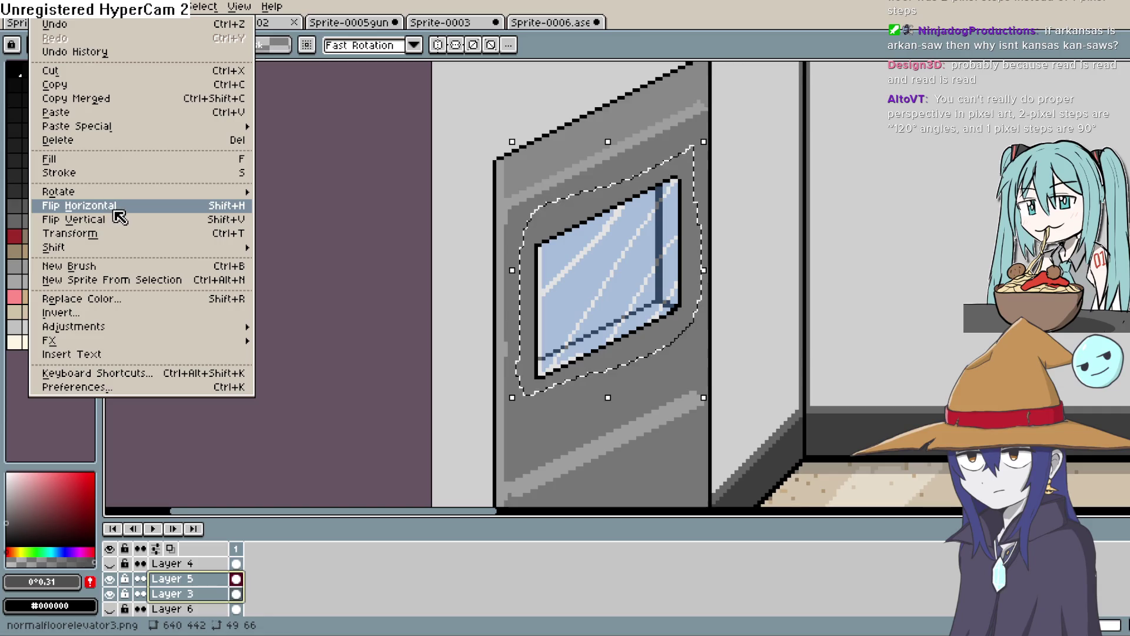
pyautogui.click(88, 205)
pyautogui.click(218, 583)
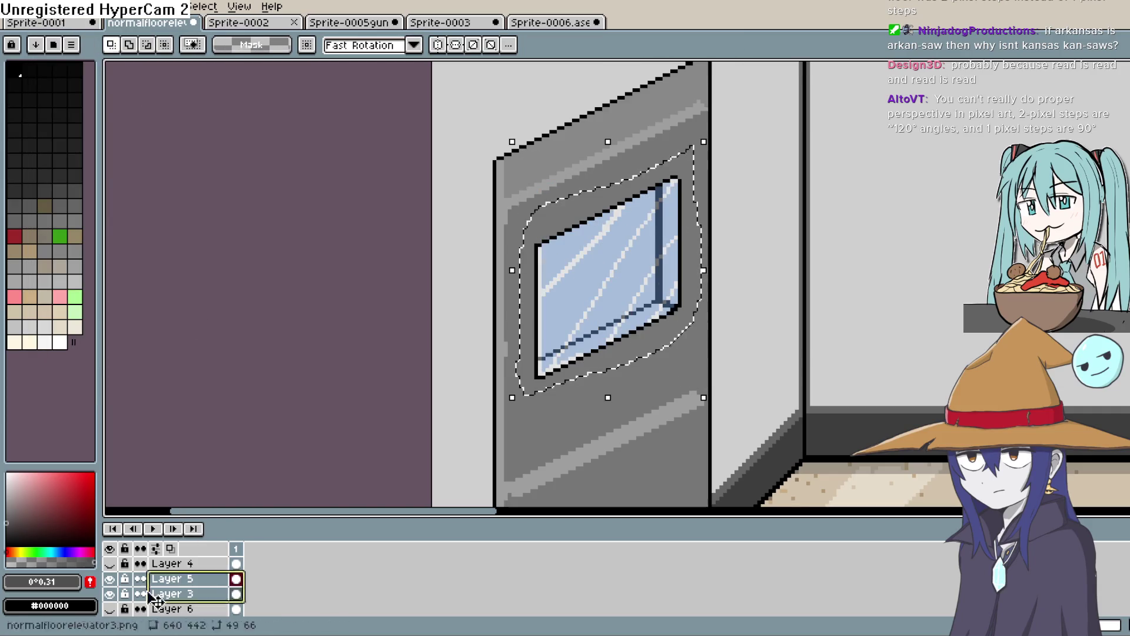
pyautogui.keyDown('shift'); pyautogui.click(203, 595); pyautogui.keyUp('shift')
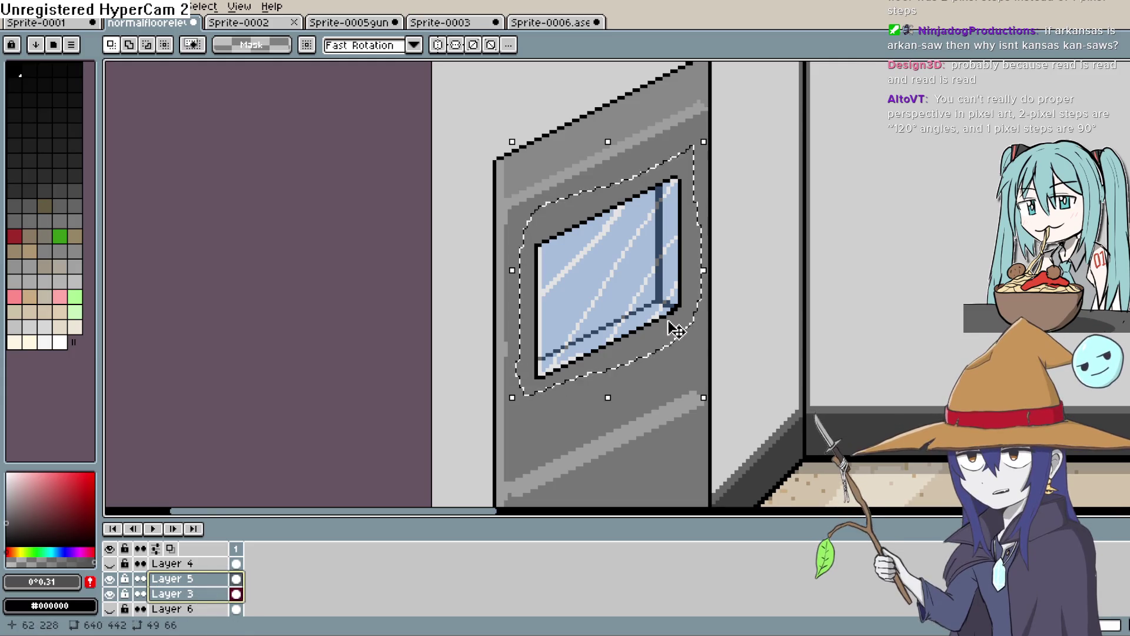
pyautogui.click(46, 7)
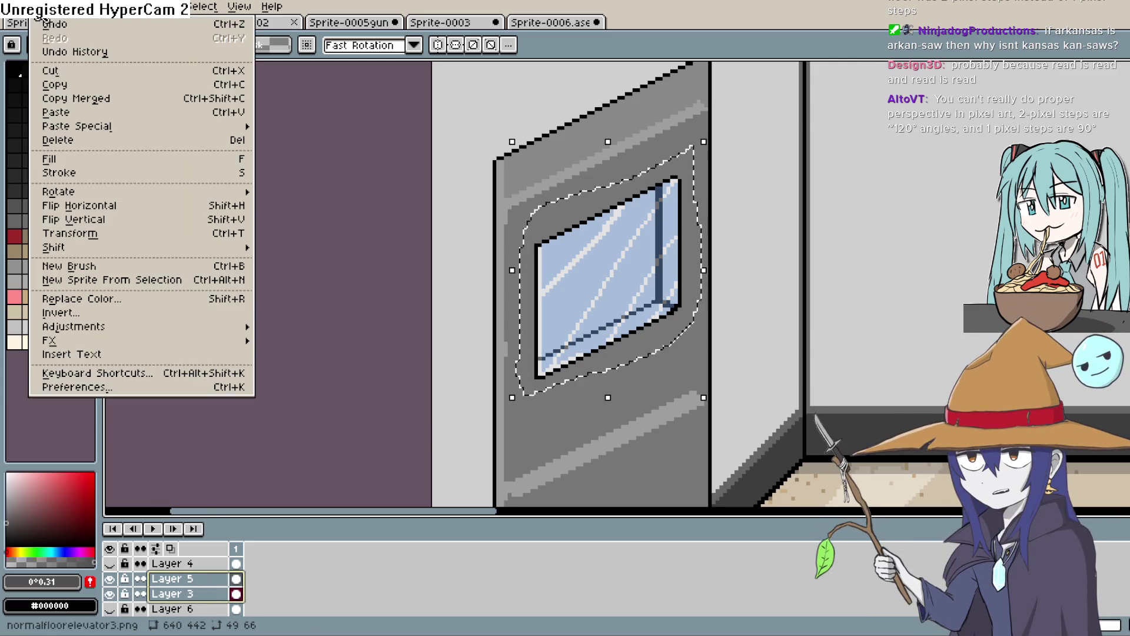
pyautogui.click(154, 205)
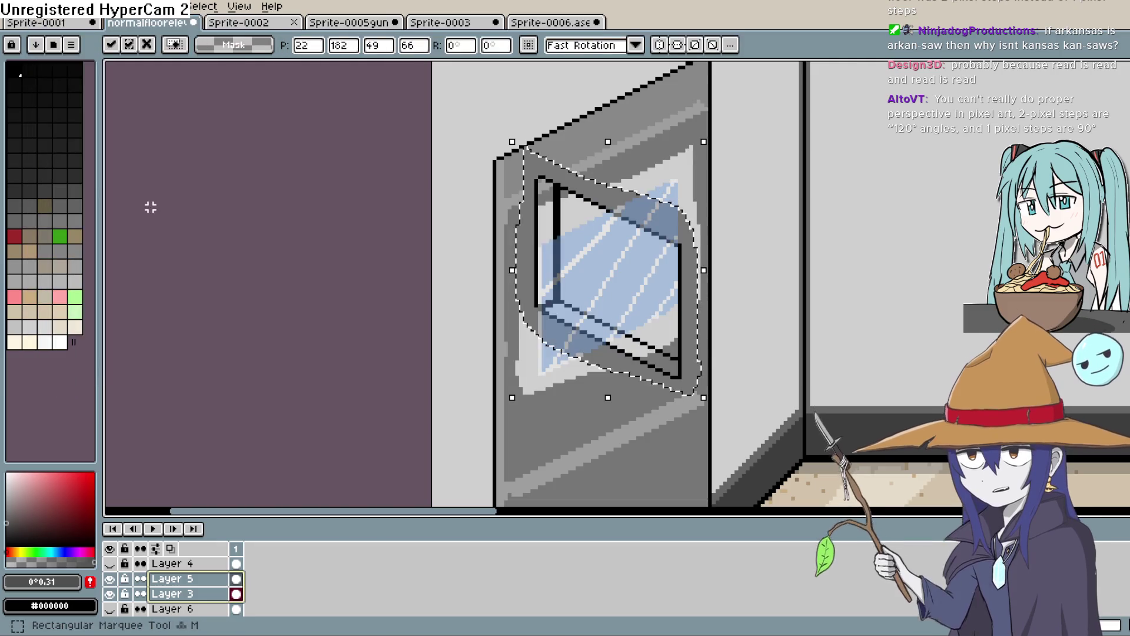
pyautogui.click(182, 578)
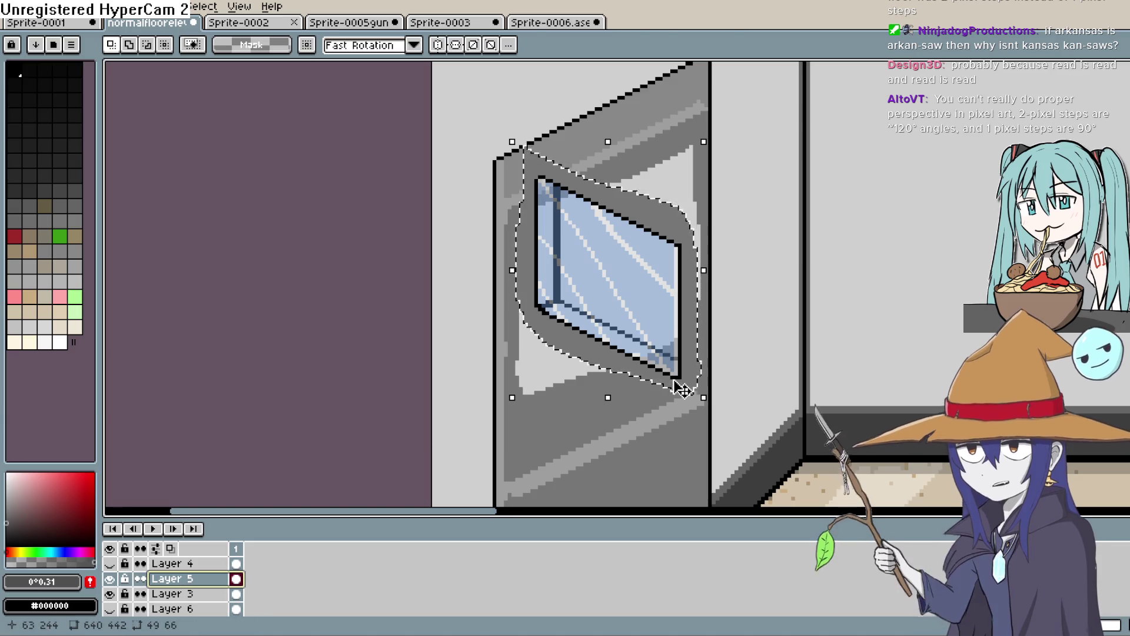
pyautogui.hotkey('ctrl', 'z')
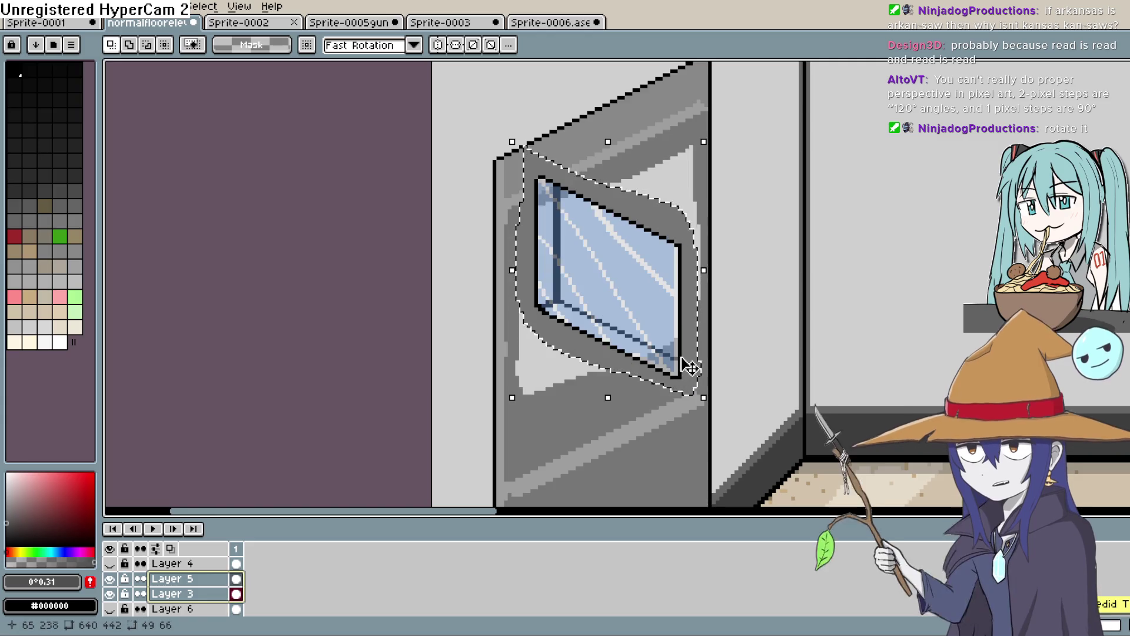
# Step: Flip the window vertically, draw a dark line down its right edge, and deselect
pyautogui.click(39, 7)
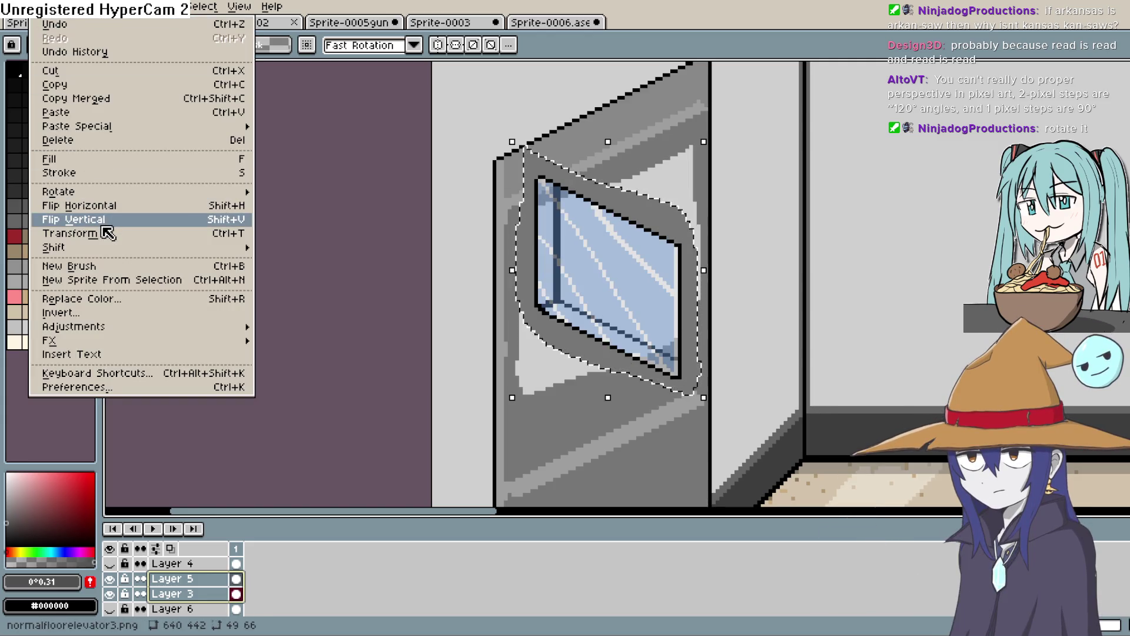
pyautogui.click(100, 220)
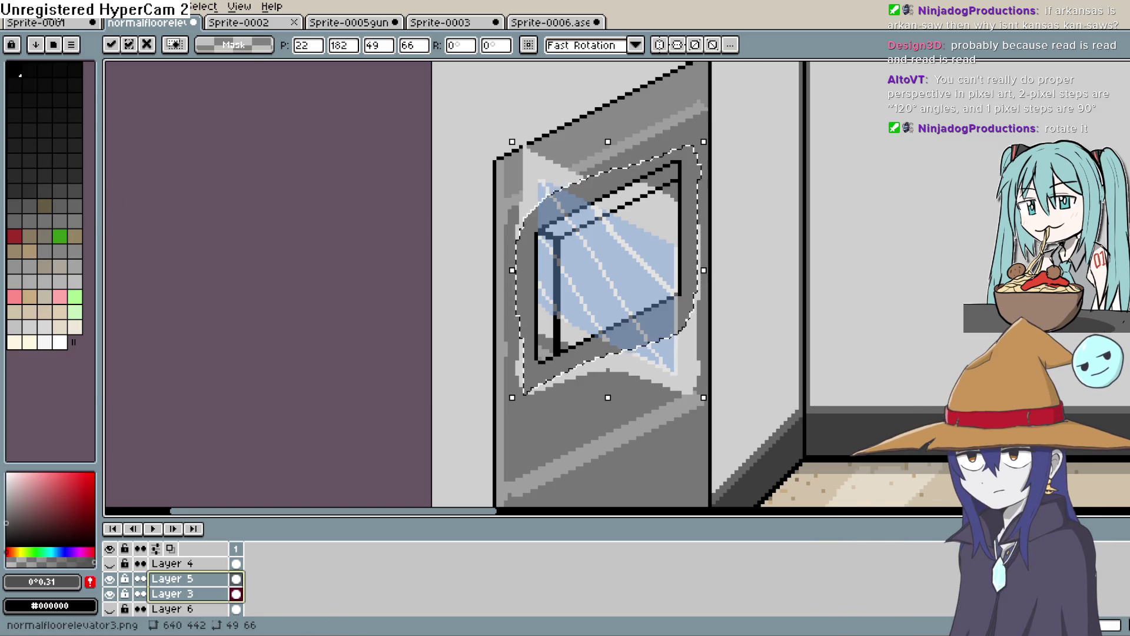
pyautogui.click(38, 6)
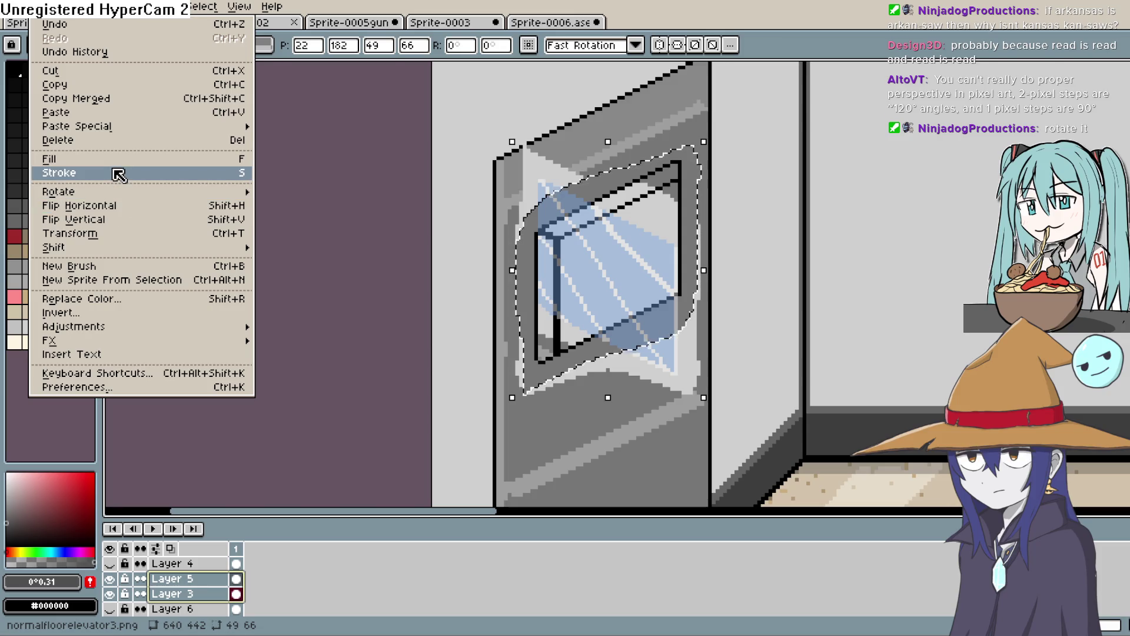
pyautogui.press('Escape')
pyautogui.click(459, 399)
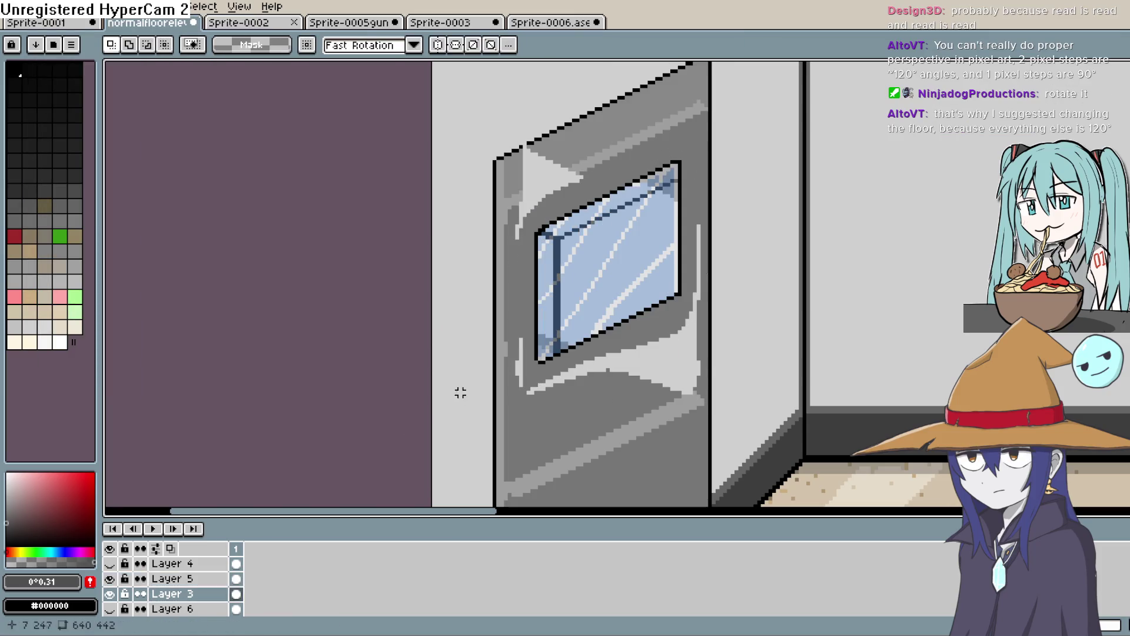
pyautogui.scroll(-3, 584, 256)
pyautogui.scroll(3, 646, 283)
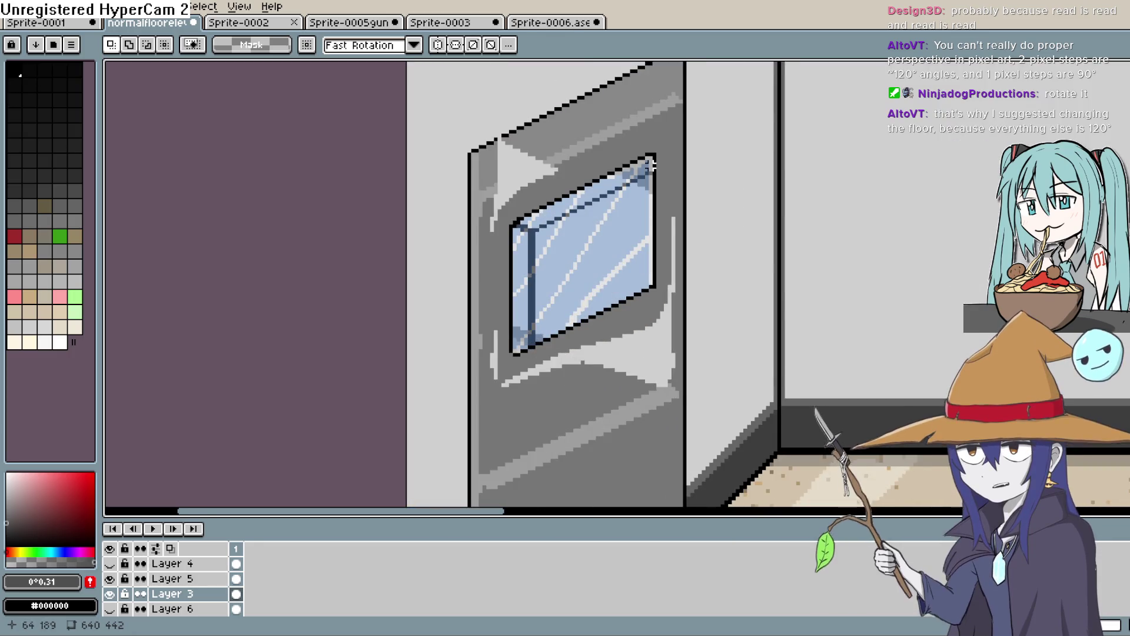
pyautogui.moveTo(649, 158); pyautogui.dragTo(647, 228)
pyautogui.moveTo(656, 314); pyautogui.dragTo(584, 160)
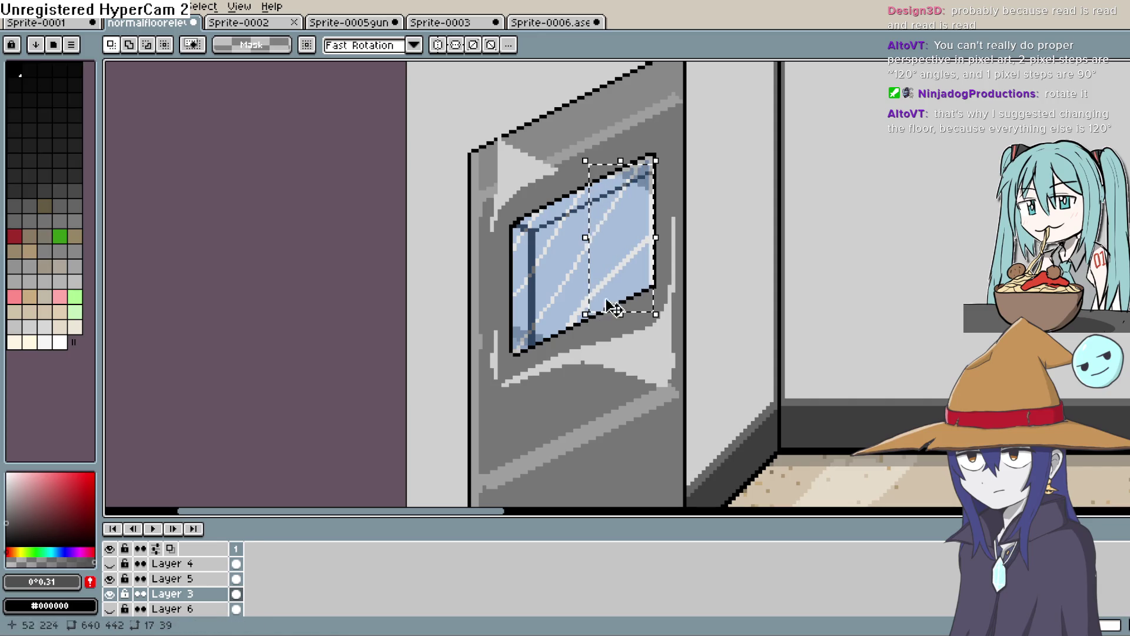
pyautogui.hotkey('ctrl', 'd')
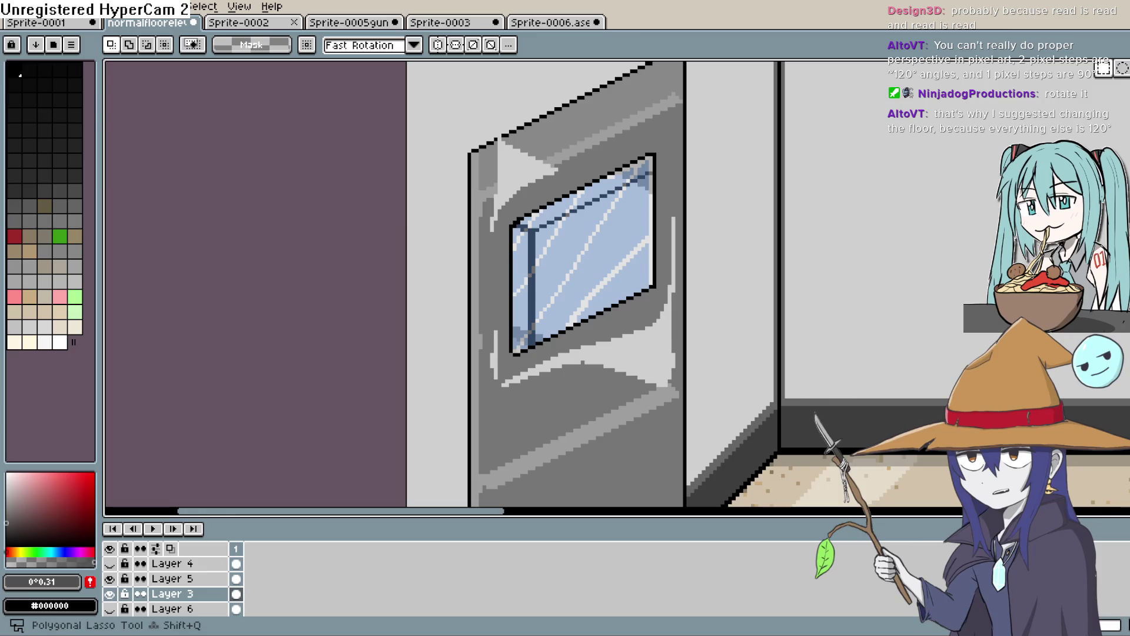
# Step: Re-lasso the window, apply Flip Vertical and Flip Horizontal, and commit the 180° turn
pyautogui.click(1121, 85)
pyautogui.moveTo(650, 164)
pyautogui.mouseDown()
pyautogui.moveTo(650, 277)
pyautogui.moveTo(518, 347)
pyautogui.moveTo(514, 320)
pyautogui.mouseUp()
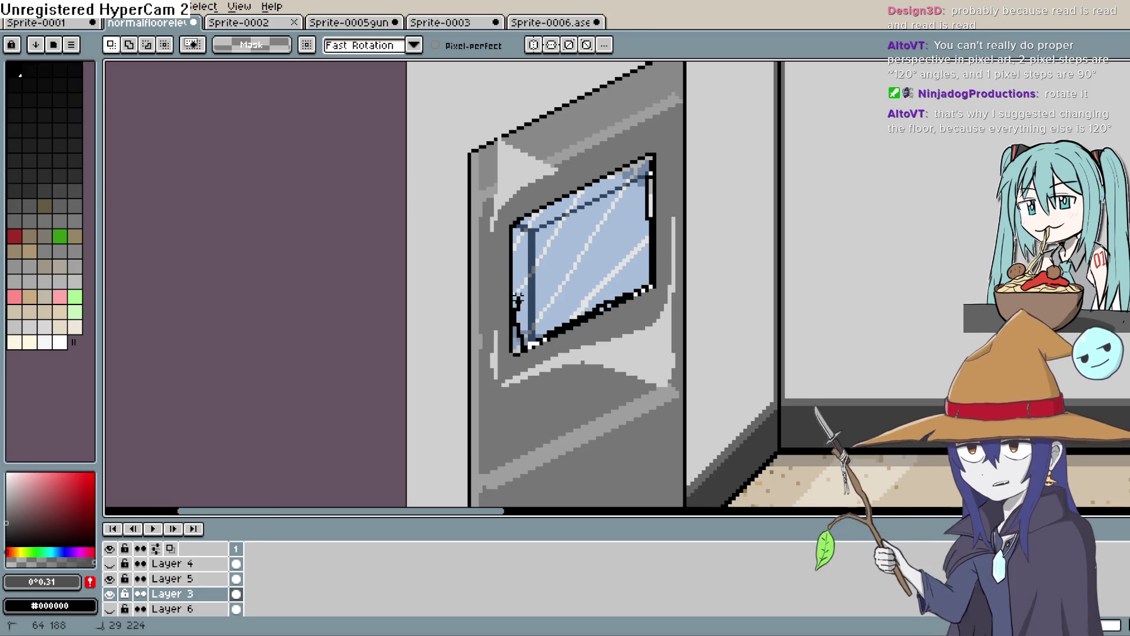
pyautogui.moveTo(518, 246); pyautogui.dragTo(514, 238)
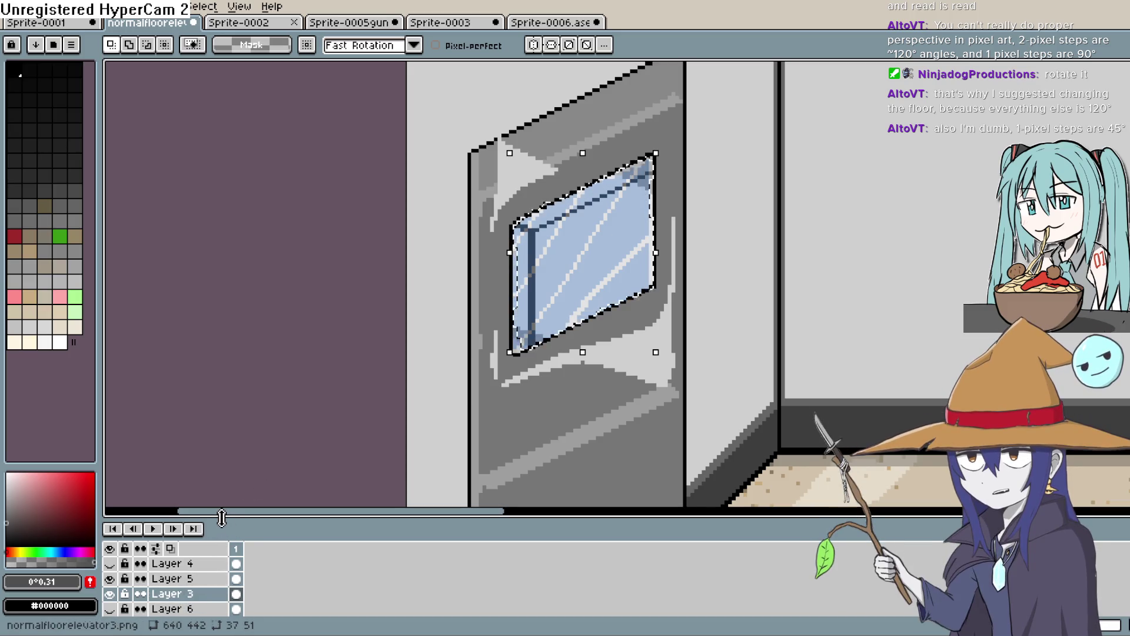
pyautogui.click(45, 7)
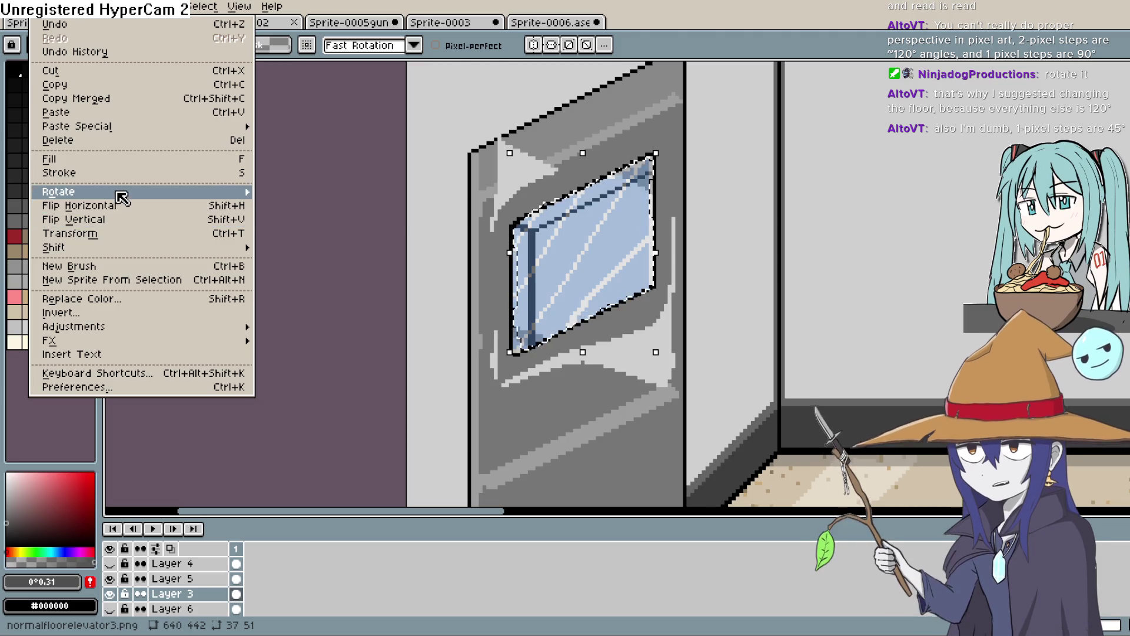
pyautogui.moveTo(119, 191)
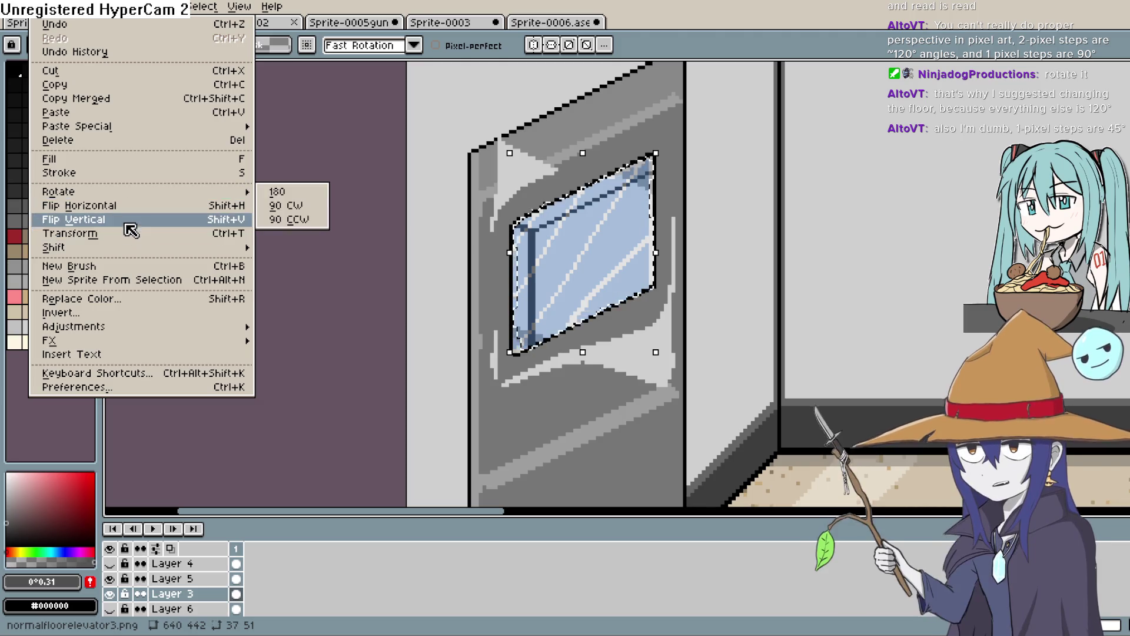
pyautogui.click(125, 221)
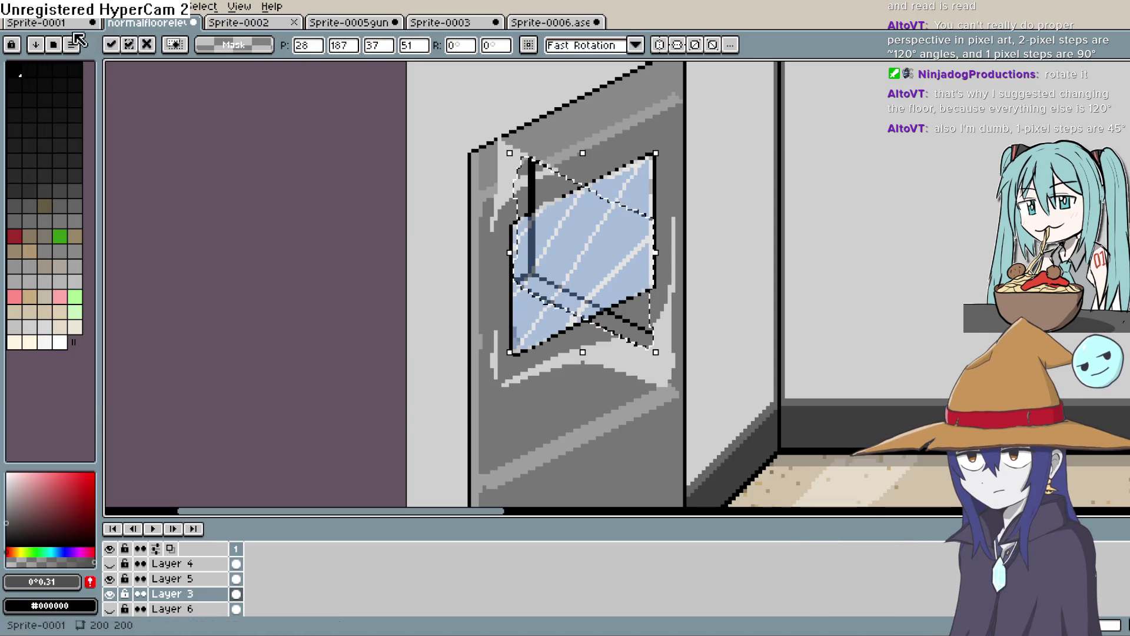
pyautogui.click(41, 7)
pyautogui.click(127, 206)
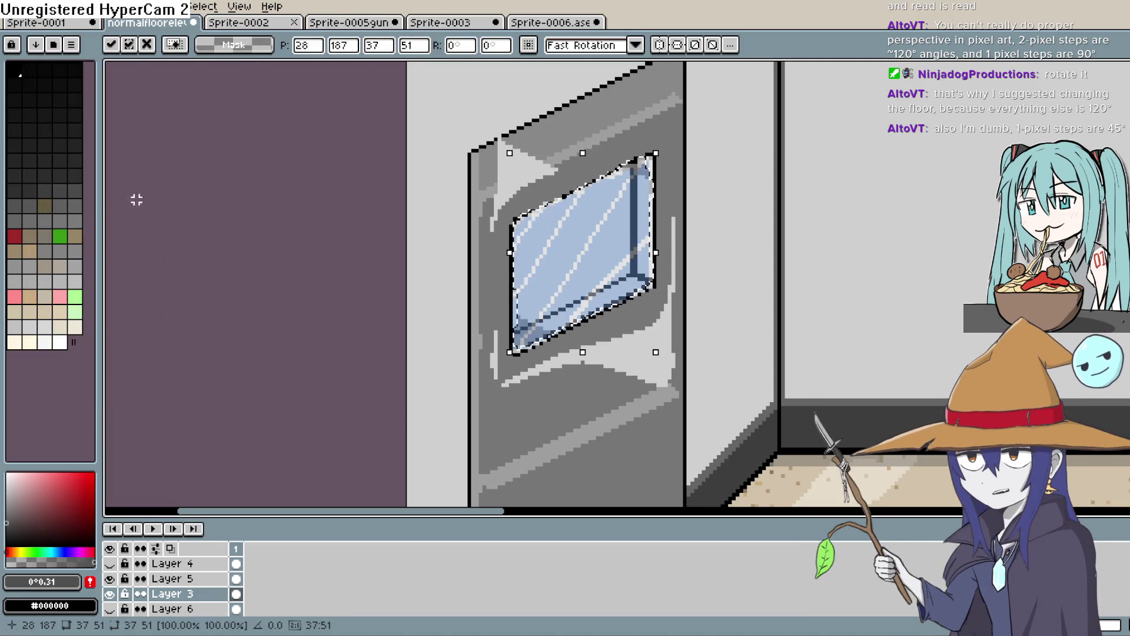
pyautogui.press('Return')
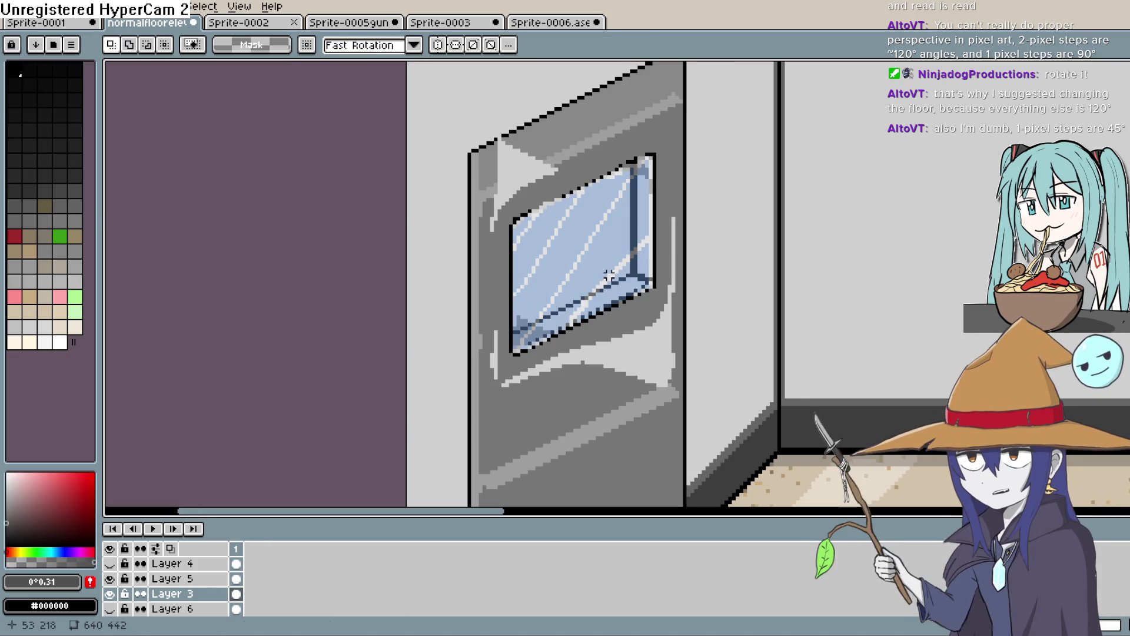
# Step: Fill the light reflections around the window and door's left edge with mid grey, undoing the door-top fill
pyautogui.scroll(-5, 594, 271)
pyautogui.scroll(5, 599, 280)
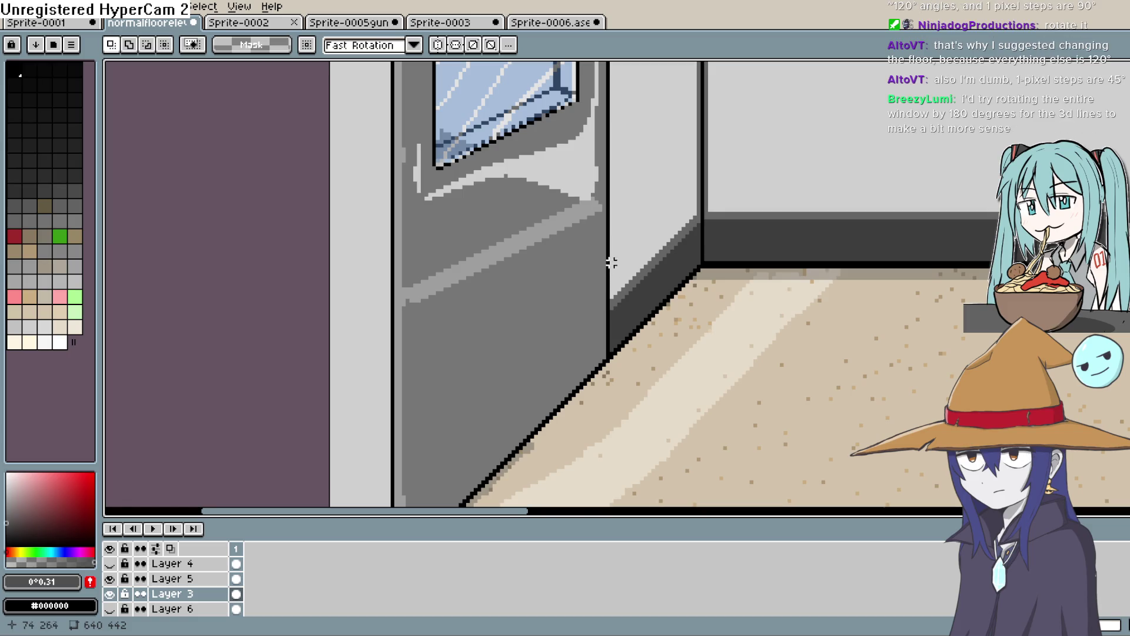
pyautogui.moveTo(623, 225); pyautogui.dragTo(633, 347)
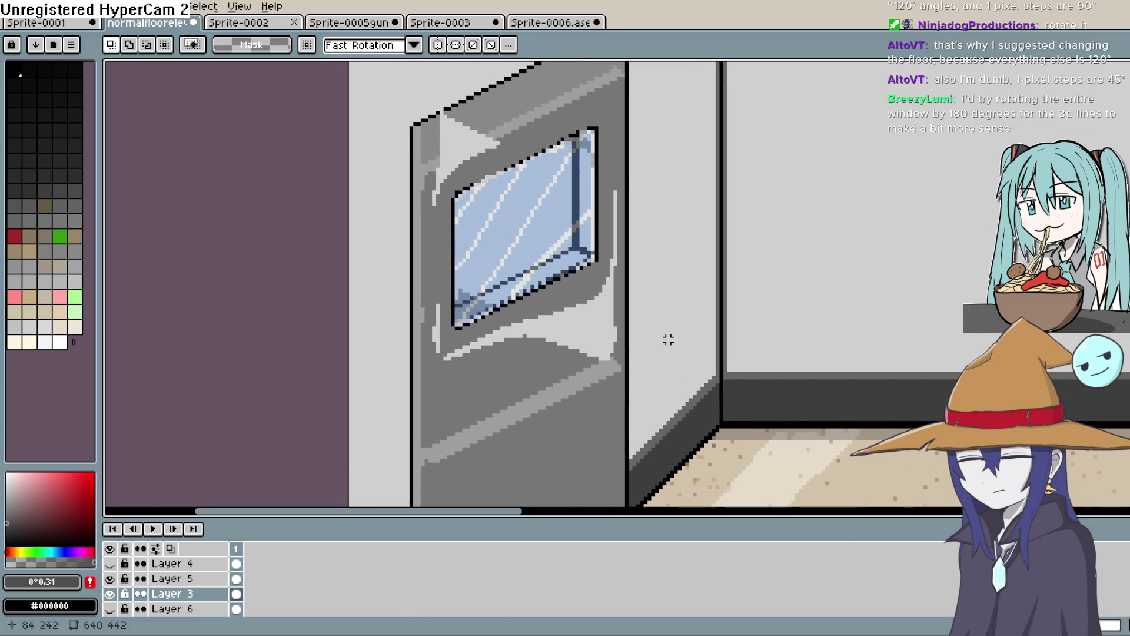
pyautogui.press('i')
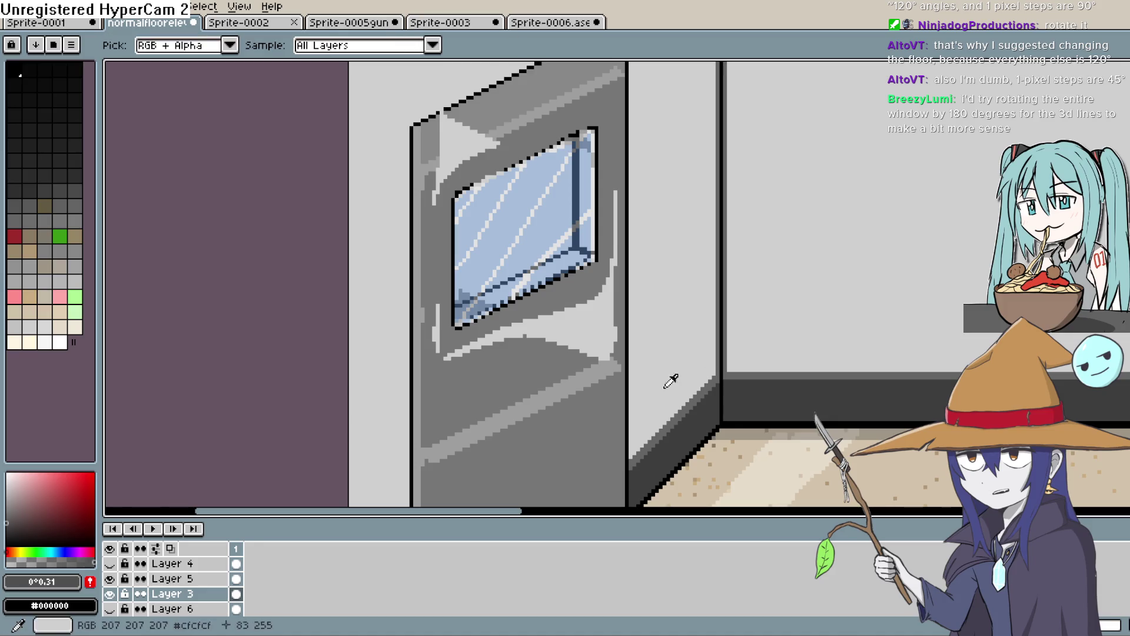
pyautogui.click(552, 353)
pyautogui.press('g')
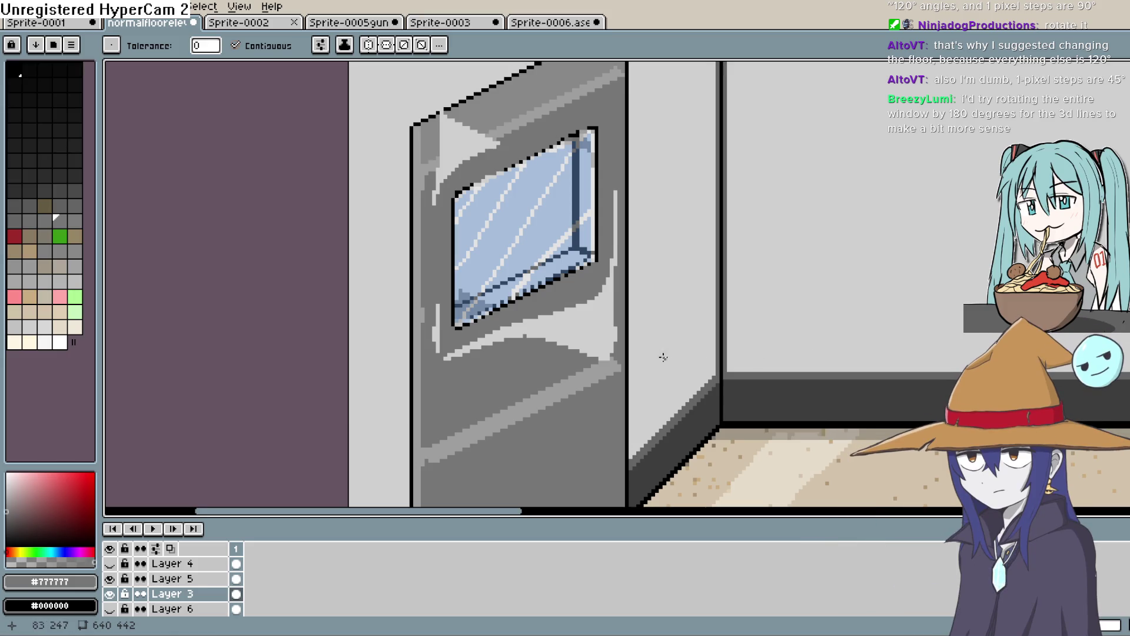
pyautogui.click(580, 333)
pyautogui.click(437, 328)
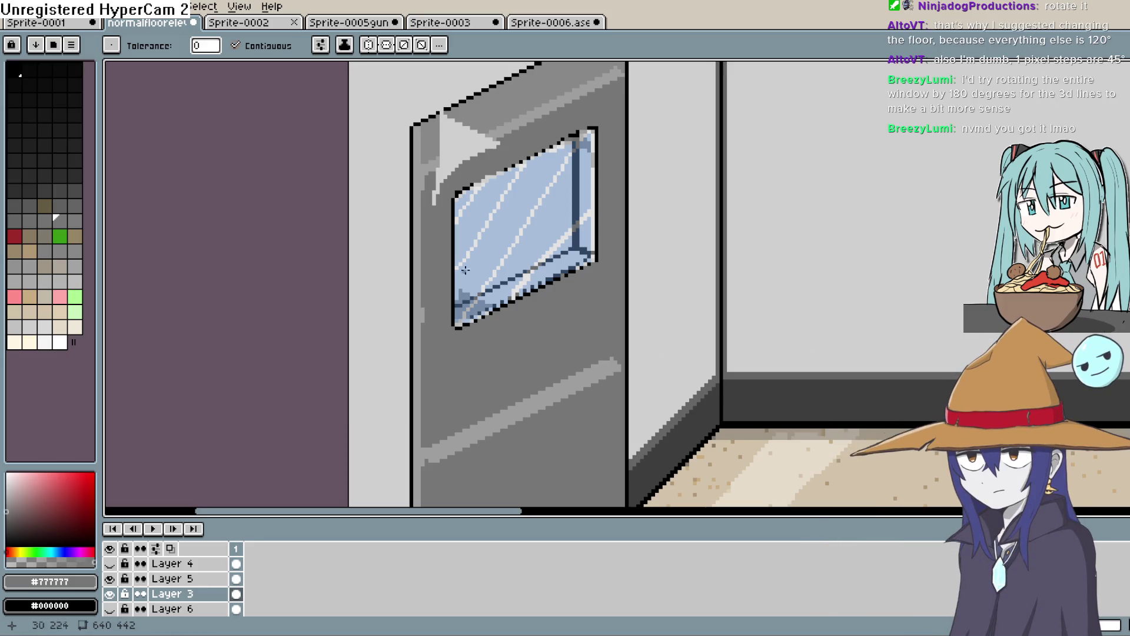
pyautogui.click(459, 144)
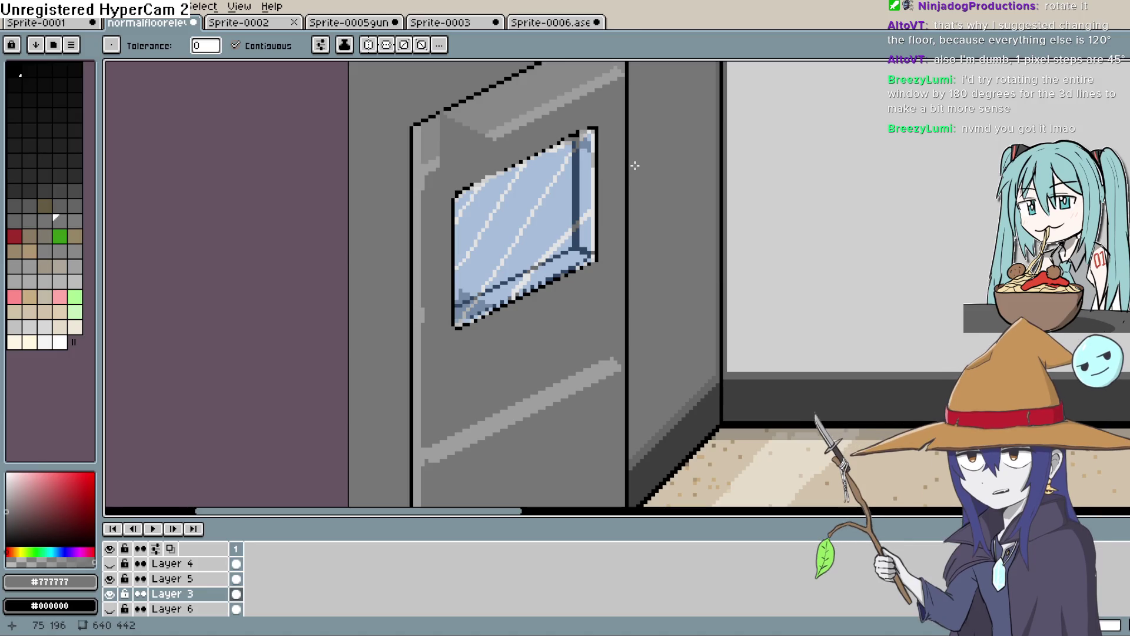
pyautogui.hotkey('ctrl', 'z')
# Step: Add highlight pixels near the door top in its sampled grey, then frame the door and elevator
pyautogui.scroll(-3, 602, 153)
pyautogui.scroll(4, 558, 136)
pyautogui.scroll(2, 515, 216)
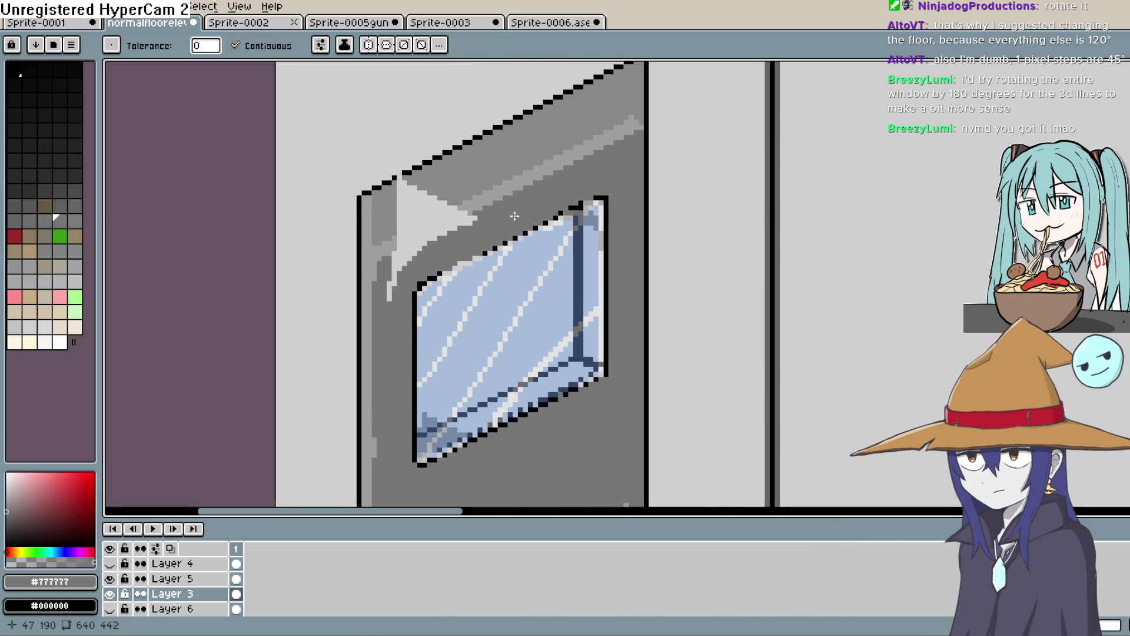
pyautogui.press('b')
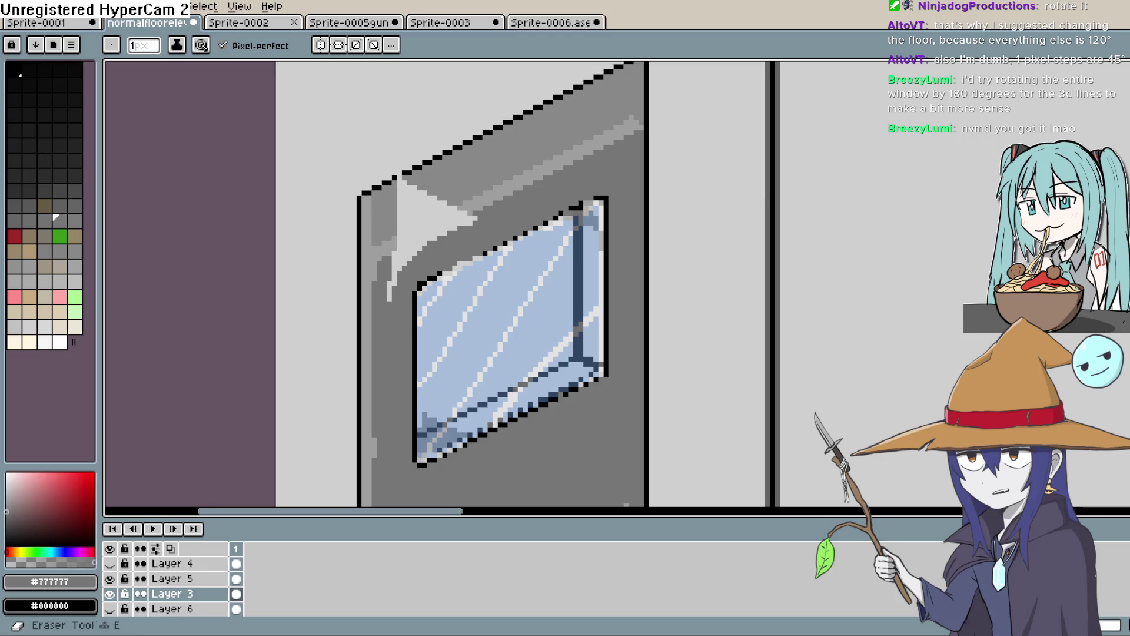
pyautogui.press('i')
pyautogui.click(470, 216)
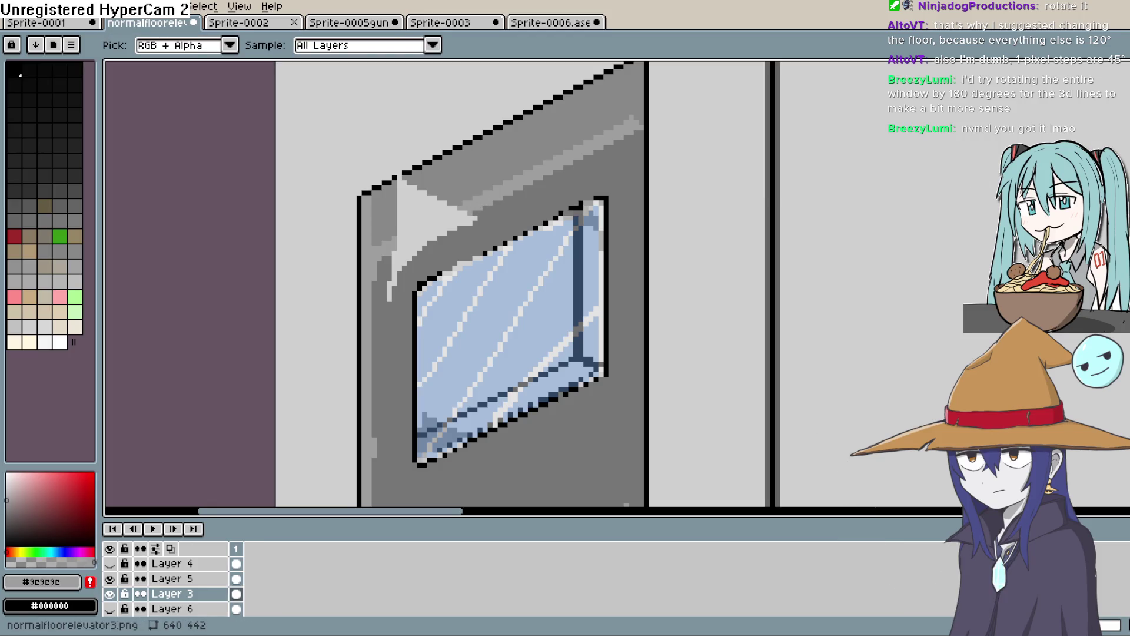
pyautogui.press('b')
pyautogui.click(400, 249)
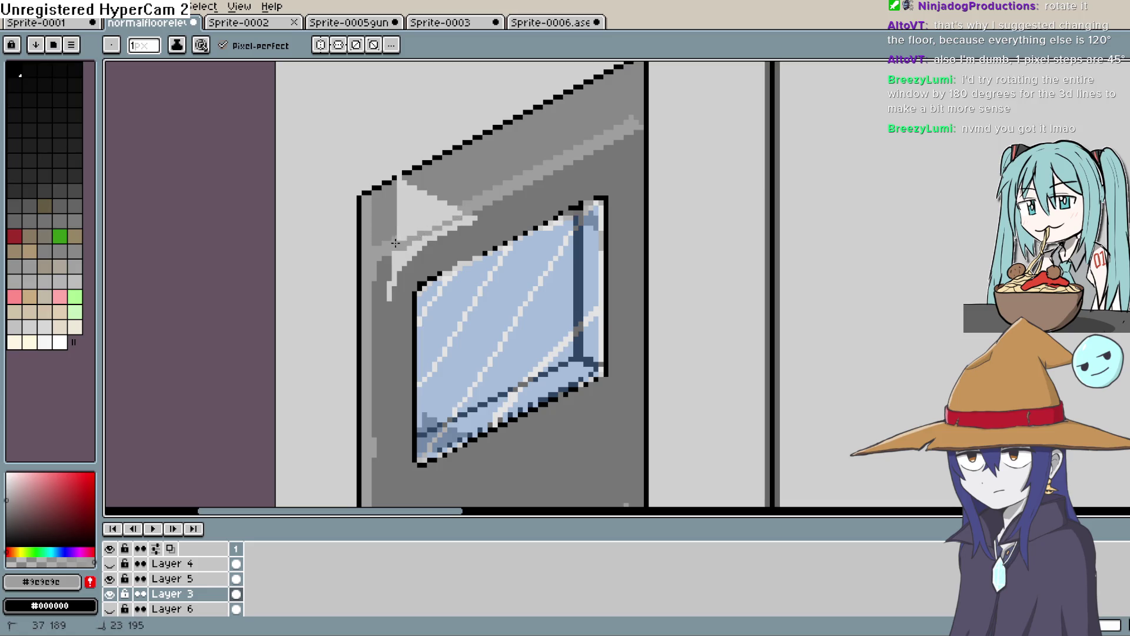
pyautogui.press('e')
pyautogui.press('i')
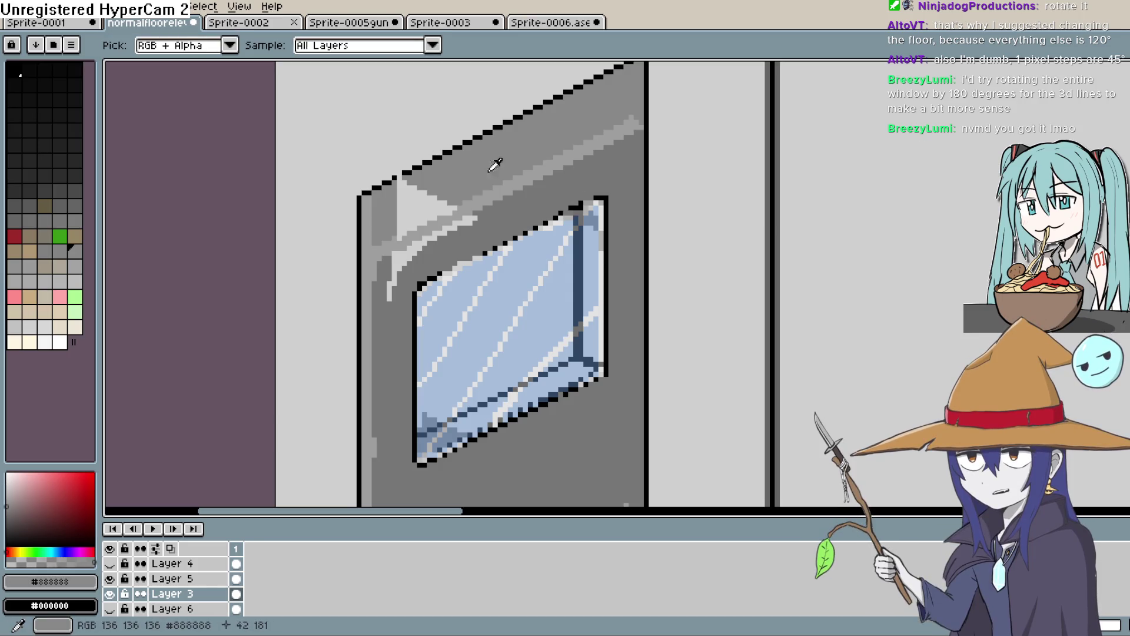
pyautogui.scroll(-2, 607, 353)
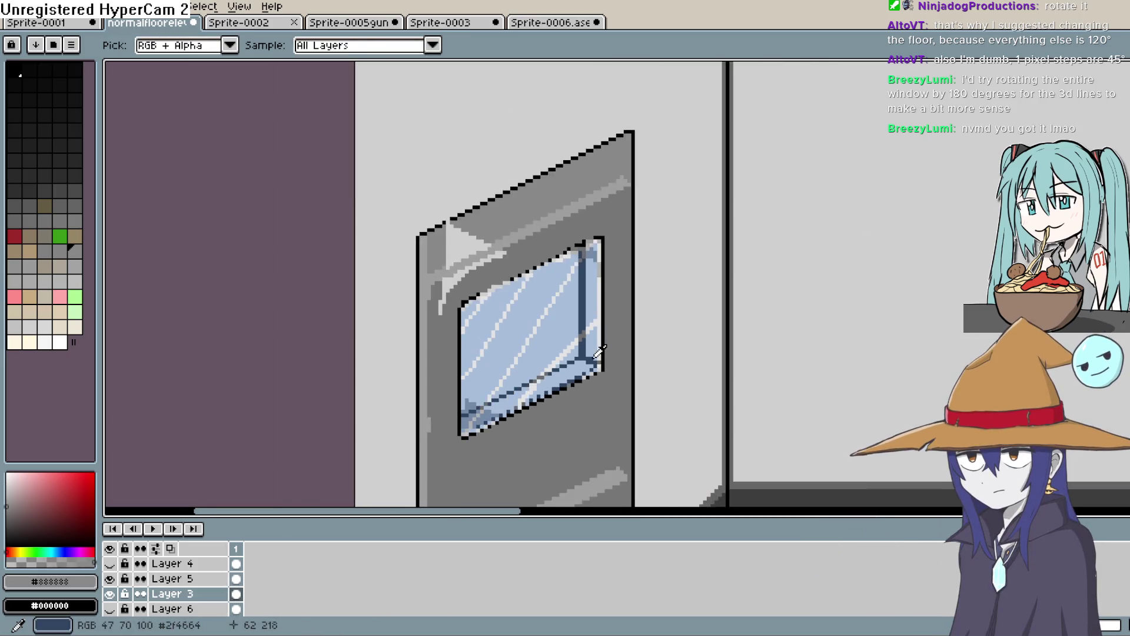
pyautogui.moveTo(606, 353); pyautogui.dragTo(663, 252)
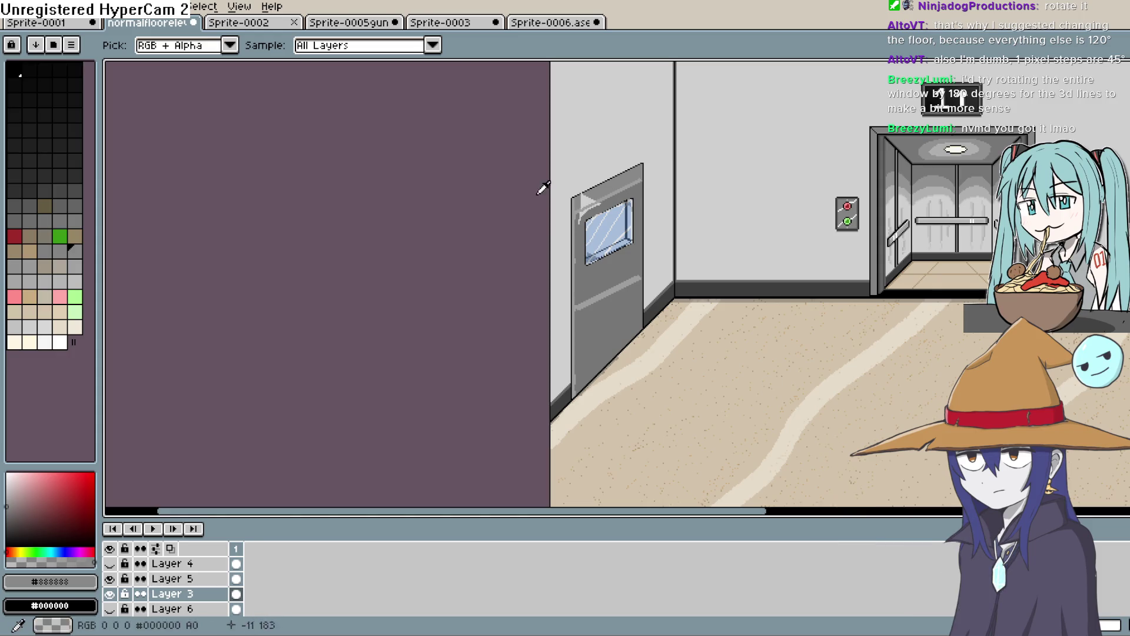
pyautogui.scroll(-4, 752, 270)
pyautogui.scroll(5, 439, 157)
pyautogui.moveTo(439, 156)
pyautogui.mouseDown()
pyautogui.moveTo(589, 236)
pyautogui.moveTo(740, 284)
pyautogui.mouseUp()
pyautogui.moveTo(310, 137)
pyautogui.mouseDown()
pyautogui.moveTo(596, 199)
pyautogui.moveTo(623, 252)
pyautogui.mouseUp()
pyautogui.scroll(2, 628, 163)
pyautogui.scroll(-2, 629, 163)
pyautogui.moveTo(628, 163); pyautogui.dragTo(652, 230)
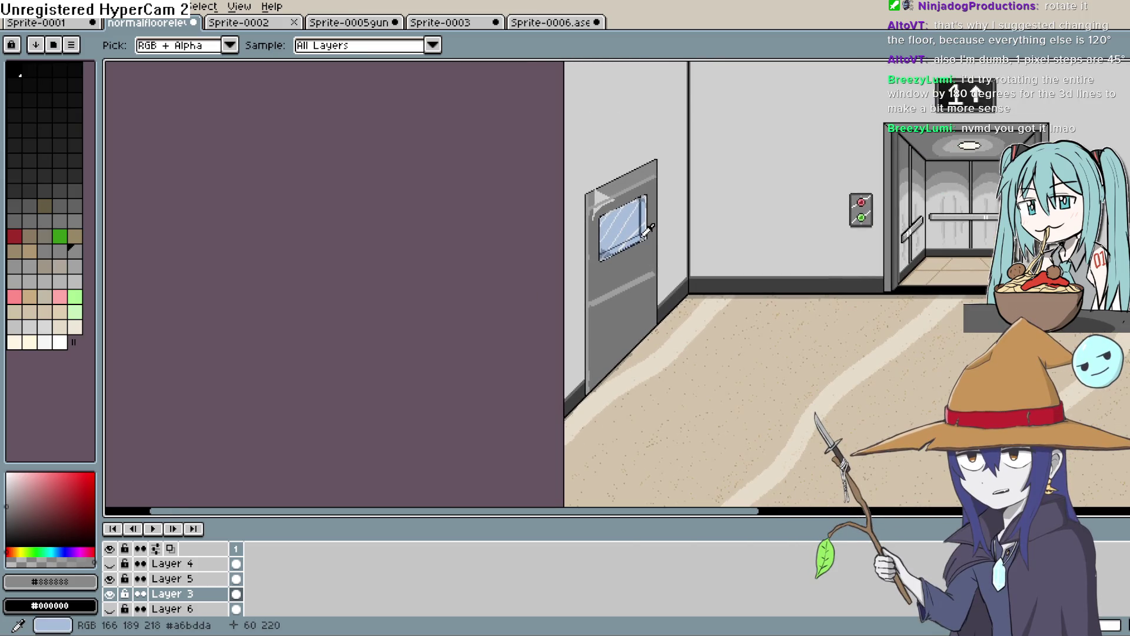
pyautogui.scroll(4, 652, 229)
pyautogui.scroll(-2, 683, 238)
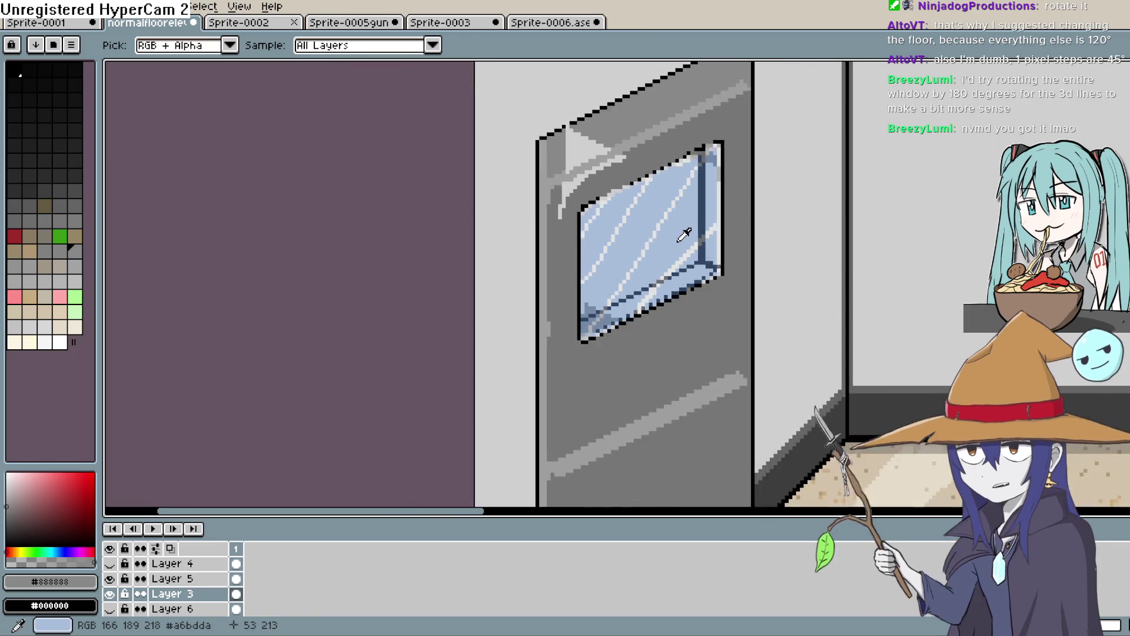
pyautogui.press('1')
pyautogui.hscroll(5, 710, 264)
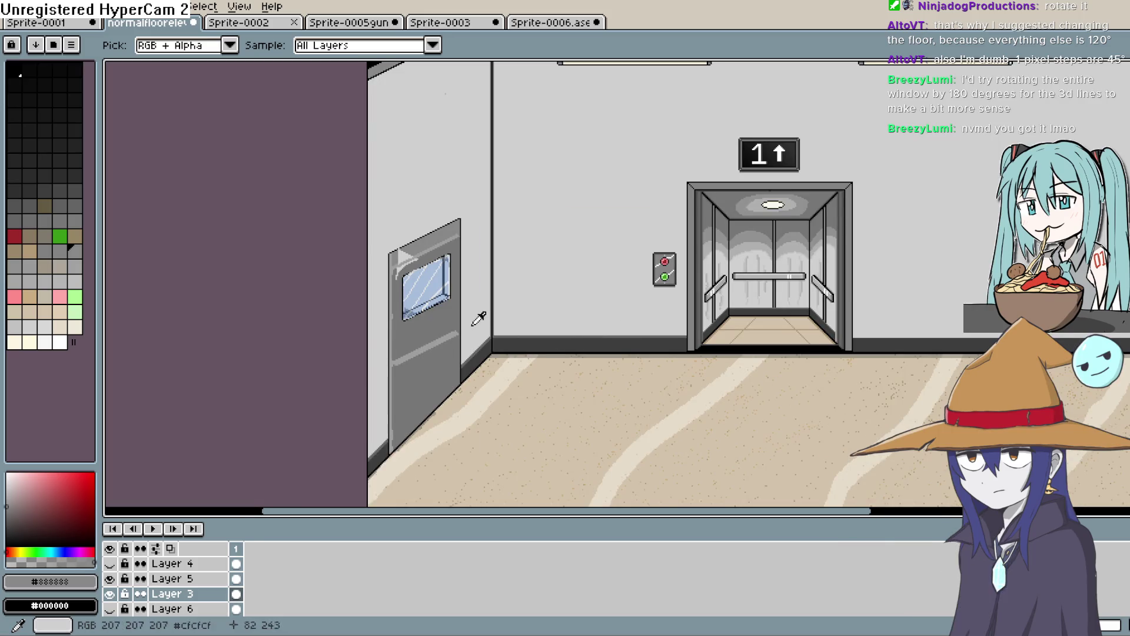
pyautogui.hscroll(-2, 518, 295)
pyautogui.scroll(3, 544, 273)
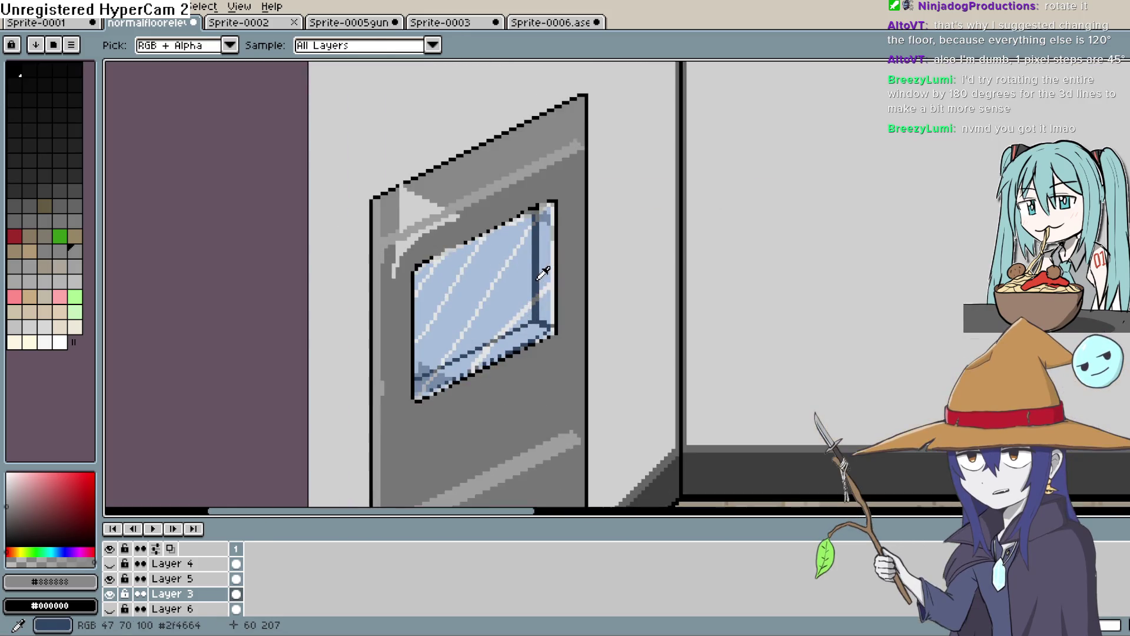
pyautogui.click(110, 579)
pyautogui.click(110, 578)
pyautogui.click(110, 579)
pyautogui.click(110, 578)
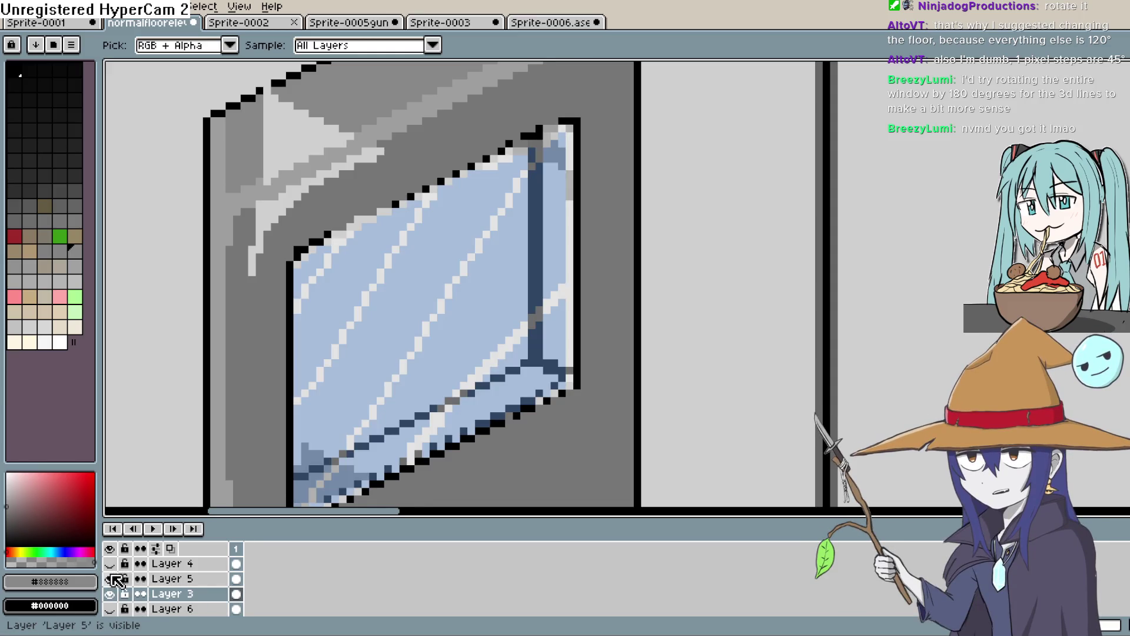
pyautogui.click(112, 576)
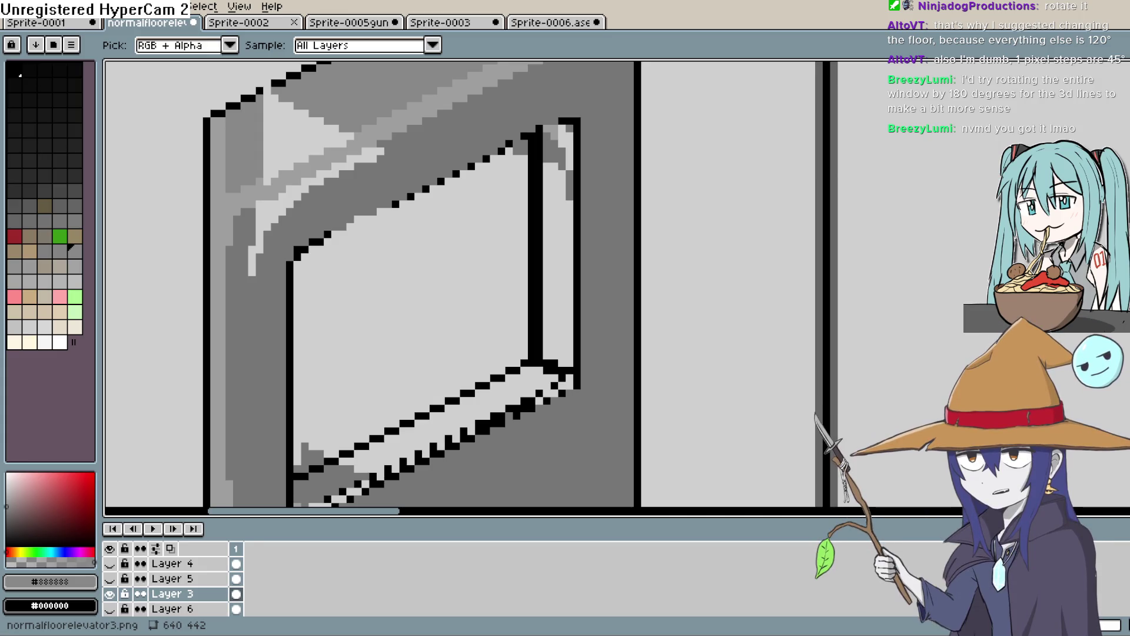
pyautogui.click(113, 580)
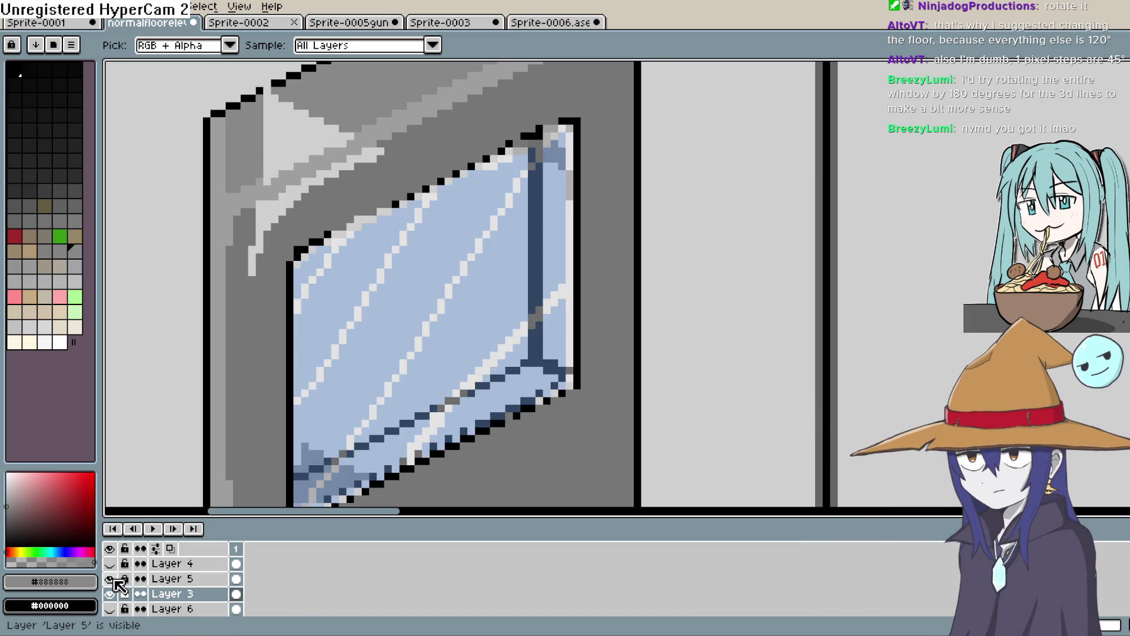
pyautogui.scroll(-2, 770, 301)
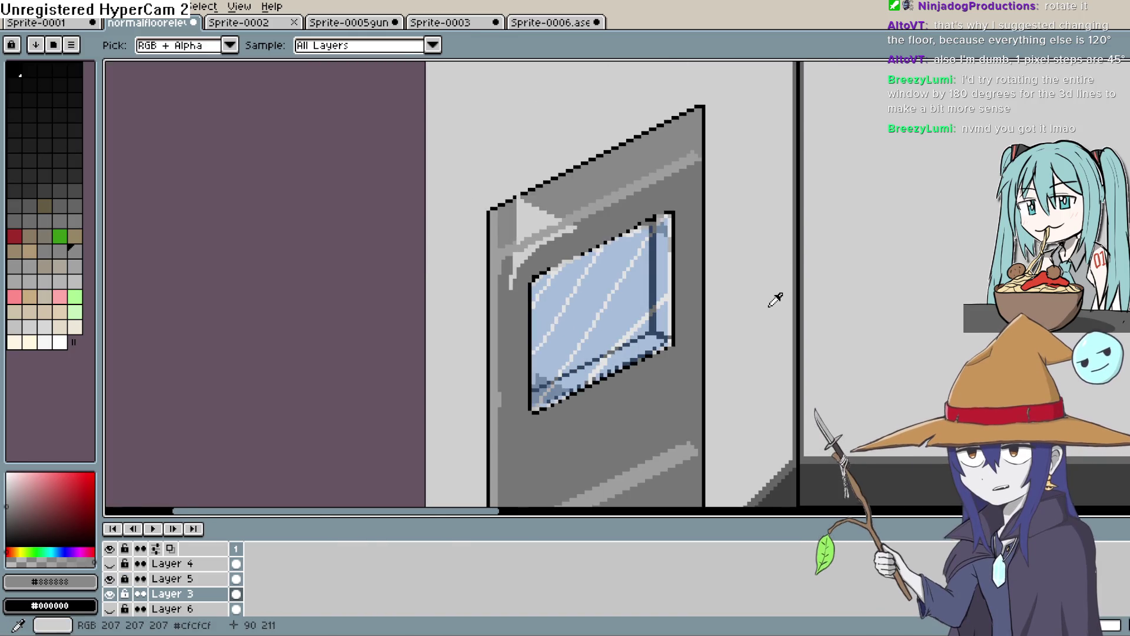
# Step: Pick a medium grey and briefly hide the grey door layer to check the glass
pyautogui.scroll(-1, 774, 301)
pyautogui.scroll(3, 774, 301)
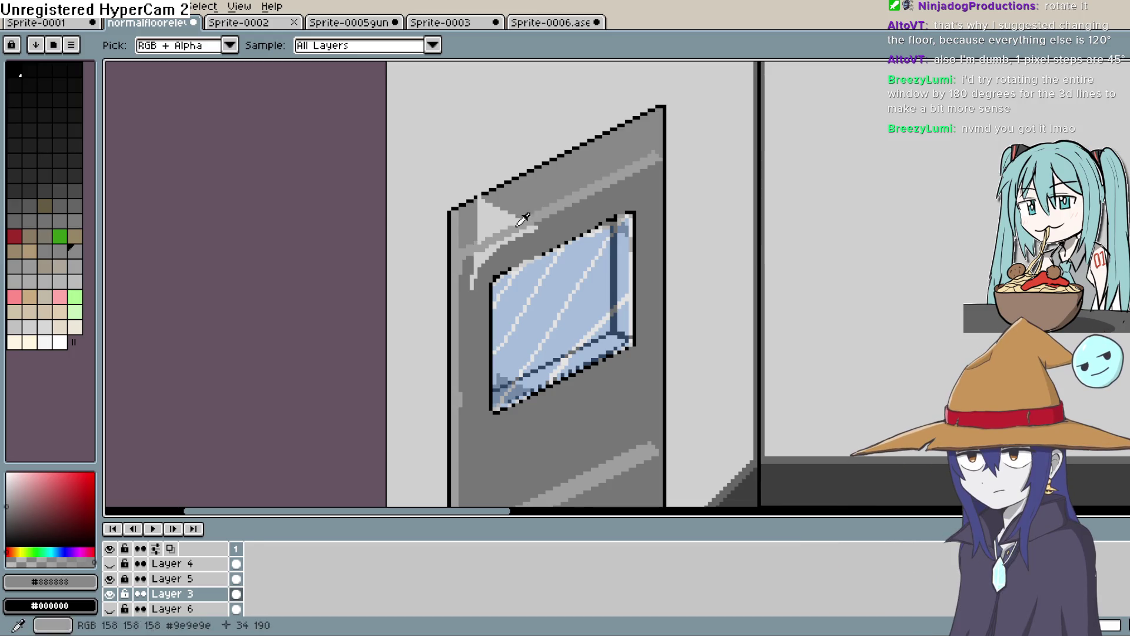
pyautogui.click(54, 216)
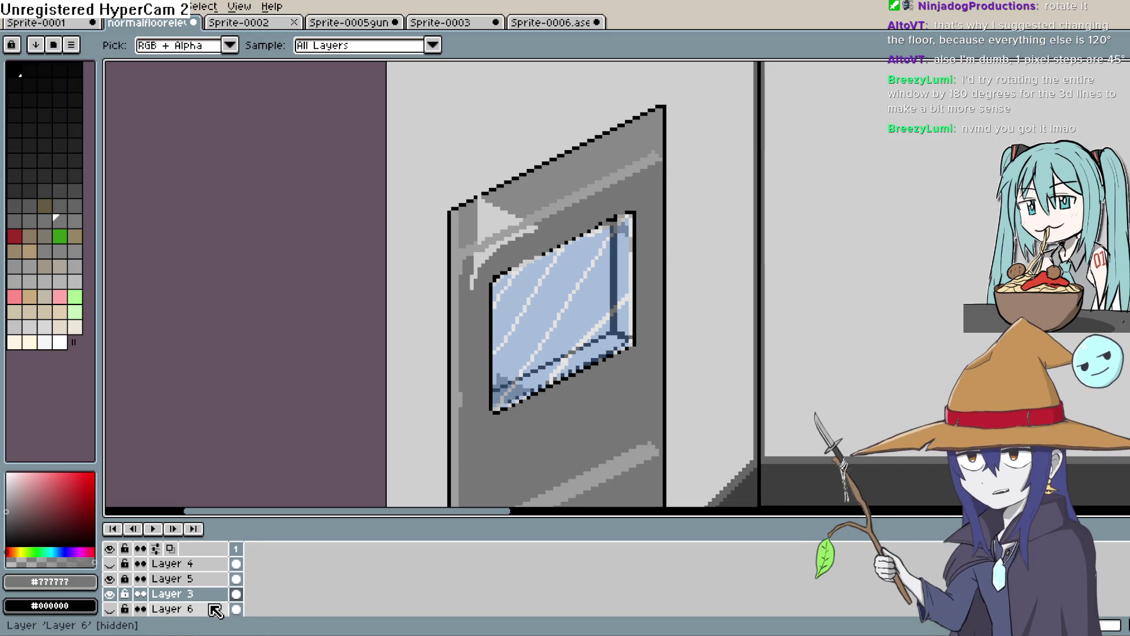
pyautogui.click(110, 594)
pyautogui.click(110, 594)
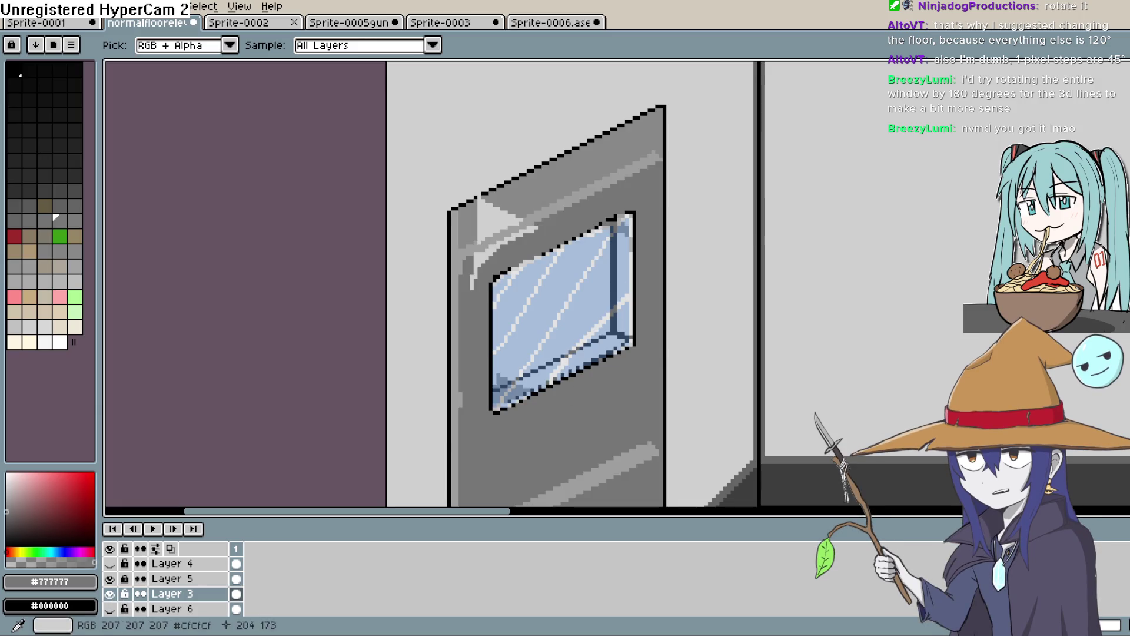
# Step: Undo the mistaken #777777 fill on the door highlight and return to a black pencil
pyautogui.press('w')
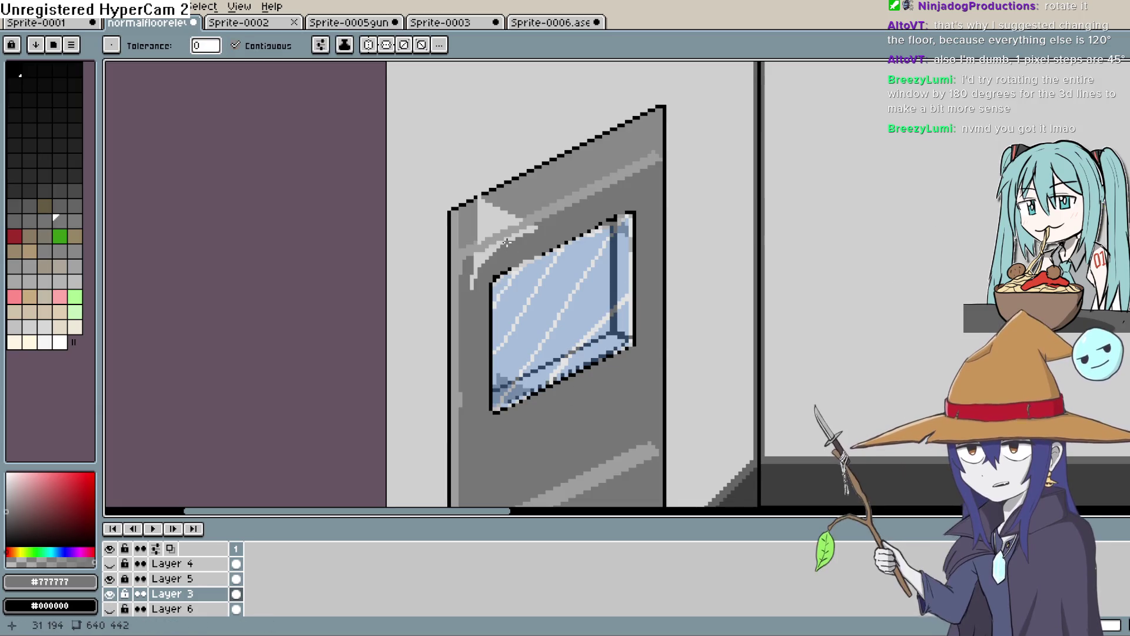
pyautogui.click(490, 219)
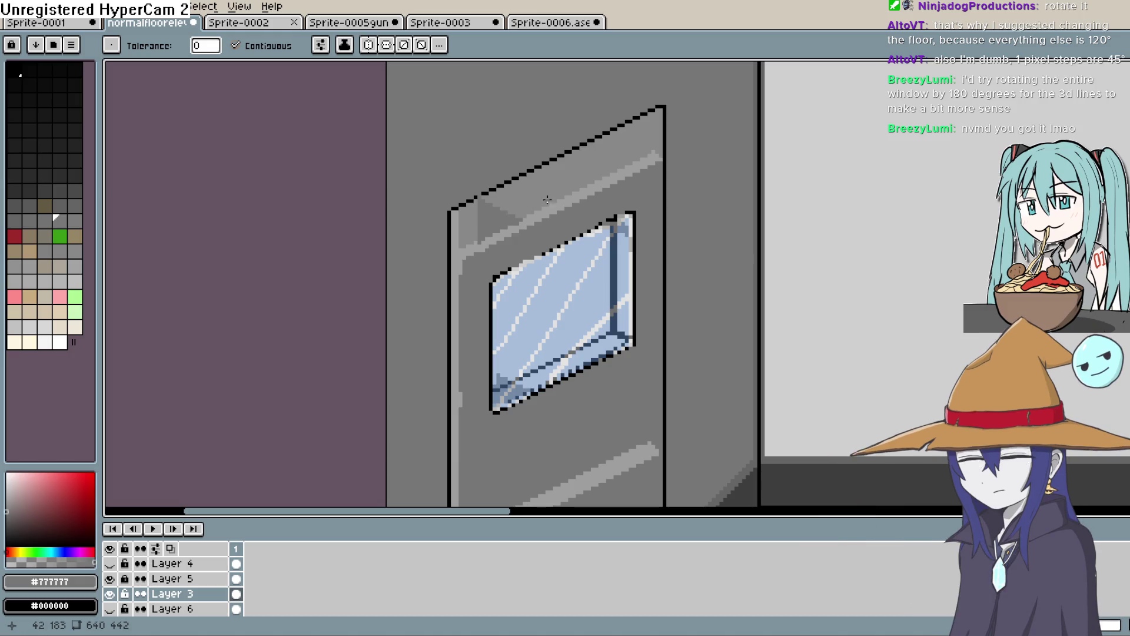
pyautogui.hotkey('ctrl', 'z')
pyautogui.click(8, 558)
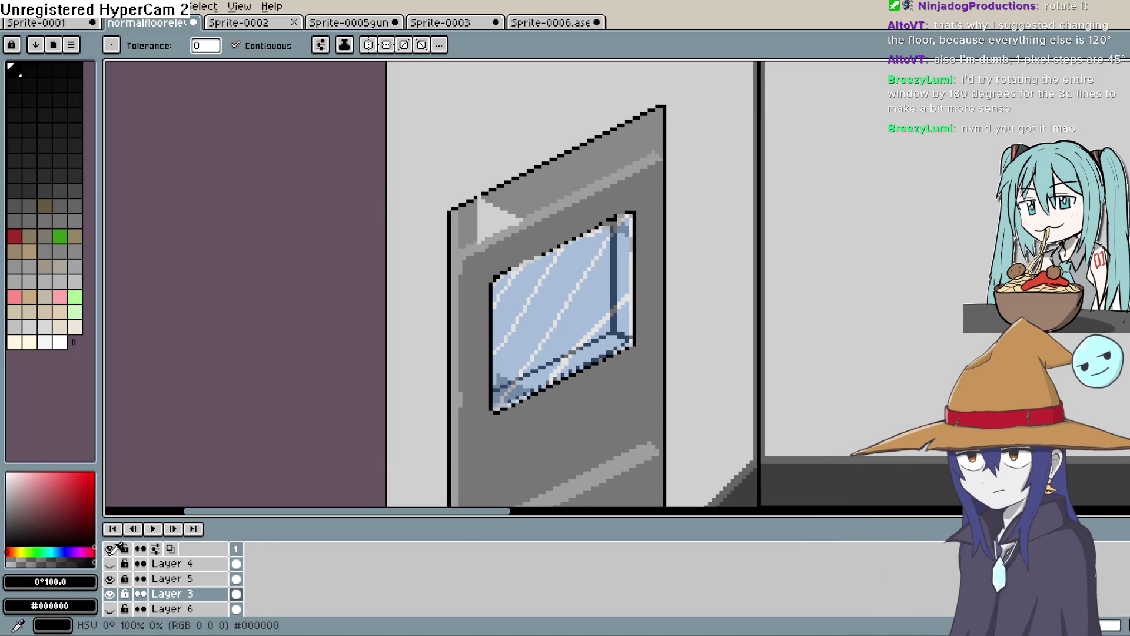
pyautogui.press('b')
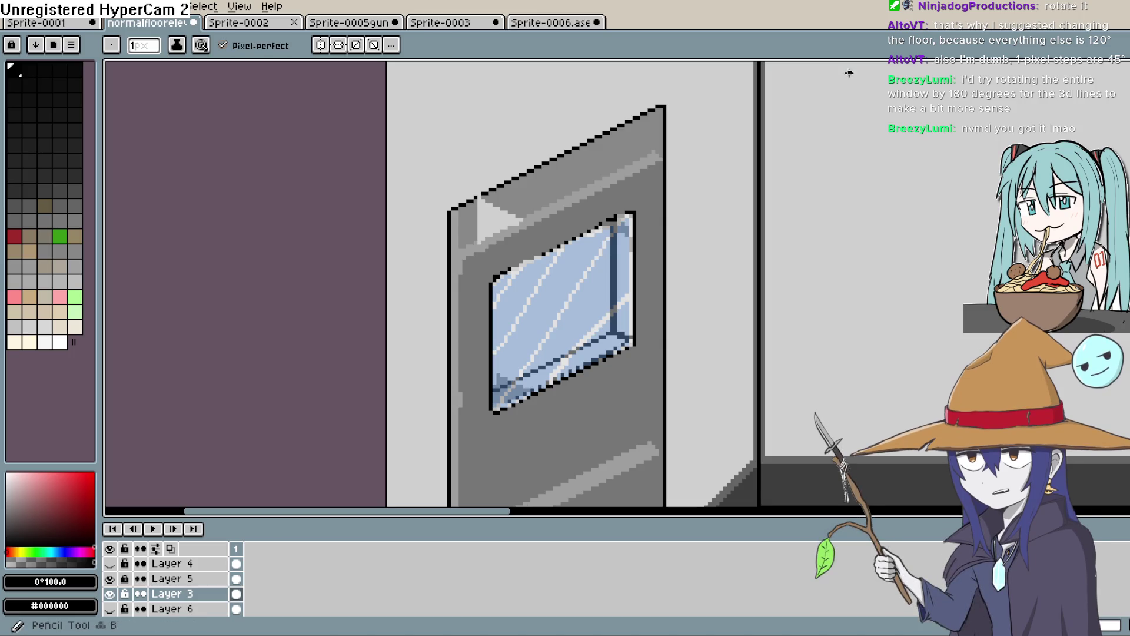
pyautogui.scroll(2, 552, 146)
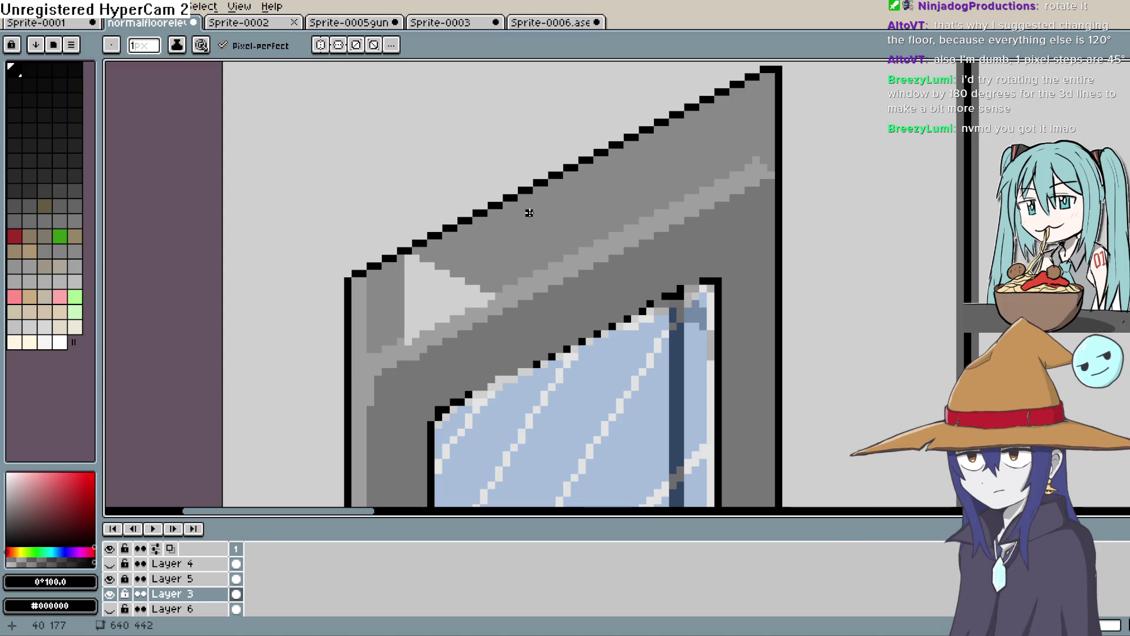
# Step: Fill the light triangle on the door top with the door's mid grey #888888
pyautogui.press('i')
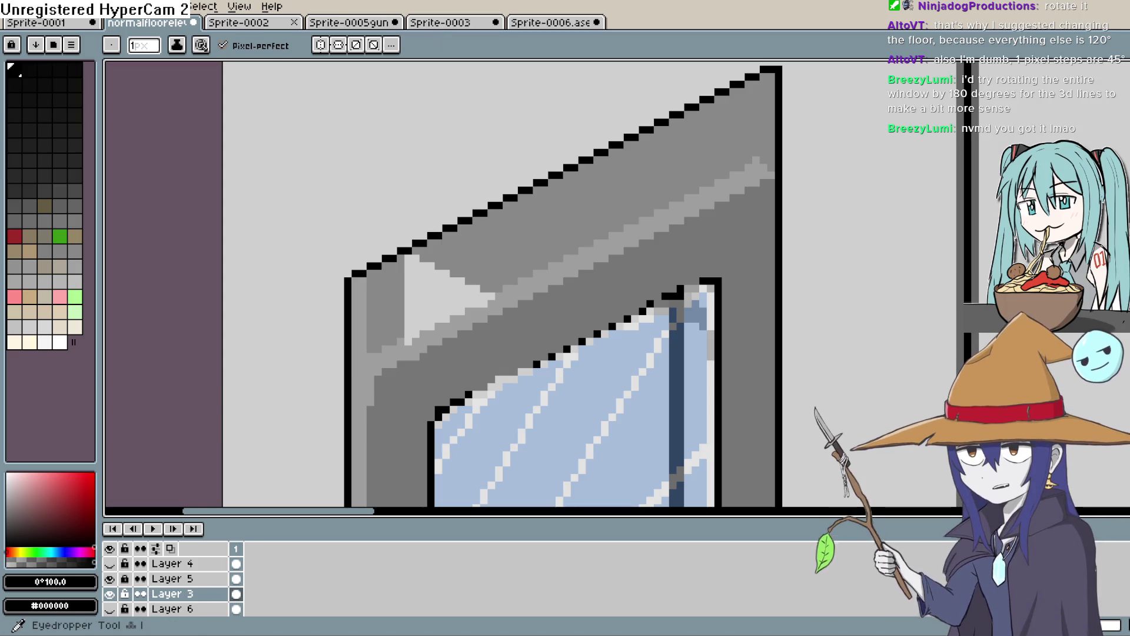
pyautogui.click(540, 242)
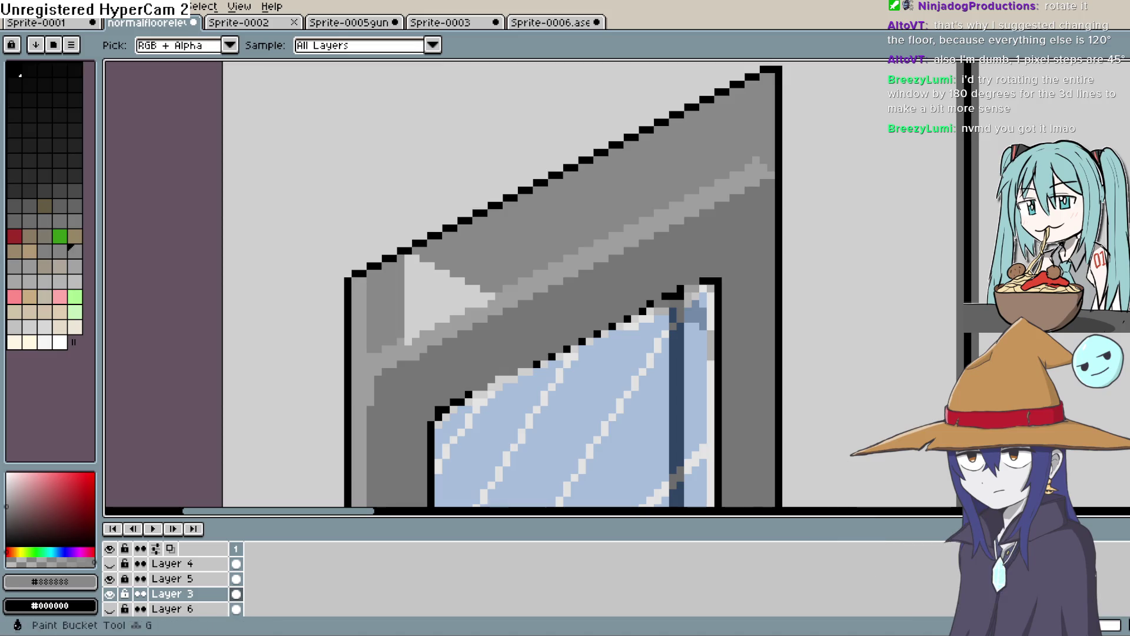
pyautogui.press('g')
pyautogui.click(435, 291)
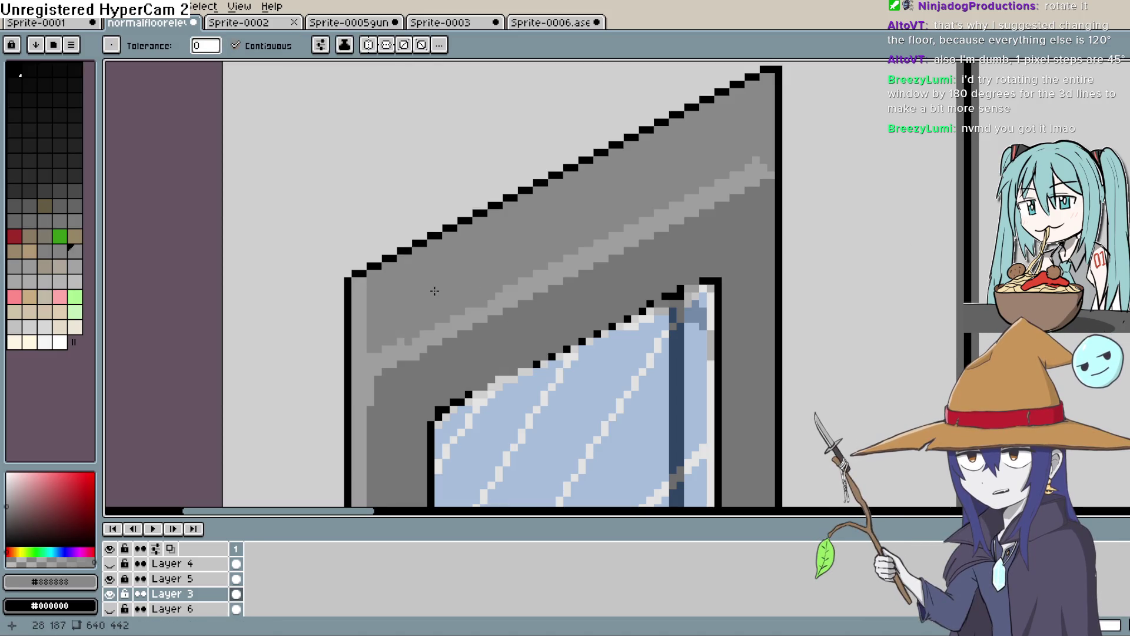
# Step: Sample the light grey stripe colour, then black from the door outline, with the pencil active
pyautogui.press('i')
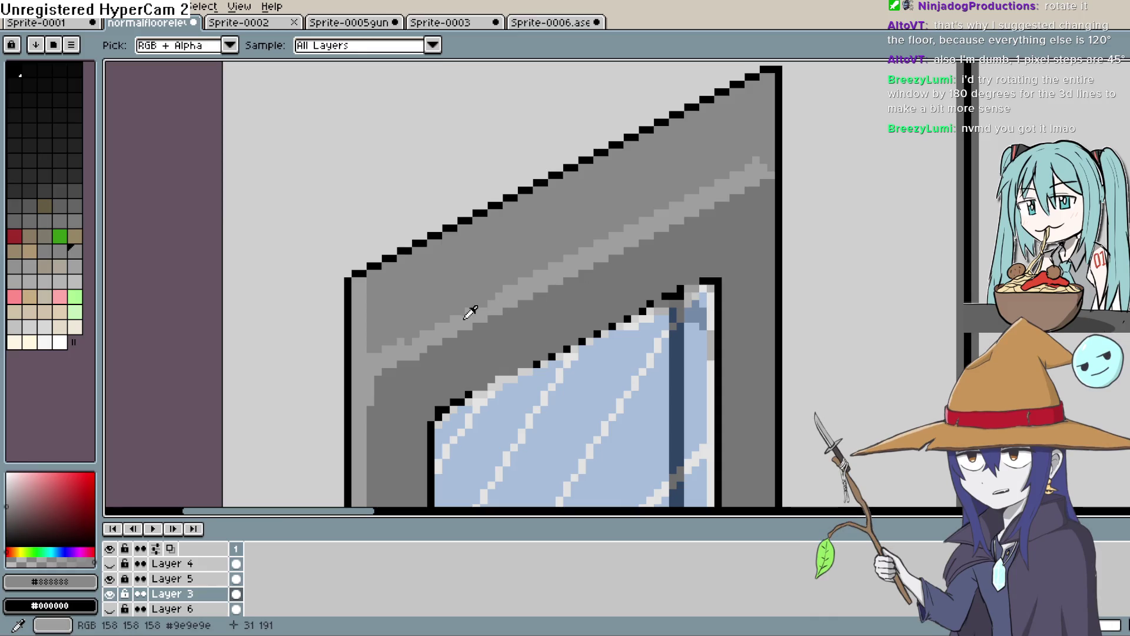
pyautogui.click(532, 279)
pyautogui.press('b')
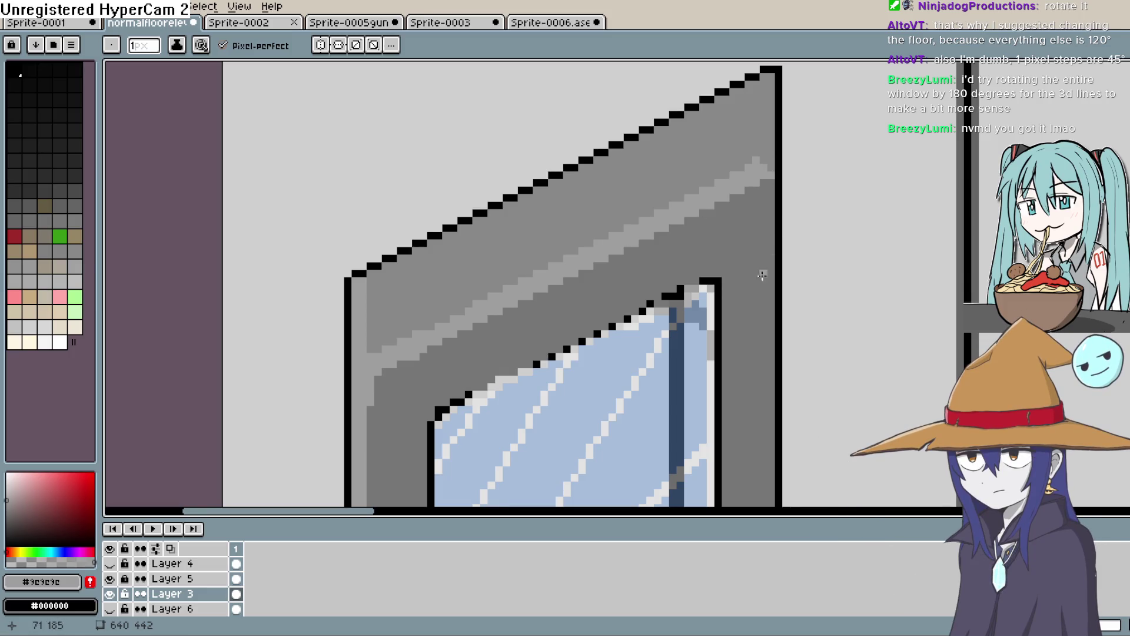
pyautogui.scroll(1, 628, 218)
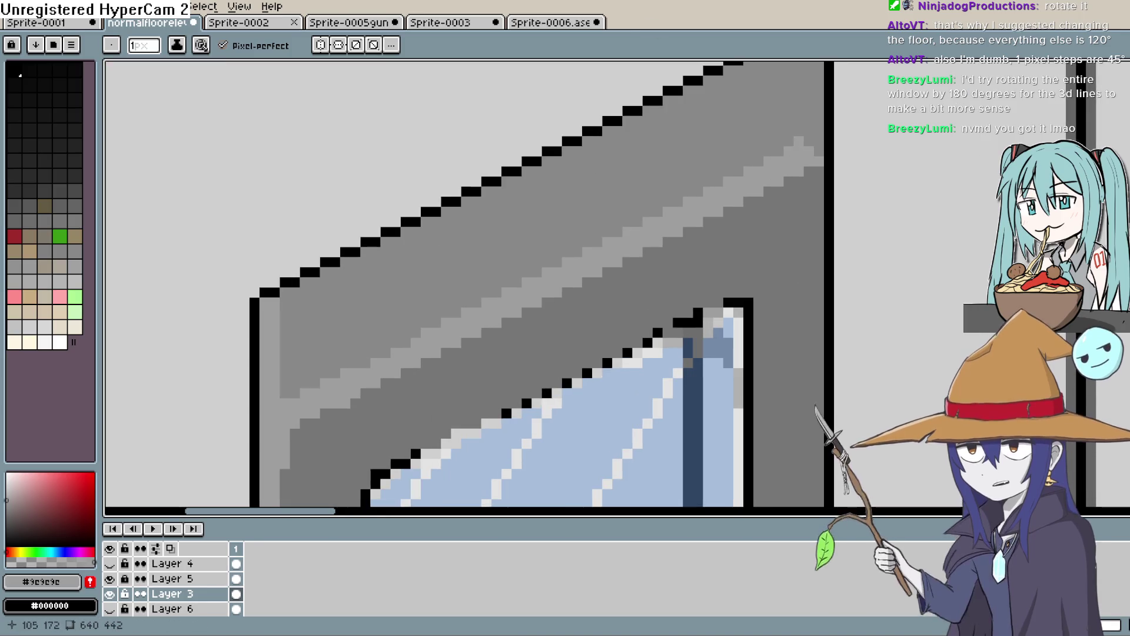
pyautogui.keyDown('alt'); pyautogui.click(698, 315); pyautogui.keyUp('alt')
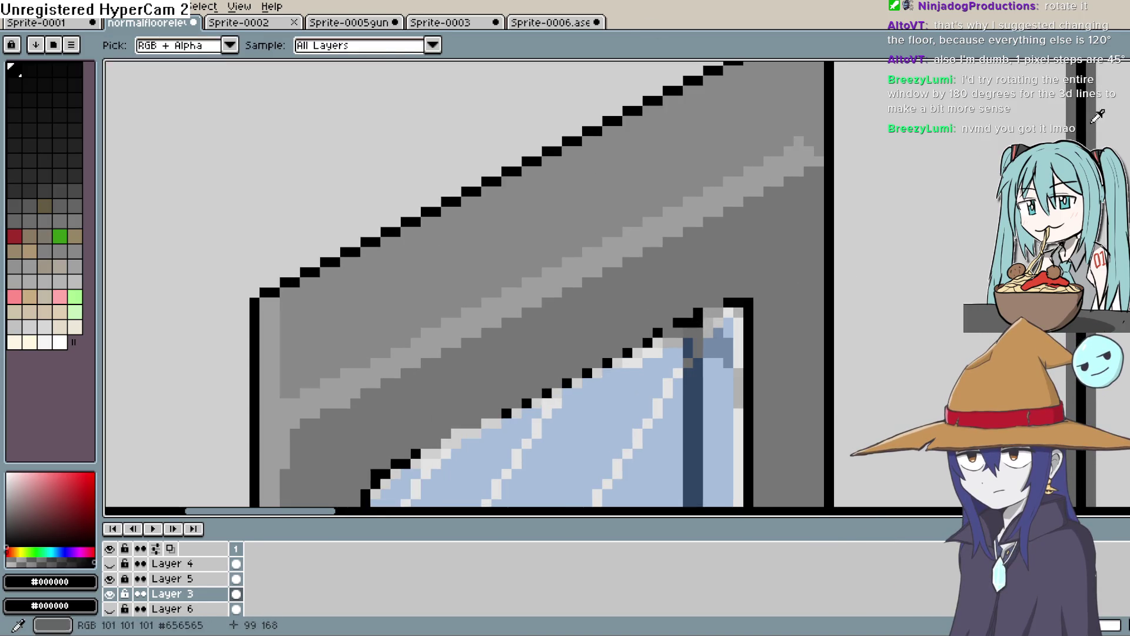
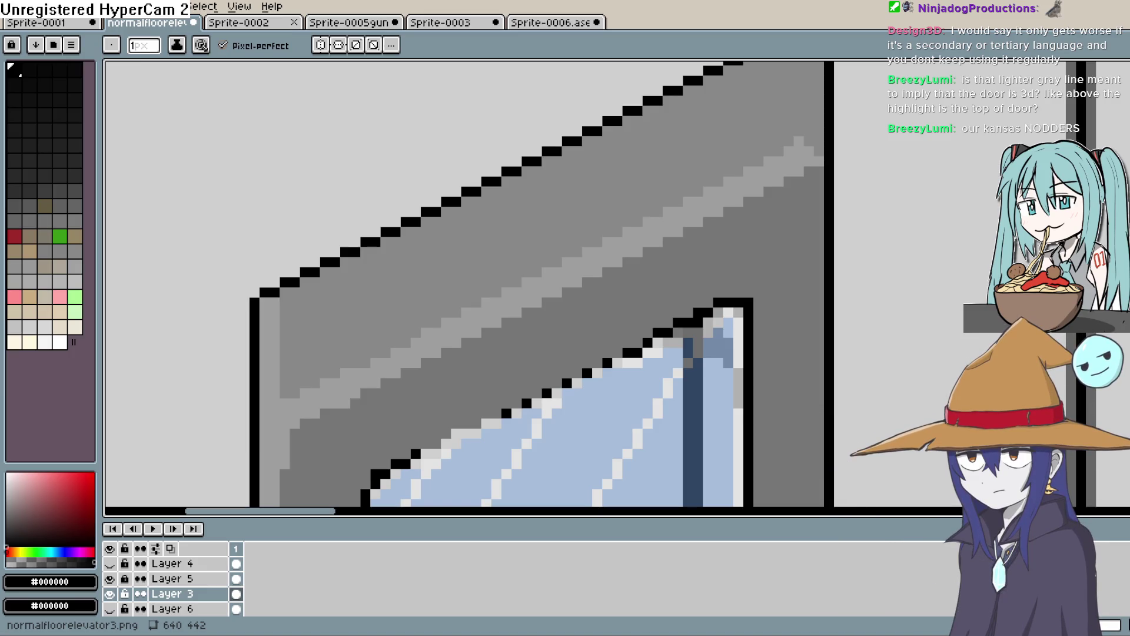
# Step: Eyedrop the door's mid grey, then pick black from the window outline for the Pencil
pyautogui.press('i')
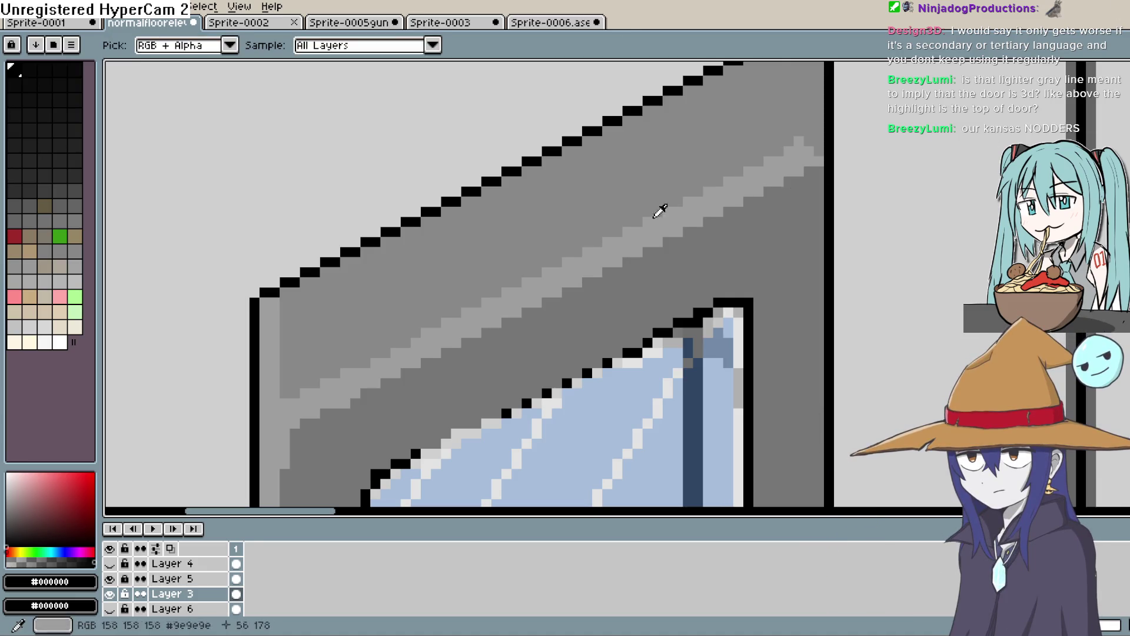
pyautogui.click(667, 219)
pyautogui.press('b')
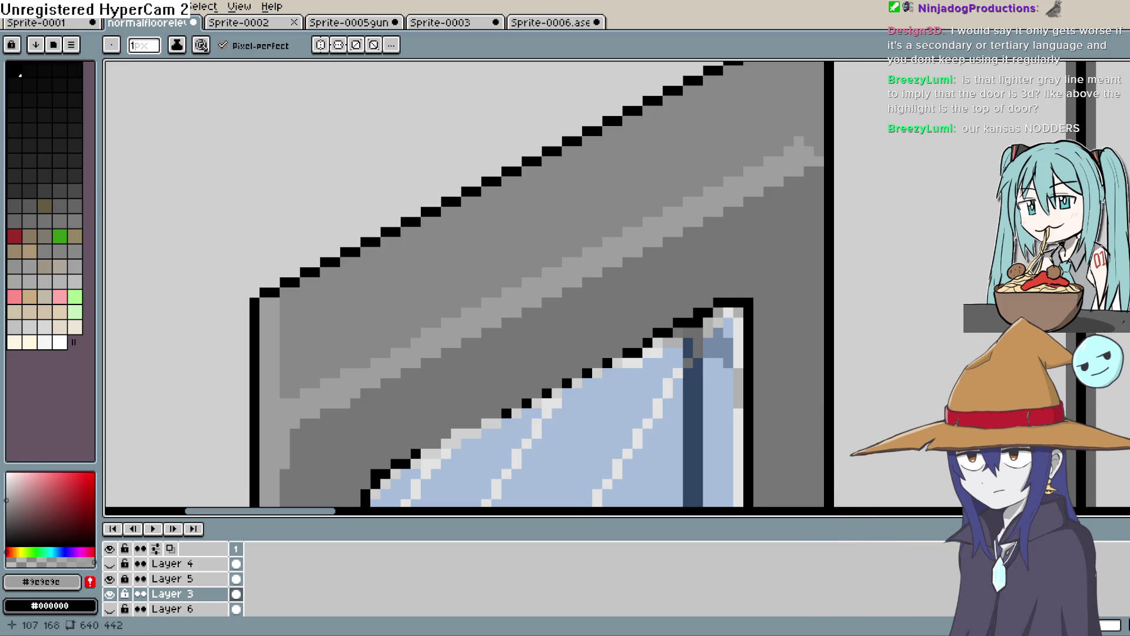
pyautogui.scroll(-2, 527, 254)
pyautogui.press('i')
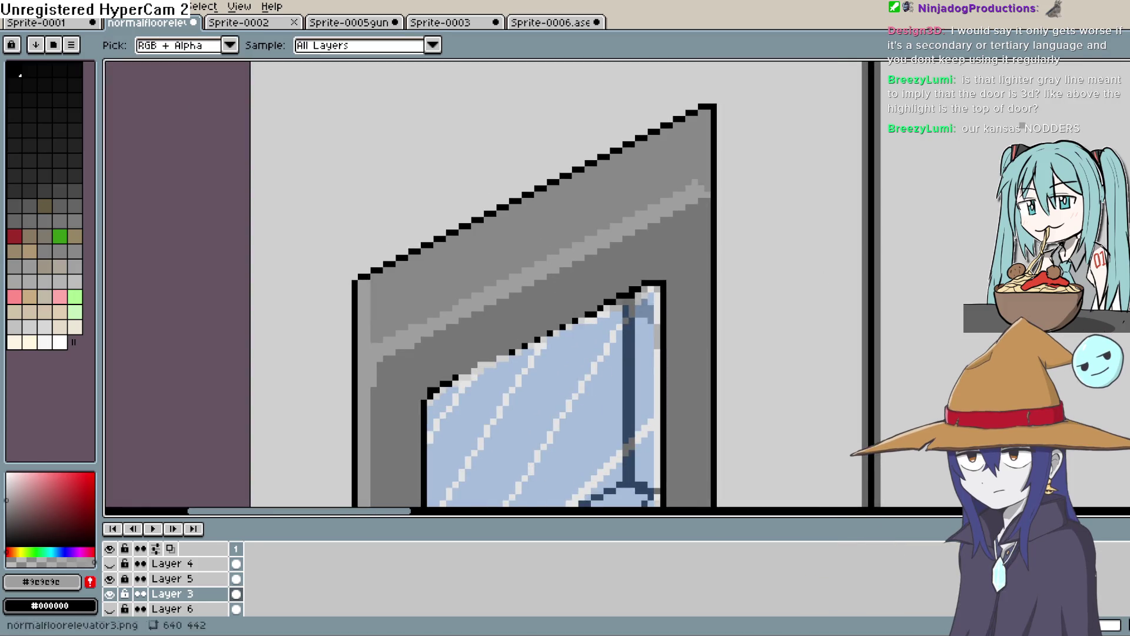
pyautogui.scroll(-1, 518, 330)
pyautogui.scroll(3, 559, 318)
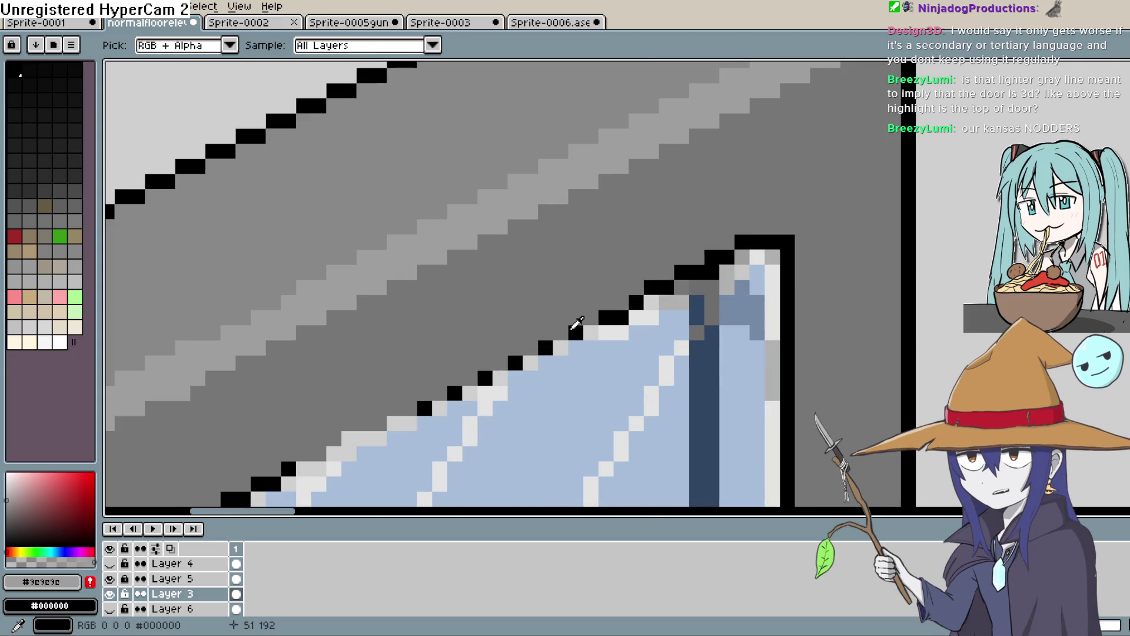
pyautogui.click(575, 329)
pyautogui.press('b')
# Step: Place black pixels in 2-pixel steps along the upper part of the window's top edge
pyautogui.click(697, 261)
pyautogui.hotkey('ctrl', 'z')
pyautogui.click(591, 316)
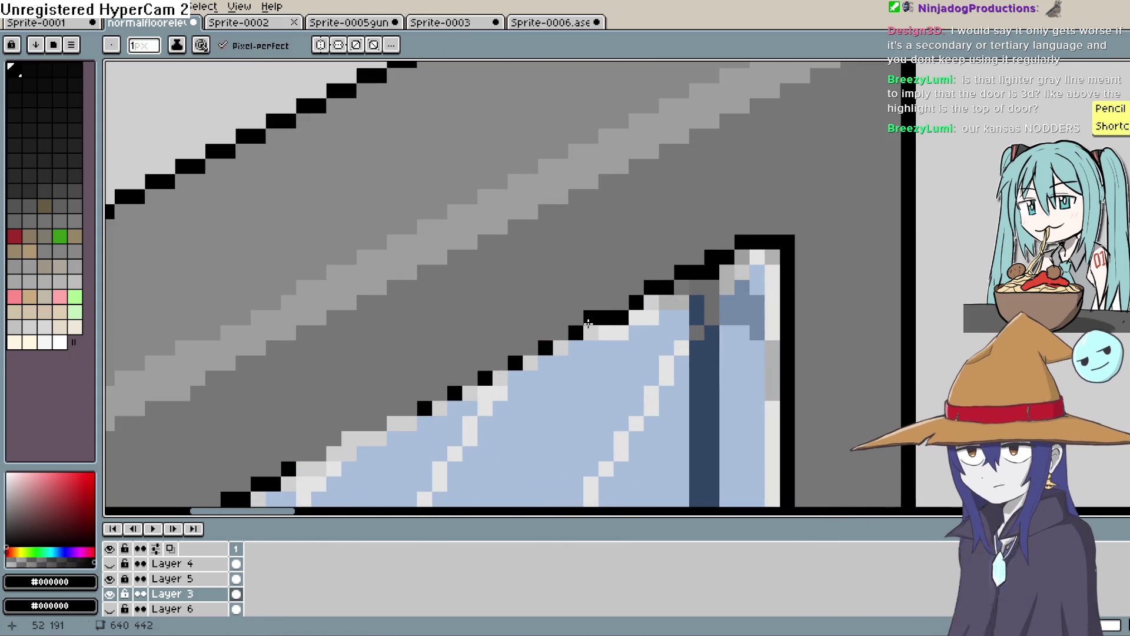
pyautogui.click(500, 364)
pyautogui.click(531, 348)
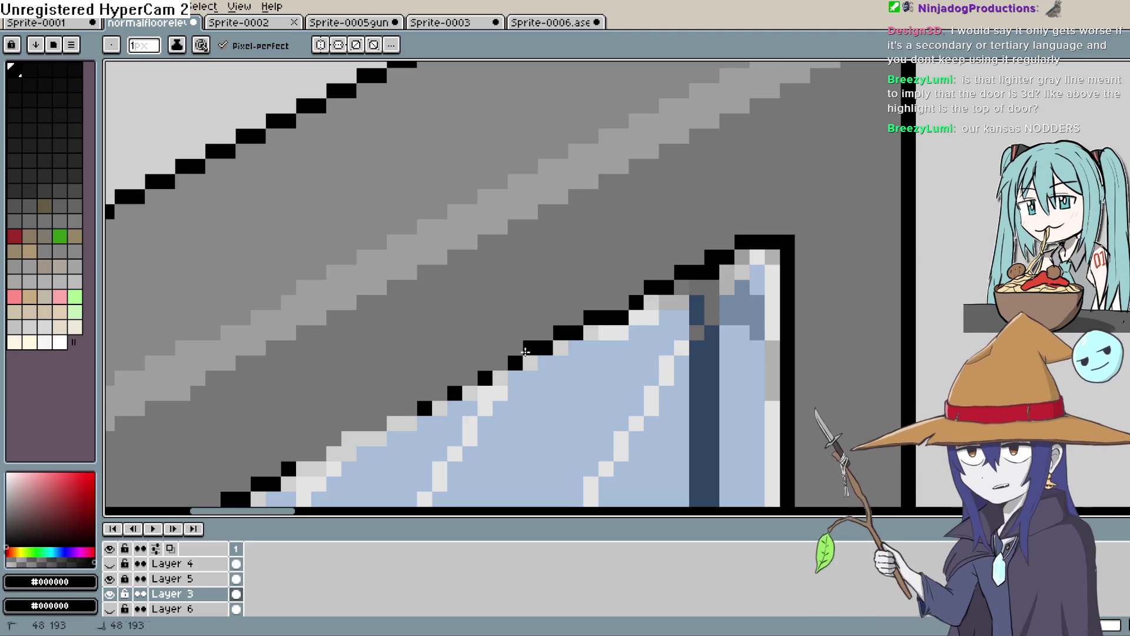
pyautogui.click(471, 378)
# Step: Continue the stepped black outline down-left to the lower end of the window's top edge
pyautogui.click(440, 393)
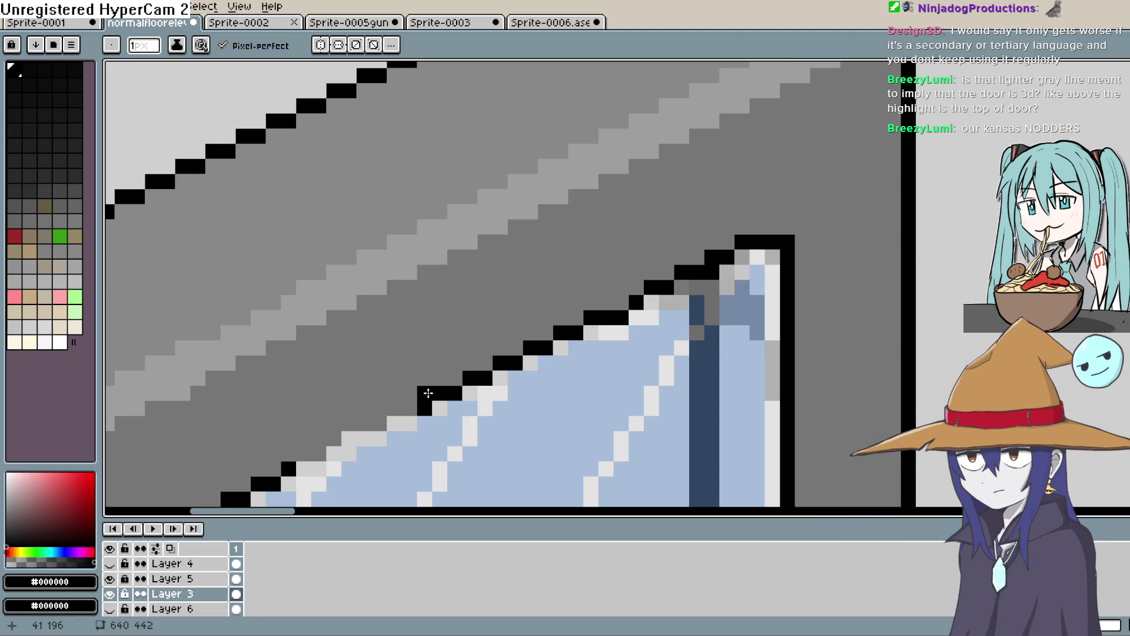
pyautogui.click(410, 408)
pyautogui.click(364, 423)
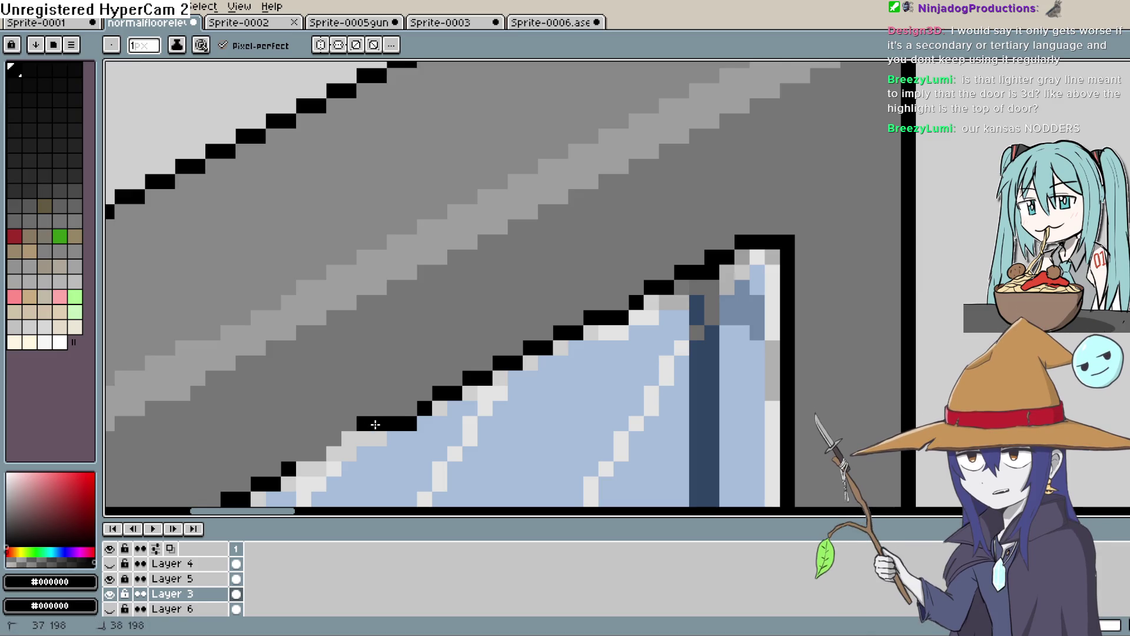
pyautogui.click(349, 423)
pyautogui.click(314, 452)
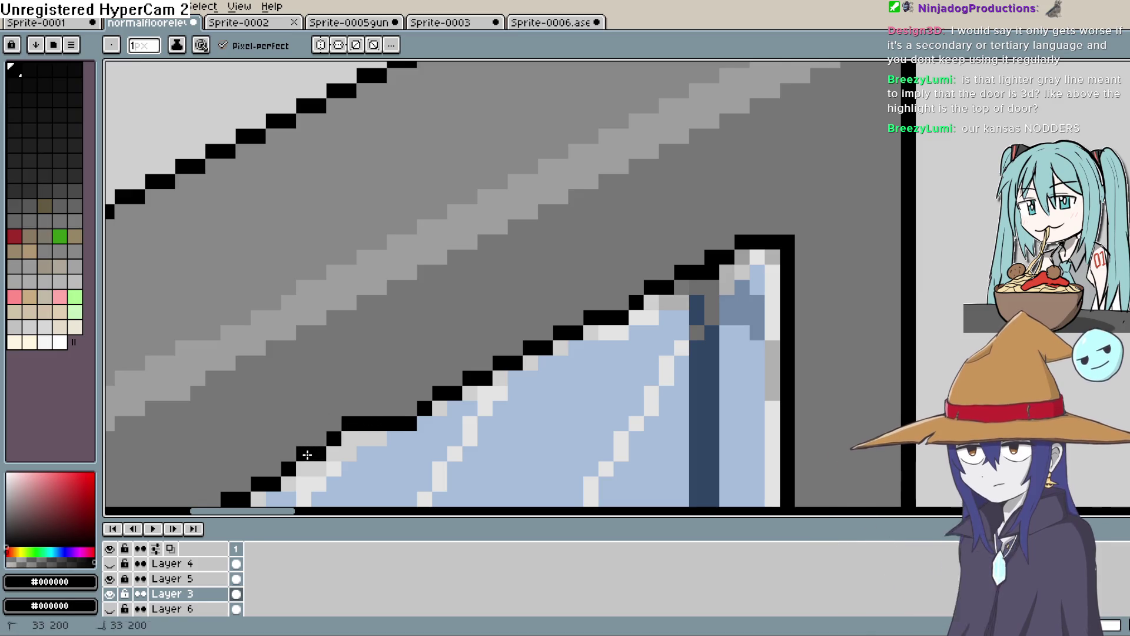
pyautogui.scroll(-3, 577, 323)
pyautogui.scroll(-3, 708, 251)
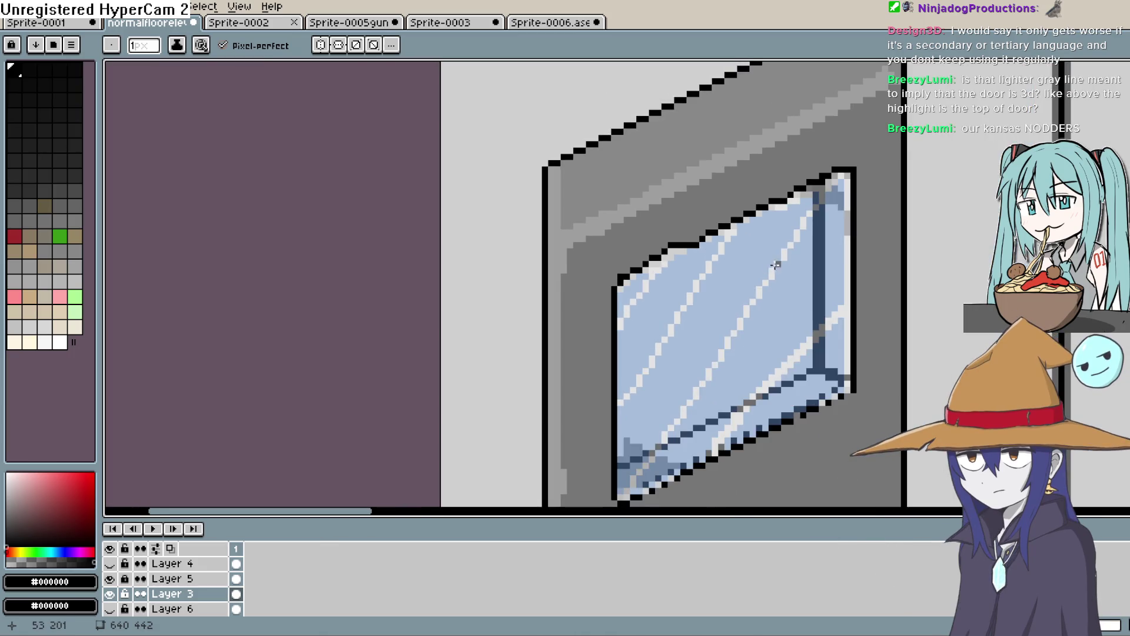
pyautogui.scroll(-1, 744, 261)
pyautogui.scroll(1, 729, 265)
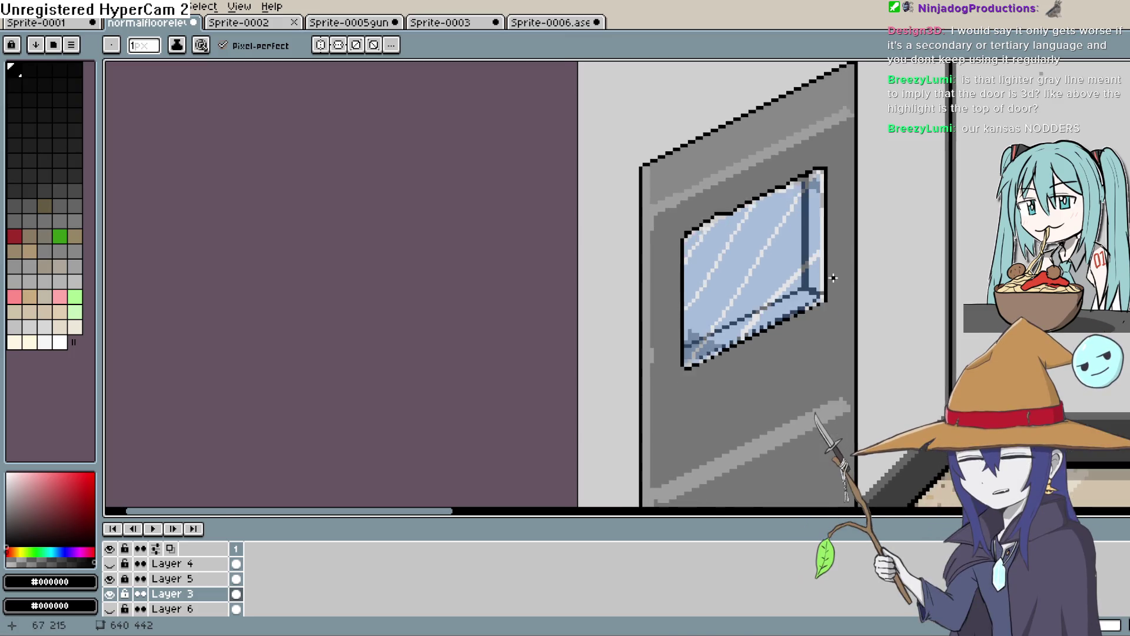
pyautogui.hscroll(5, 765, 338)
pyautogui.scroll(4, 478, 290)
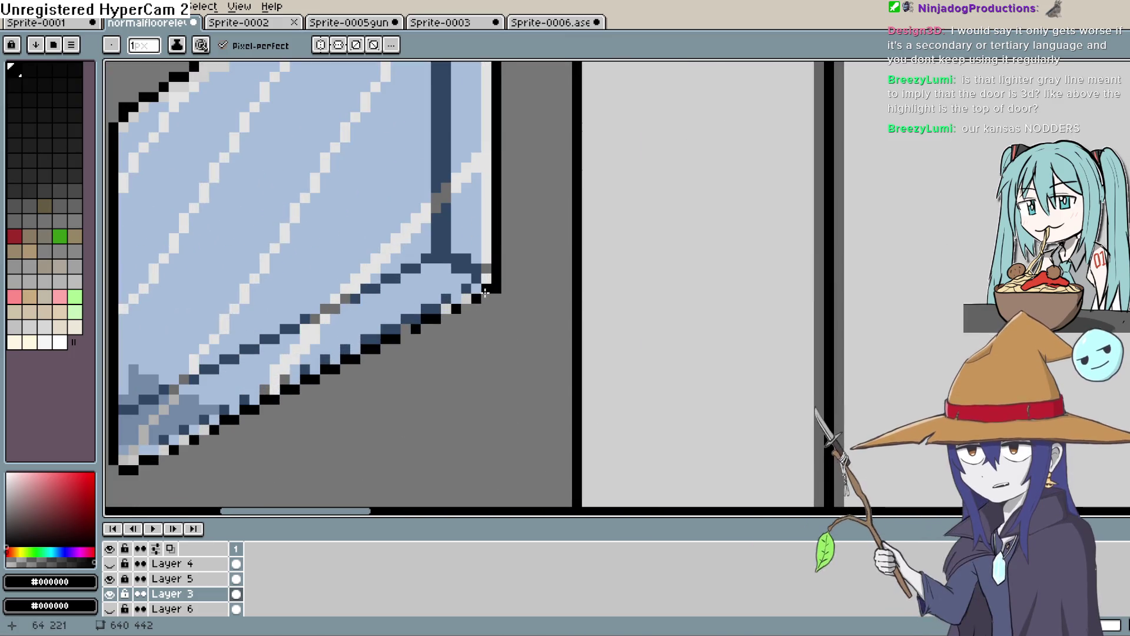
pyautogui.click(484, 293)
pyautogui.moveTo(473, 333); pyautogui.dragTo(554, 338)
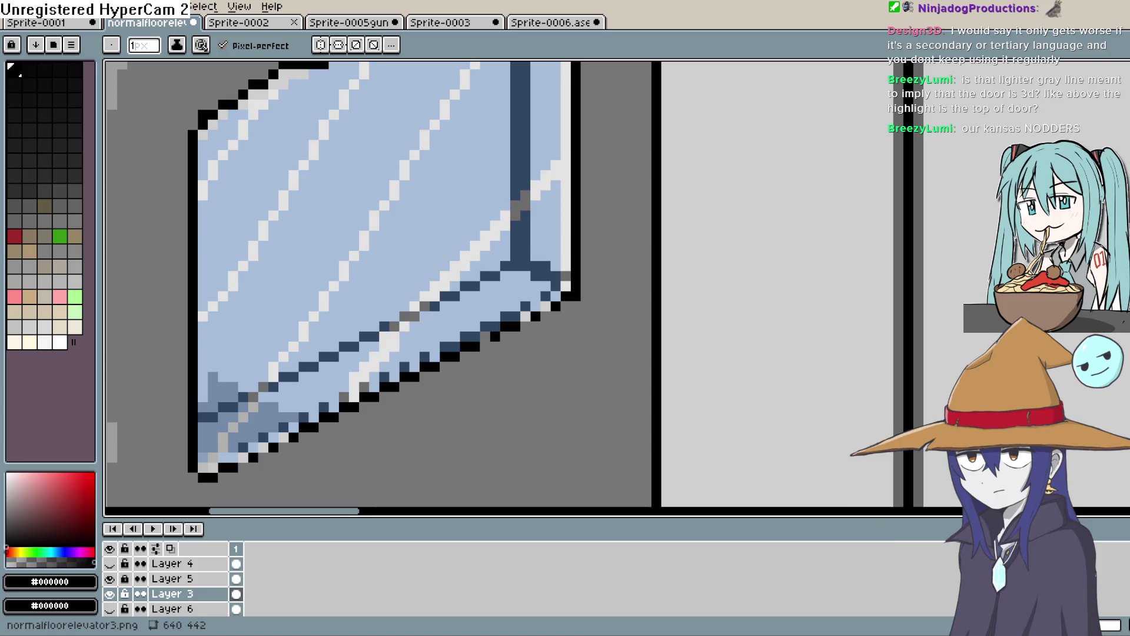
pyautogui.moveTo(920, 399); pyautogui.dragTo(989, 443)
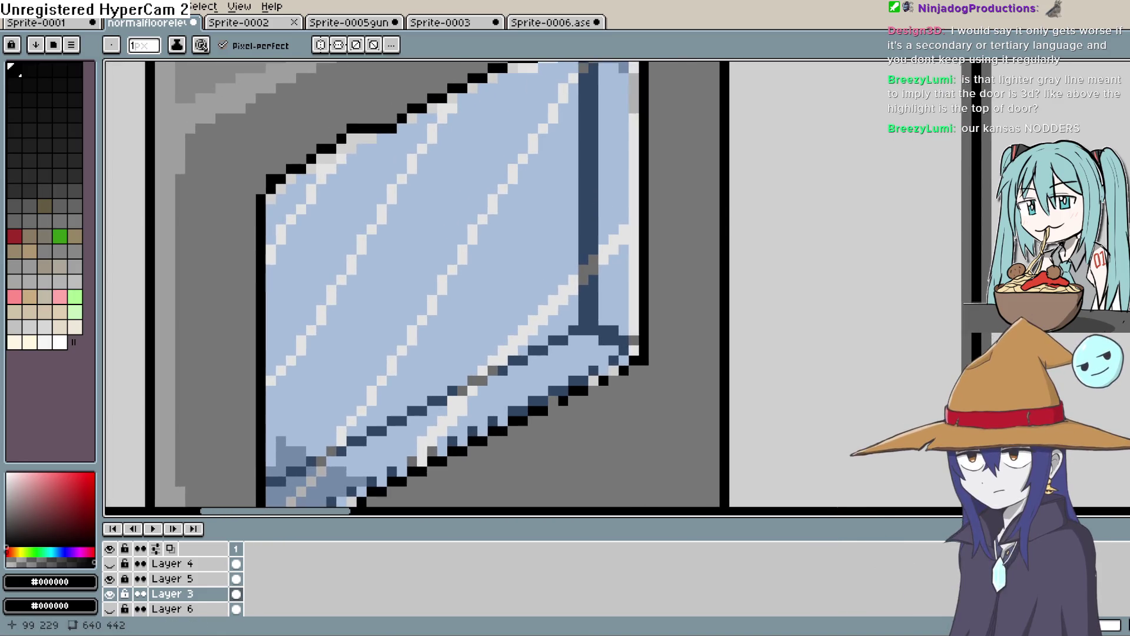
pyautogui.scroll(-5, 907, 362)
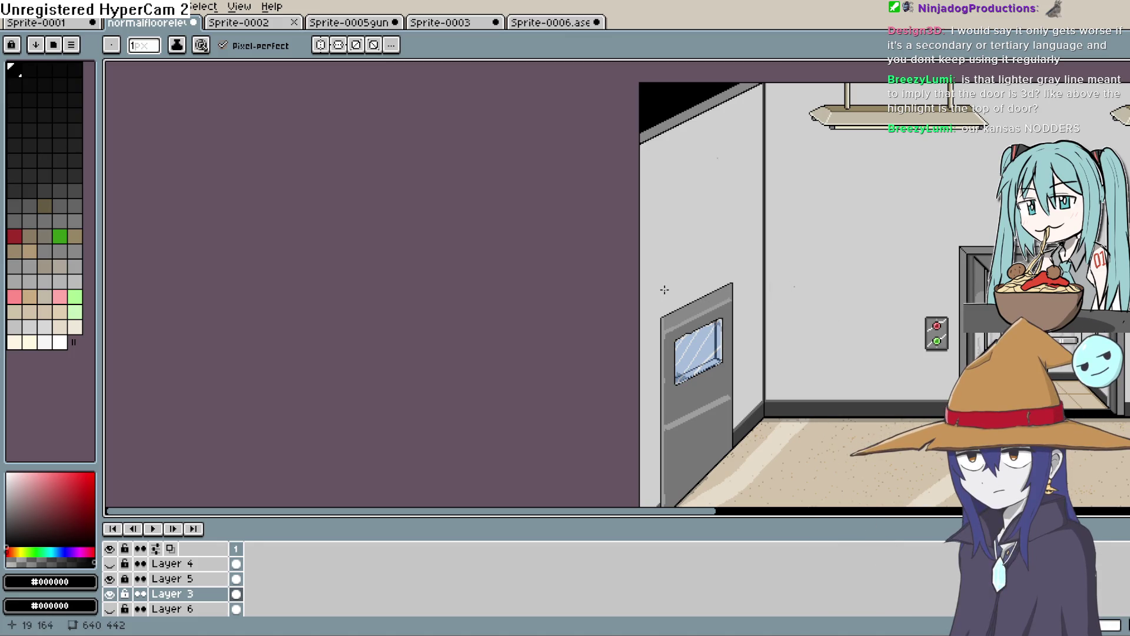
# Step: Add a new Layer 7 above Layer 5
pyautogui.scroll(2, 664, 290)
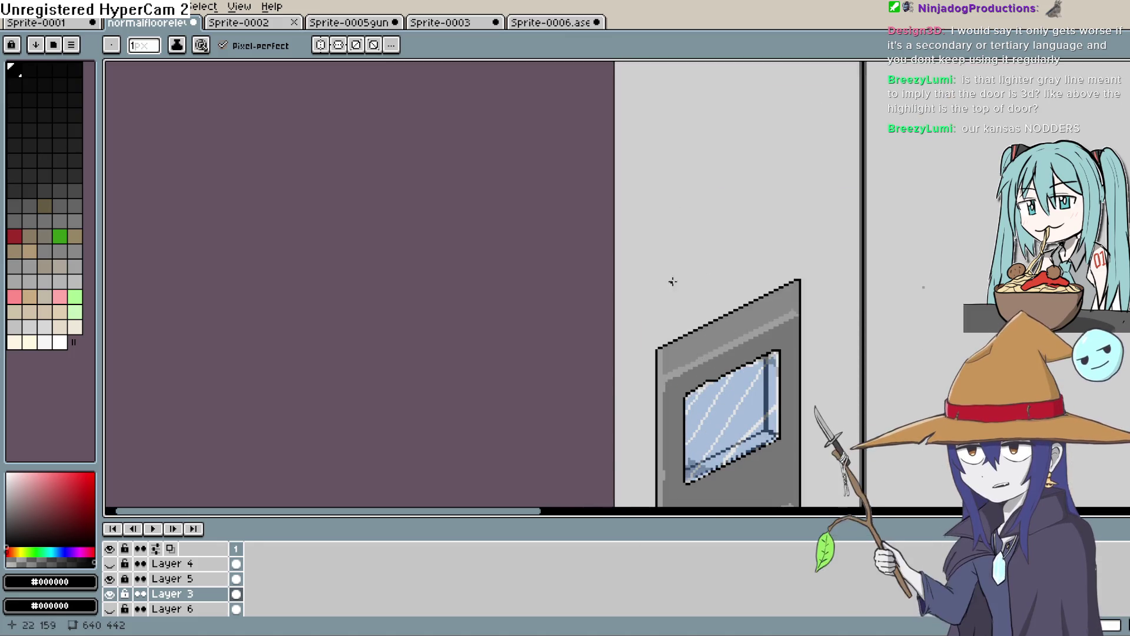
pyautogui.scroll(-3, 671, 252)
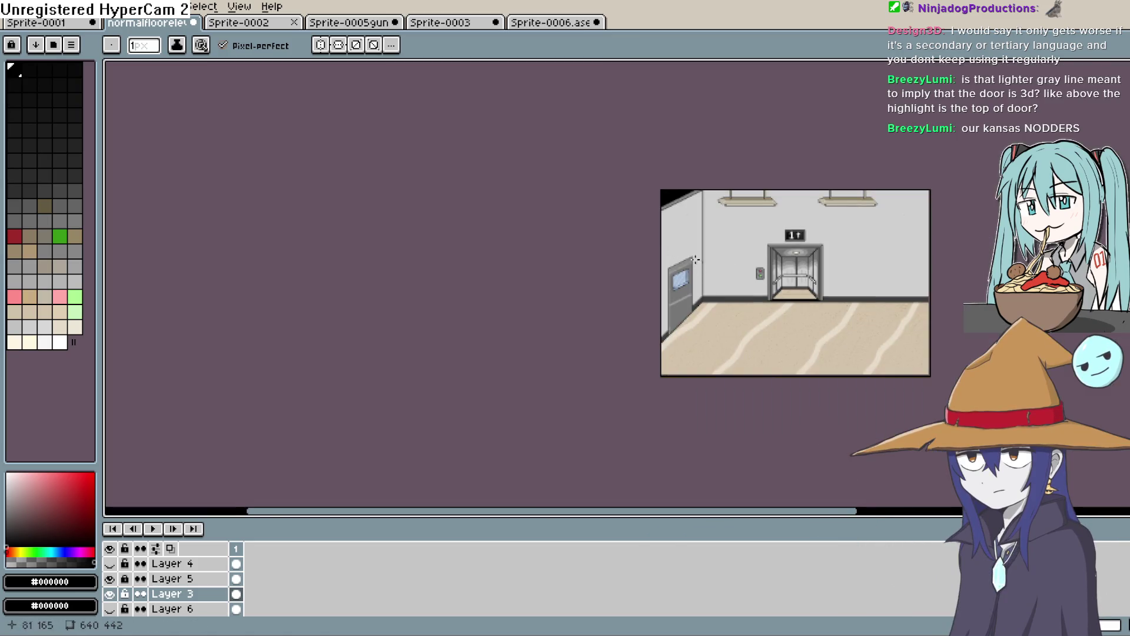
pyautogui.scroll(2, 707, 281)
pyautogui.scroll(2, 714, 308)
pyautogui.scroll(-1, 749, 360)
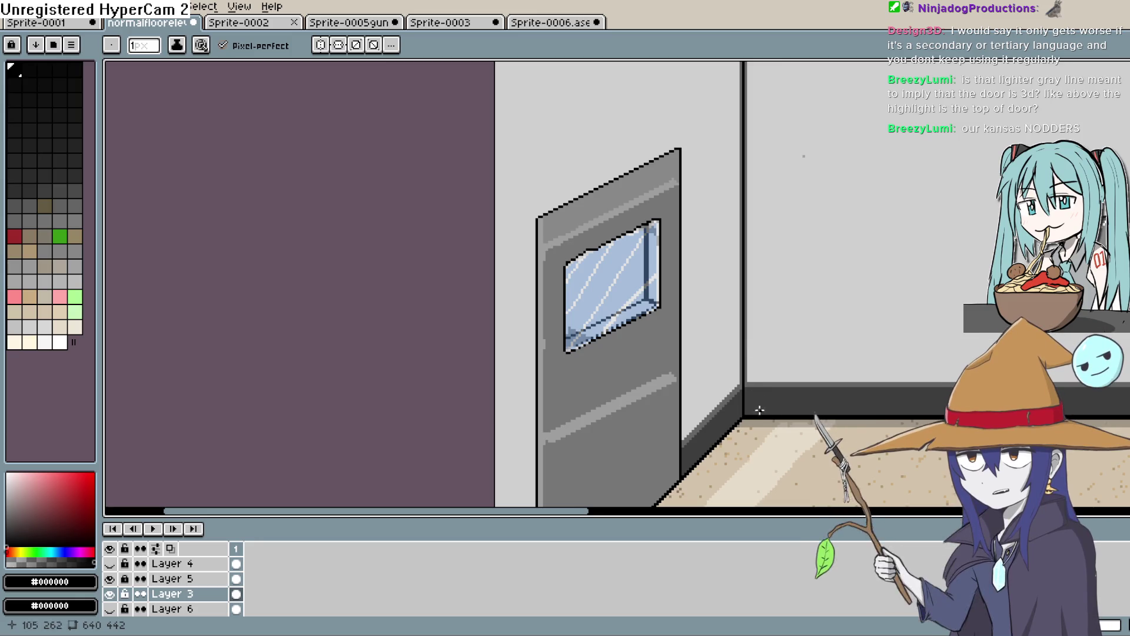
pyautogui.scroll(-3, 756, 401)
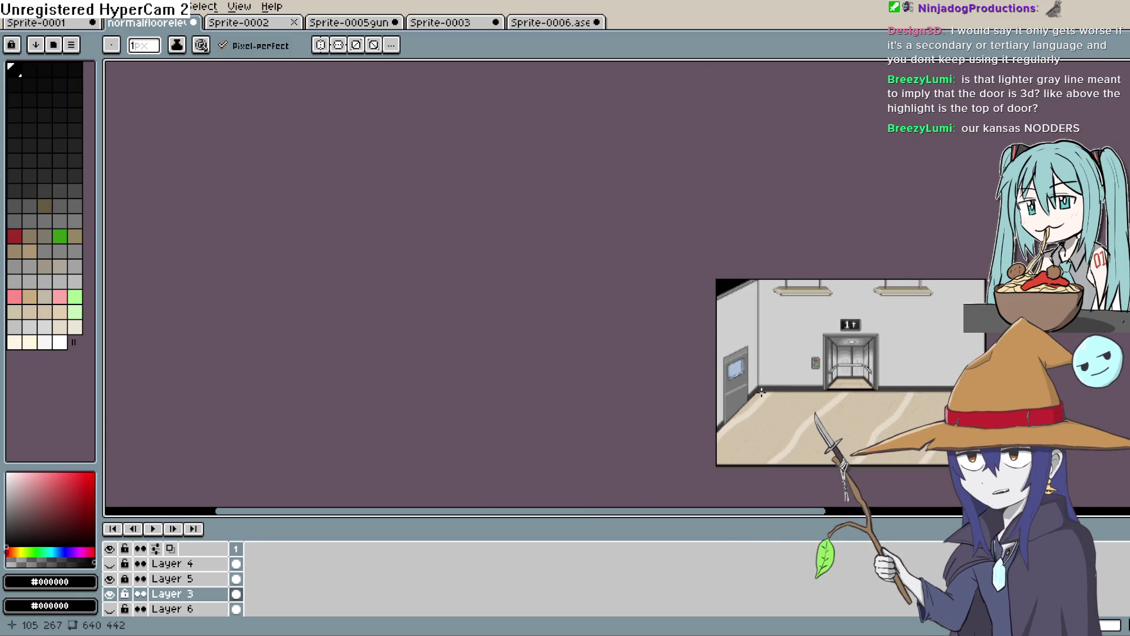
pyautogui.scroll(3, 761, 391)
pyautogui.click(191, 578)
pyautogui.hotkey('shift', 'n')
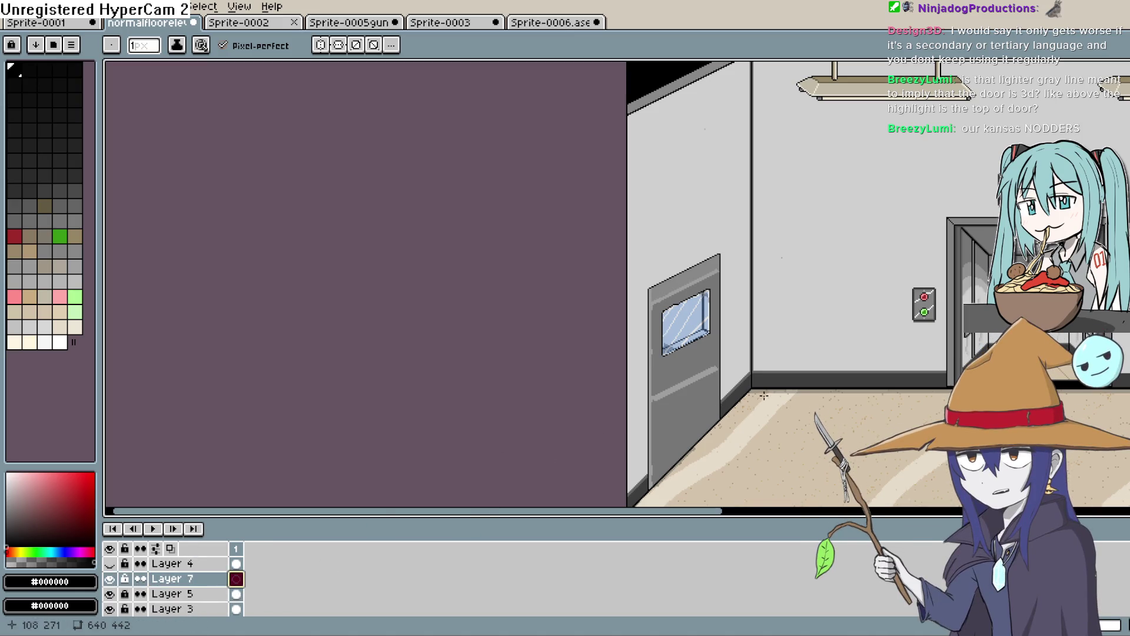
# Step: Undo the last stroke and try preview lines across the door with the Line tool
pyautogui.press('v')
pyautogui.hotkey('ctrl', 'z')
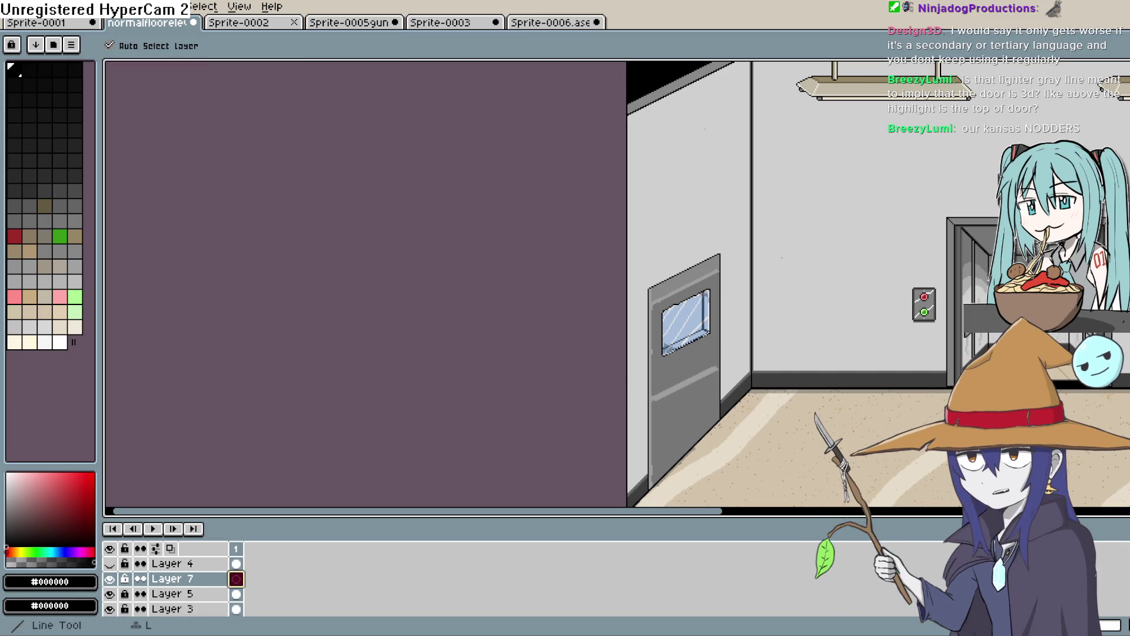
pyautogui.press('l')
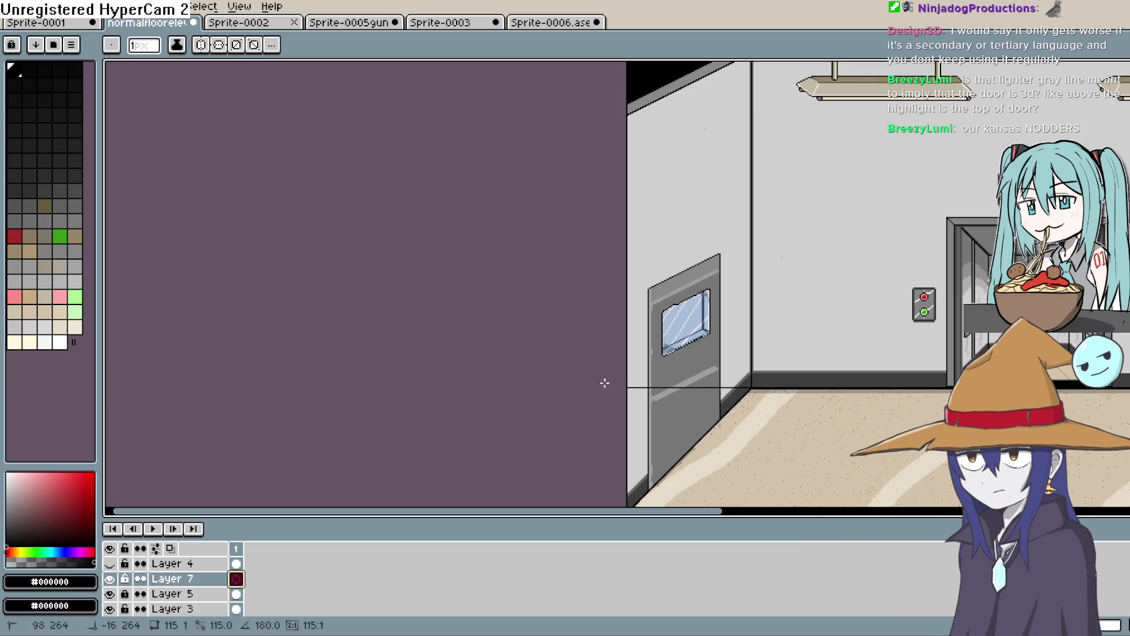
pyautogui.moveTo(604, 383); pyautogui.dragTo(593, 379)
pyautogui.press('v')
pyautogui.hotkey('ctrl', 'z')
pyautogui.press('l')
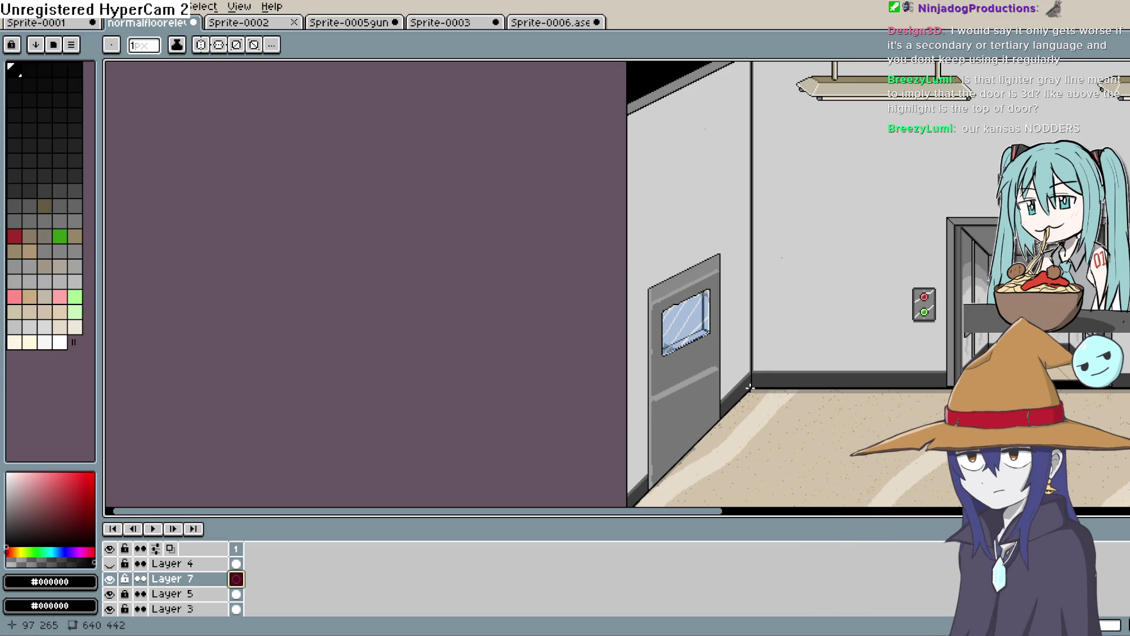
pyautogui.moveTo(750, 387)
pyautogui.mouseDown()
pyautogui.moveTo(708, 378)
pyautogui.moveTo(749, 388)
pyautogui.mouseUp()
pyautogui.moveTo(695, 362)
pyautogui.mouseDown()
pyautogui.moveTo(611, 333)
pyautogui.moveTo(724, 379)
pyautogui.moveTo(914, 506)
pyautogui.moveTo(871, 504)
pyautogui.moveTo(749, 355)
pyautogui.mouseUp()
# Step: Take the window's blue-grey #748aa8 as the Pencil colour
pyautogui.scroll(-1, 724, 379)
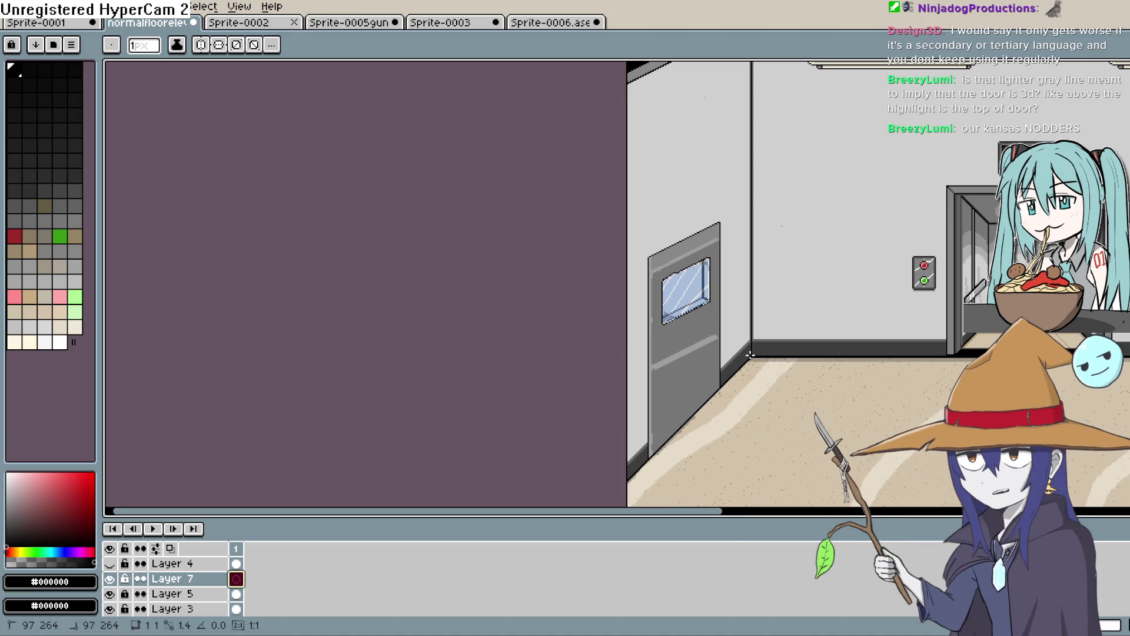
pyautogui.scroll(4, 585, 291)
pyautogui.press('b')
pyautogui.keyDown('alt'); pyautogui.click(574, 390); pyautogui.keyUp('alt')
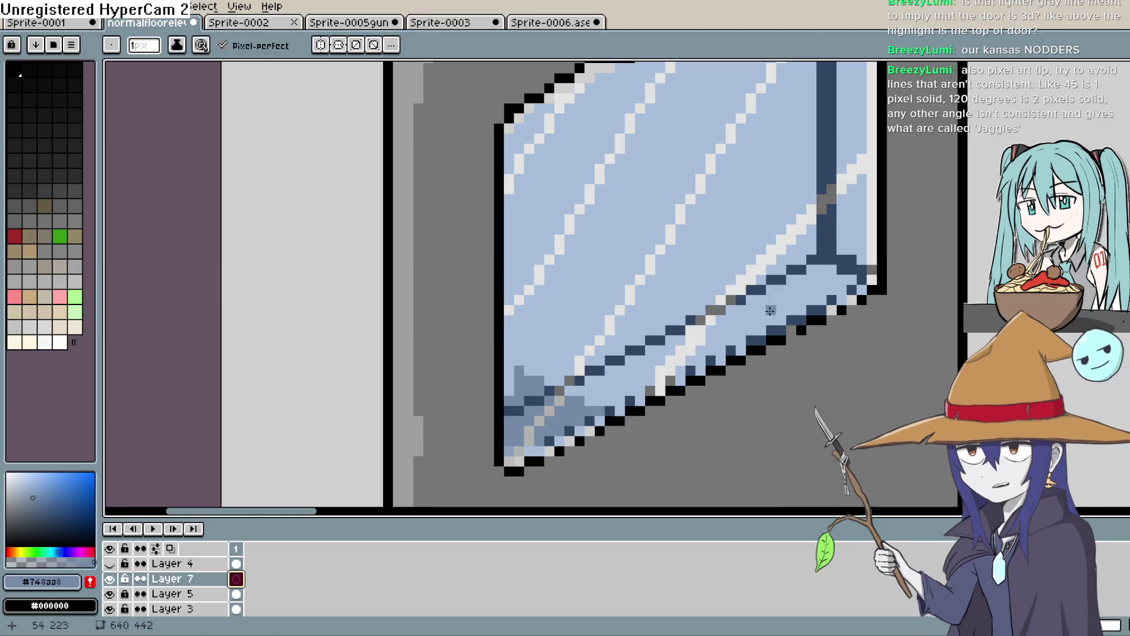
# Step: Paint #748aa8 along the window's bottom edge and fill the two light-blue strips with it
pyautogui.click(585, 390)
pyautogui.moveTo(597, 403); pyautogui.dragTo(620, 408)
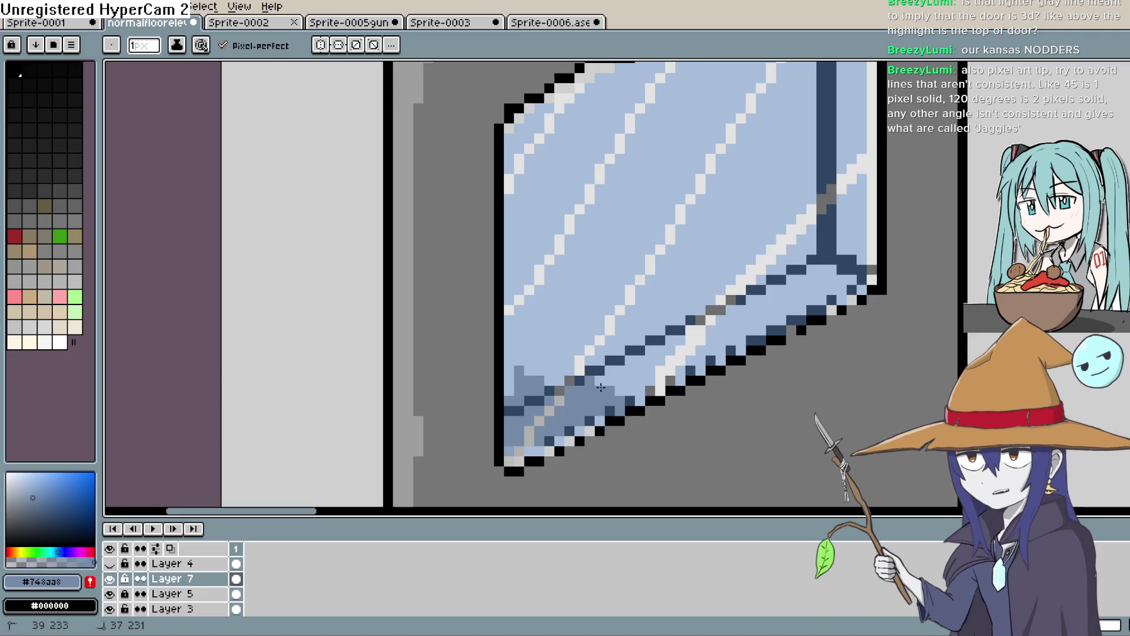
pyautogui.press('u')
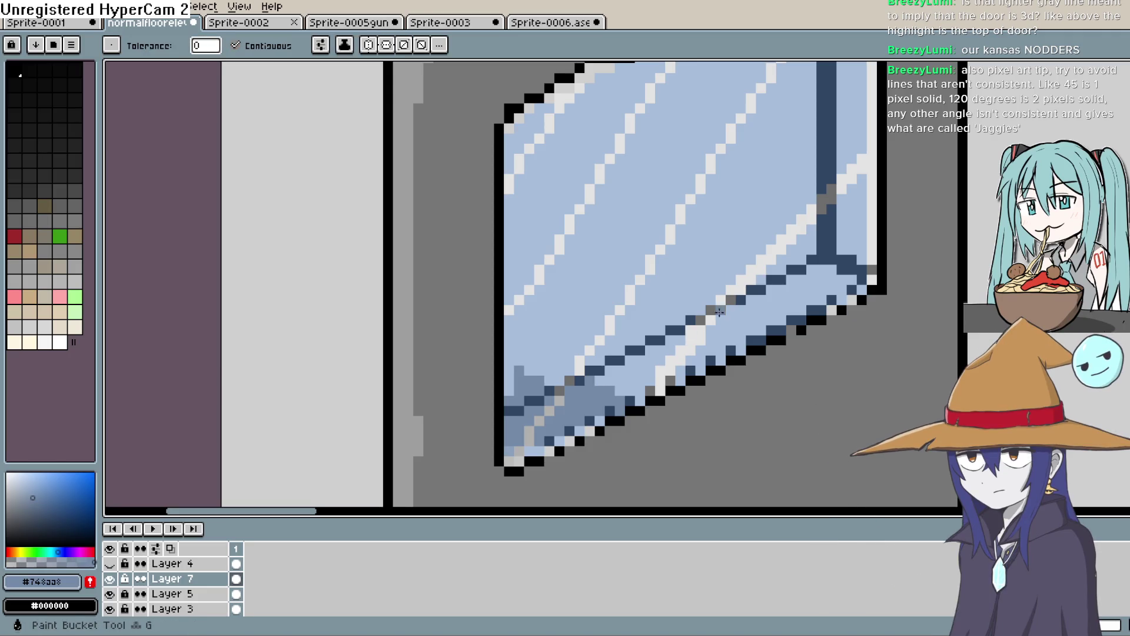
pyautogui.click(632, 368)
pyautogui.click(753, 321)
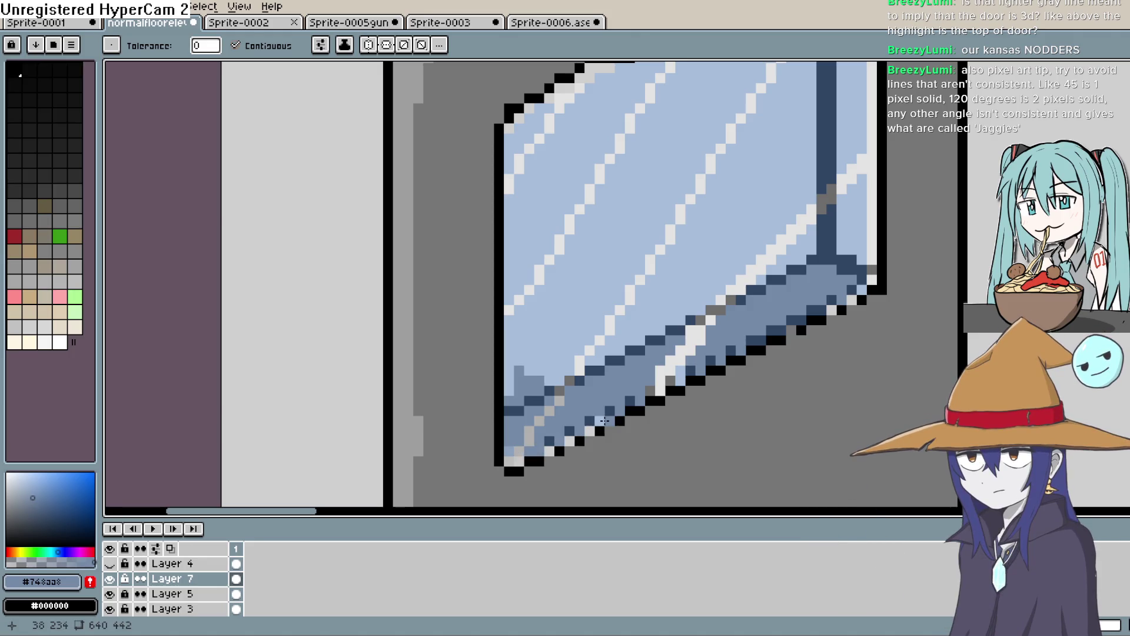
pyautogui.scroll(-4, 627, 392)
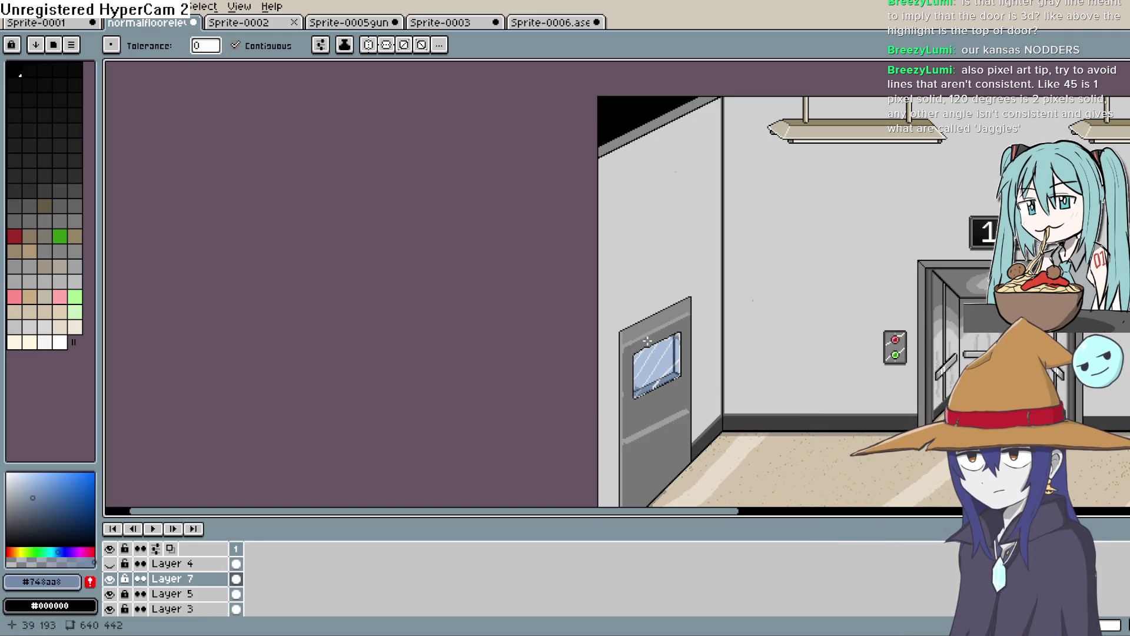
# Step: Sample the wall grey, then choose light grey #9e9e9e from the palette for the Pencil
pyautogui.scroll(3, 647, 341)
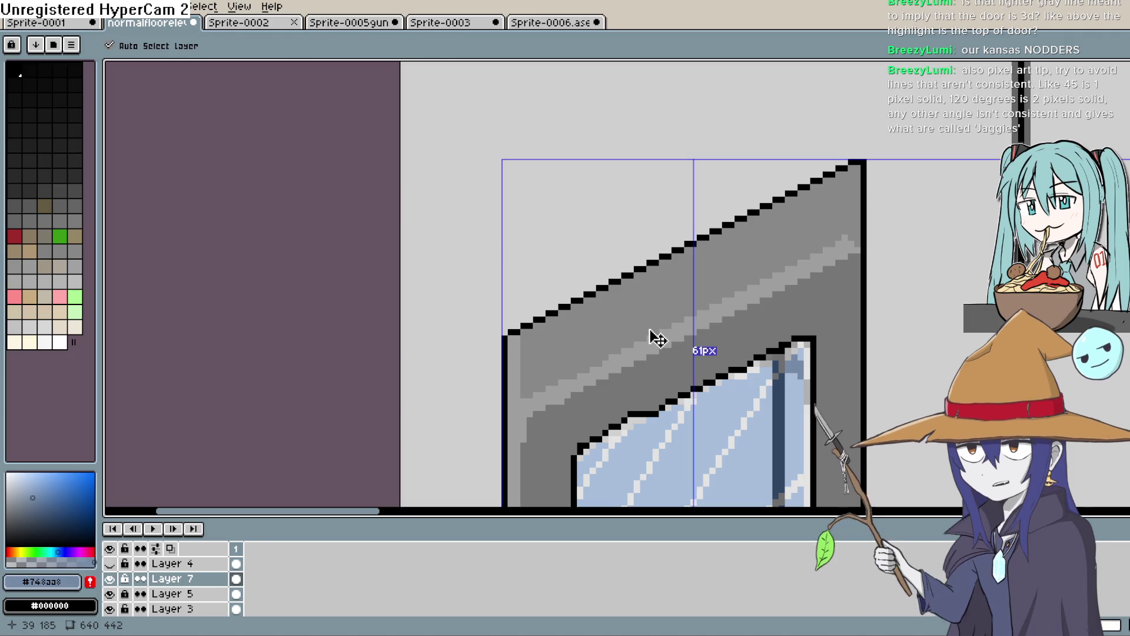
pyautogui.moveTo(653, 349)
pyautogui.mouseDown()
pyautogui.moveTo(610, 326)
pyautogui.moveTo(594, 341)
pyautogui.mouseUp()
pyautogui.scroll(-1, 616, 328)
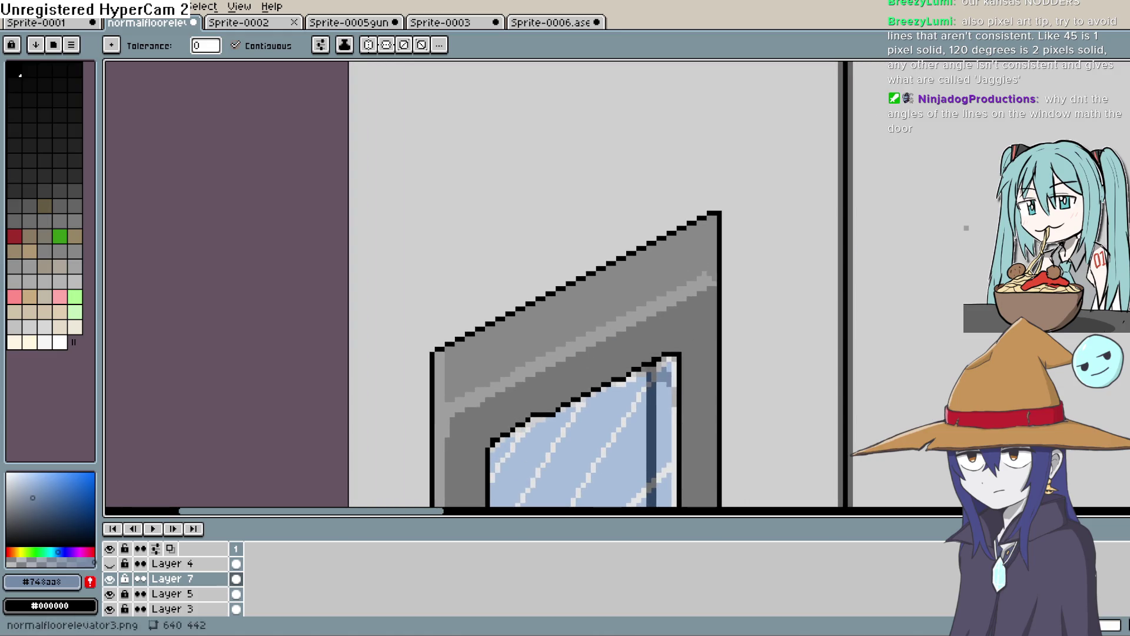
pyautogui.press('i')
pyautogui.click(613, 236)
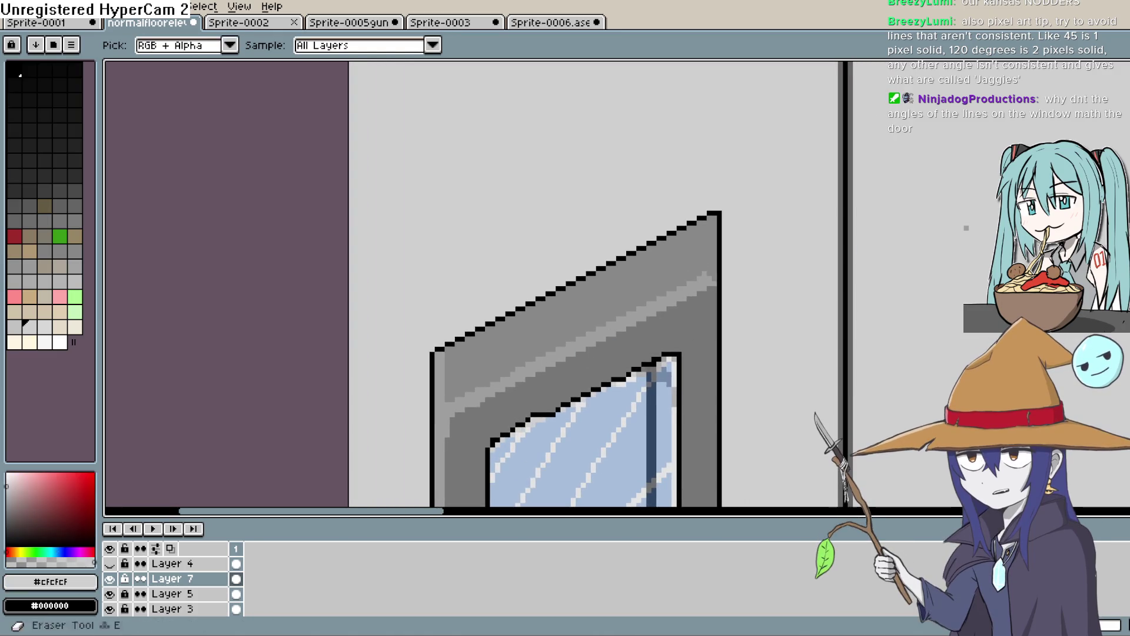
pyautogui.click(651, 308)
pyautogui.press('b')
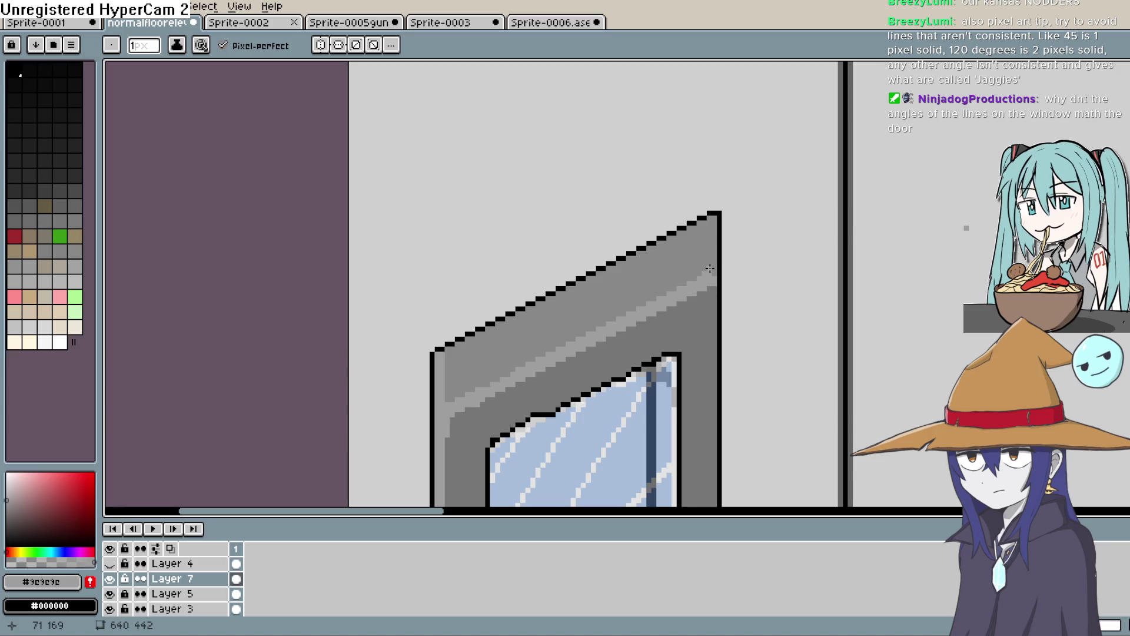
# Step: Sample the door's mid grey #777777 and draw a short mark on the door's left edge
pyautogui.moveTo(730, 298); pyautogui.dragTo(892, 152)
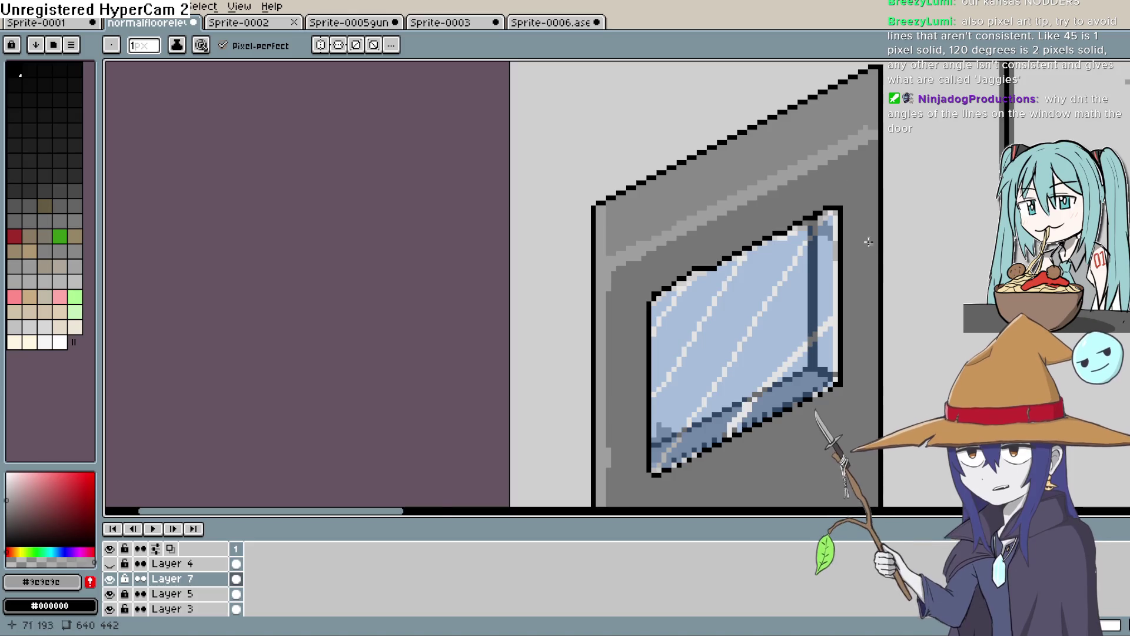
pyautogui.scroll(-2, 716, 226)
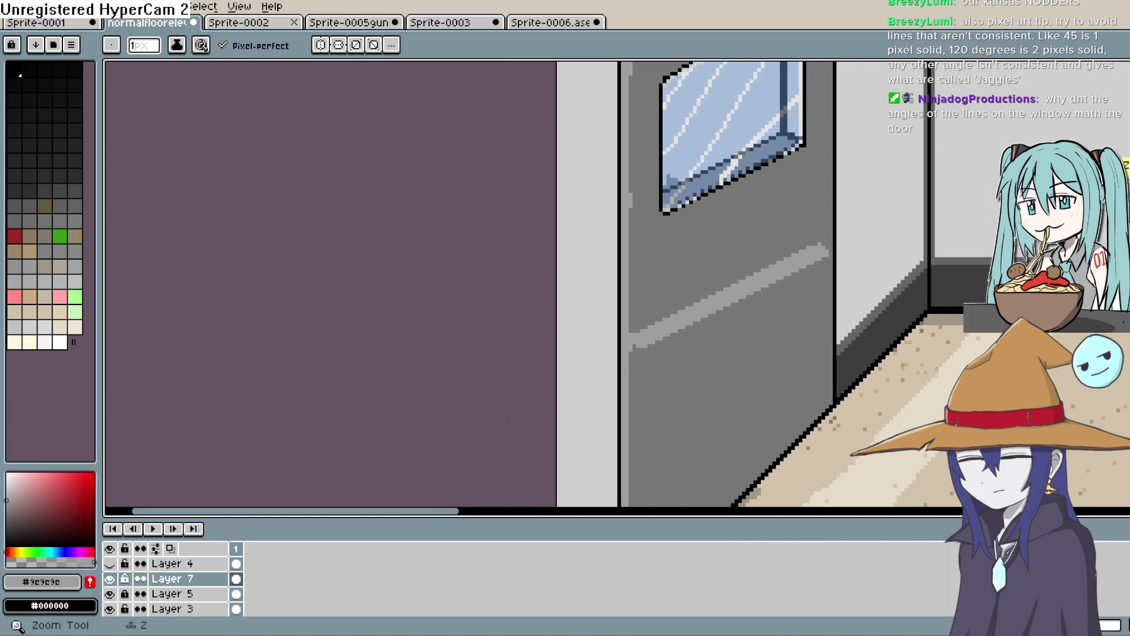
pyautogui.click(1122, 150)
pyautogui.click(694, 331)
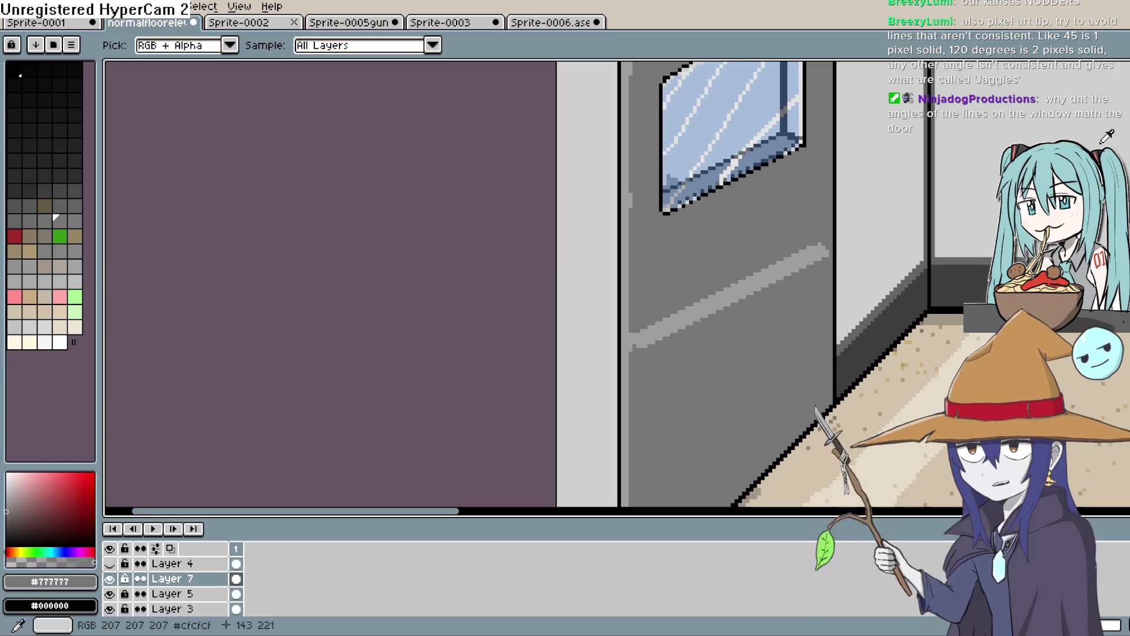
pyautogui.press('b')
pyautogui.moveTo(636, 345); pyautogui.dragTo(640, 328)
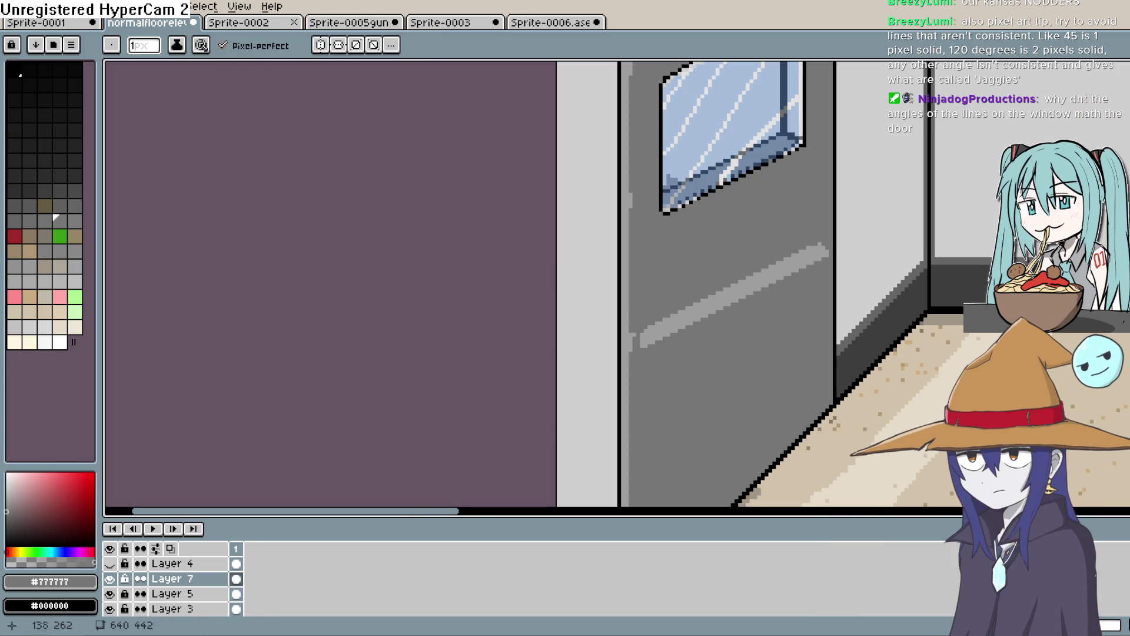
pyautogui.moveTo(1019, 107)
pyautogui.mouseDown()
pyautogui.moveTo(966, 159)
pyautogui.moveTo(950, 224)
pyautogui.mouseUp()
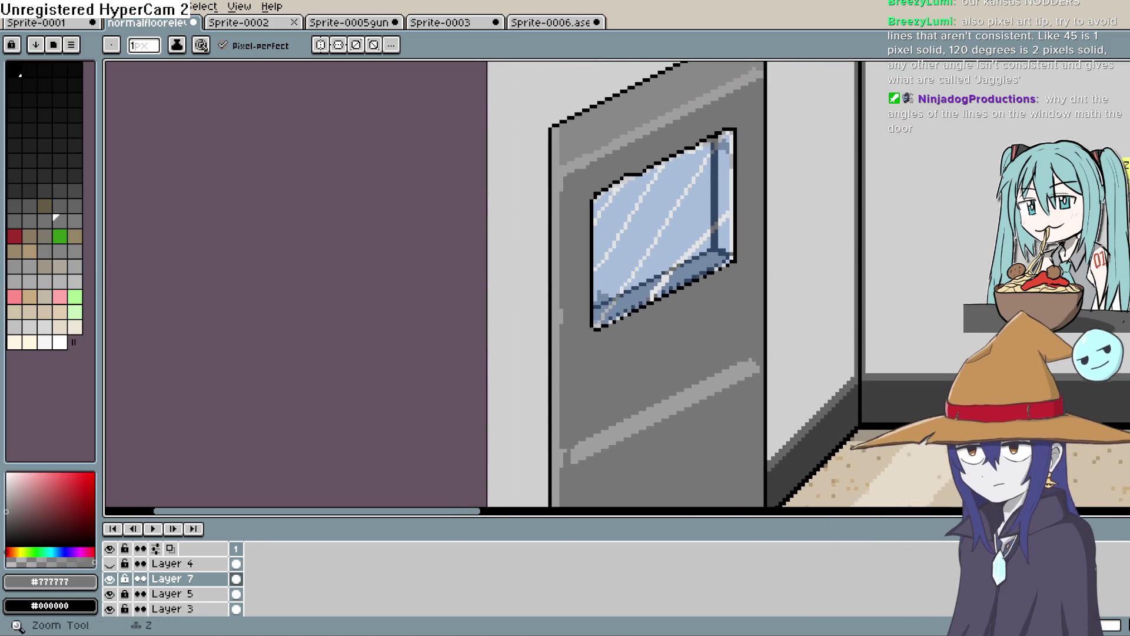
pyautogui.press('i')
pyautogui.press('b')
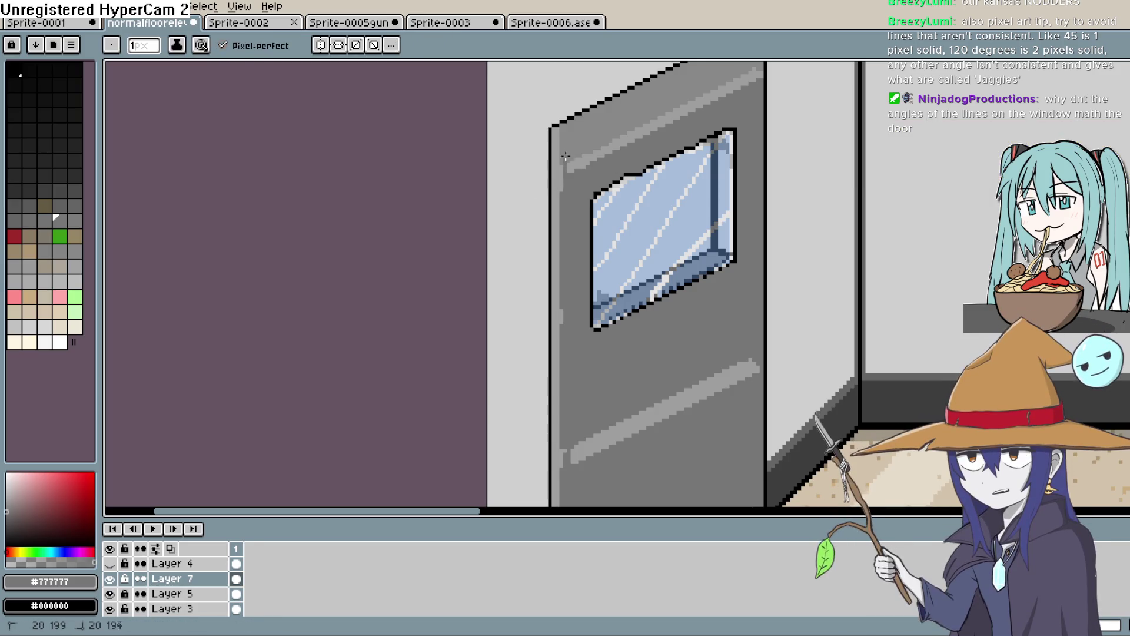
# Step: Fill the door's upper light stripe with the mid door grey
pyautogui.press('g')
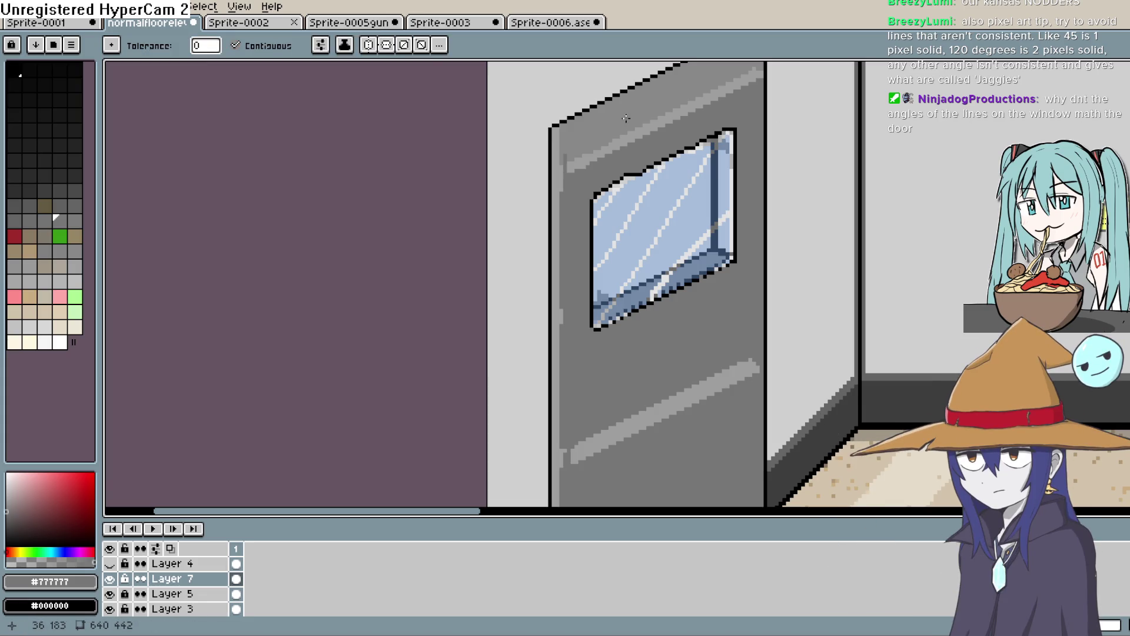
pyautogui.click(628, 140)
pyautogui.scroll(-5, 631, 122)
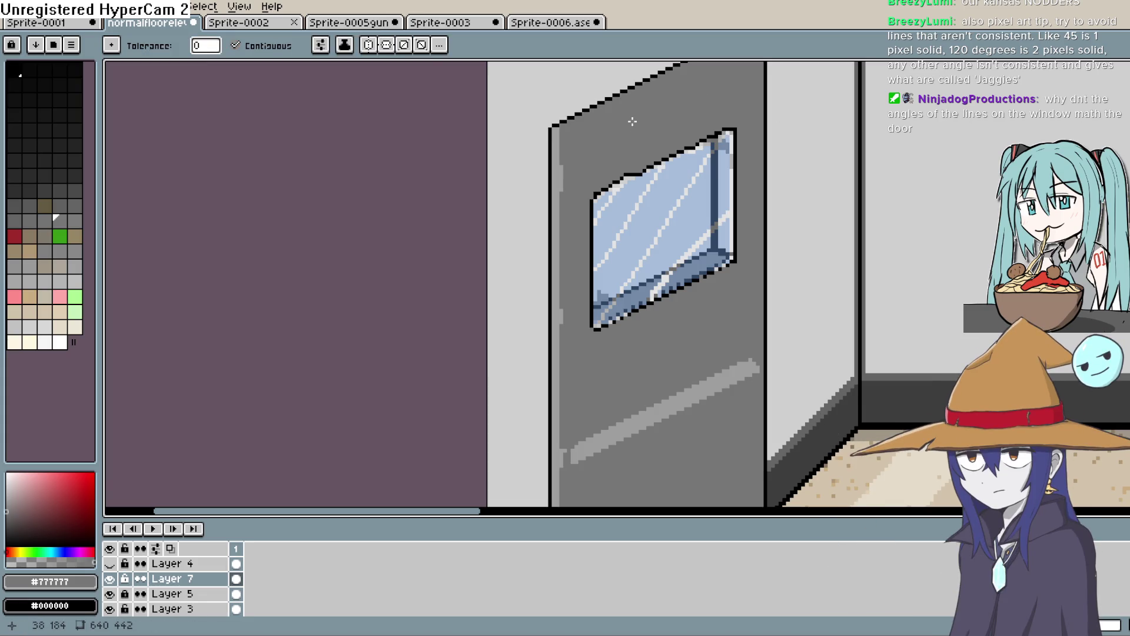
pyautogui.moveTo(668, 265)
pyautogui.mouseDown()
pyautogui.moveTo(810, 312)
pyautogui.moveTo(764, 355)
pyautogui.mouseUp()
pyautogui.press('i')
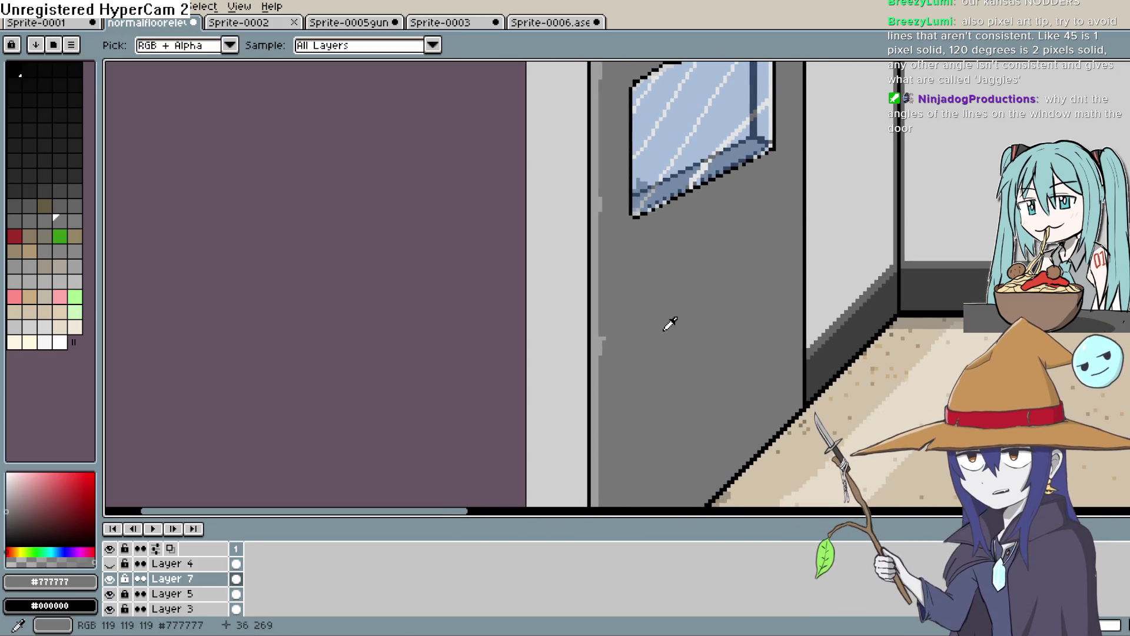
pyautogui.press('b')
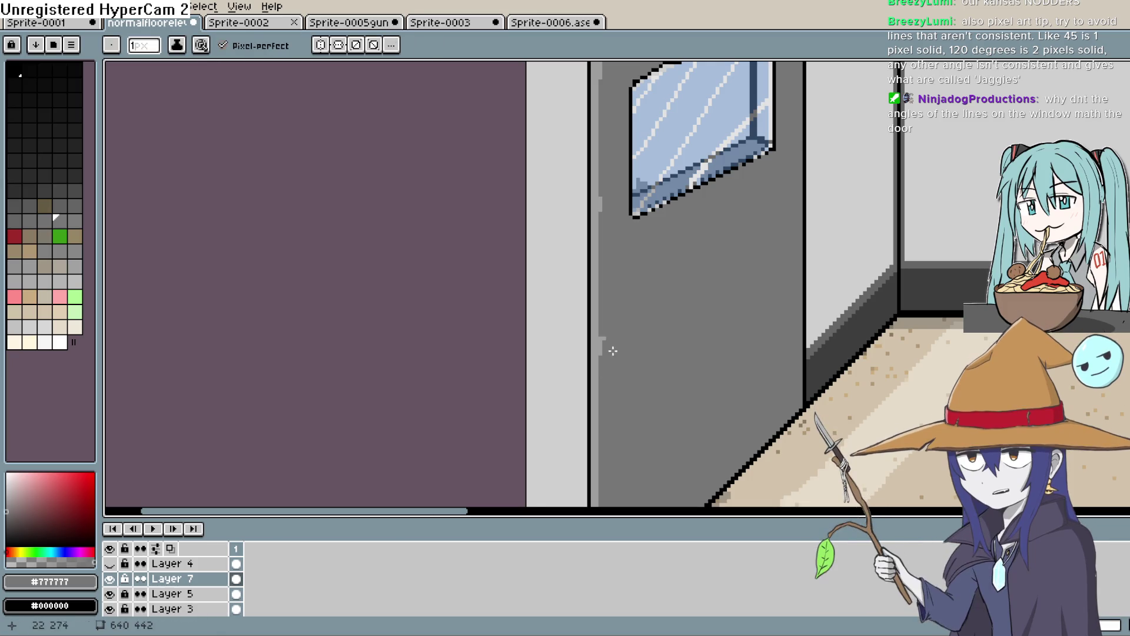
# Step: Draw several dark grey diagonal grain streaks across the lower door
pyautogui.click(19, 505)
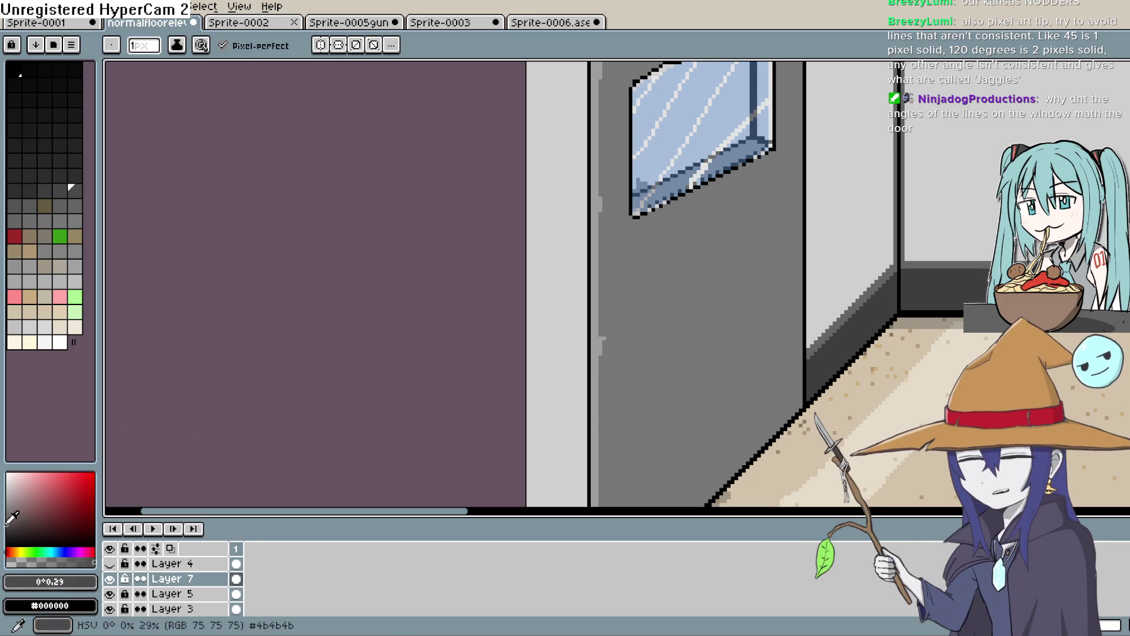
pyautogui.moveTo(601, 359); pyautogui.dragTo(771, 277)
pyautogui.scroll(3, 758, 289)
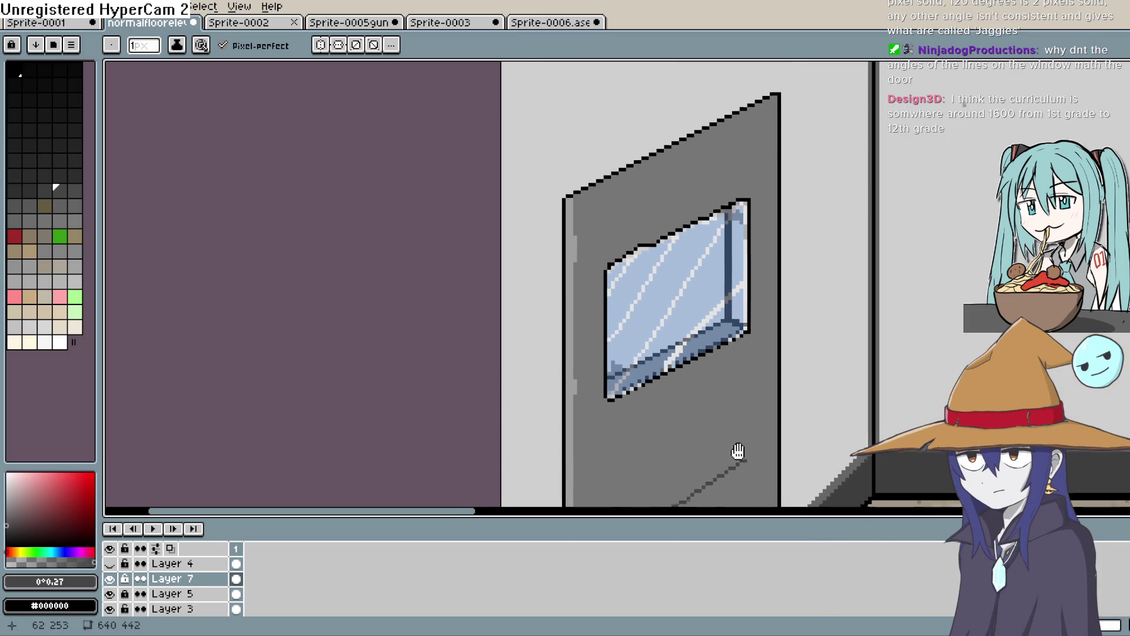
pyautogui.moveTo(579, 263); pyautogui.dragTo(662, 220)
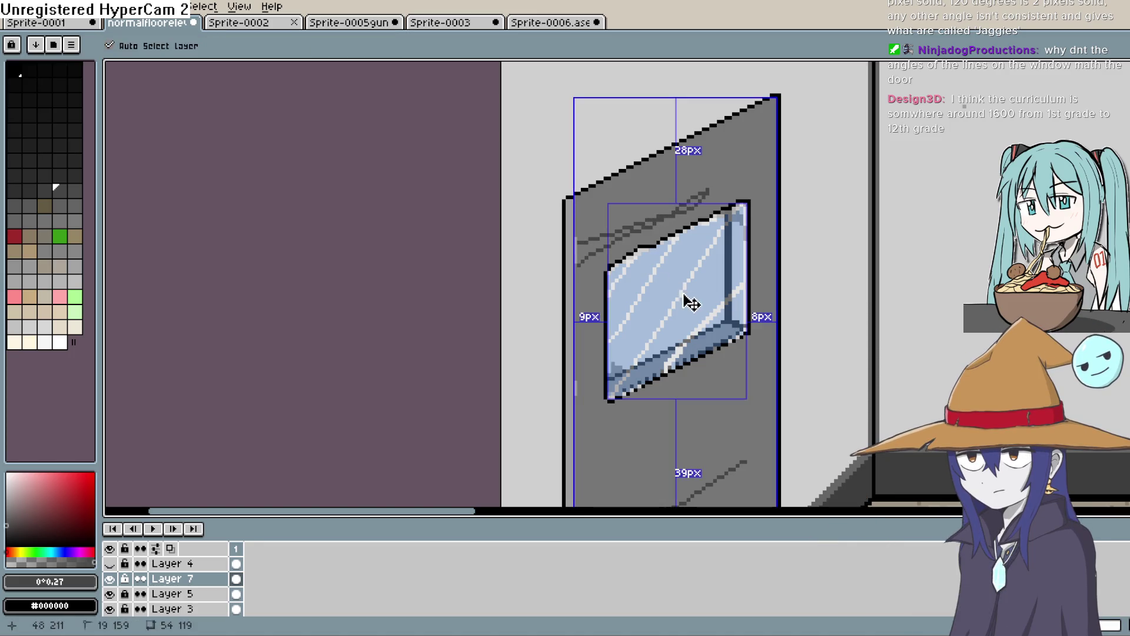
pyautogui.hotkey('ctrl', 'z')
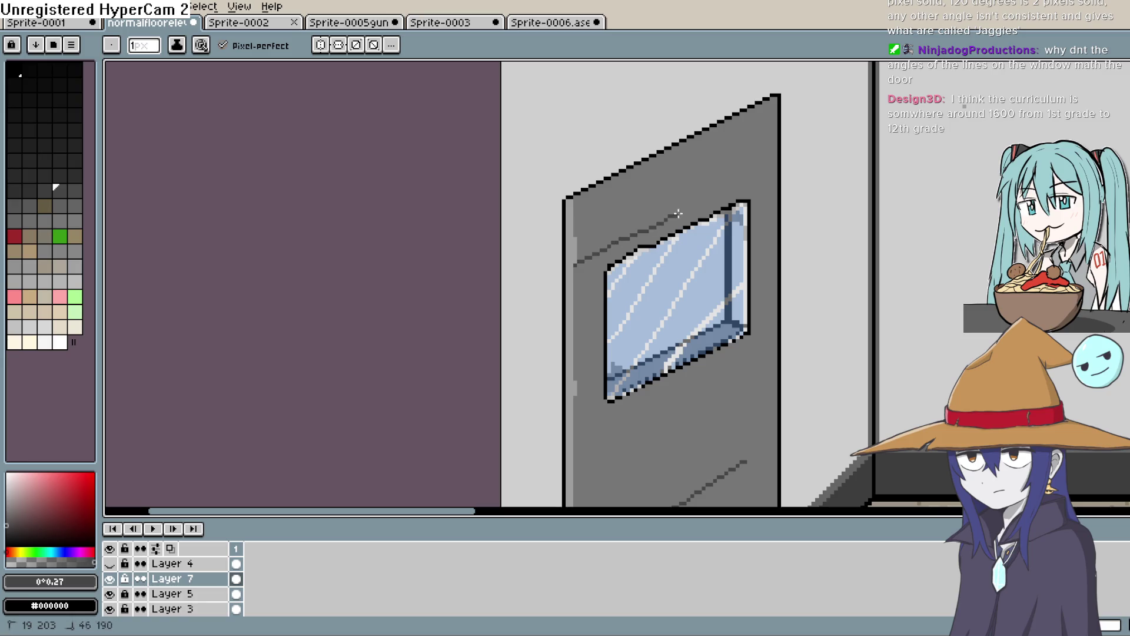
pyautogui.scroll(-5, 745, 188)
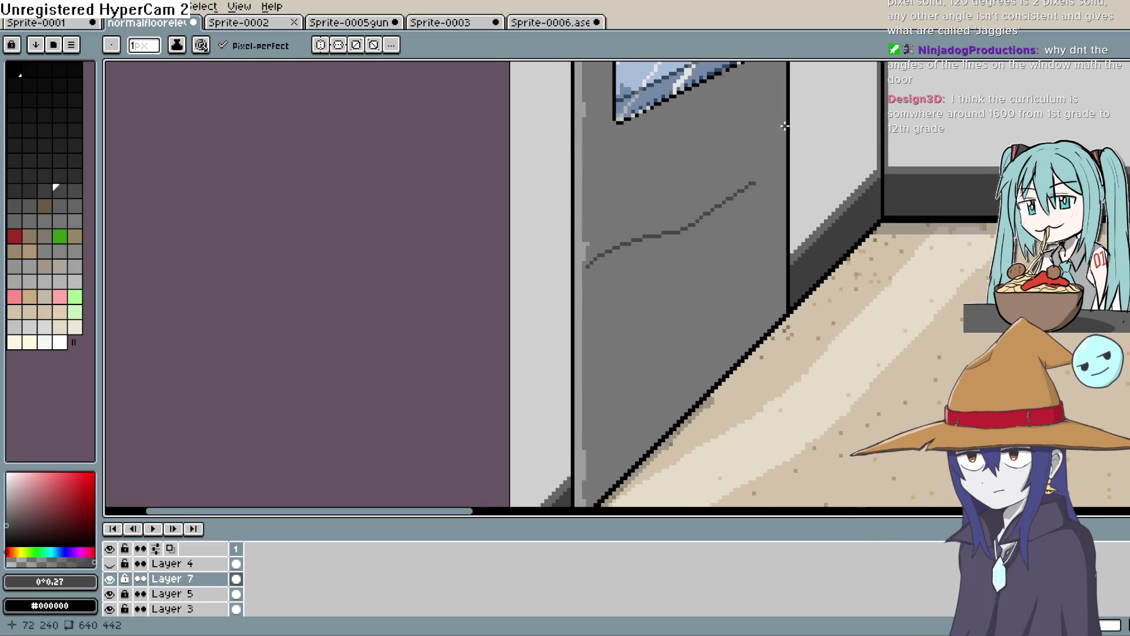
pyautogui.moveTo(785, 126); pyautogui.dragTo(742, 149)
pyautogui.moveTo(759, 105); pyautogui.dragTo(644, 146)
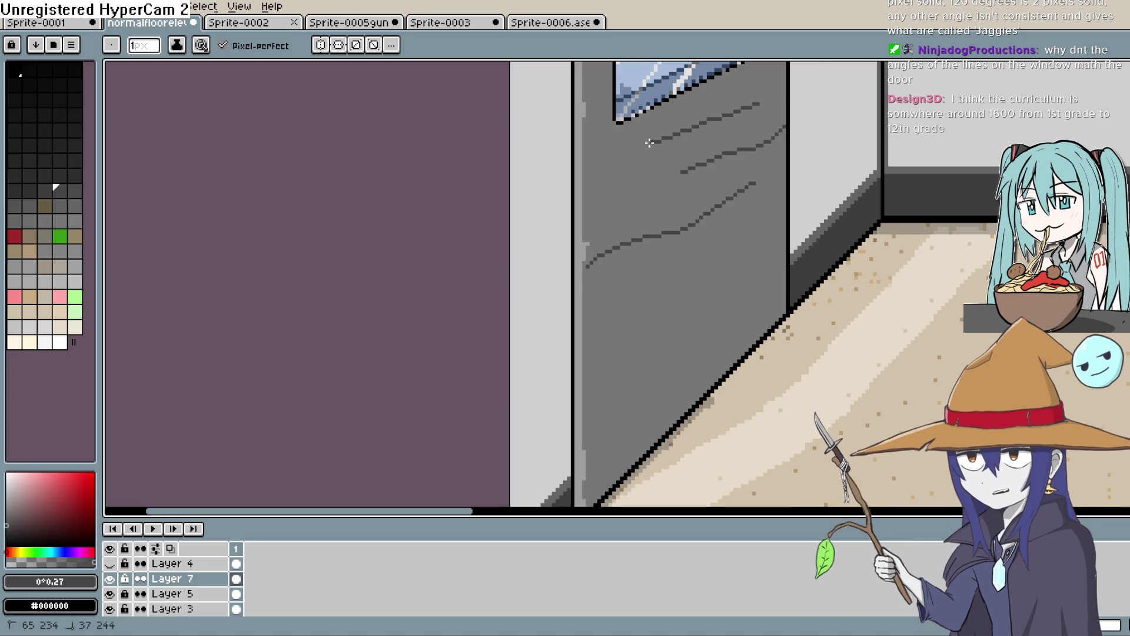
pyautogui.moveTo(708, 293); pyautogui.dragTo(681, 308)
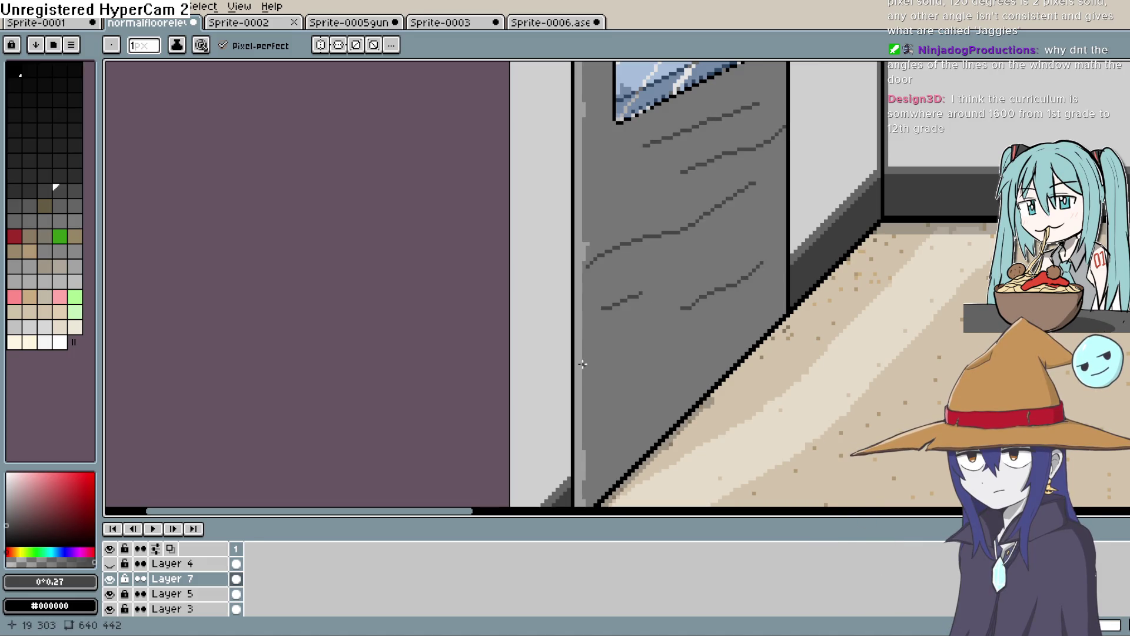
pyautogui.moveTo(658, 376); pyautogui.dragTo(676, 368)
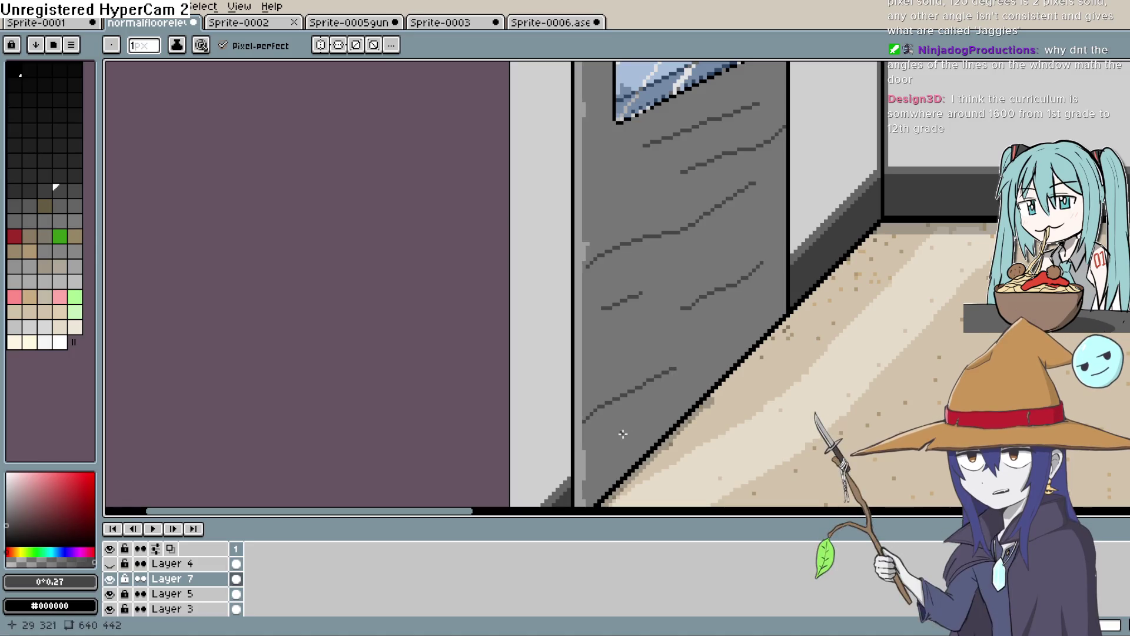
pyautogui.moveTo(590, 483); pyautogui.dragTo(624, 442)
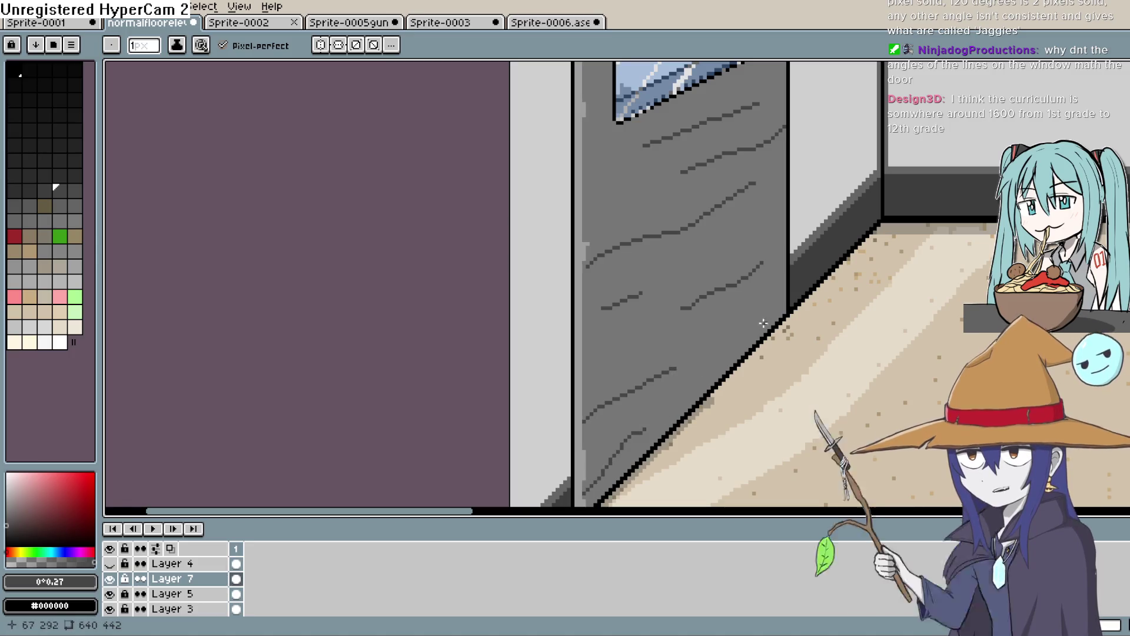
pyautogui.moveTo(734, 333); pyautogui.dragTo(755, 319)
pyautogui.scroll(-4, 748, 228)
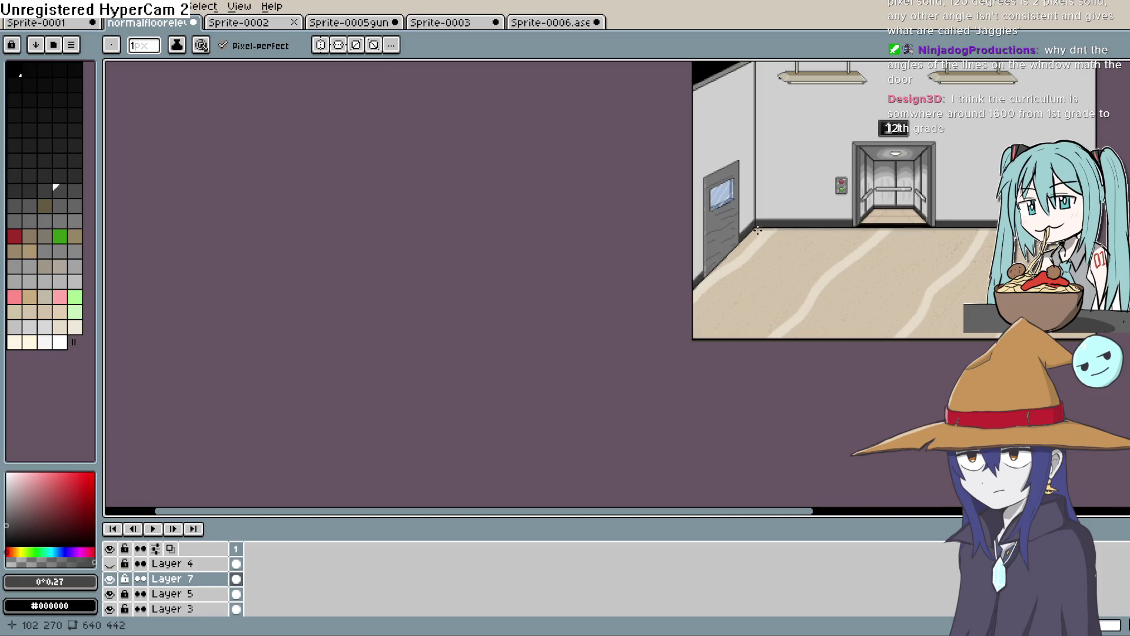
# Step: Undo the dark grey grain streaks, leaving the door plain mid grey
pyautogui.scroll(1, 708, 224)
pyautogui.hotkey('ctrl', 'z')
pyautogui.hotkey('ctrl', 'z')
pyautogui.hotkey('ctrl', 'z')
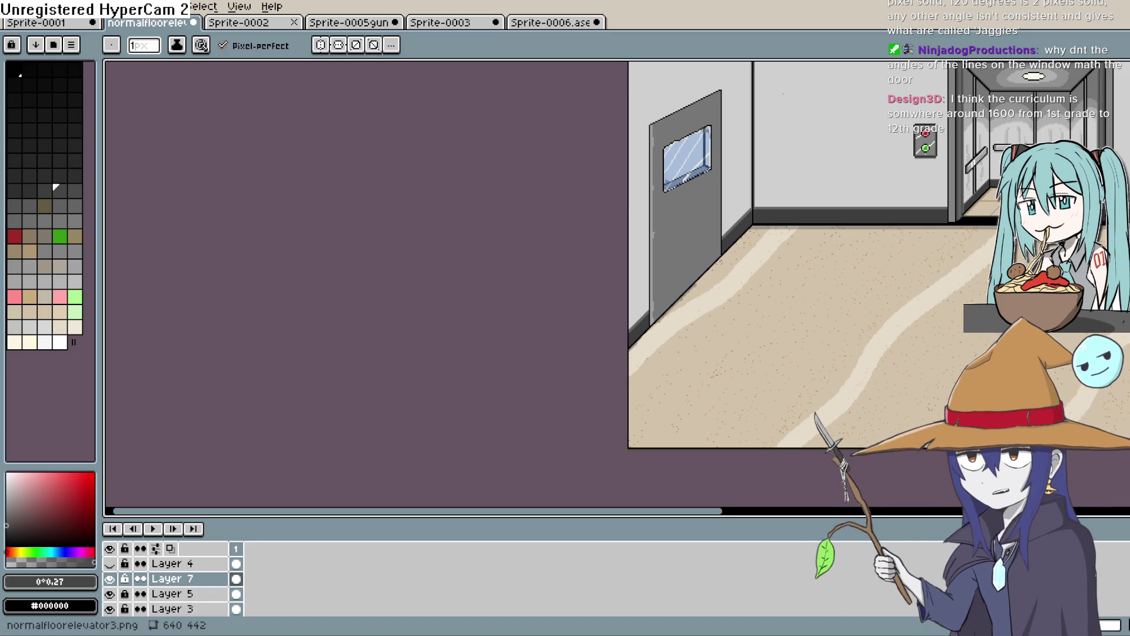
pyautogui.scroll(5, 668, 156)
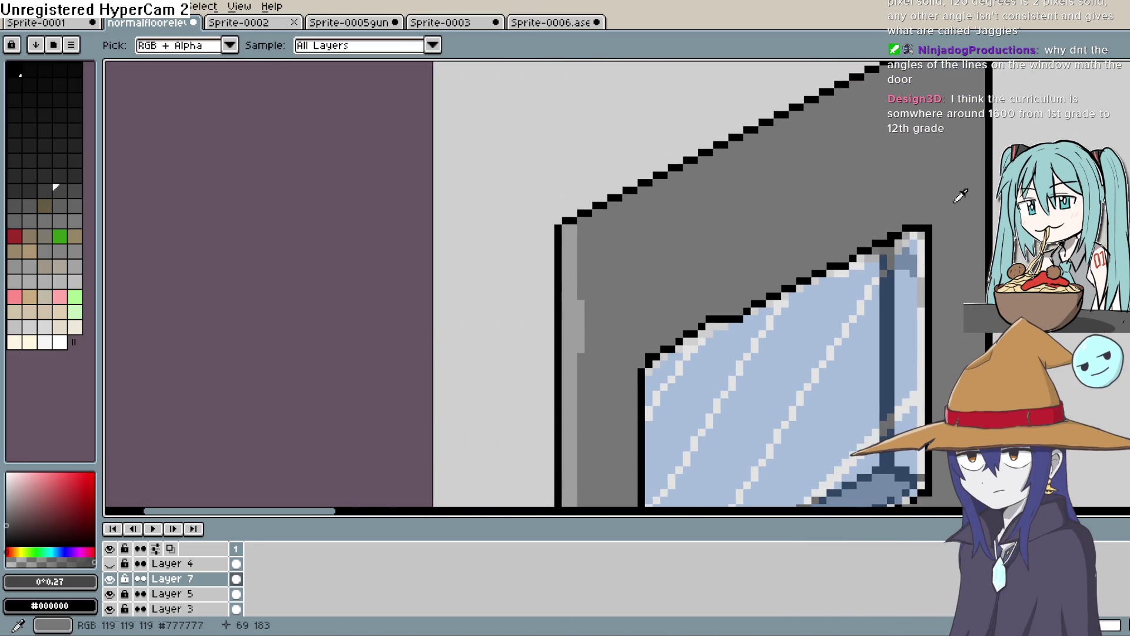
# Step: Eyedrop the door's light grey #9e9e9e and return to the Pencil
pyautogui.press('i')
pyautogui.scroll(-3, 802, 189)
pyautogui.scroll(-2, 651, 235)
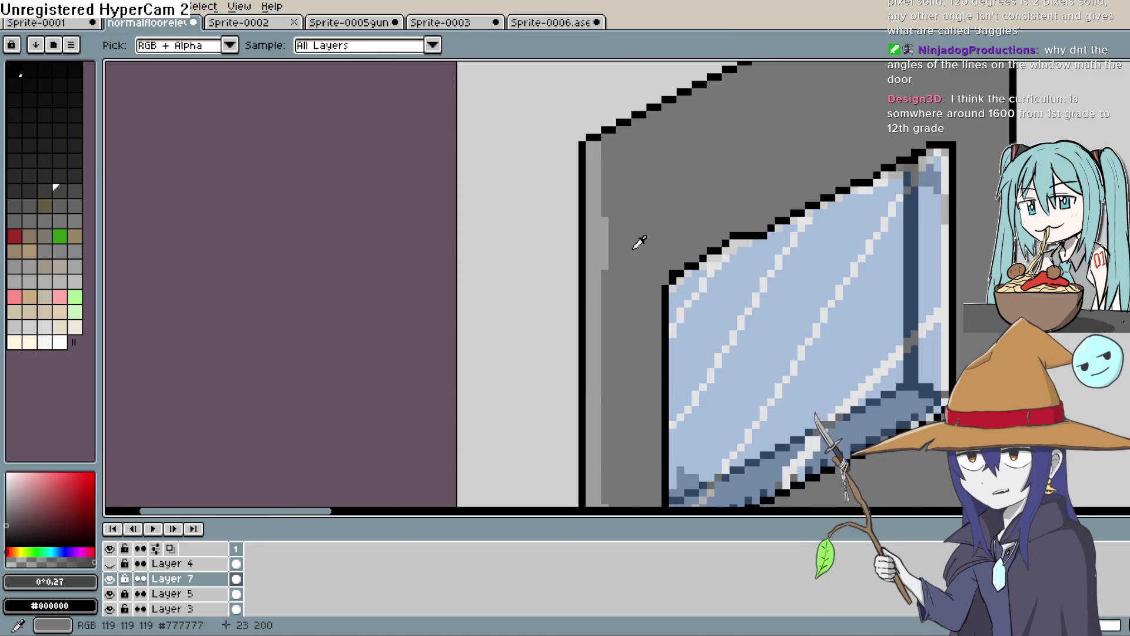
pyautogui.scroll(2, 695, 165)
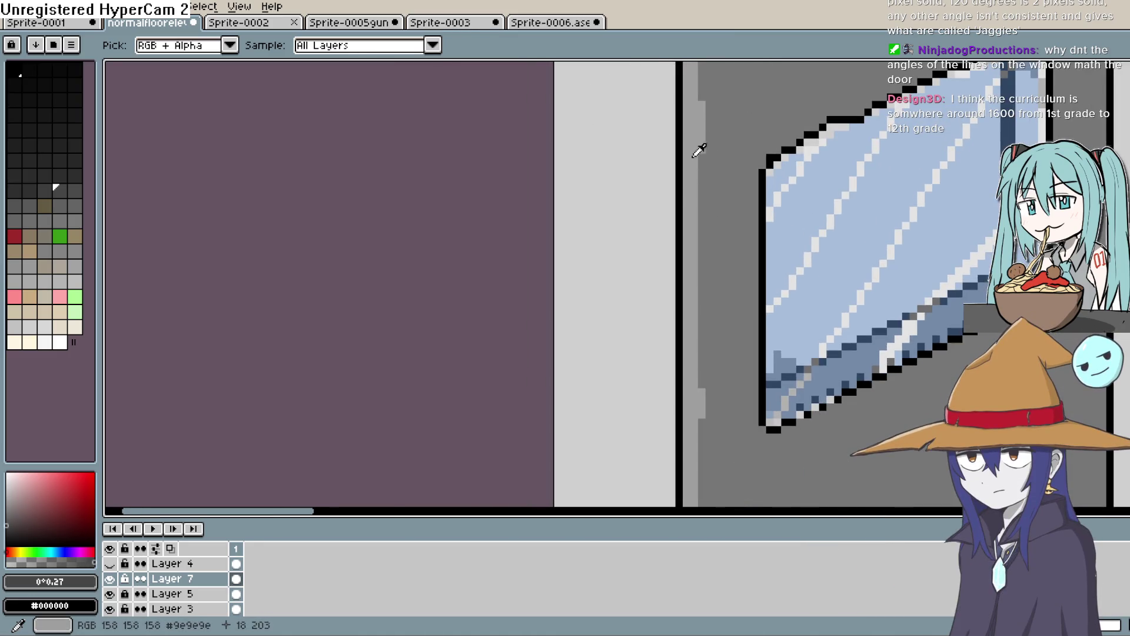
pyautogui.scroll(-2, 700, 300)
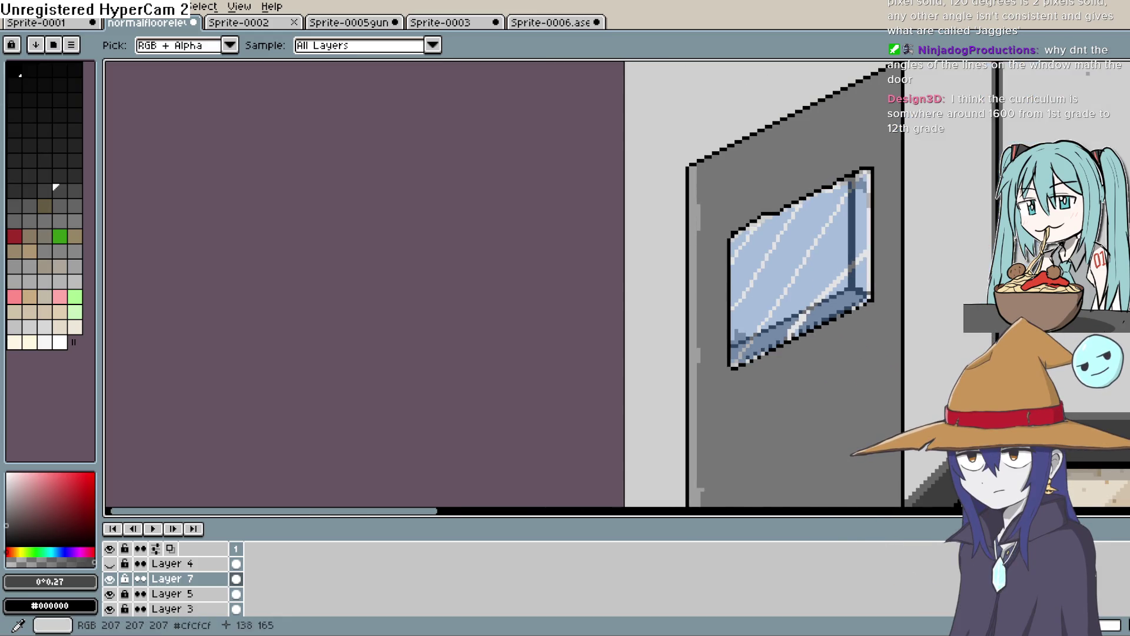
pyautogui.press('b')
pyautogui.scroll(-1, 679, 170)
pyautogui.scroll(2, 679, 170)
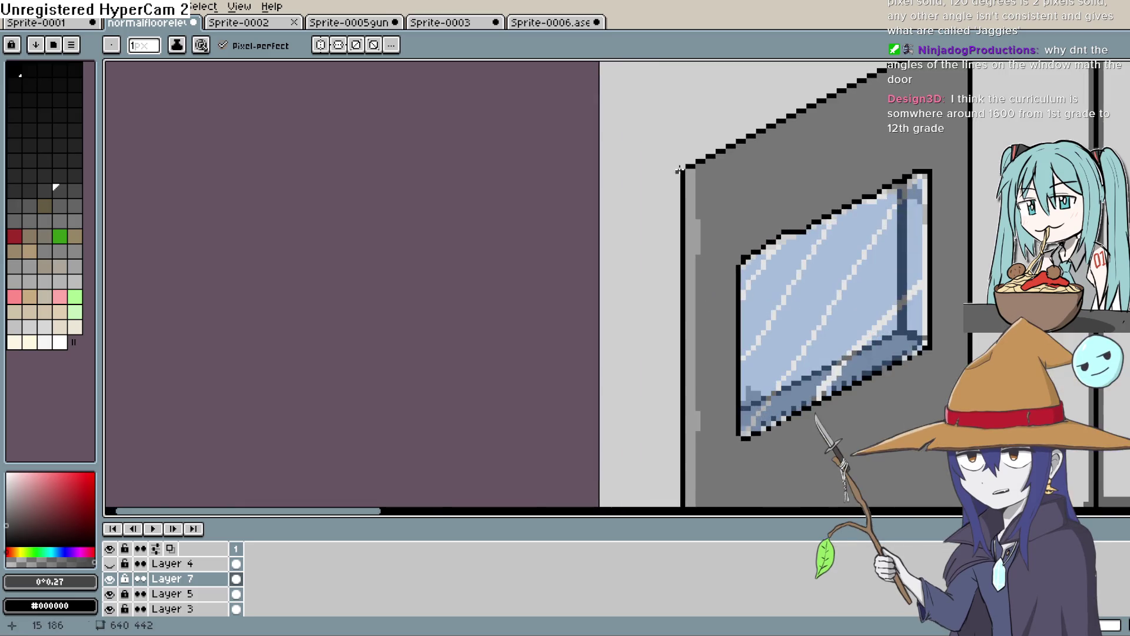
pyautogui.press('i')
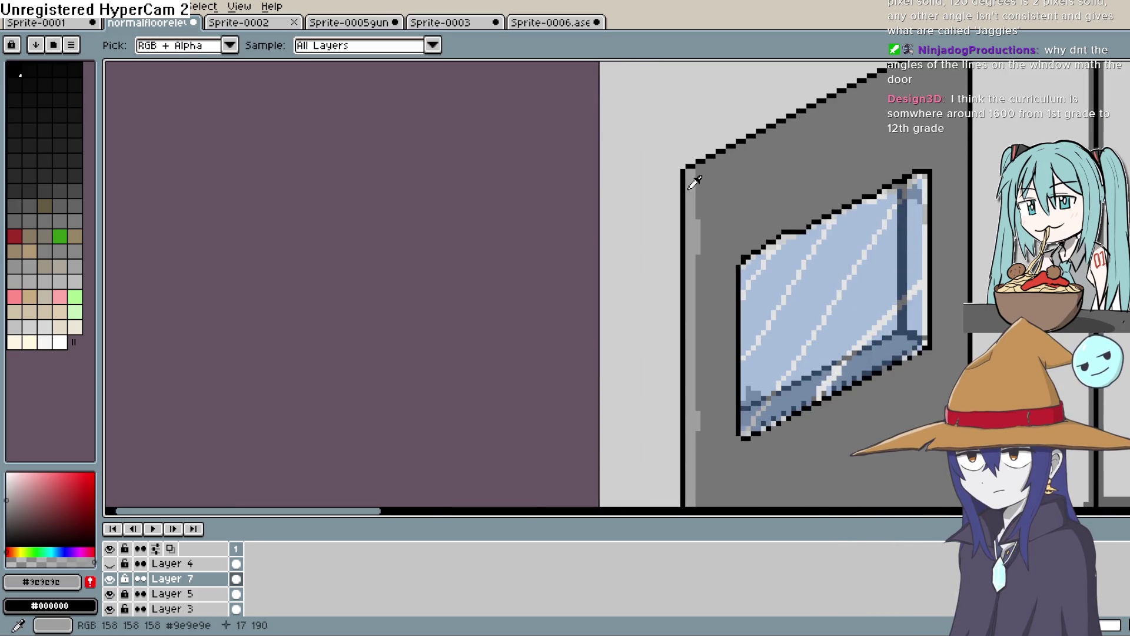
pyautogui.press('b')
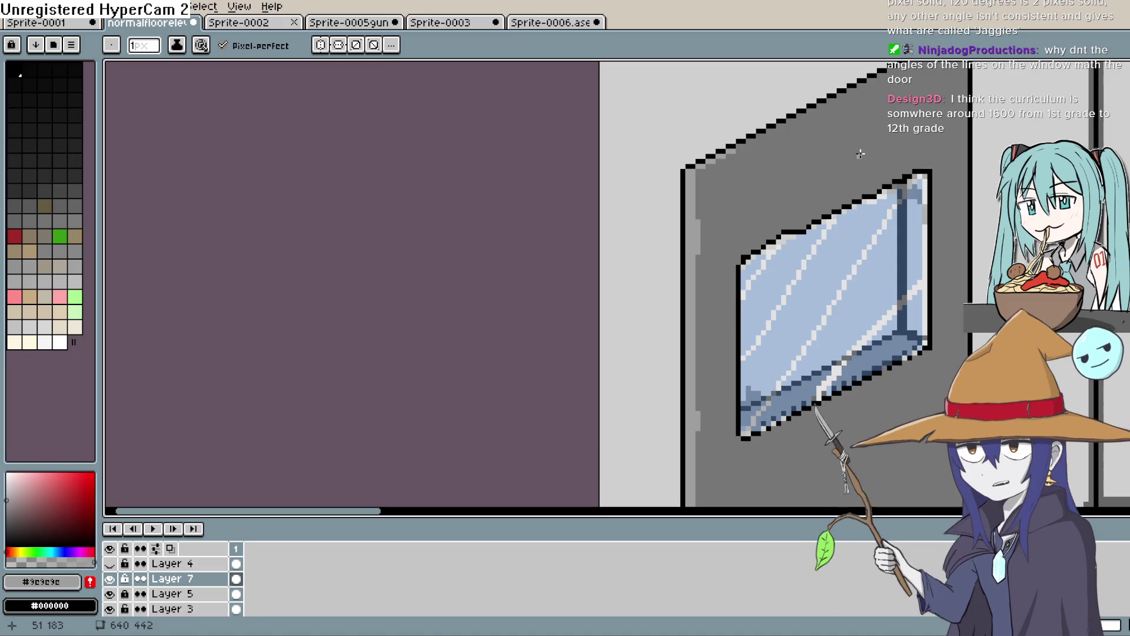
pyautogui.moveTo(876, 143)
pyautogui.mouseDown()
pyautogui.moveTo(858, 222)
pyautogui.moveTo(642, 235)
pyautogui.mouseUp()
# Step: Place light-grey pixels under each black step of the door's top edge, extending it to the corner
pyautogui.scroll(2, 634, 242)
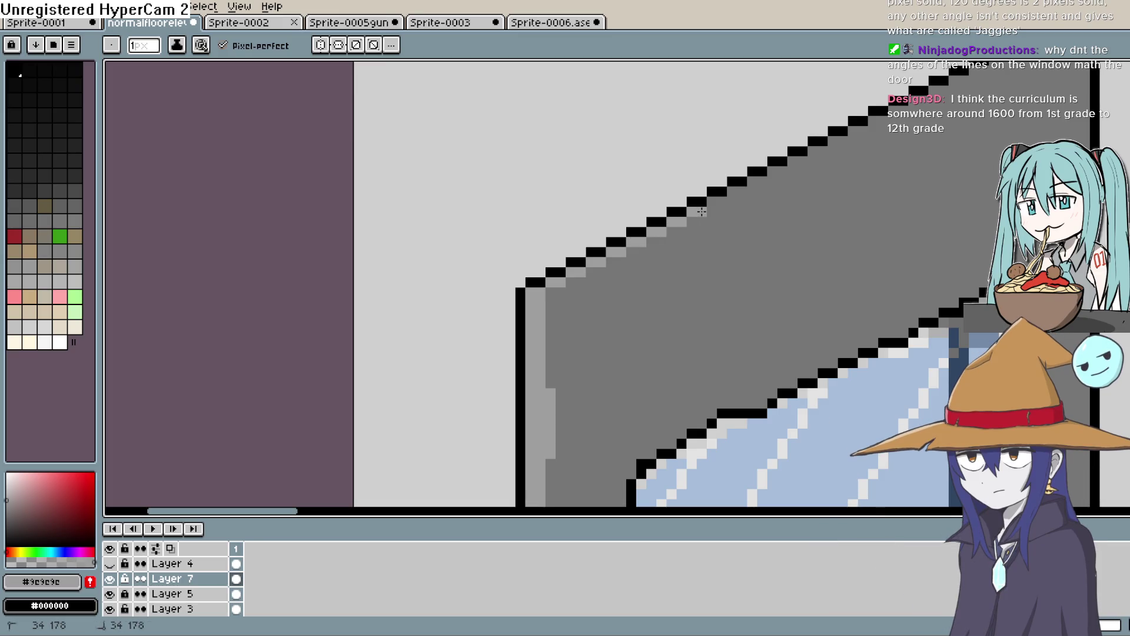
pyautogui.click(736, 187)
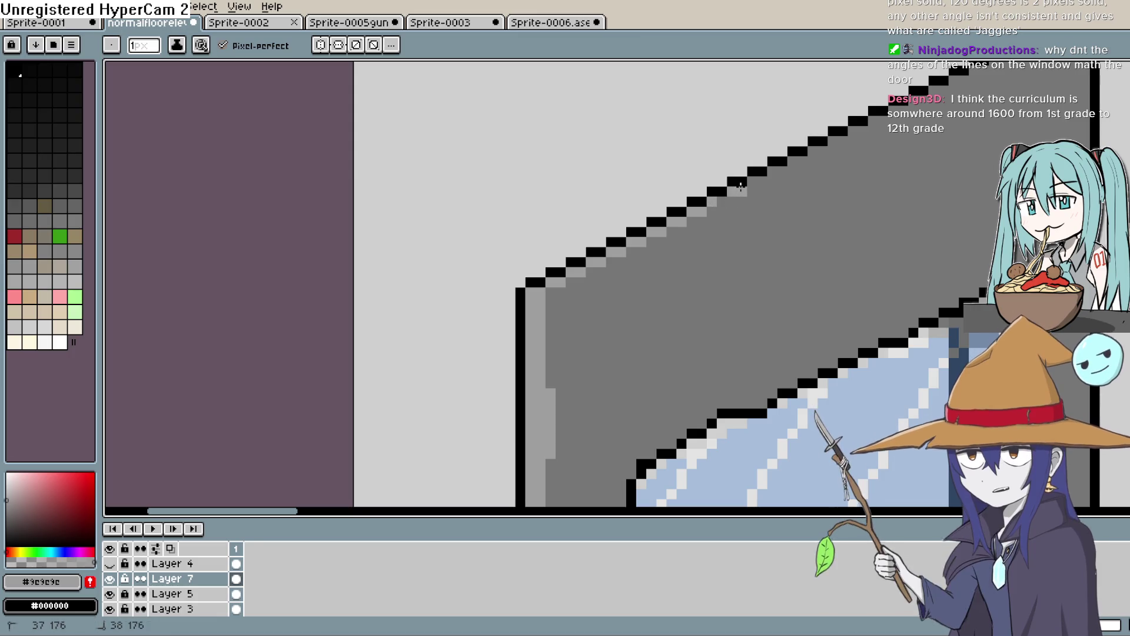
pyautogui.click(778, 172)
pyautogui.click(797, 162)
pyautogui.click(818, 151)
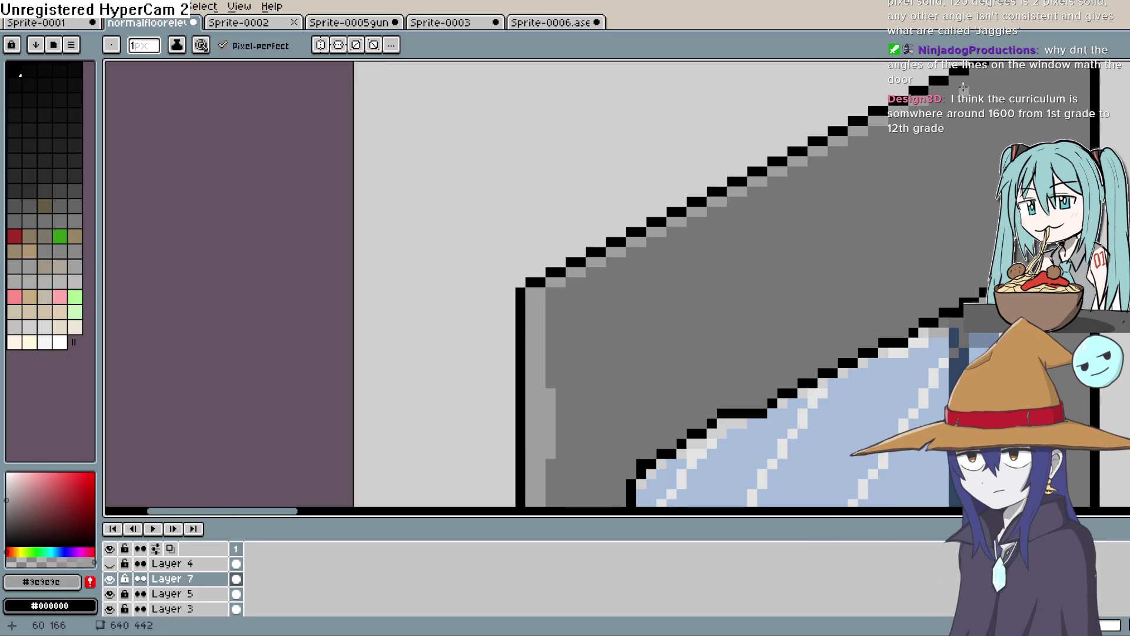
pyautogui.moveTo(963, 87); pyautogui.dragTo(813, 176)
pyautogui.click(812, 174)
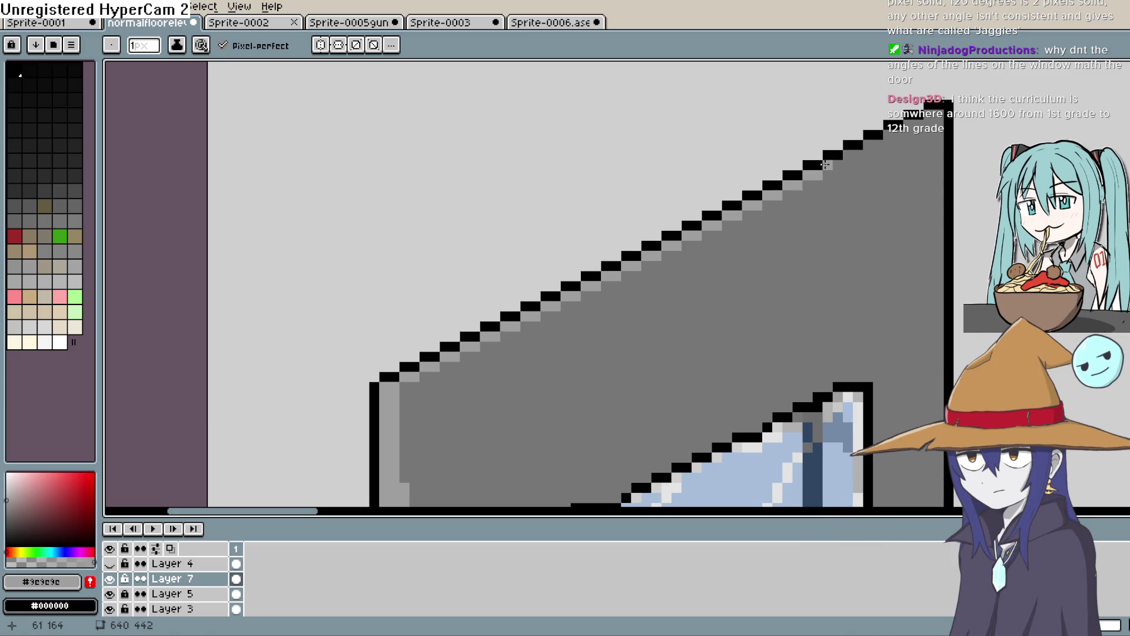
pyautogui.click(881, 139)
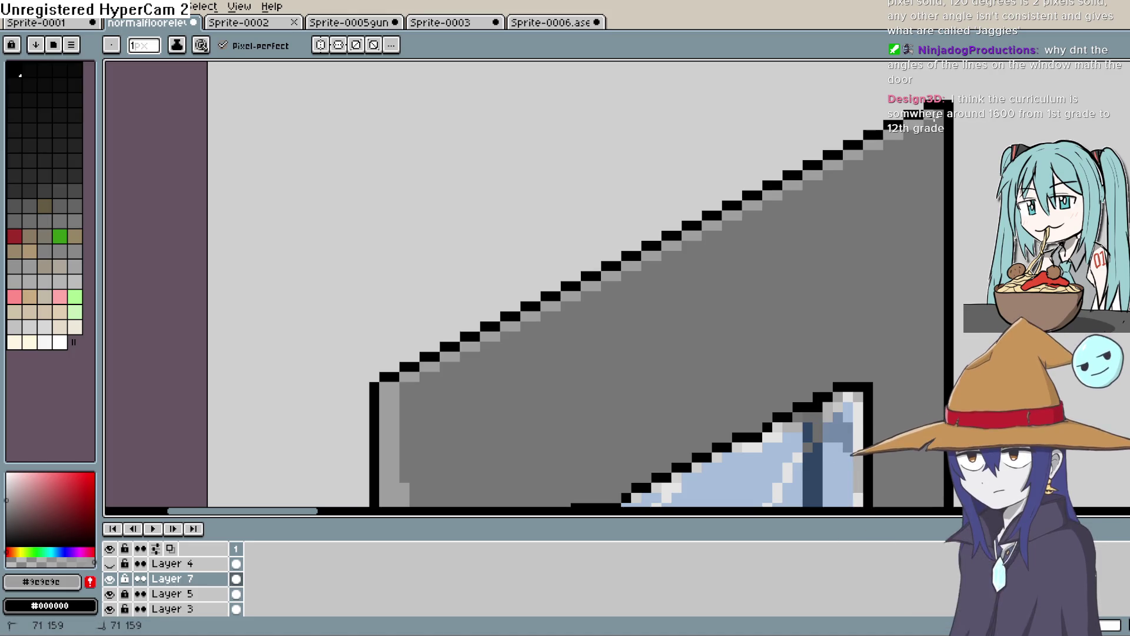
pyautogui.press('e')
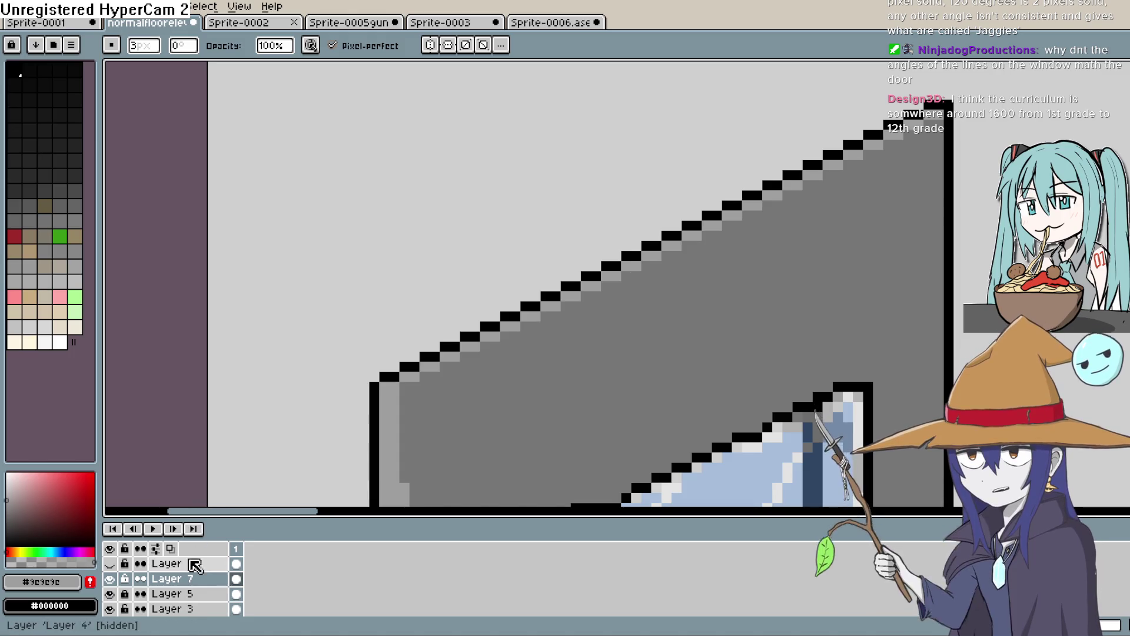
# Step: Select Layer 5, then Layer 3, and zoom out then back in on the lower door
pyautogui.click(221, 594)
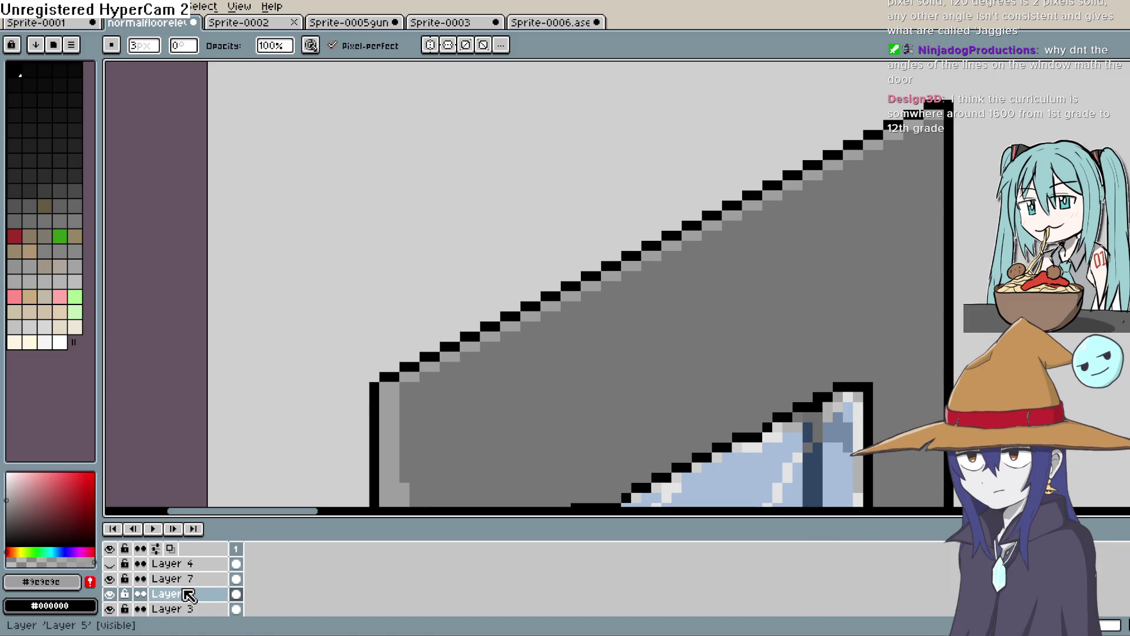
pyautogui.click(188, 609)
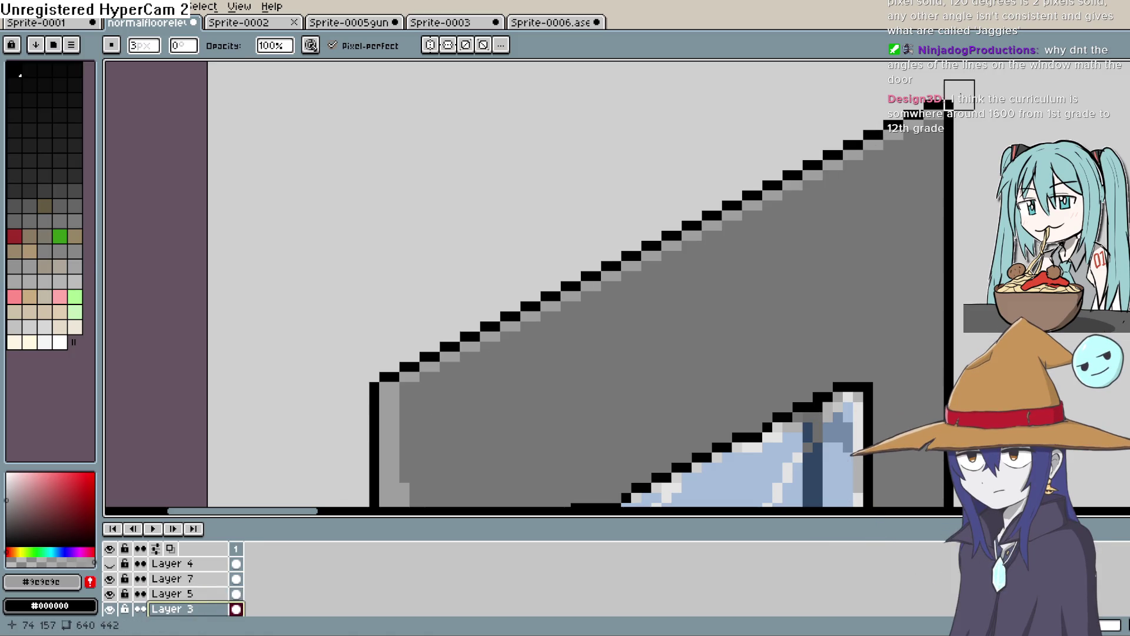
pyautogui.scroll(-4, 906, 274)
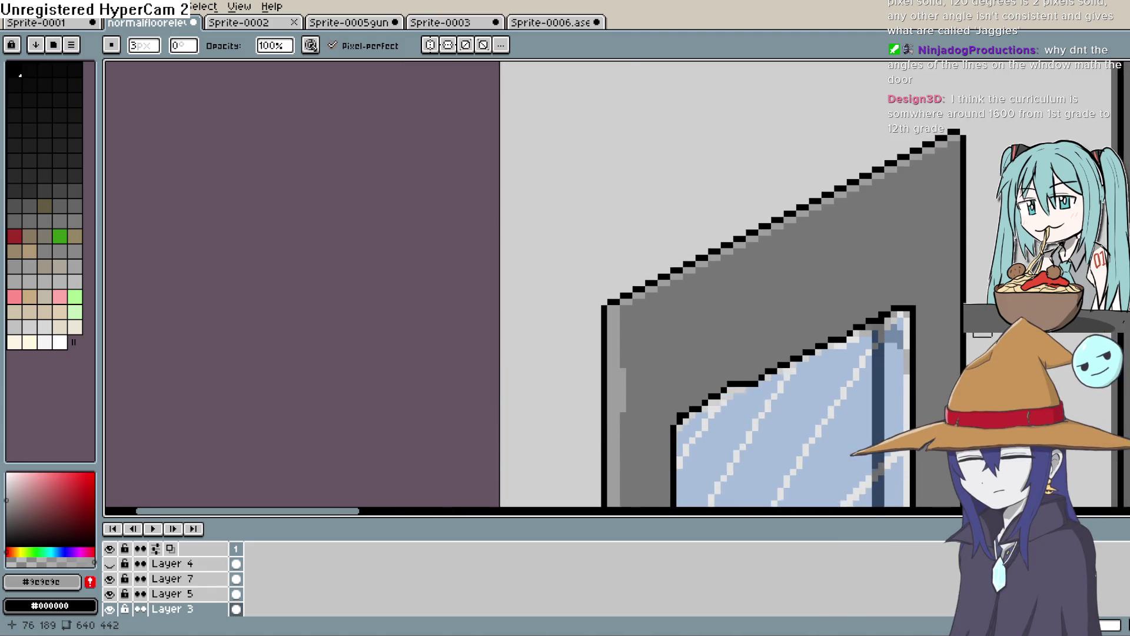
pyautogui.scroll(-1, 872, 348)
pyautogui.scroll(-1, 803, 245)
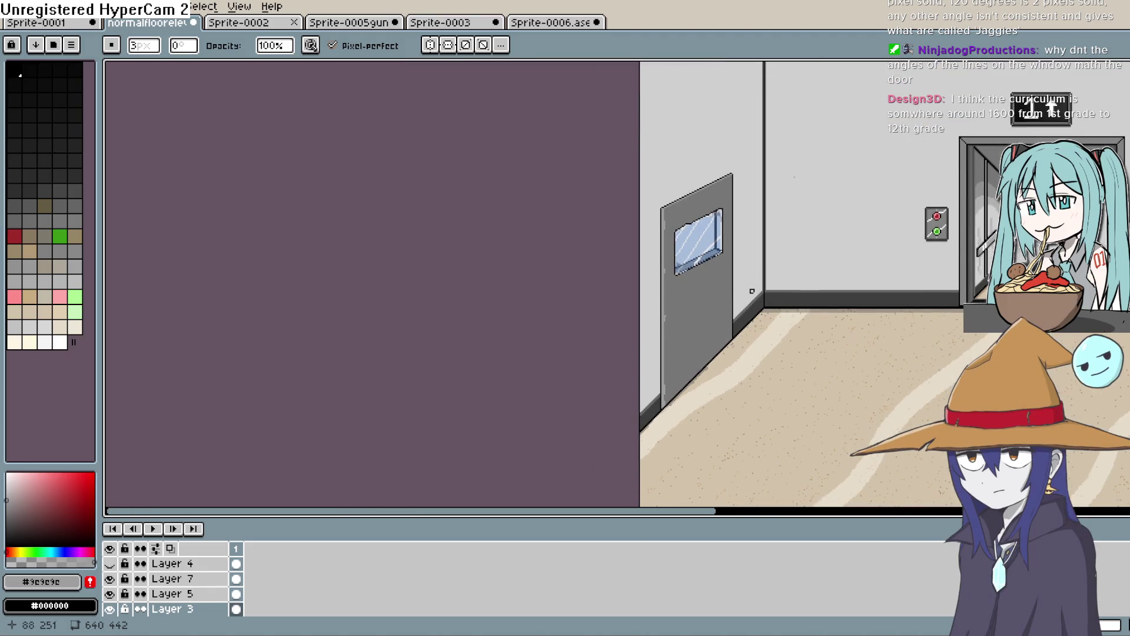
pyautogui.scroll(3, 684, 333)
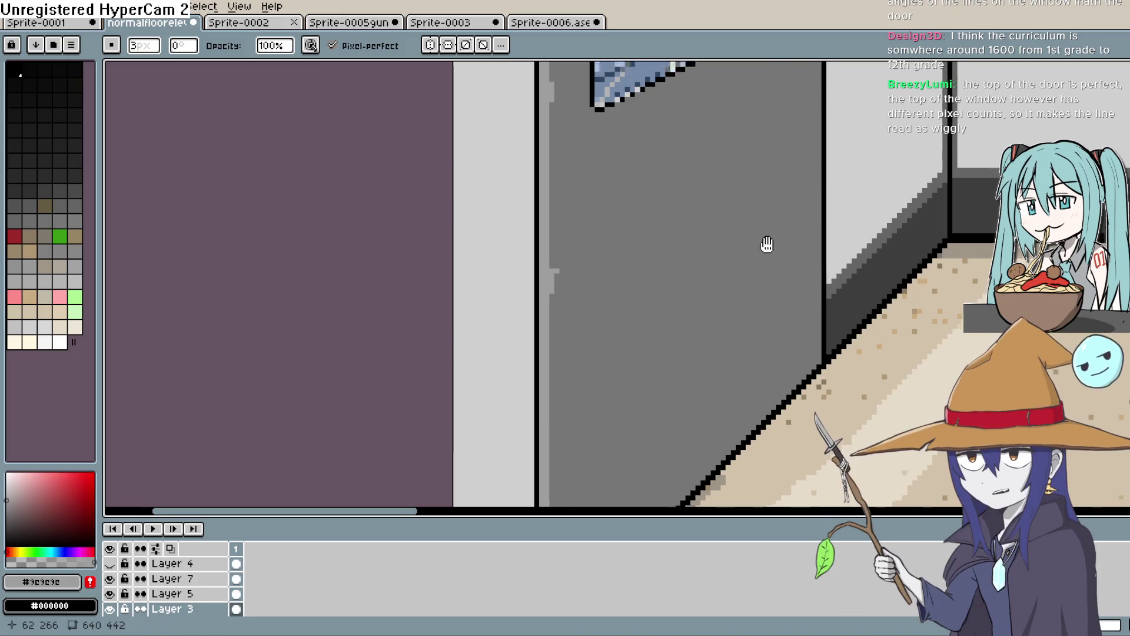
# Step: Draw a straight black line along the top of the door window
pyautogui.moveTo(767, 245); pyautogui.dragTo(815, 471)
pyautogui.scroll(2, 749, 253)
pyautogui.scroll(1, 598, 210)
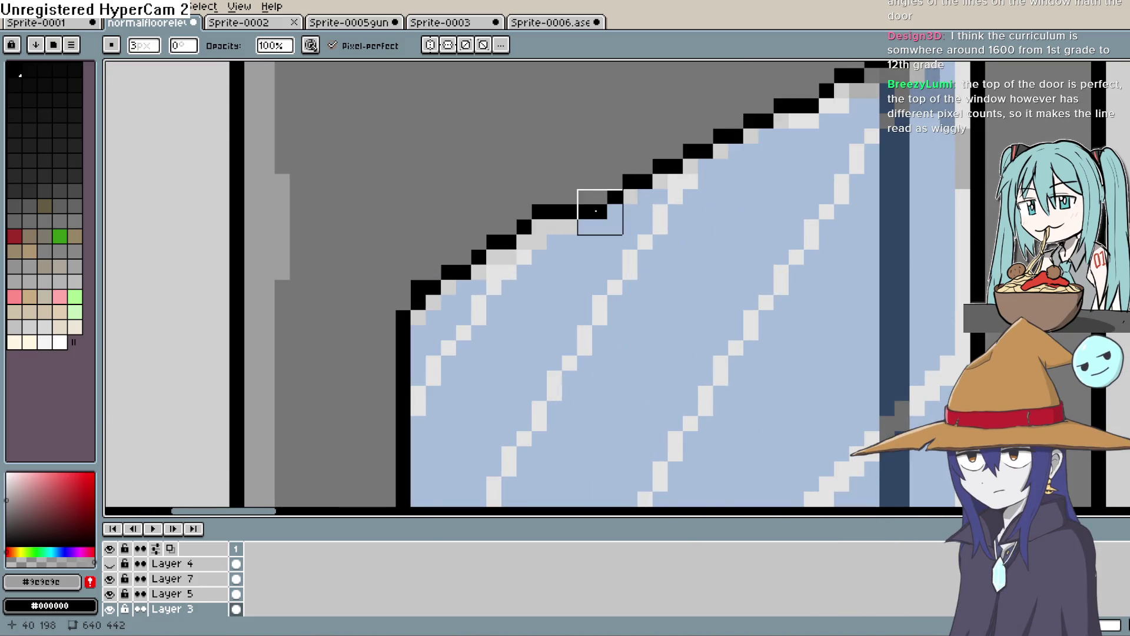
pyautogui.scroll(1, 694, 328)
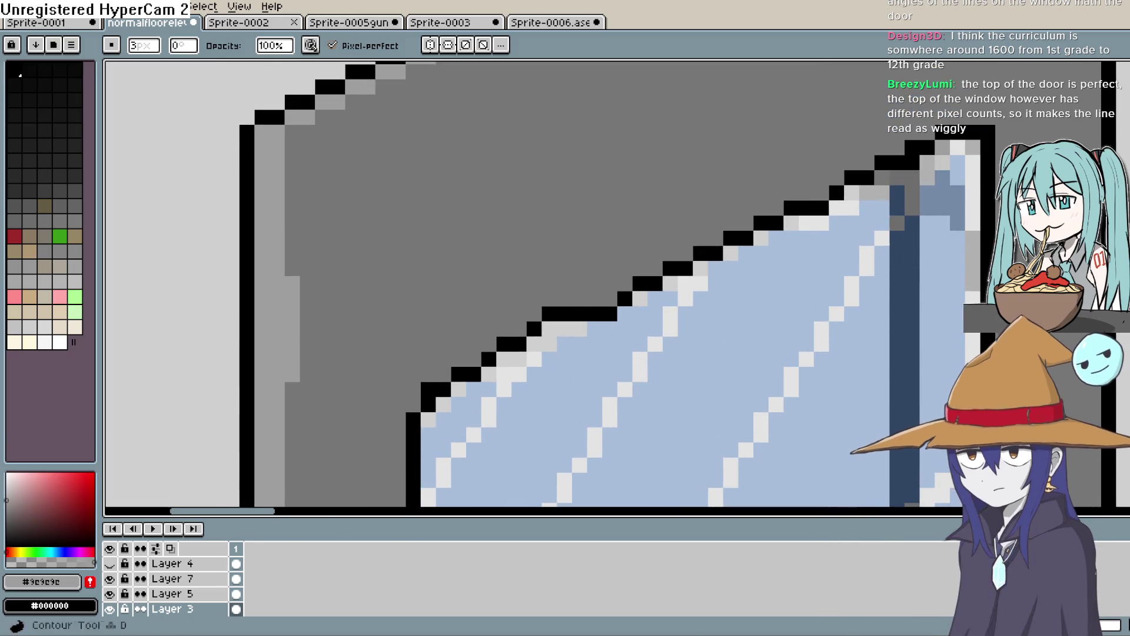
pyautogui.press('e')
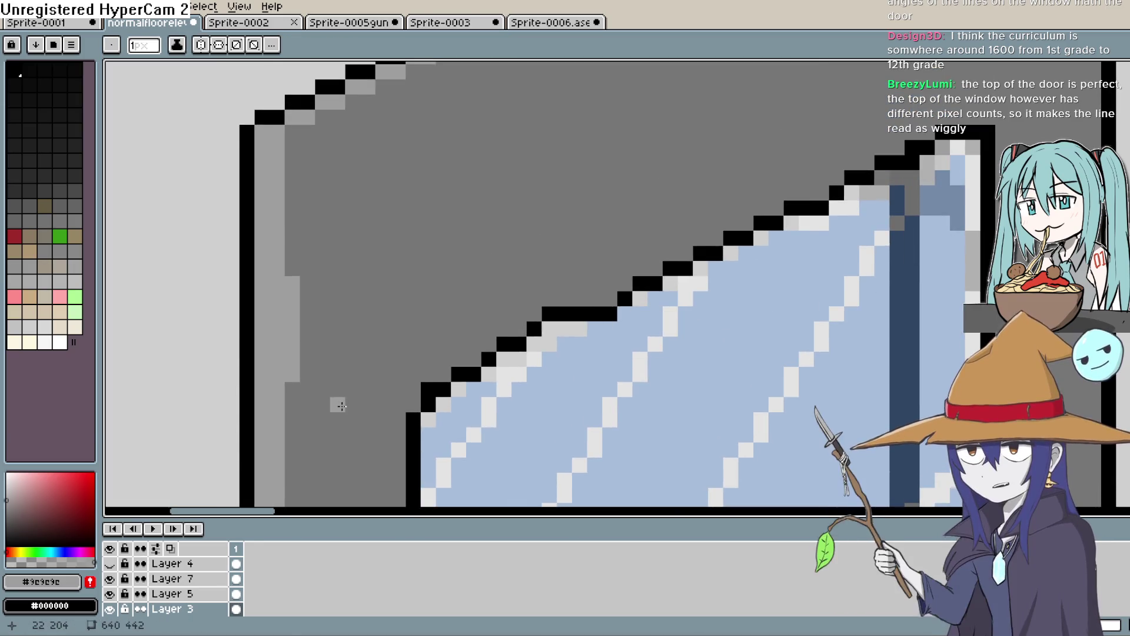
pyautogui.click(10, 65)
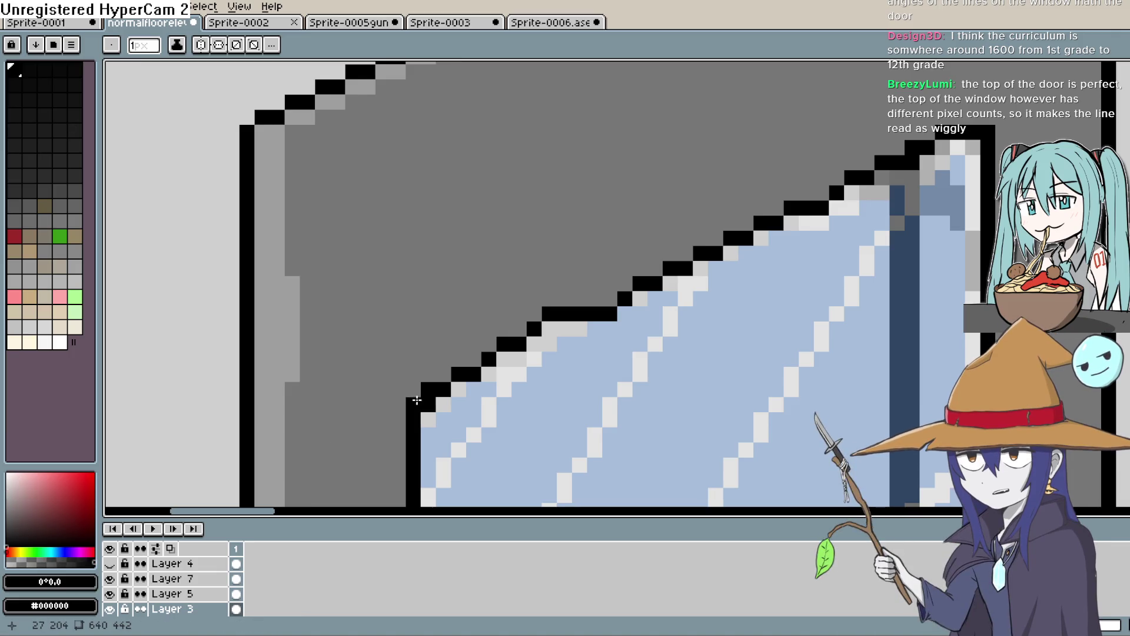
pyautogui.moveTo(423, 397)
pyautogui.mouseDown()
pyautogui.moveTo(859, 186)
pyautogui.moveTo(995, 156)
pyautogui.mouseUp()
pyautogui.press('e')
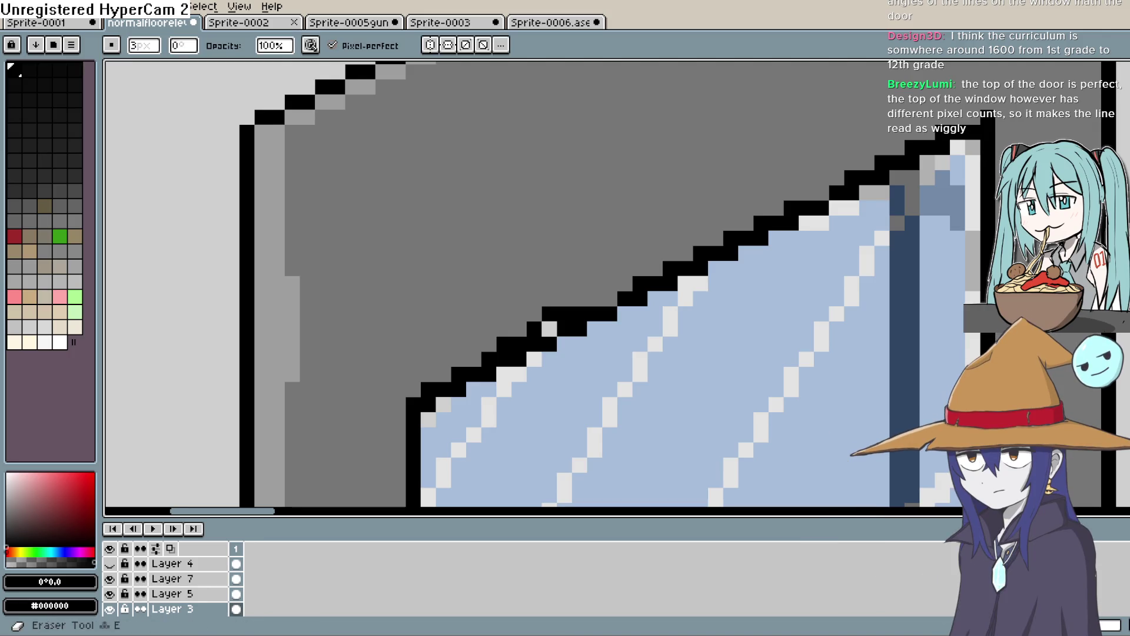
# Step: Repaint the stray black steps on the window's top edge with door grey #777777
pyautogui.press('b')
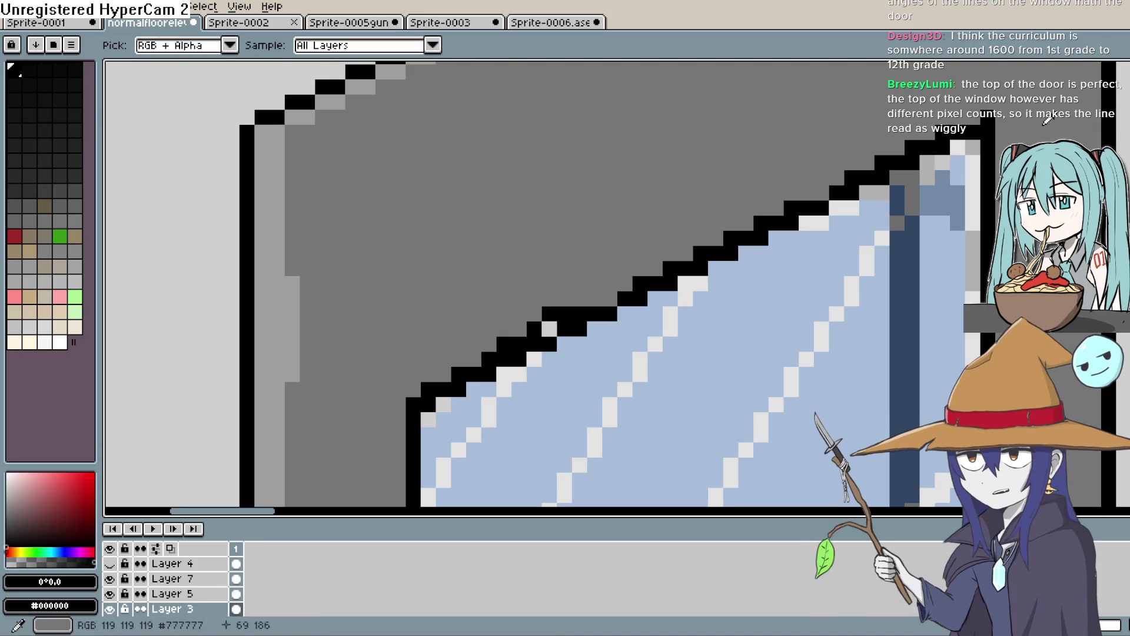
pyautogui.keyDown('alt'); pyautogui.click(988, 118); pyautogui.keyUp('alt')
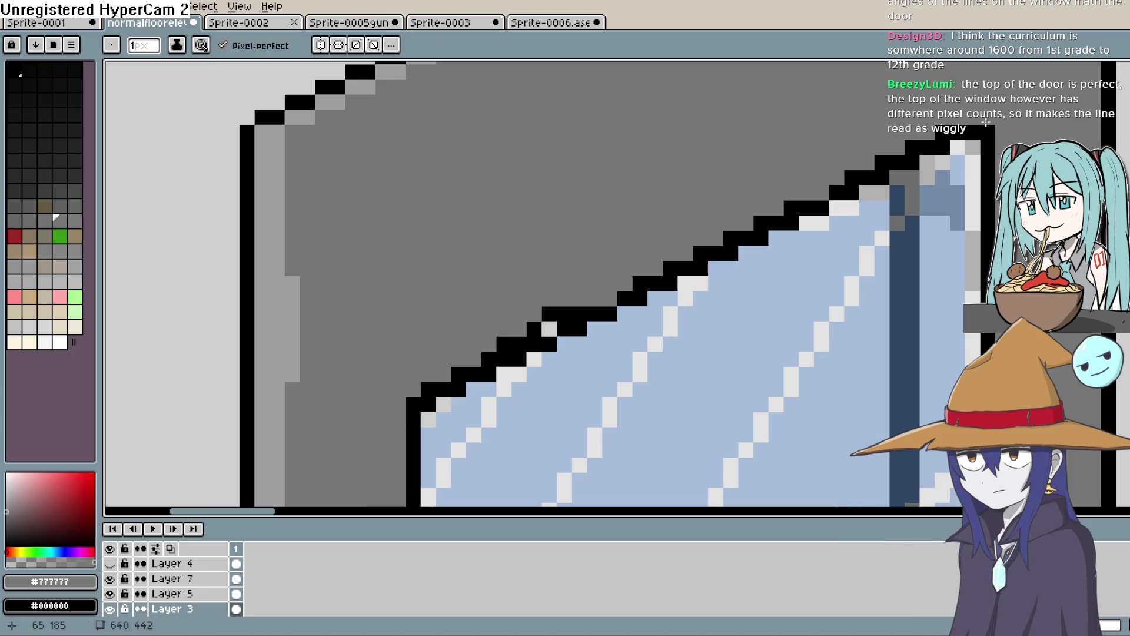
pyautogui.click(912, 147)
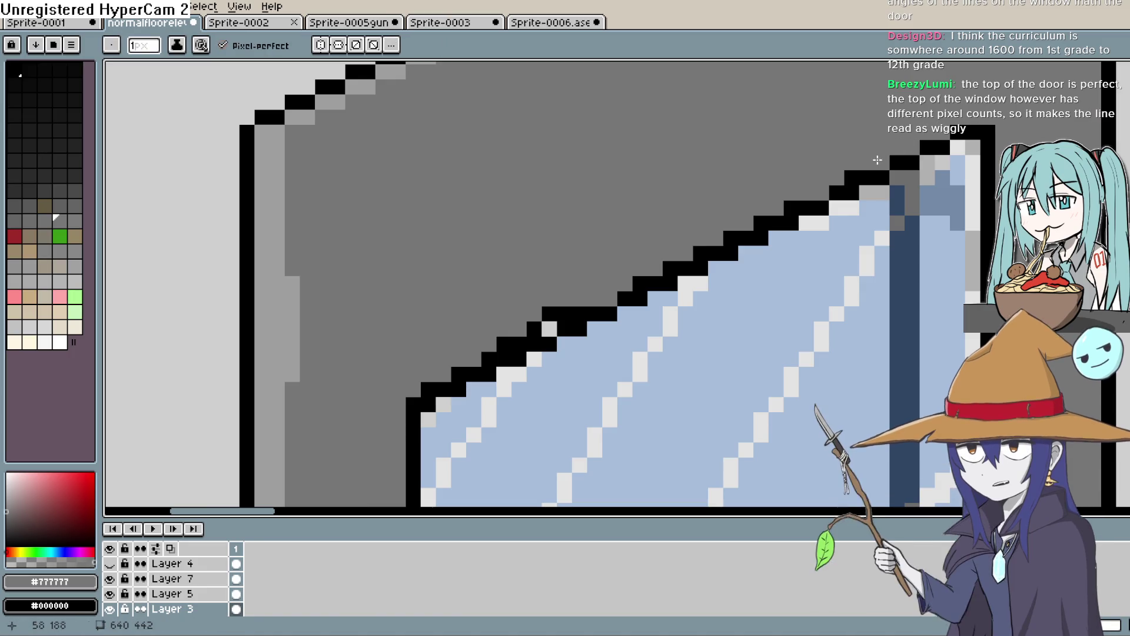
pyautogui.click(792, 207)
pyautogui.click(761, 222)
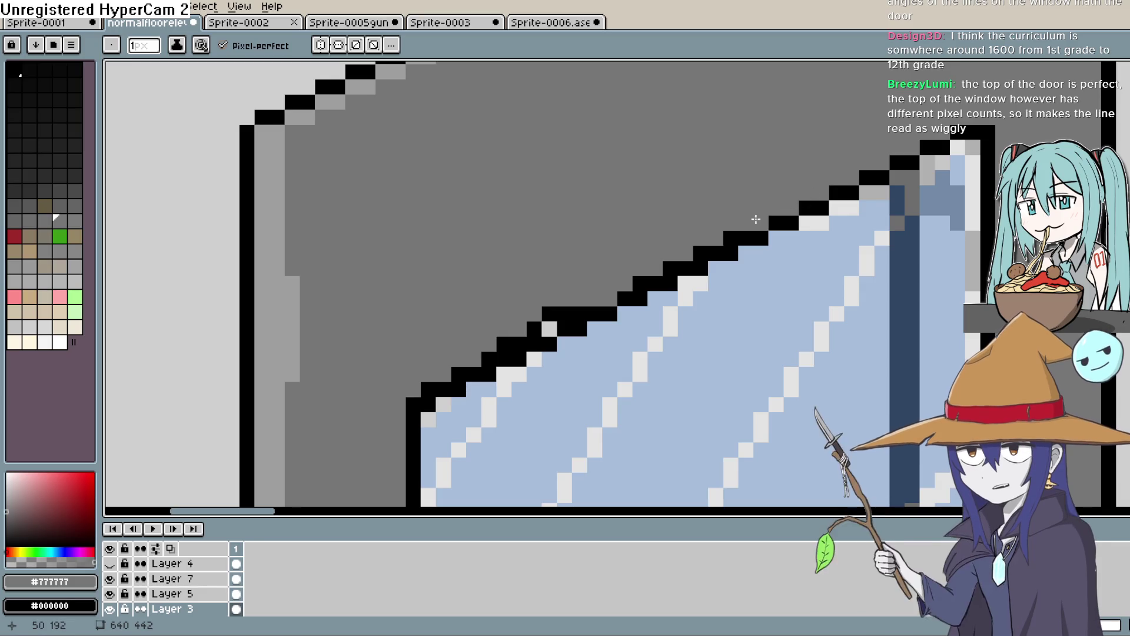
pyautogui.click(640, 283)
pyautogui.click(579, 313)
pyautogui.click(580, 313)
pyautogui.click(547, 318)
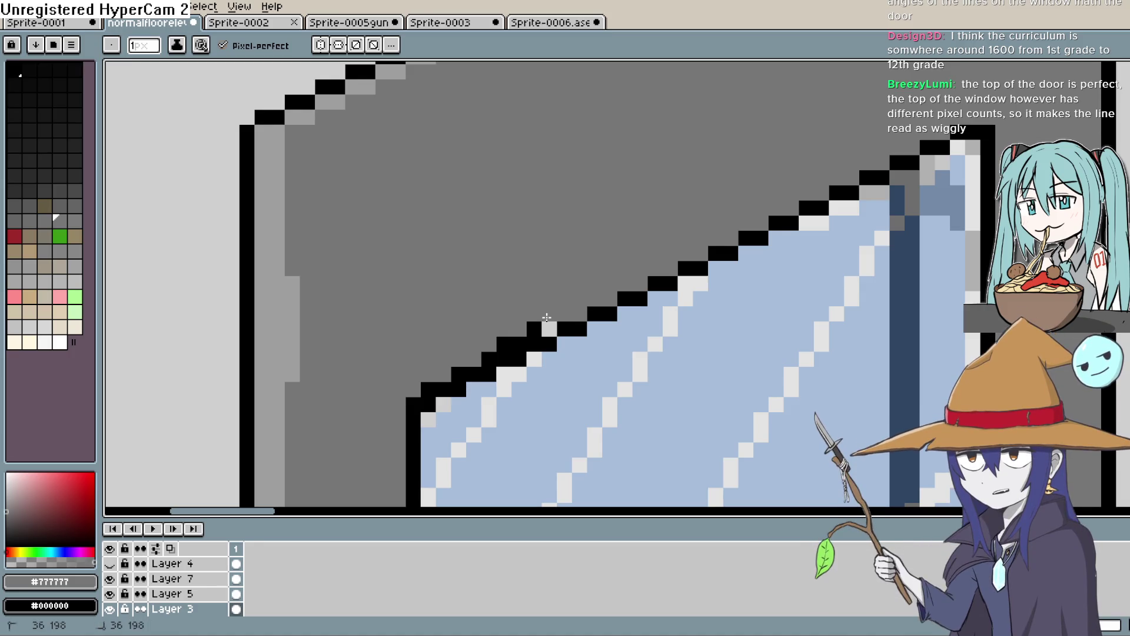
pyautogui.click(549, 329)
pyautogui.click(539, 329)
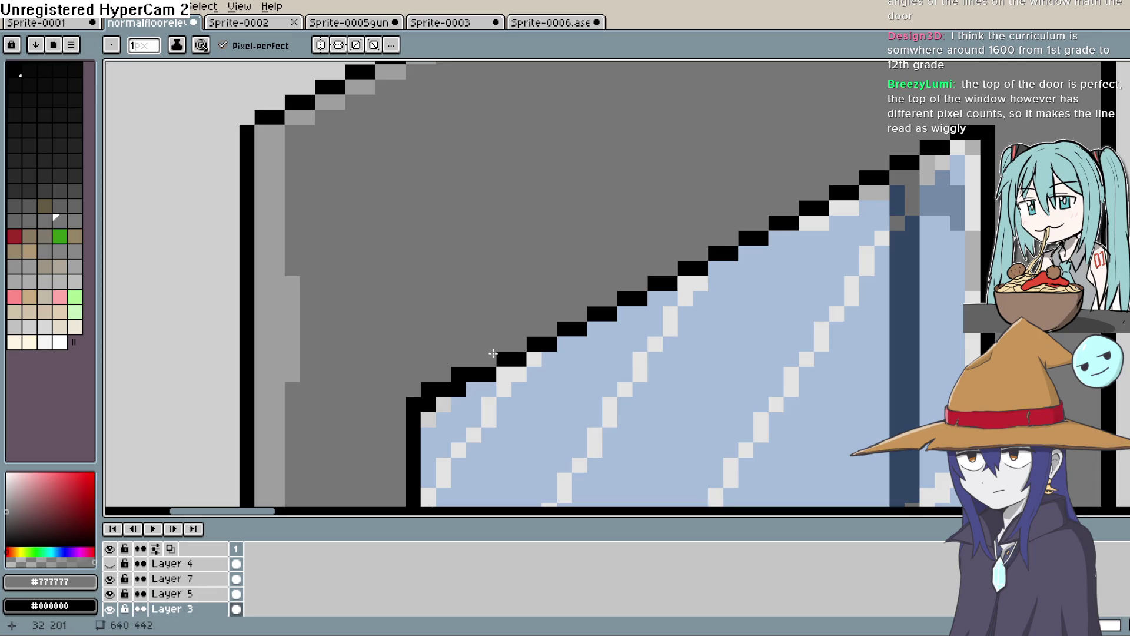
# Step: Toggle Layer 3's black outlines off and on to compare, then make Layer 3 active again
pyautogui.scroll(-2, 783, 320)
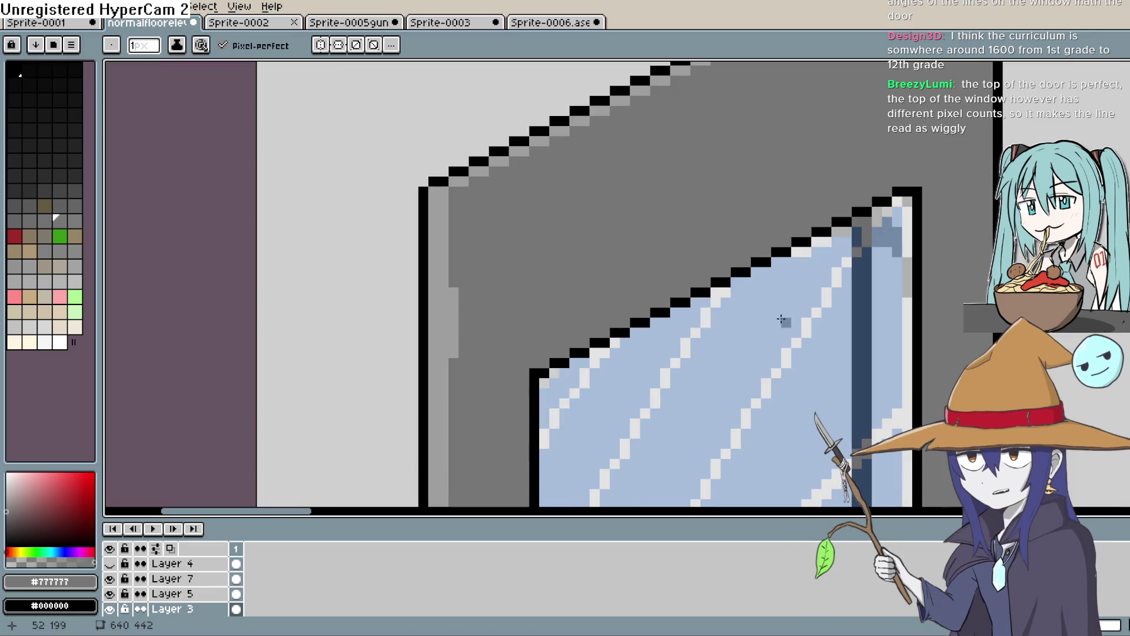
pyautogui.scroll(-2, 807, 294)
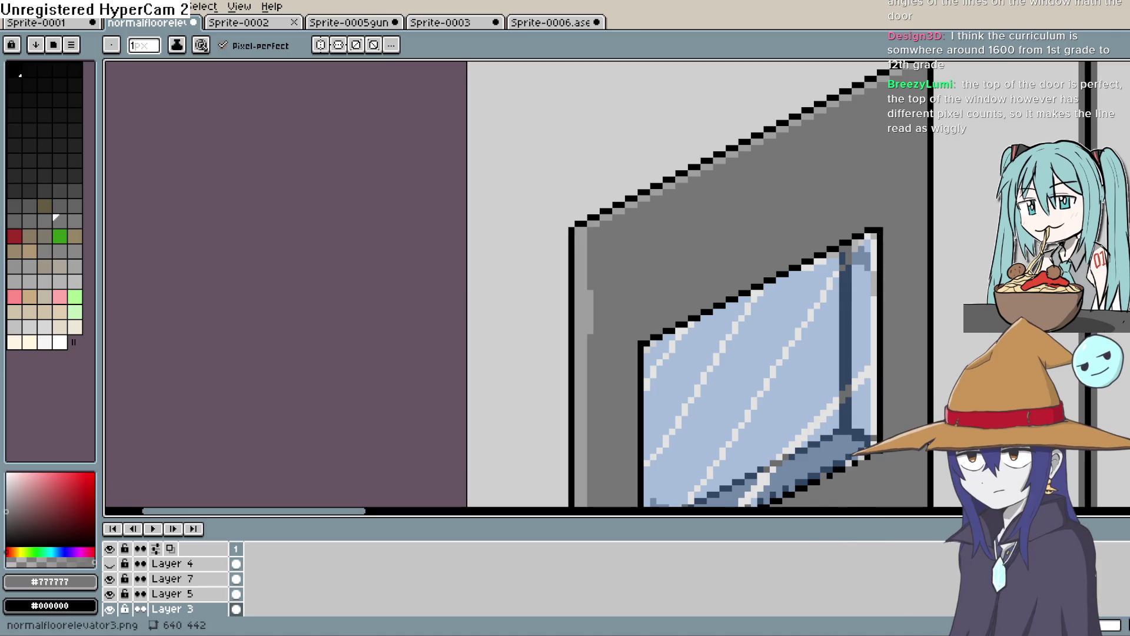
pyautogui.press('i')
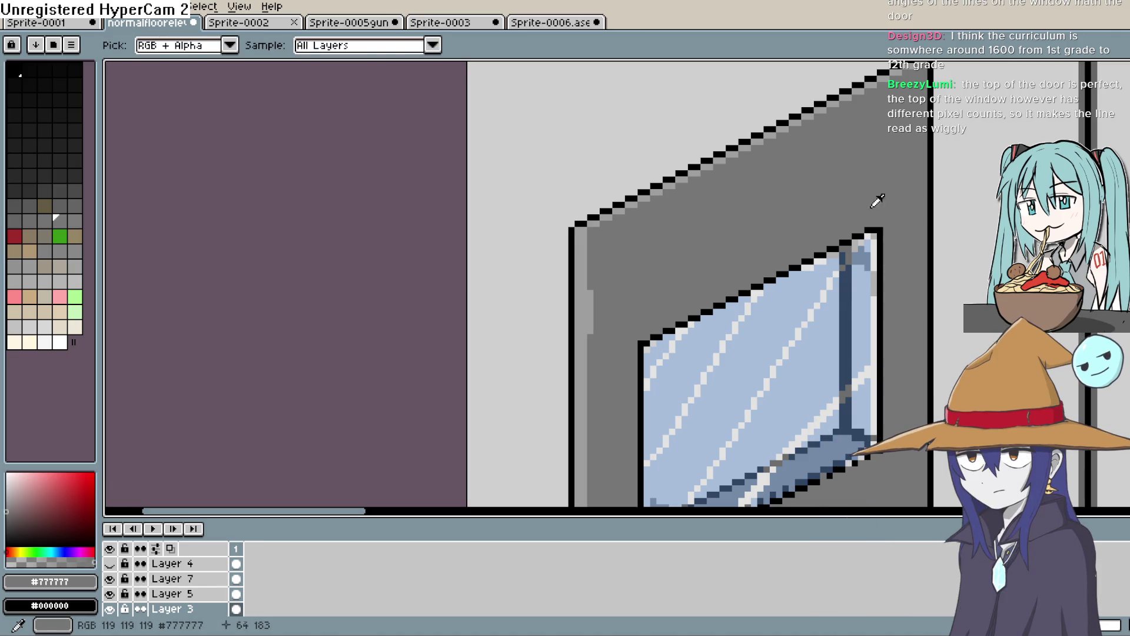
pyautogui.click(171, 579)
pyautogui.click(117, 610)
pyautogui.doubleClick(117, 610)
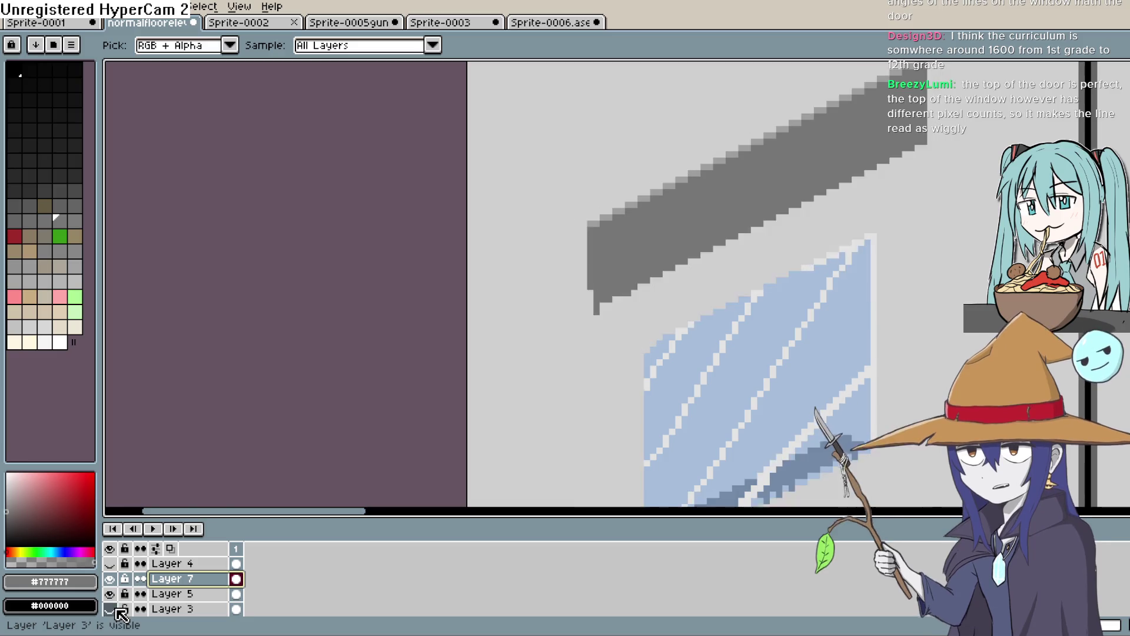
pyautogui.click(117, 610)
pyautogui.scroll(-1, 930, 229)
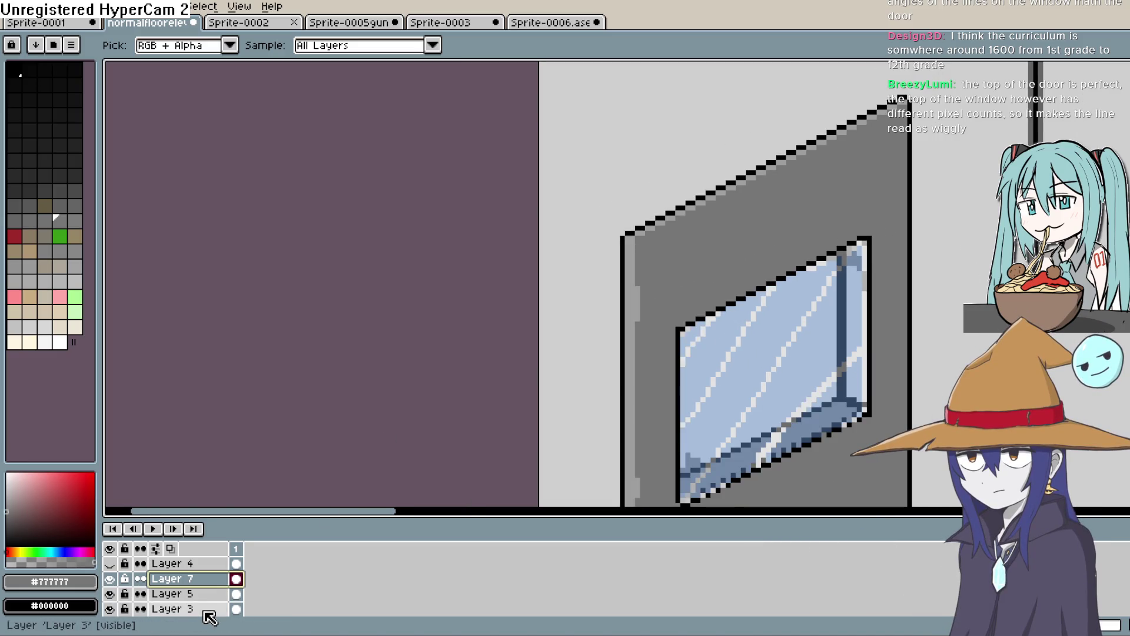
pyautogui.click(206, 611)
pyautogui.scroll(2, 858, 308)
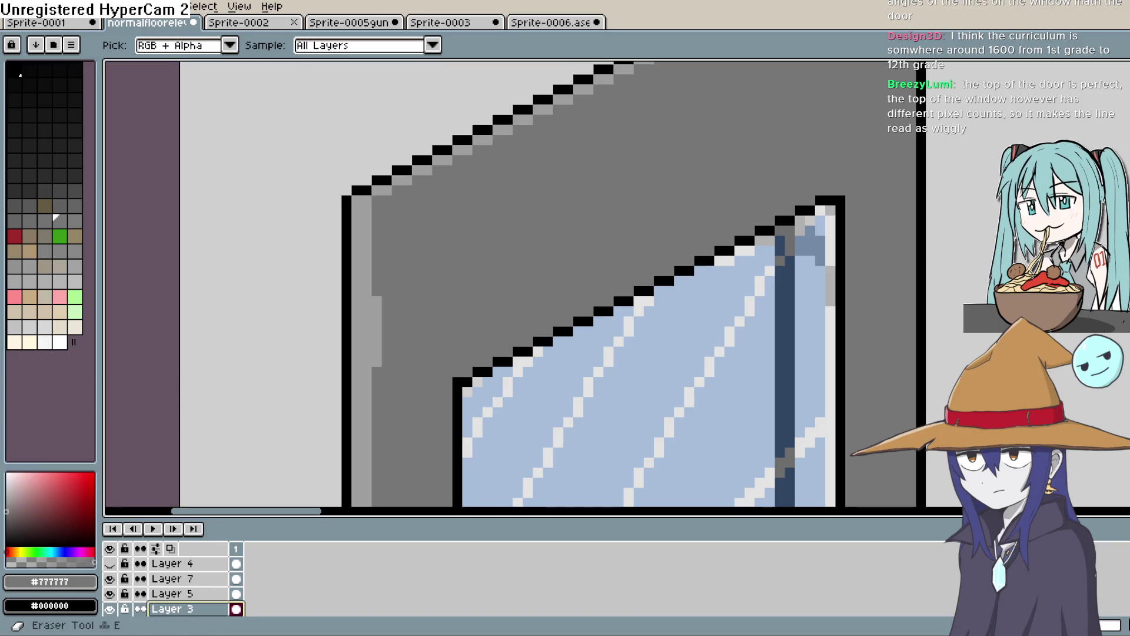
# Step: Recolour the window's top-right corner pixel grey with the Pencil
pyautogui.press('e')
pyautogui.press('i')
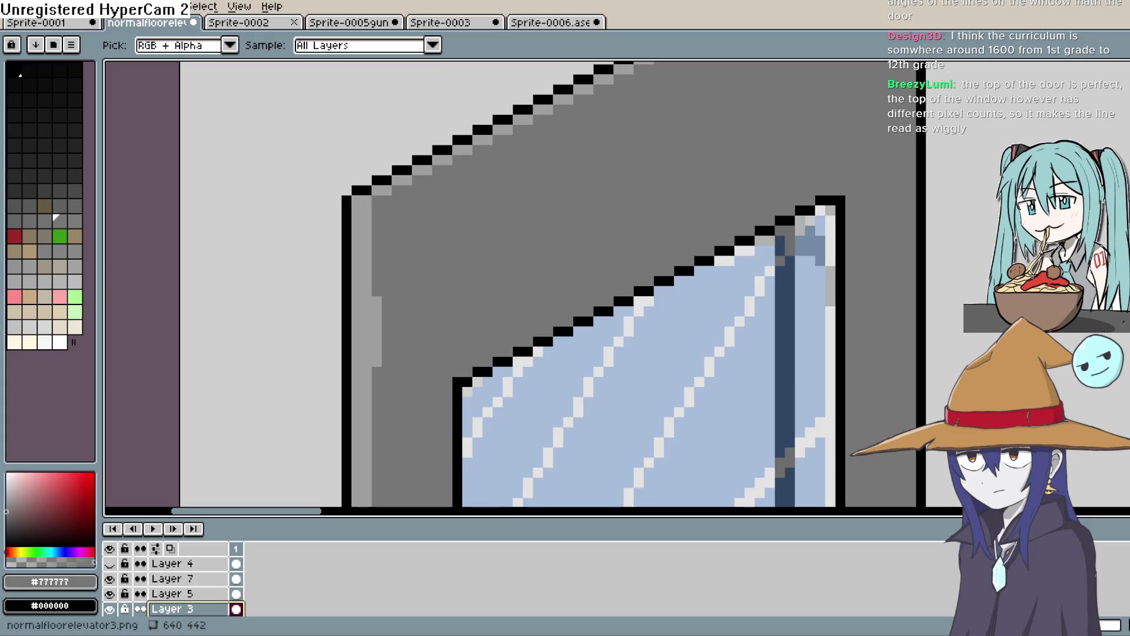
pyautogui.press('b')
pyautogui.click(841, 201)
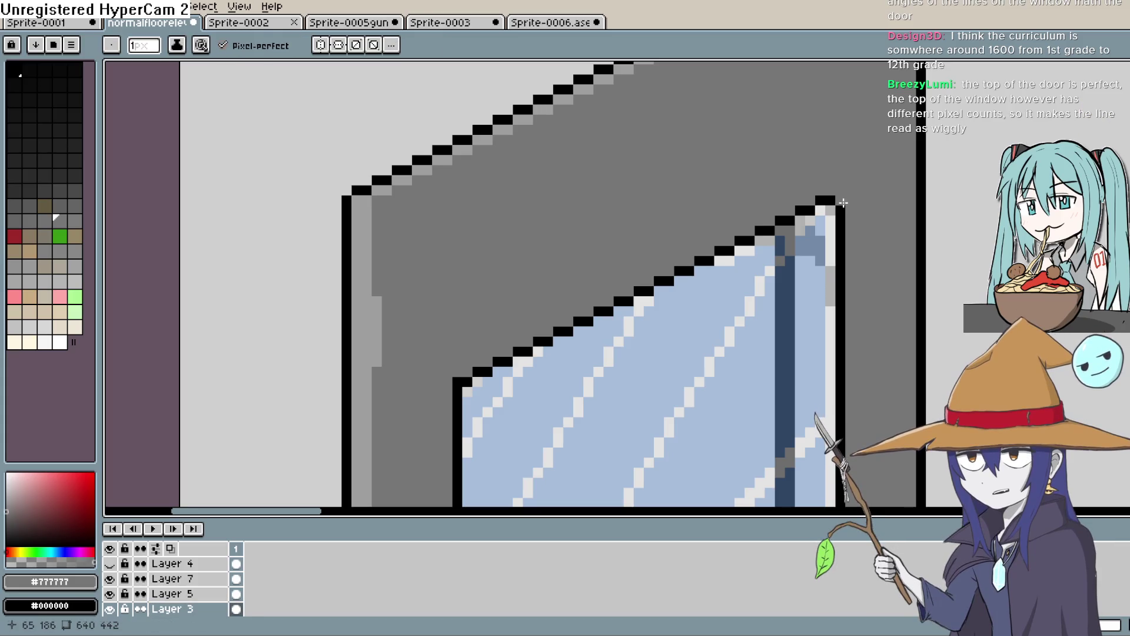
# Step: Blacken three pixels to extend the window's lower diagonal edge
pyautogui.scroll(-5, 896, 391)
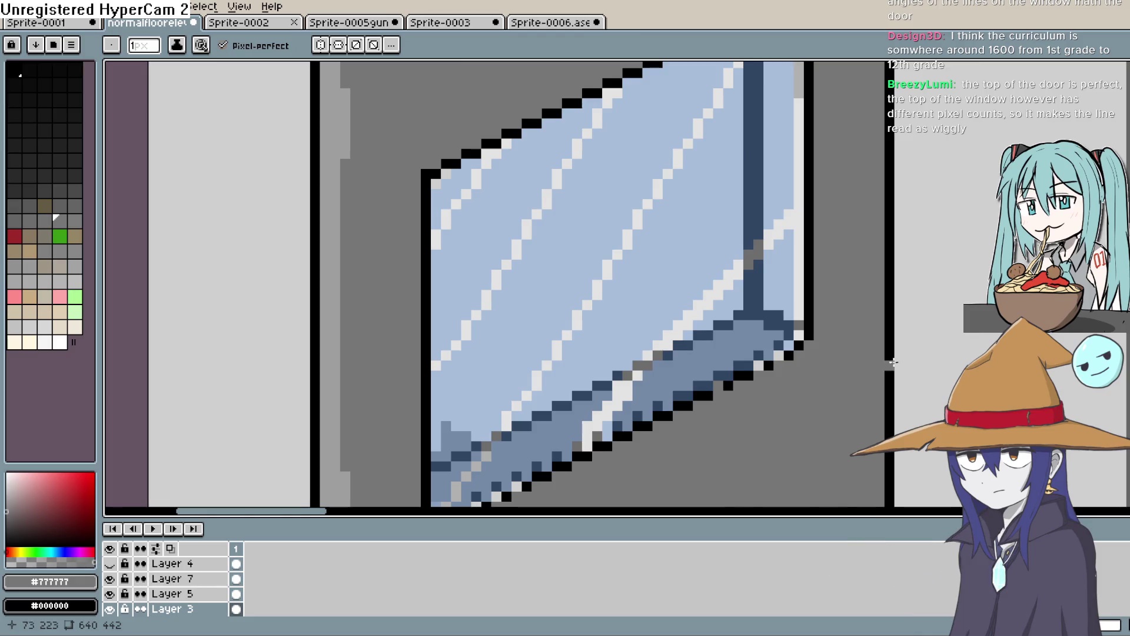
pyautogui.scroll(-1, 893, 362)
pyautogui.scroll(-1, 871, 362)
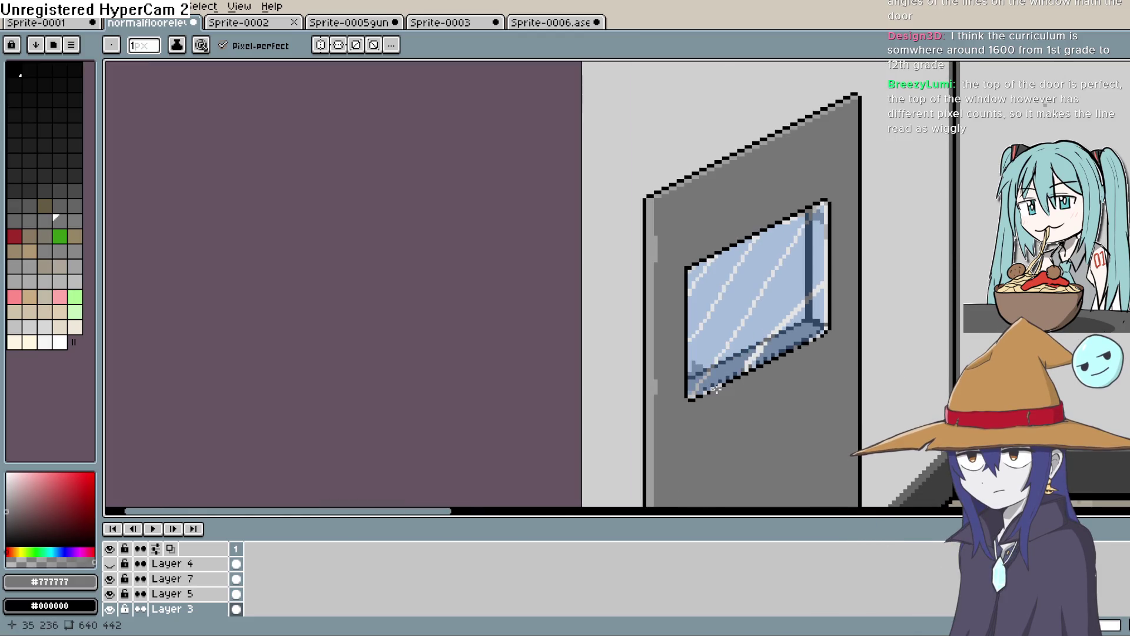
pyautogui.scroll(4, 717, 387)
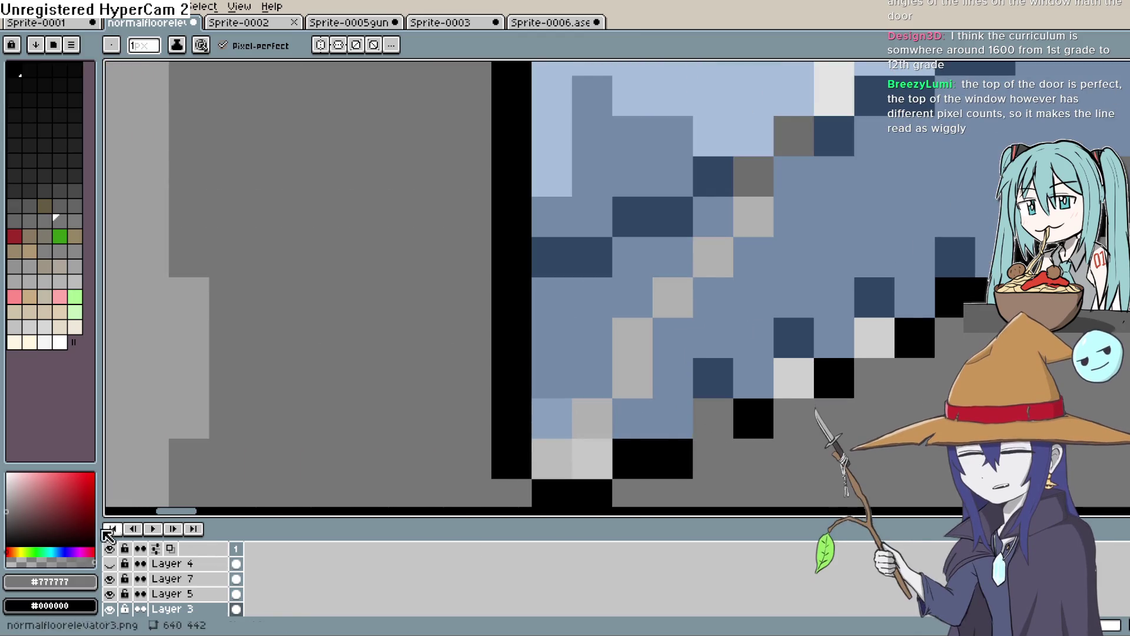
pyautogui.click(714, 423)
pyautogui.click(789, 384)
pyautogui.click(874, 338)
# Step: Follow the window's lower edge to its lower-right corner
pyautogui.moveTo(878, 330); pyautogui.dragTo(595, 447)
pyautogui.click(933, 305)
pyautogui.moveTo(933, 305); pyautogui.dragTo(795, 374)
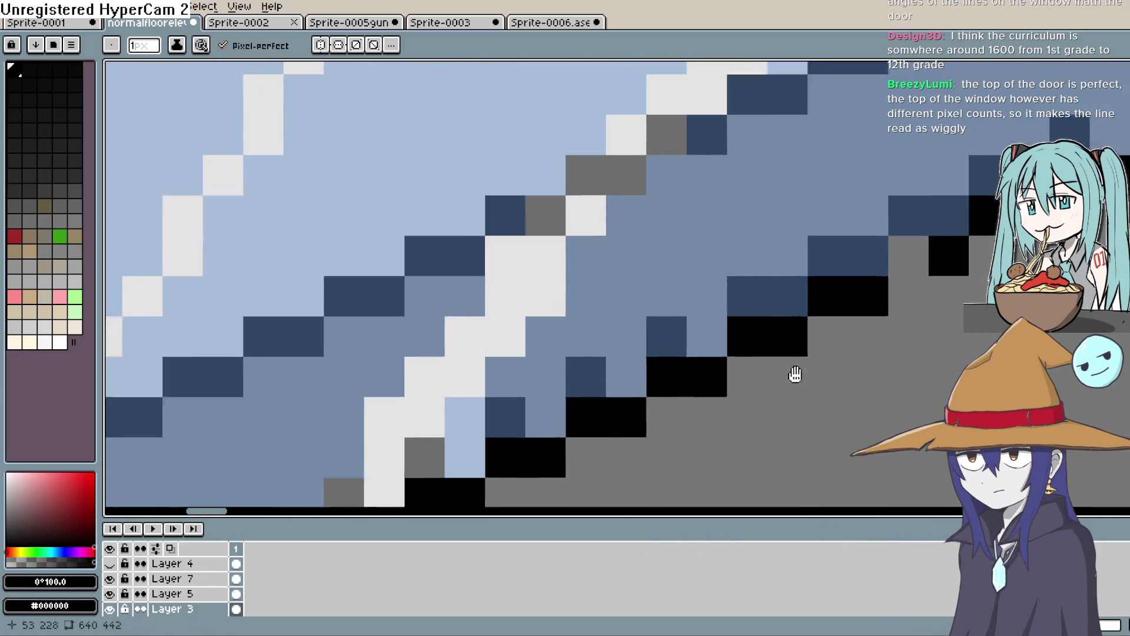
pyautogui.moveTo(934, 285); pyautogui.dragTo(699, 380)
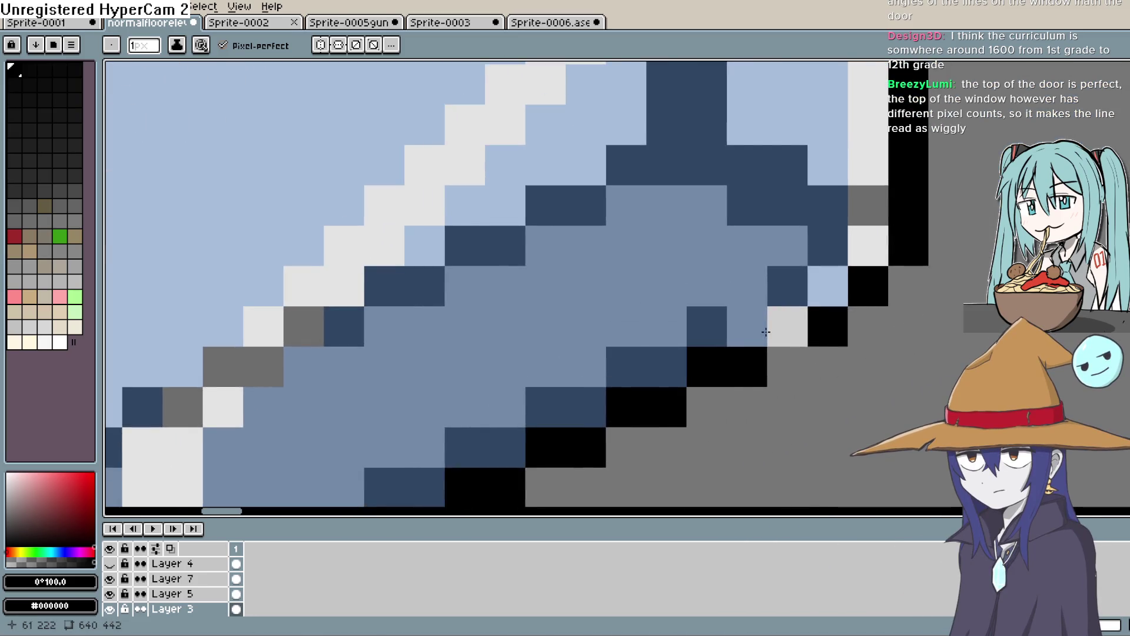
pyautogui.scroll(-2, 909, 374)
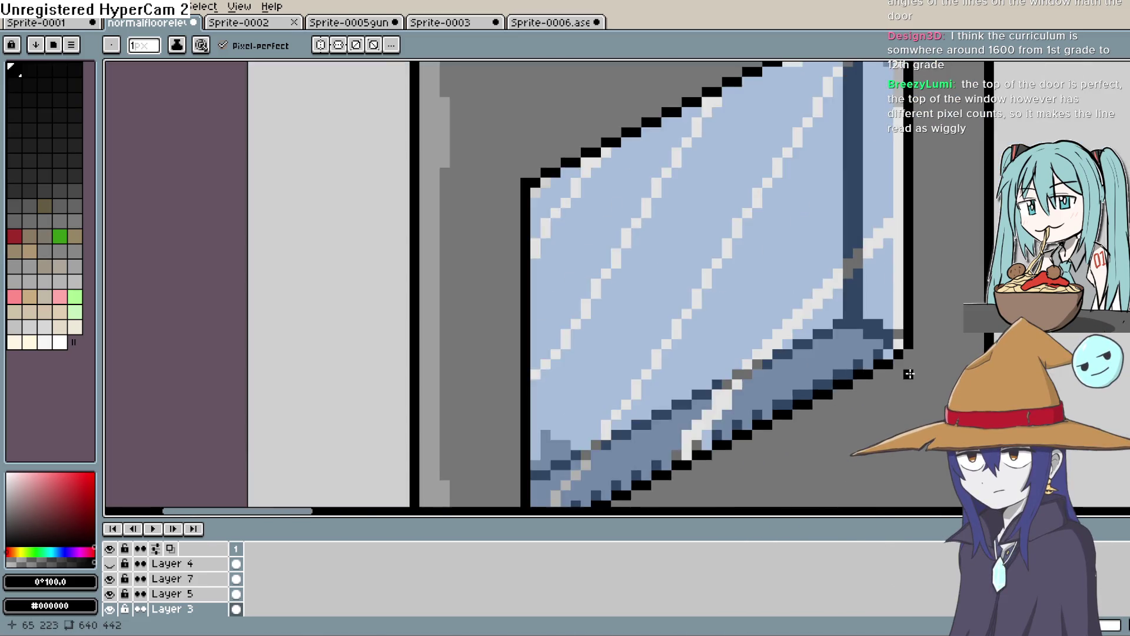
pyautogui.scroll(-2, 909, 374)
pyautogui.moveTo(913, 380); pyautogui.dragTo(922, 321)
pyautogui.scroll(-2, 870, 315)
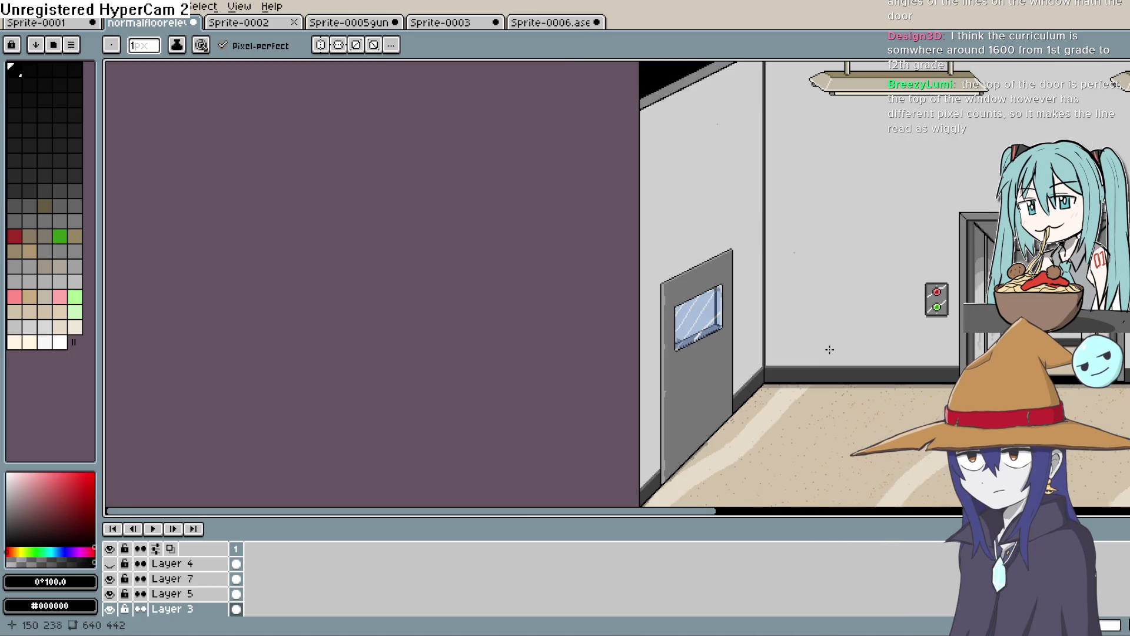
# Step: Pan and zoom across the floor and elevator, then centre the door window
pyautogui.moveTo(728, 353); pyautogui.dragTo(797, 260)
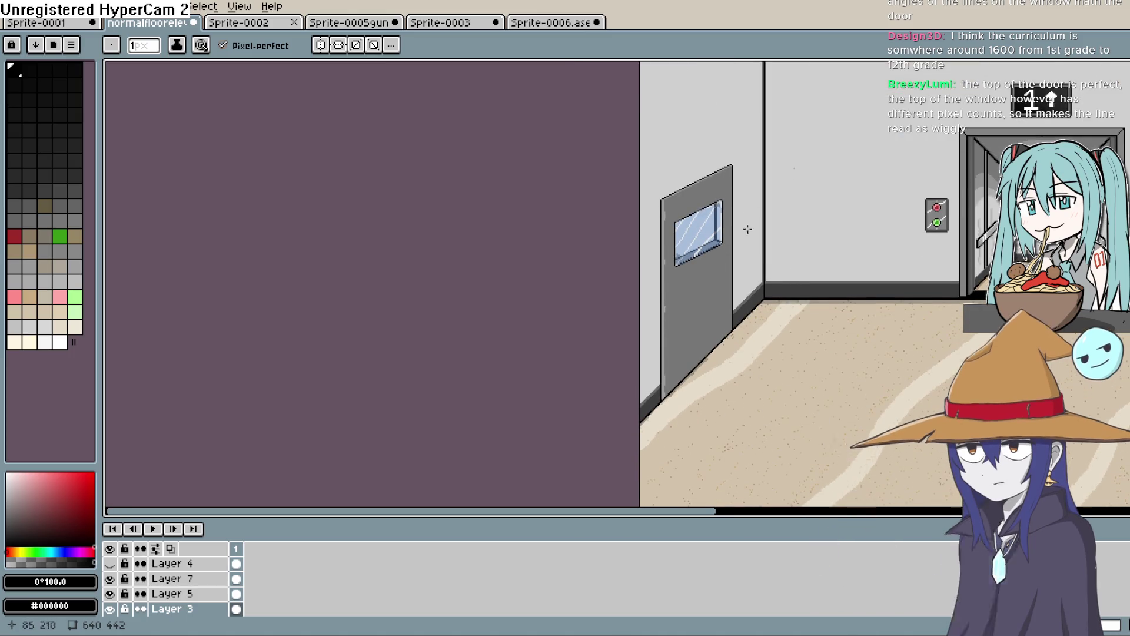
pyautogui.scroll(3, 723, 235)
pyautogui.scroll(-3, 686, 214)
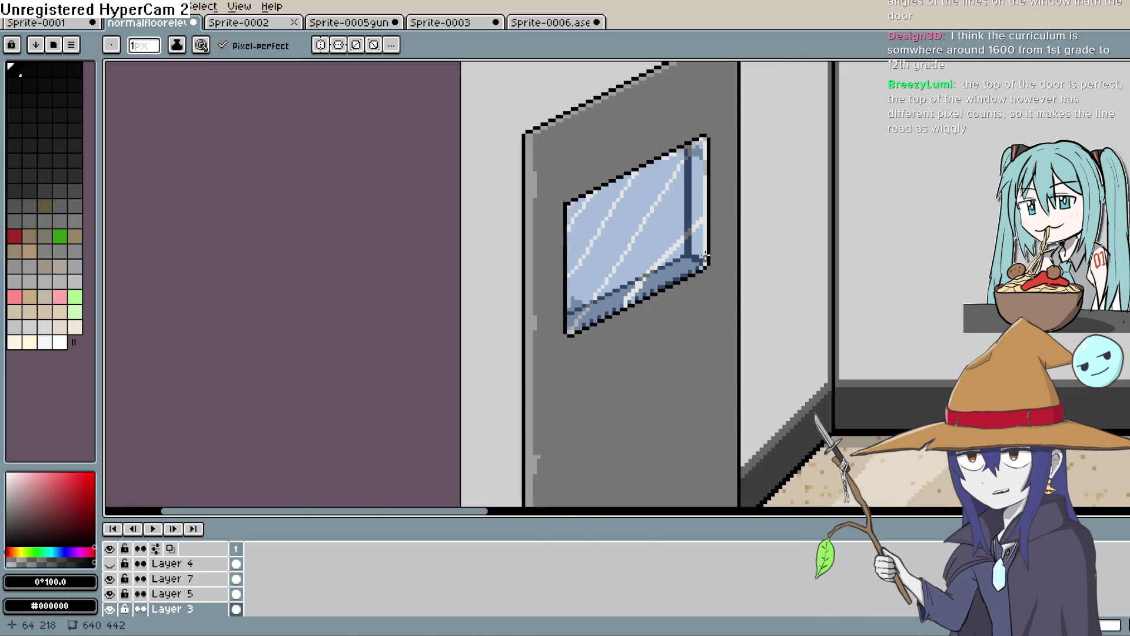
pyautogui.scroll(1, 736, 252)
pyautogui.moveTo(750, 249)
pyautogui.mouseDown()
pyautogui.moveTo(721, 288)
pyautogui.moveTo(663, 300)
pyautogui.moveTo(628, 288)
pyautogui.moveTo(577, 293)
pyautogui.moveTo(620, 285)
pyautogui.moveTo(759, 311)
pyautogui.mouseUp()
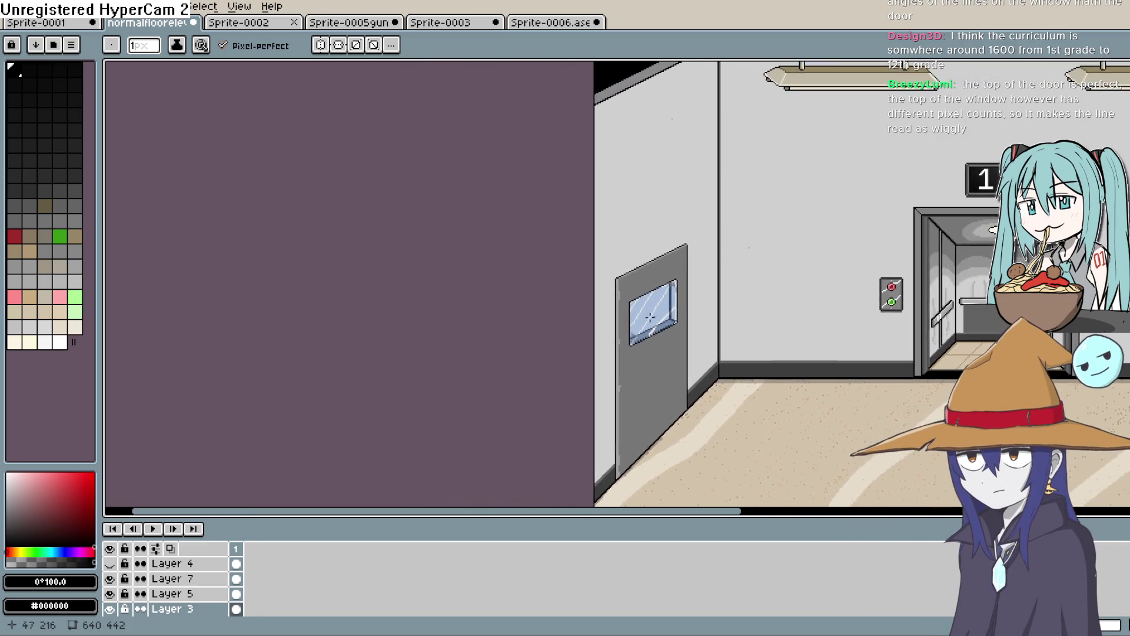
pyautogui.scroll(2, 650, 317)
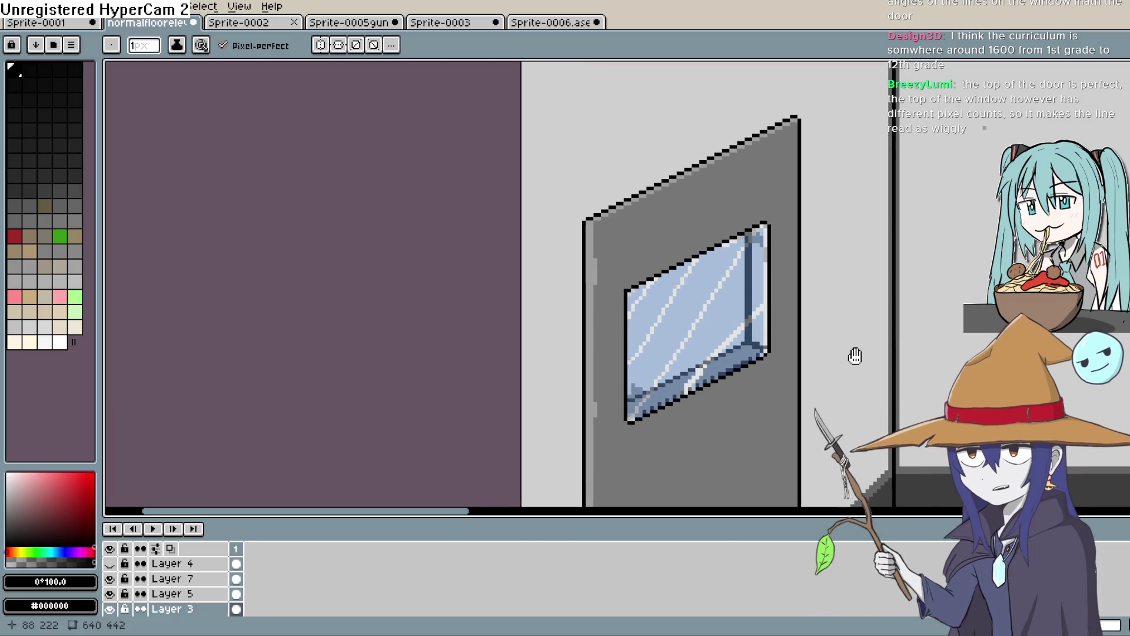
pyautogui.moveTo(855, 357)
pyautogui.mouseDown()
pyautogui.moveTo(902, 225)
pyautogui.moveTo(870, 165)
pyautogui.mouseUp()
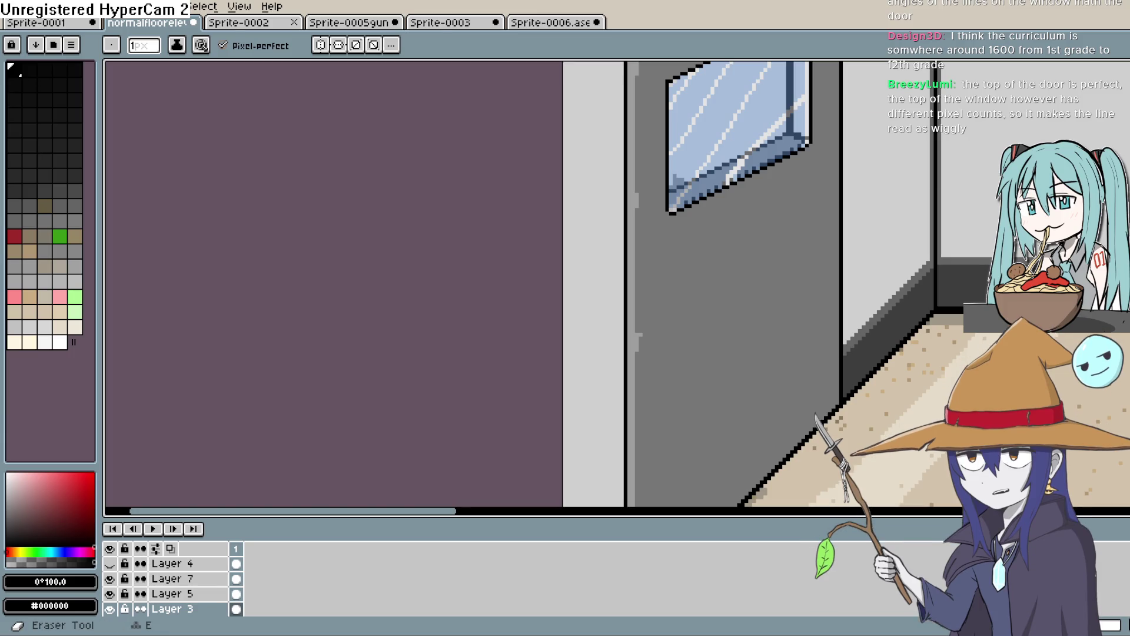
# Step: Draw a light-grey slanted line across the door just below its window
pyautogui.press('i')
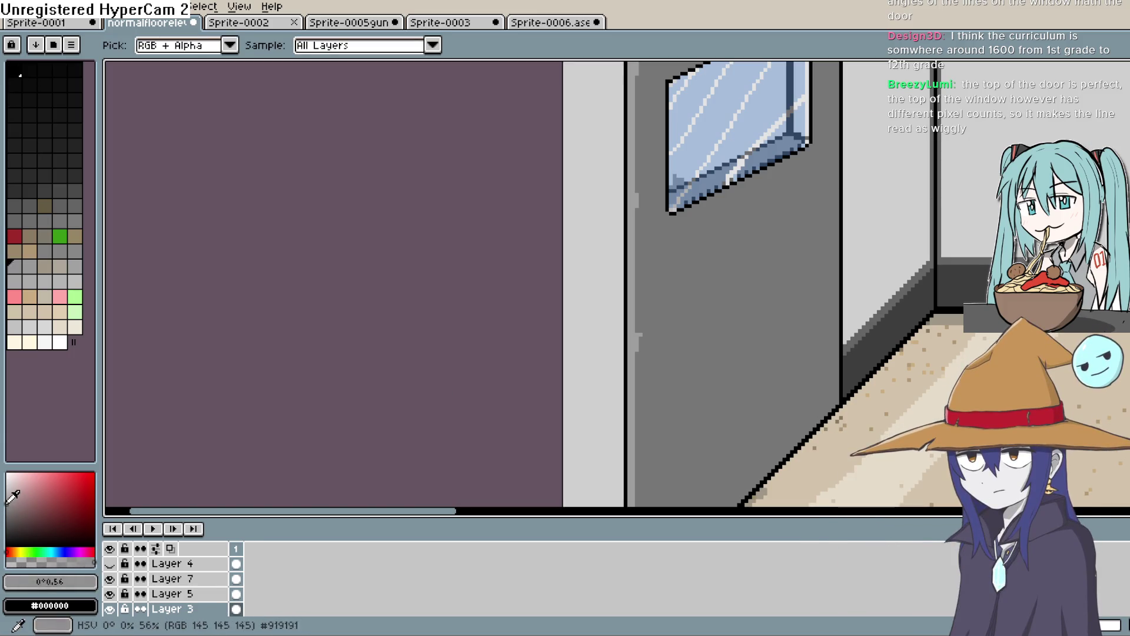
pyautogui.moveTo(595, 283); pyautogui.dragTo(171, 276)
pyautogui.moveTo(959, 252)
pyautogui.mouseDown()
pyautogui.moveTo(495, 290)
pyautogui.moveTo(397, 342)
pyautogui.mouseUp()
pyautogui.scroll(2, 754, 234)
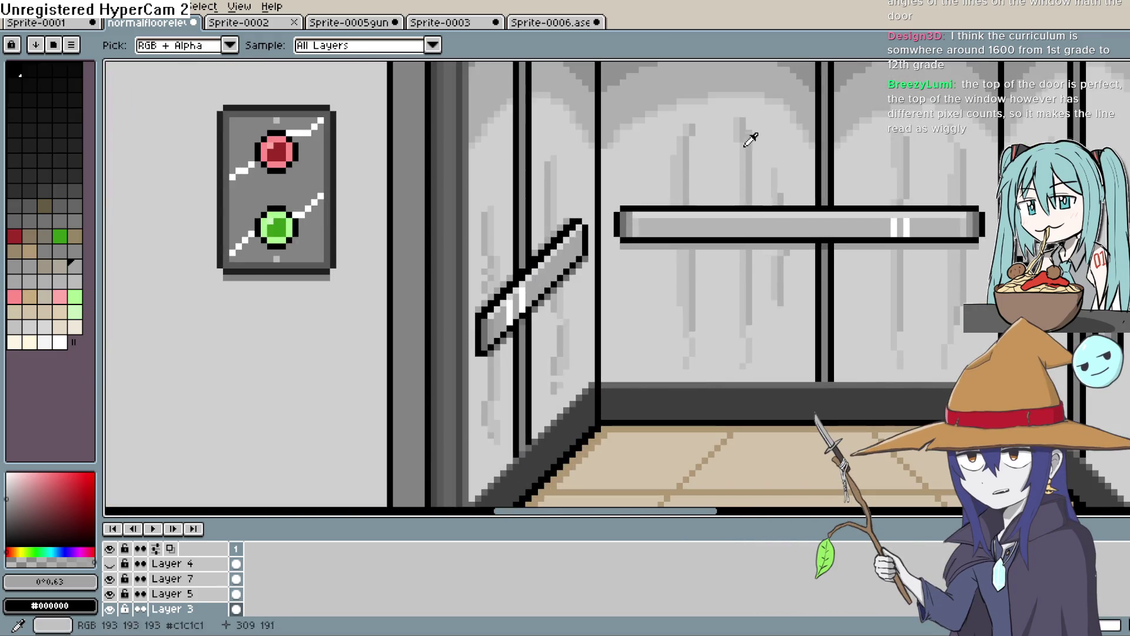
pyautogui.moveTo(613, 341); pyautogui.dragTo(863, 335)
pyautogui.scroll(-2, 863, 330)
pyautogui.moveTo(594, 346)
pyautogui.mouseDown()
pyautogui.moveTo(651, 345)
pyautogui.moveTo(928, 265)
pyautogui.mouseUp()
pyautogui.moveTo(649, 289); pyautogui.dragTo(566, 334)
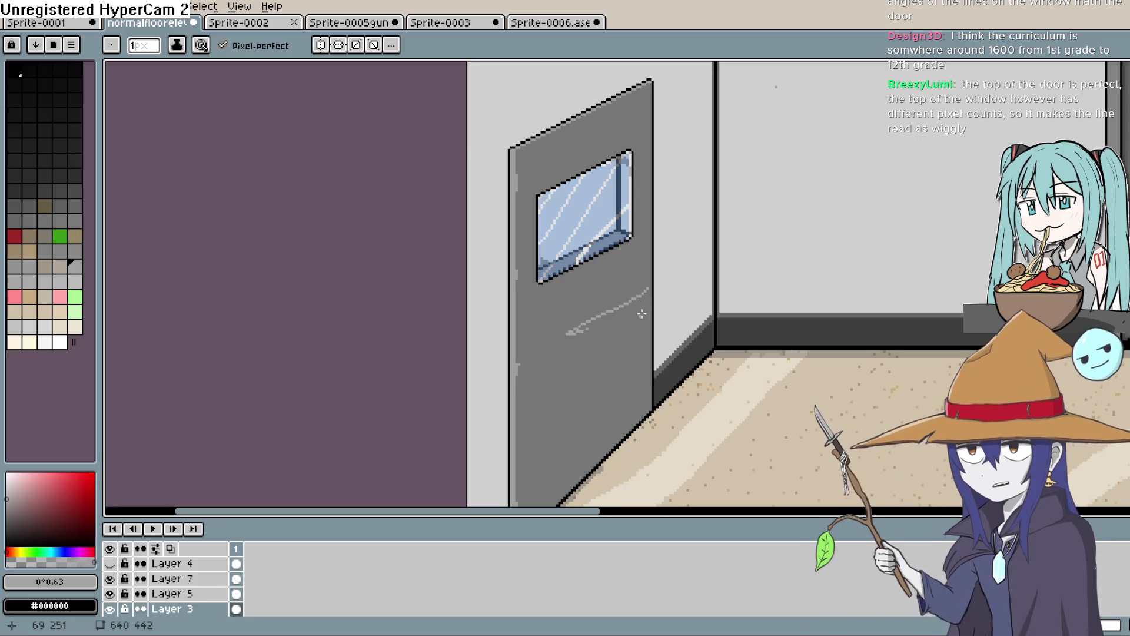
# Step: Undo and redraw the light-grey line across the door below the window
pyautogui.hotkey('ctrl', 'z')
pyautogui.moveTo(651, 272); pyautogui.dragTo(540, 308)
pyautogui.moveTo(961, 247)
pyautogui.mouseDown()
pyautogui.moveTo(626, 259)
pyautogui.moveTo(853, 259)
pyautogui.mouseUp()
pyautogui.scroll(2, 498, 312)
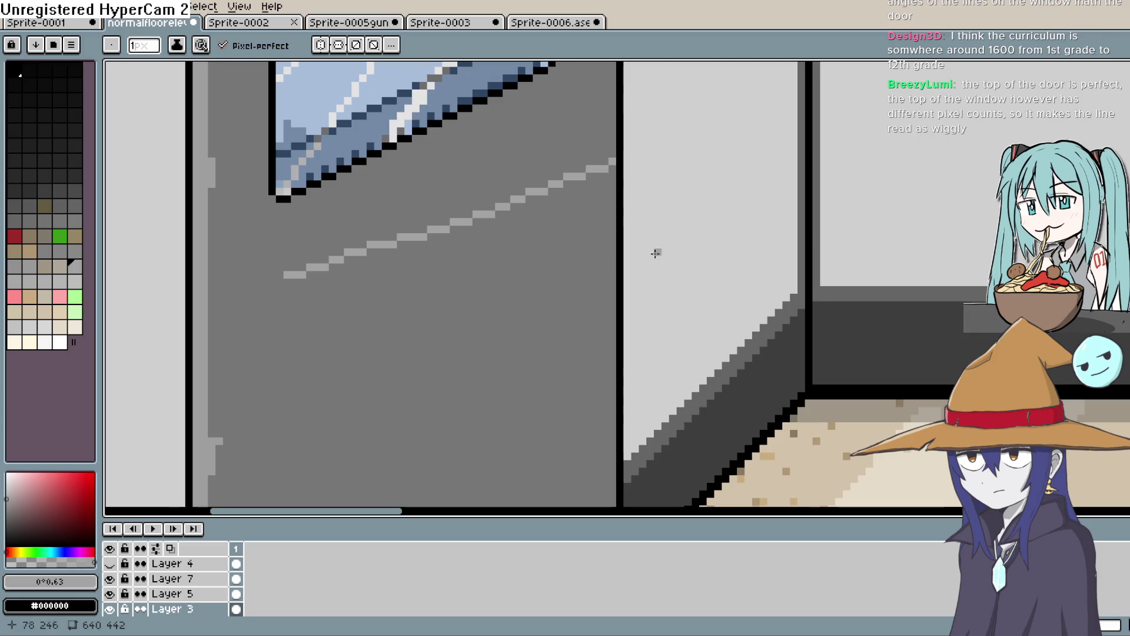
# Step: Sample door grey #777777, darken it, and draw a shadow under the light line
pyautogui.press('i')
pyautogui.click(485, 270)
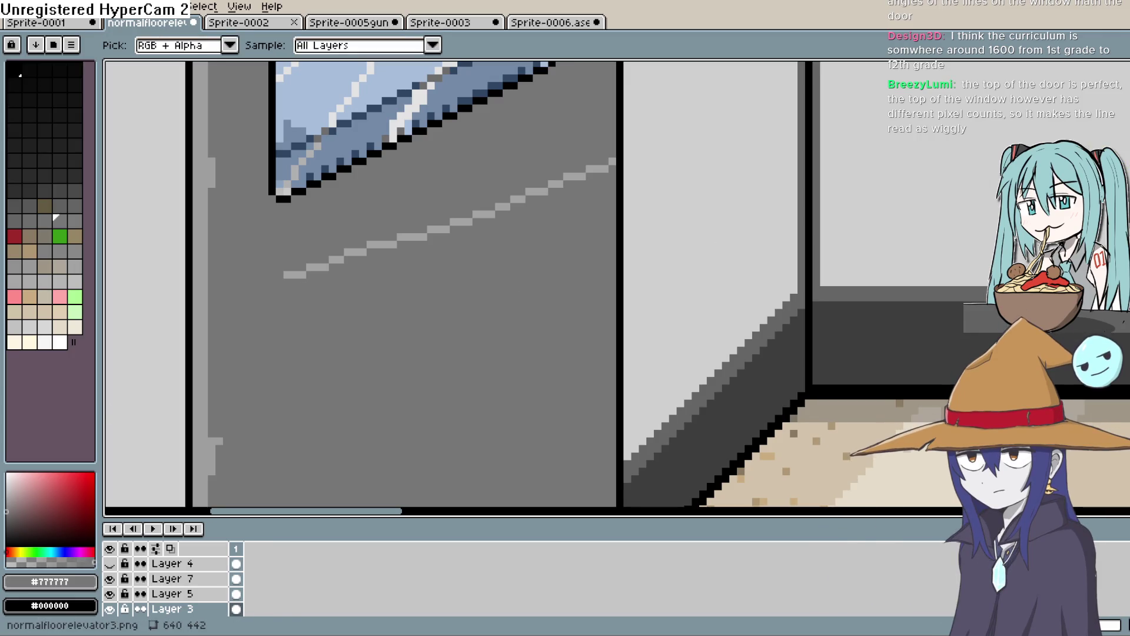
pyautogui.click(13, 510)
pyautogui.press('b')
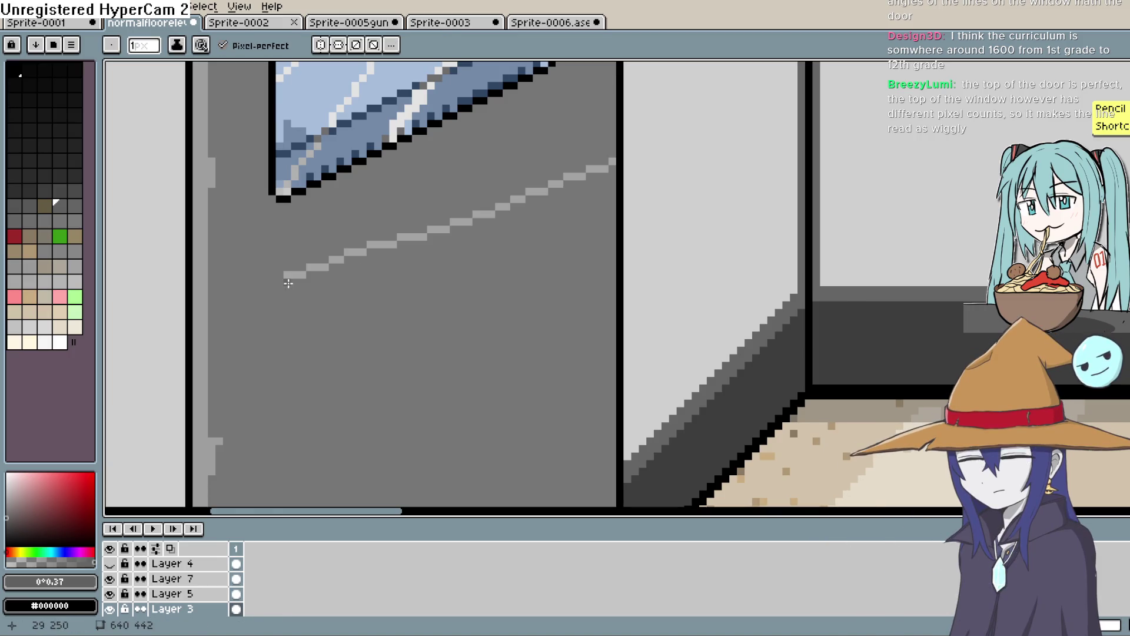
pyautogui.moveTo(288, 283); pyautogui.dragTo(304, 280)
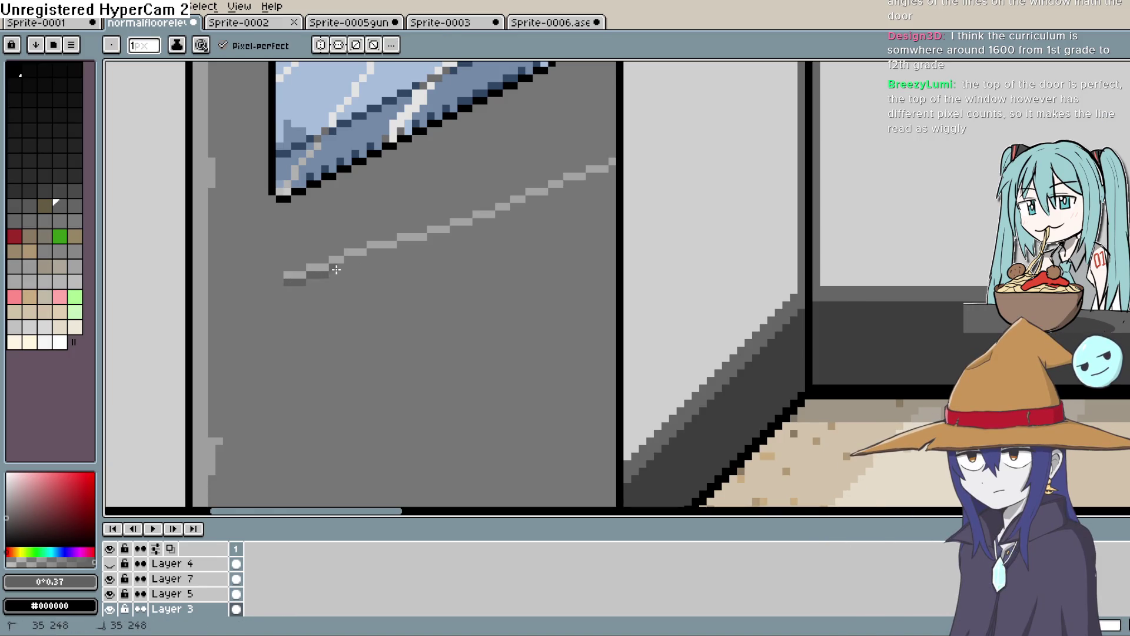
pyautogui.moveTo(362, 257); pyautogui.dragTo(430, 236)
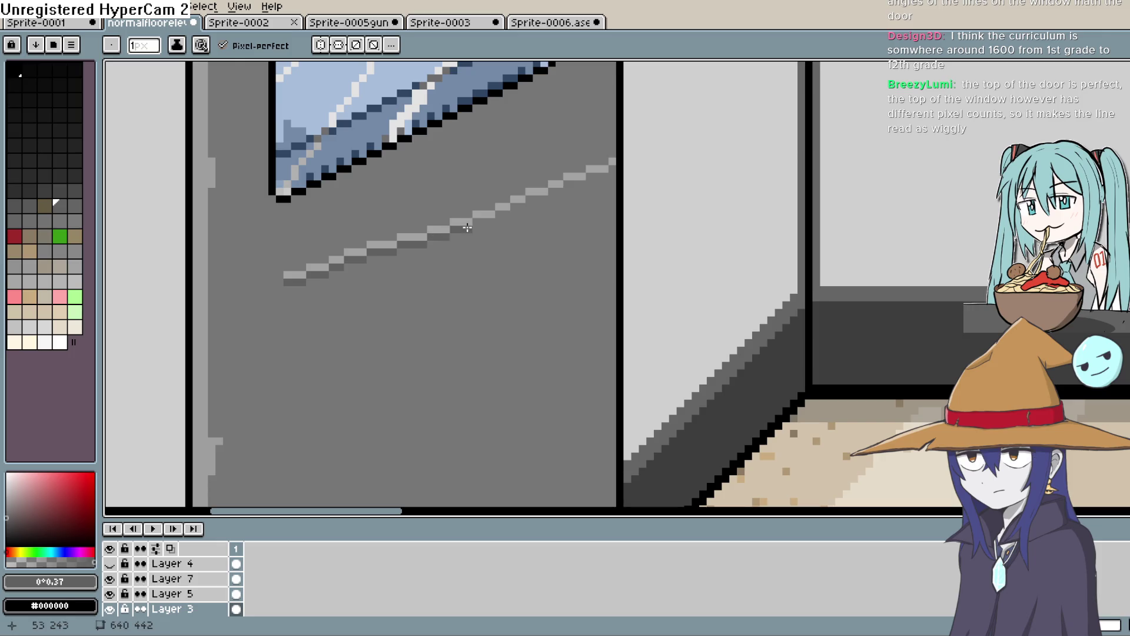
pyautogui.scroll(-4, 548, 250)
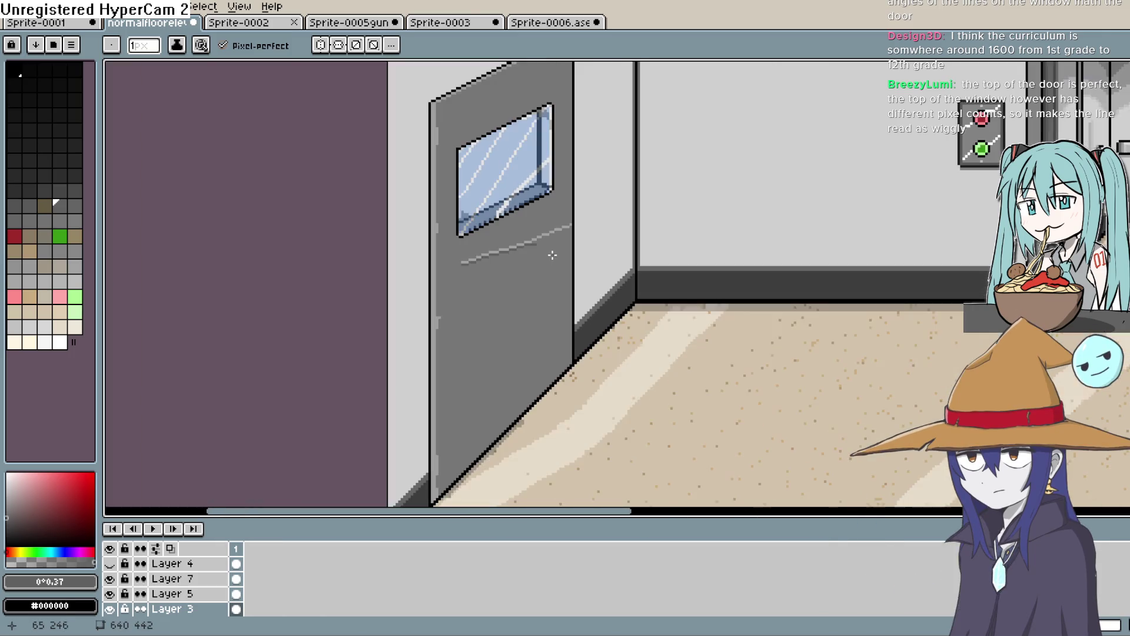
# Step: Remove the trial band strokes so the door is plain grey again
pyautogui.press('v')
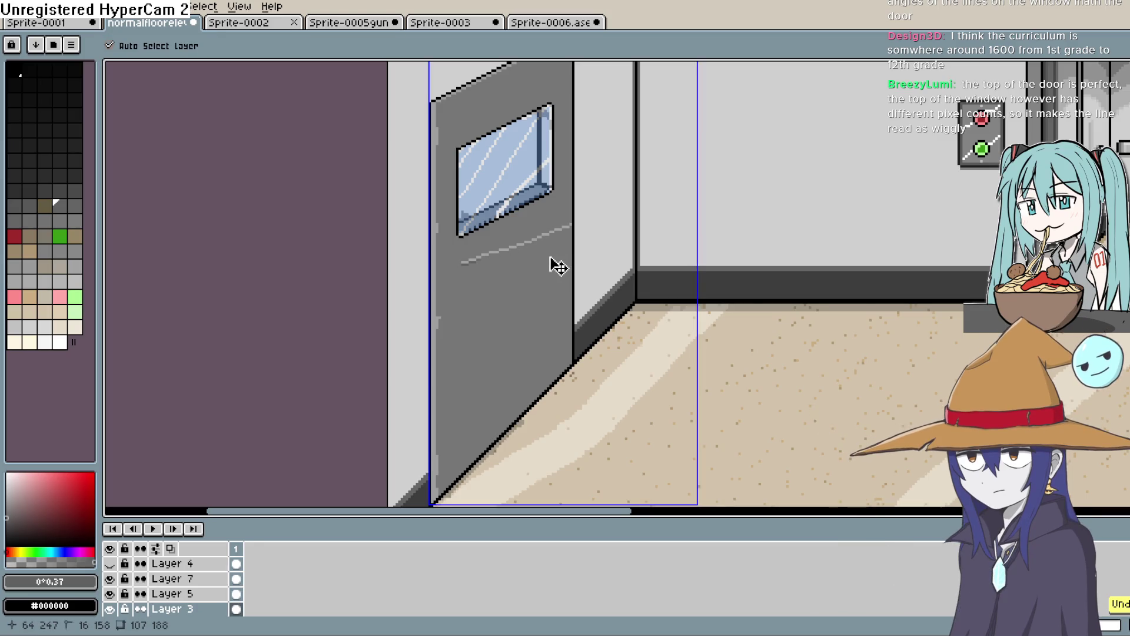
pyautogui.press('b')
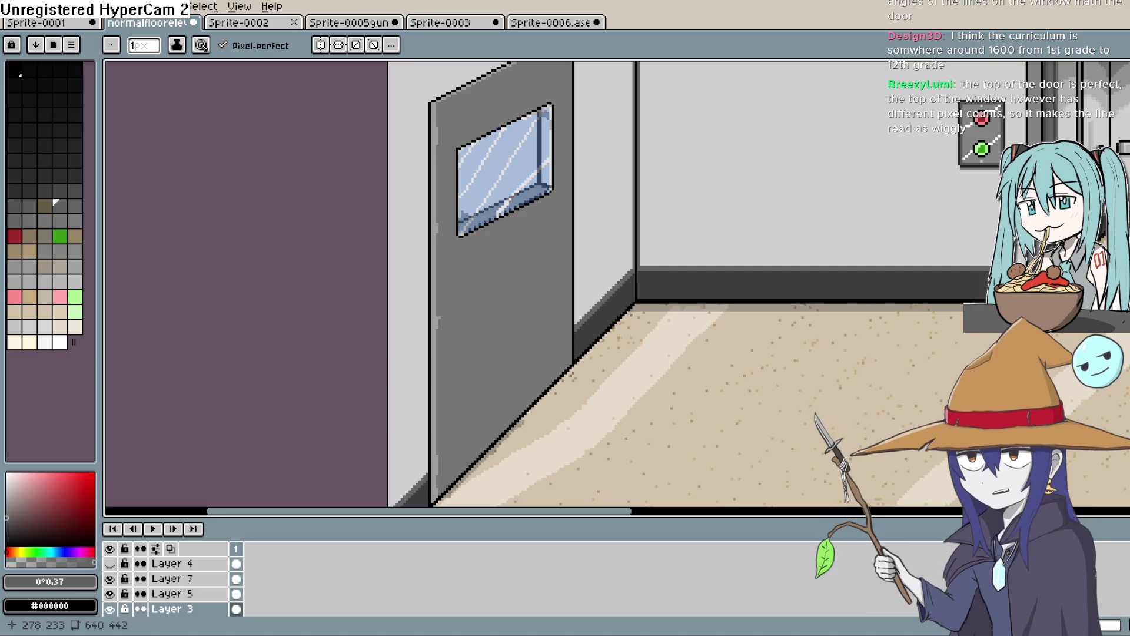
pyautogui.press('i')
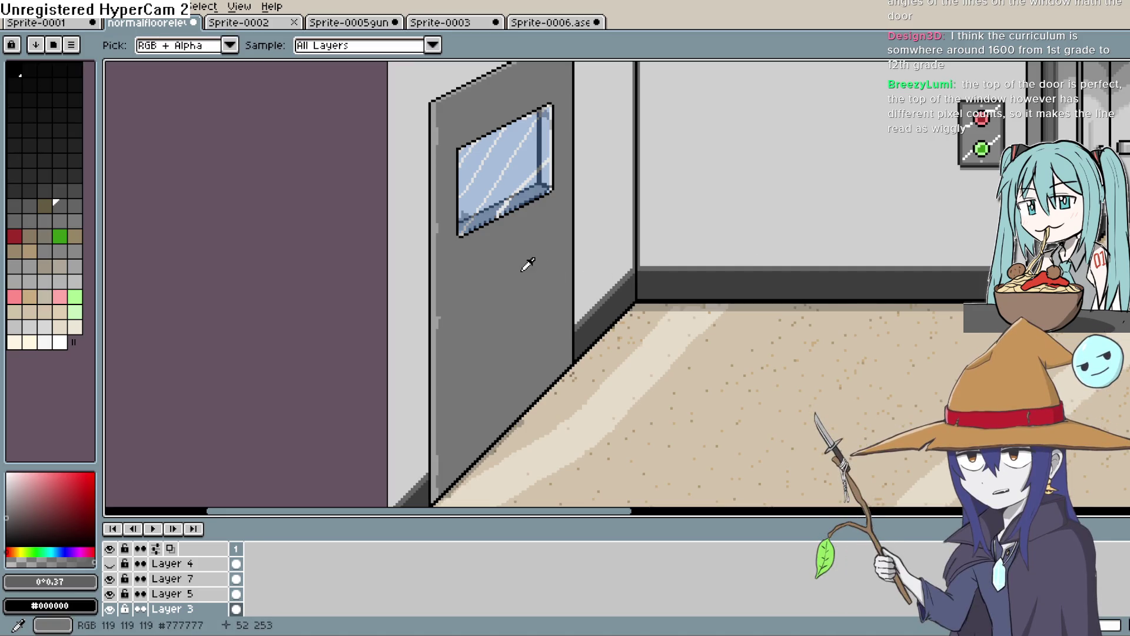
pyautogui.click(501, 271)
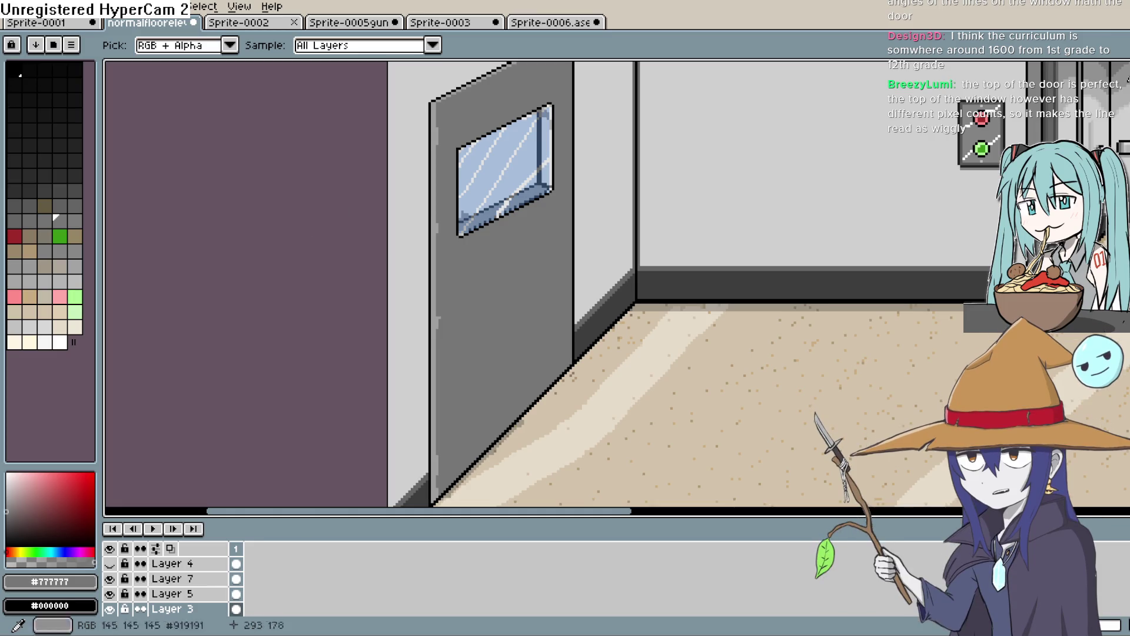
pyautogui.moveTo(1118, 113)
pyautogui.mouseDown()
pyautogui.moveTo(935, 172)
pyautogui.moveTo(700, 307)
pyautogui.mouseUp()
pyautogui.scroll(-5, 700, 307)
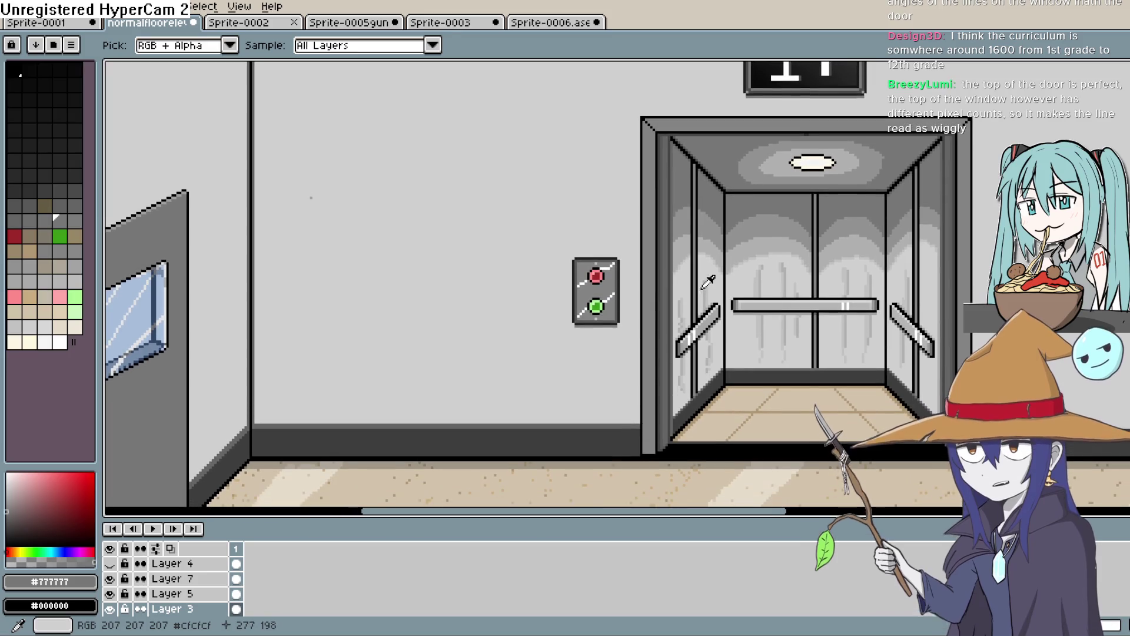
pyautogui.scroll(1, 717, 261)
pyautogui.scroll(-1, 717, 261)
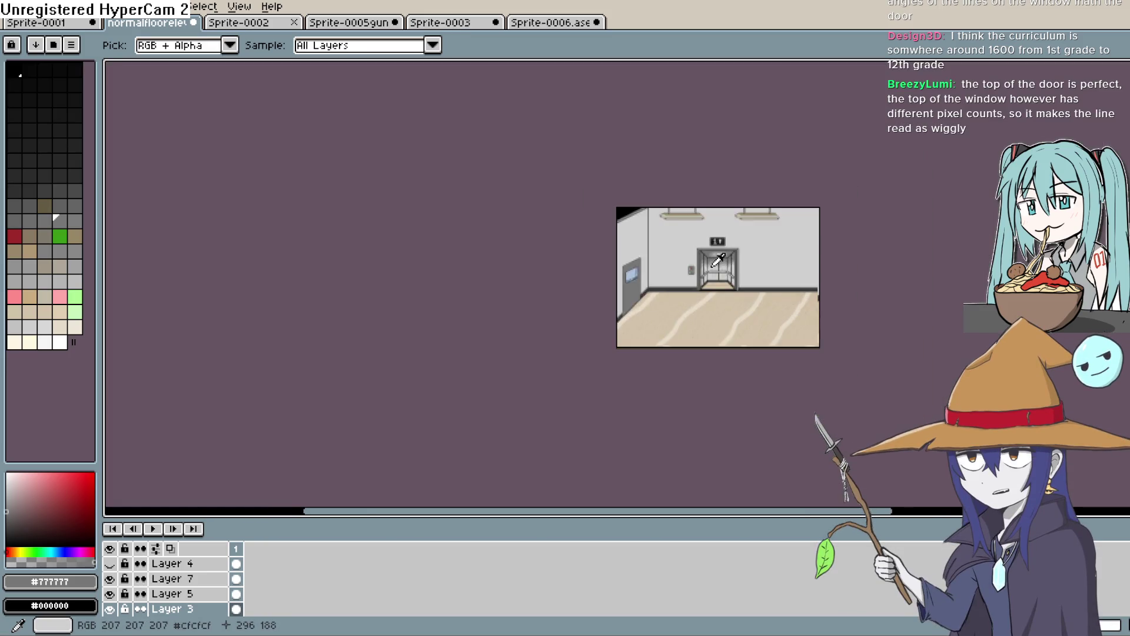
pyautogui.scroll(3, 717, 260)
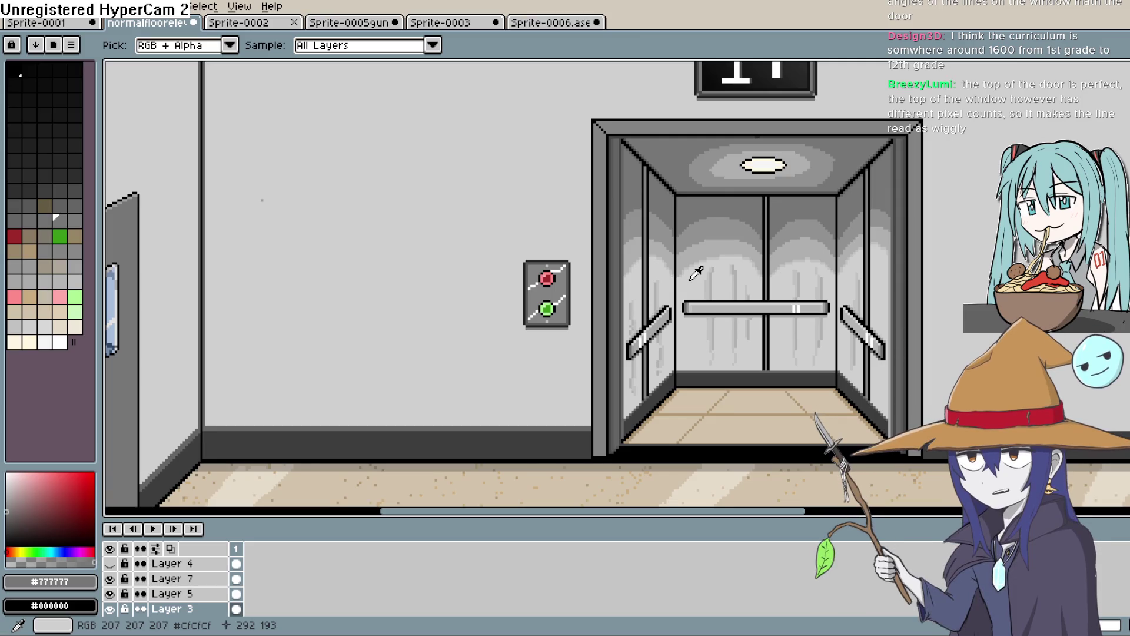
pyautogui.scroll(-1, 712, 255)
pyautogui.moveTo(712, 255); pyautogui.dragTo(1013, 246)
pyautogui.scroll(2, 681, 239)
pyautogui.moveTo(682, 239)
pyautogui.mouseDown()
pyautogui.moveTo(1124, 240)
pyautogui.moveTo(1122, 258)
pyautogui.mouseUp()
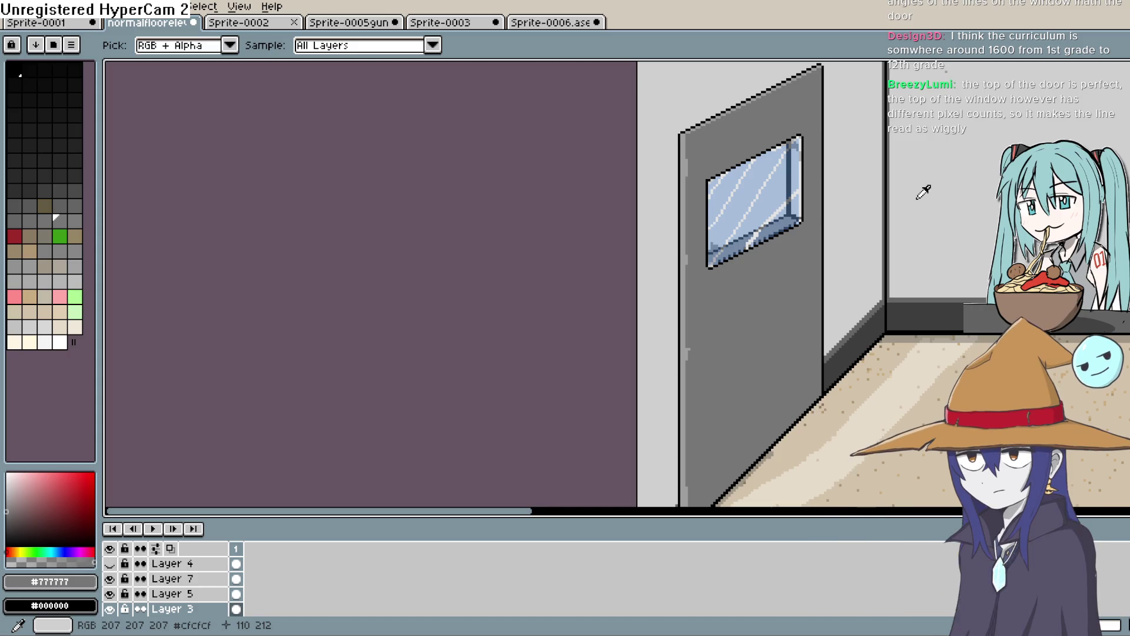
pyautogui.scroll(2, 783, 192)
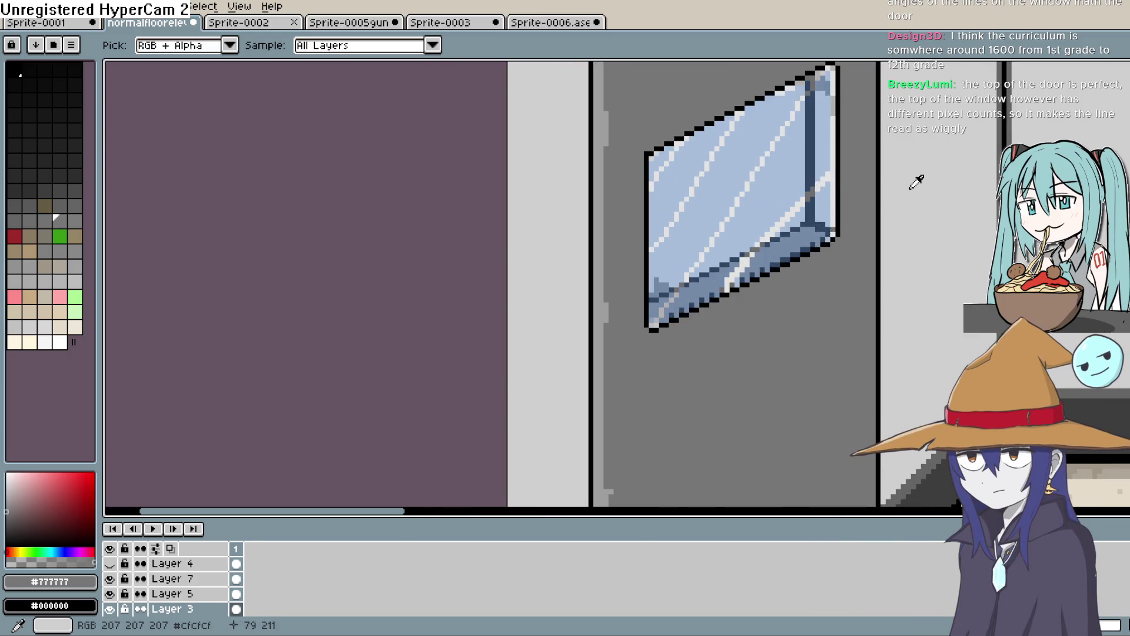
# Step: Zoom in on the blue glass window and pan up to the door's slanted top
pyautogui.press('e')
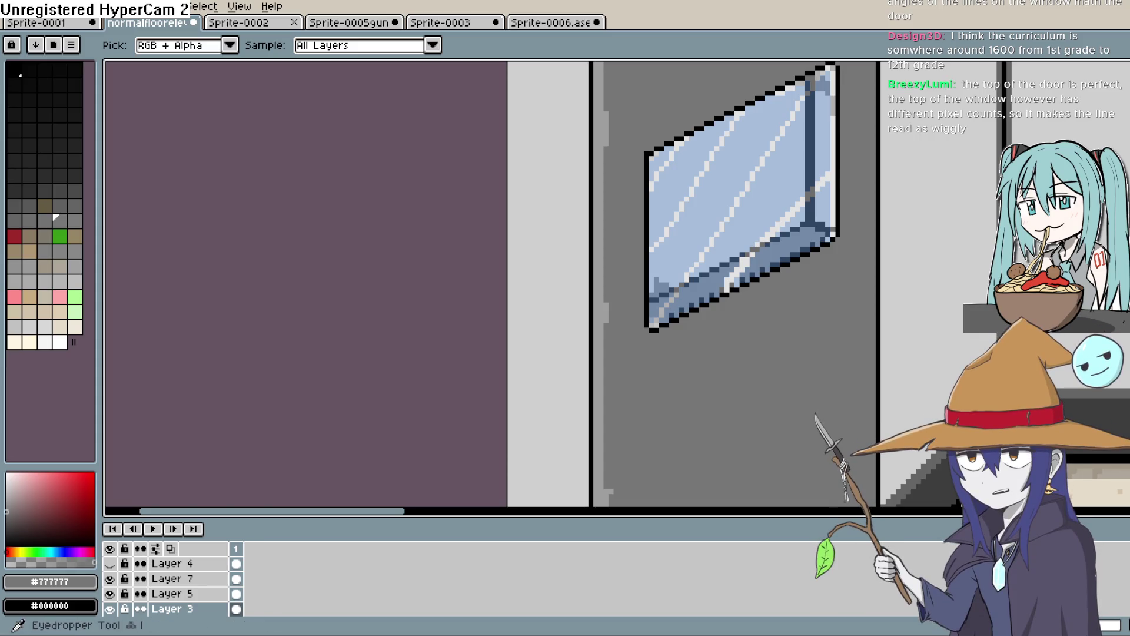
pyautogui.press('i')
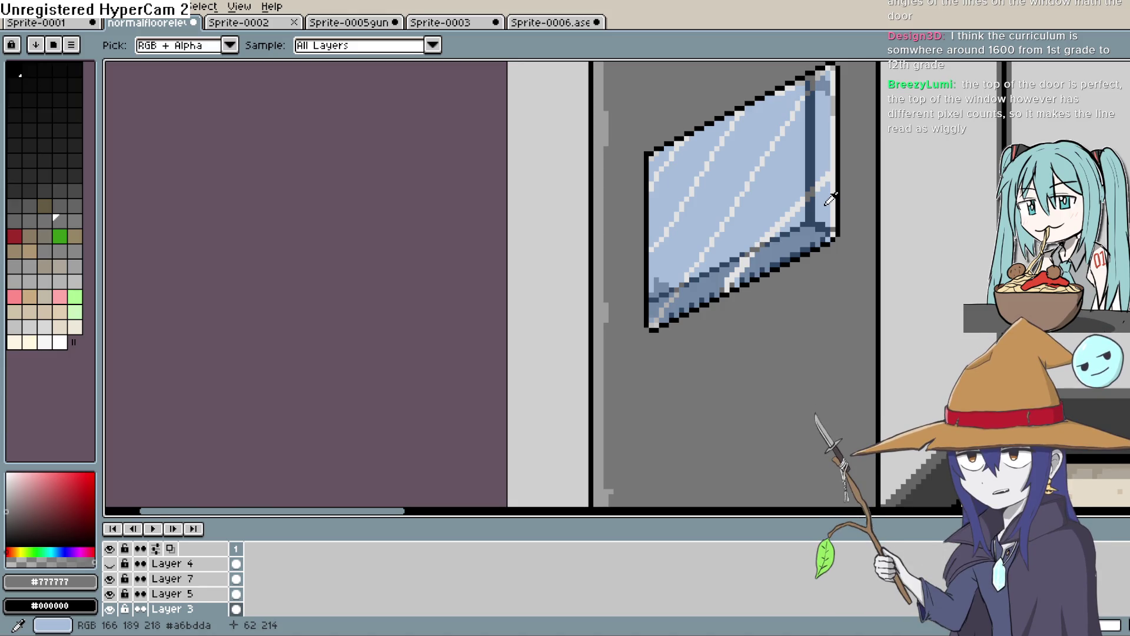
pyautogui.scroll(1, 830, 199)
pyautogui.moveTo(903, 171); pyautogui.dragTo(891, 258)
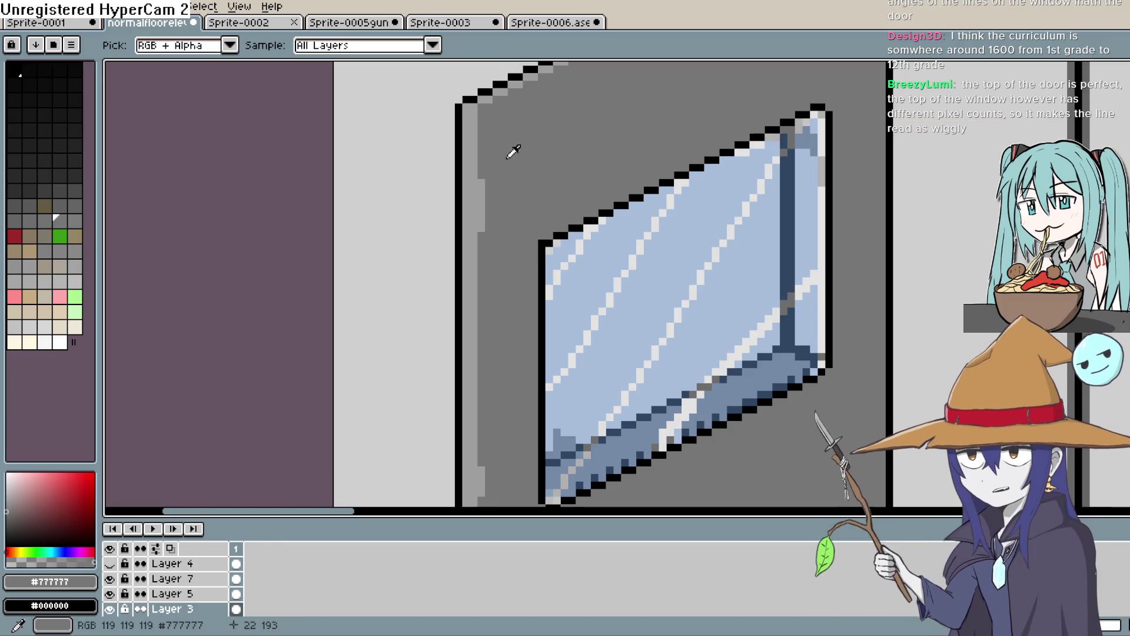
pyautogui.press('b')
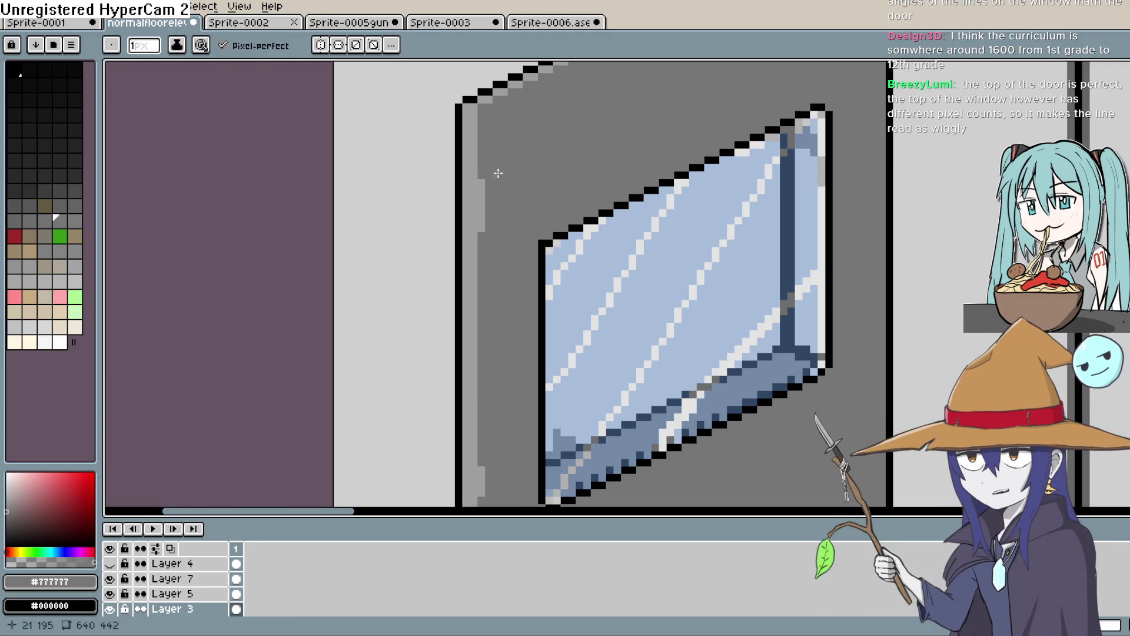
pyautogui.press('i')
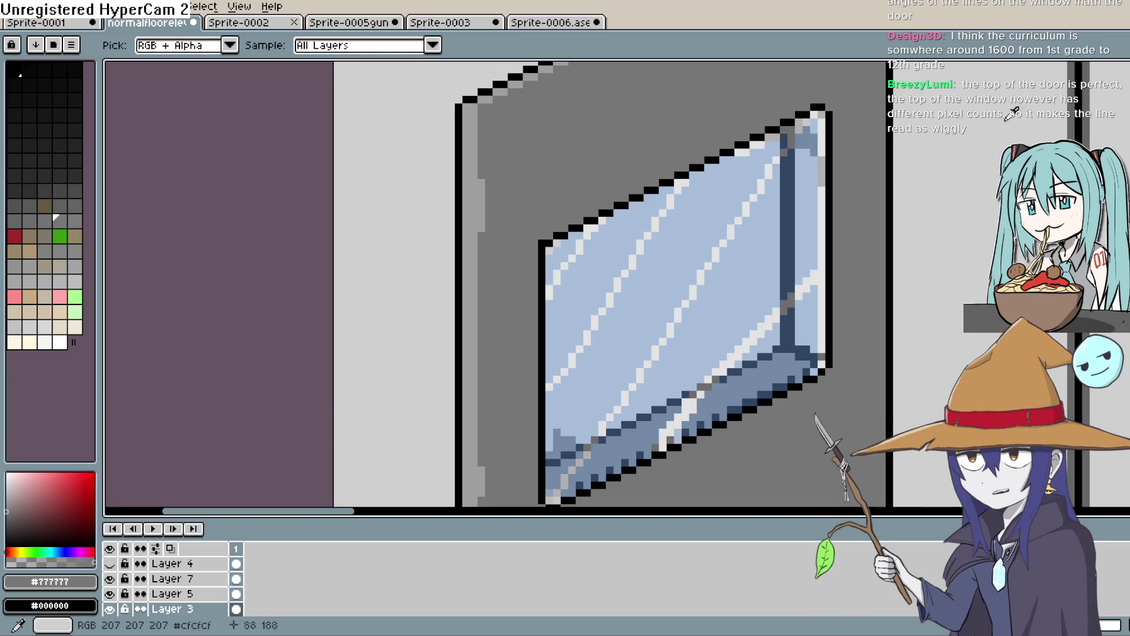
pyautogui.press('b')
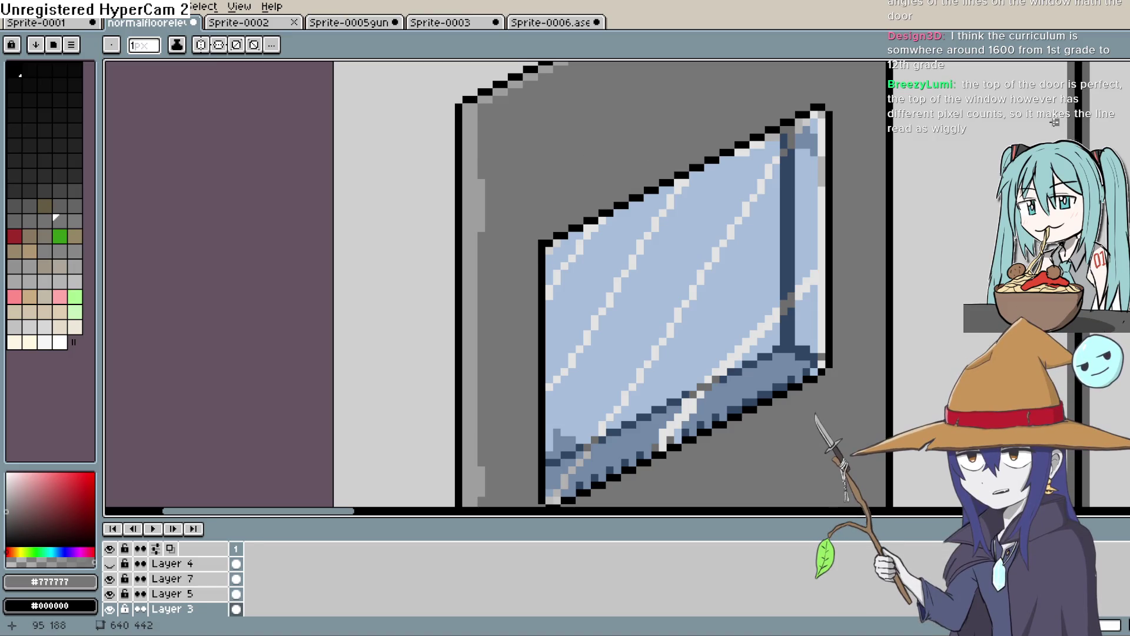
pyautogui.press('i')
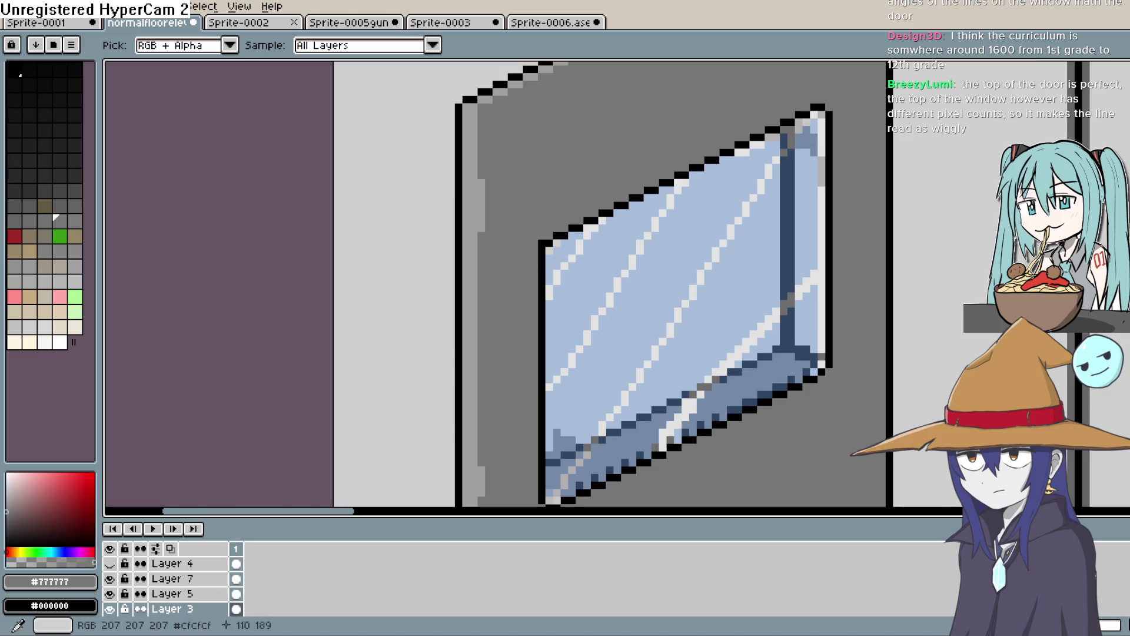
pyautogui.moveTo(697, 141); pyautogui.dragTo(707, 187)
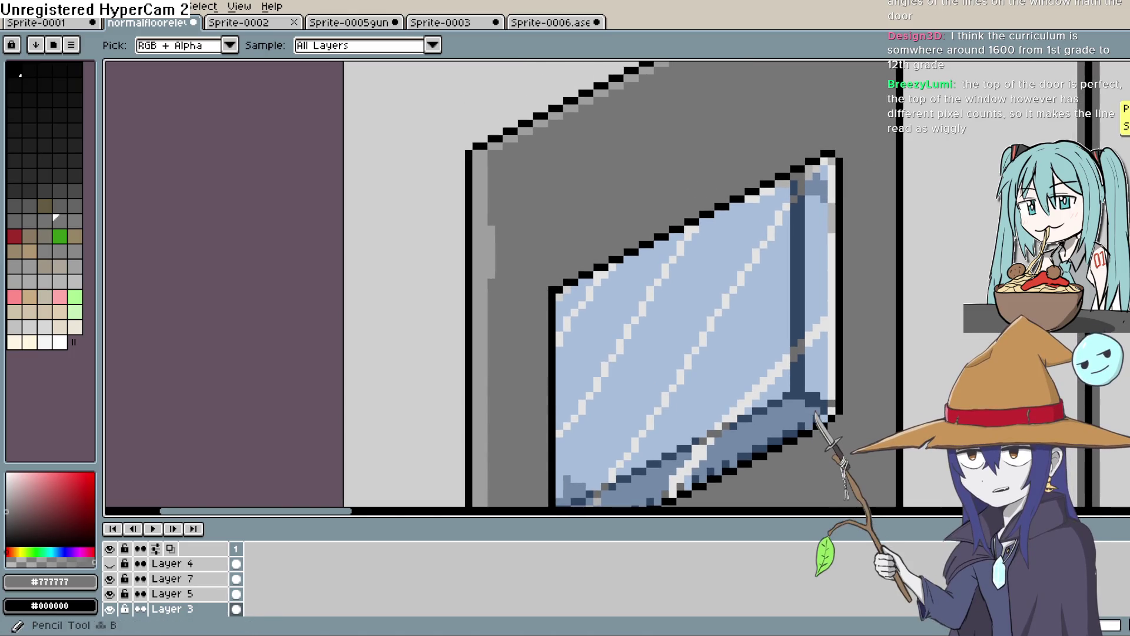
pyautogui.press('b')
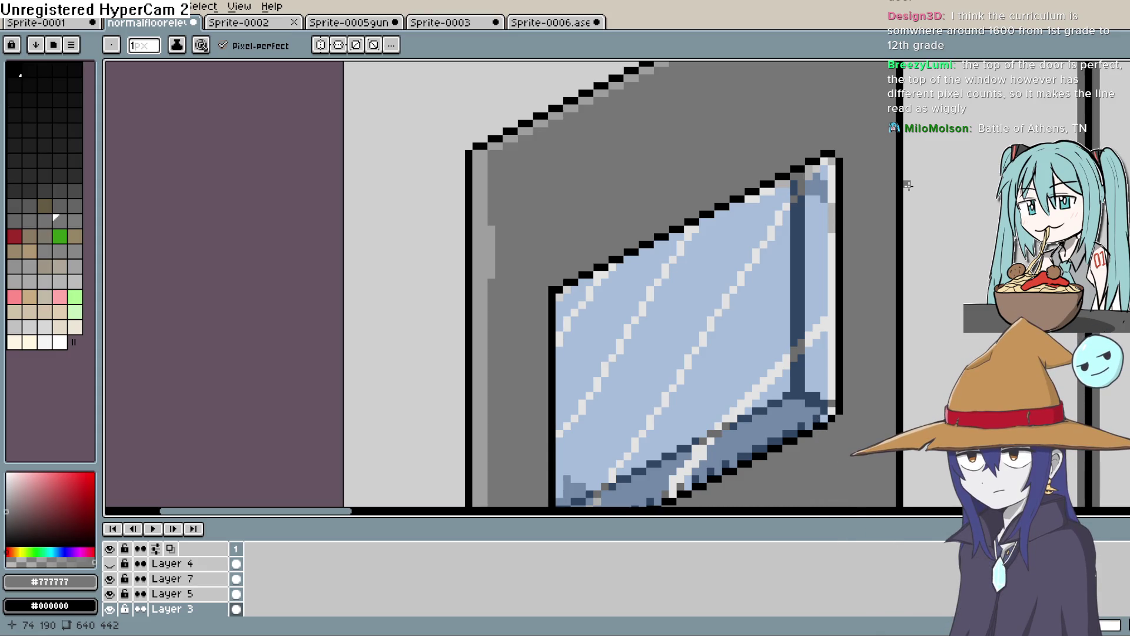
pyautogui.moveTo(997, 176)
pyautogui.mouseDown()
pyautogui.moveTo(916, 293)
pyautogui.moveTo(928, 318)
pyautogui.mouseUp()
# Step: Sample the door edge strip's light grey #9e9e9e as the drawing colour
pyautogui.scroll(-1, 930, 316)
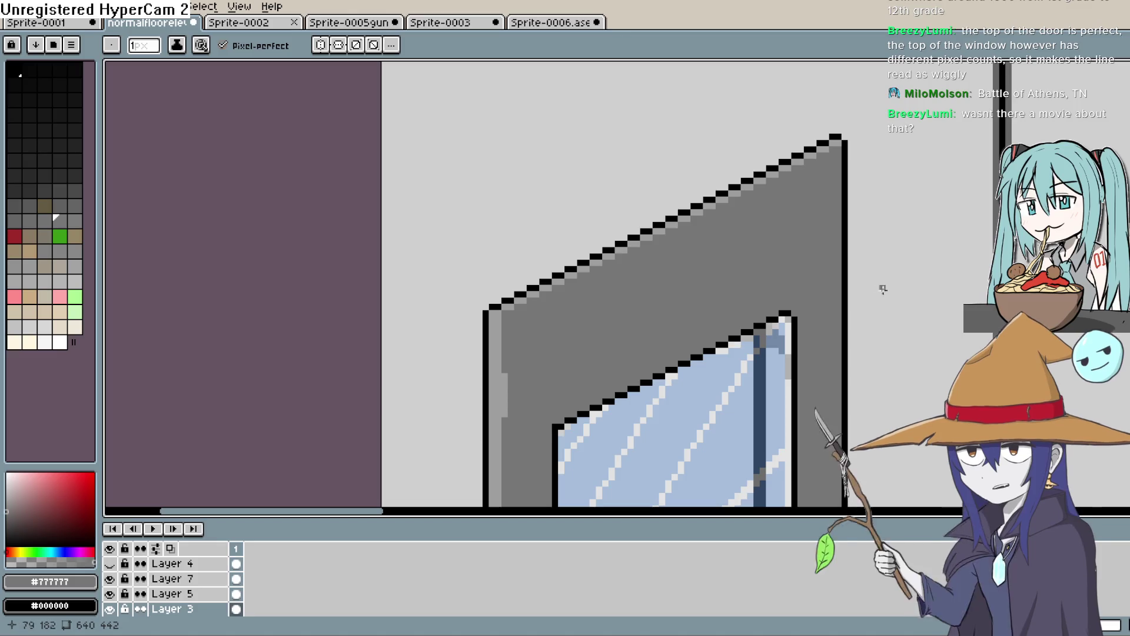
pyautogui.press('i')
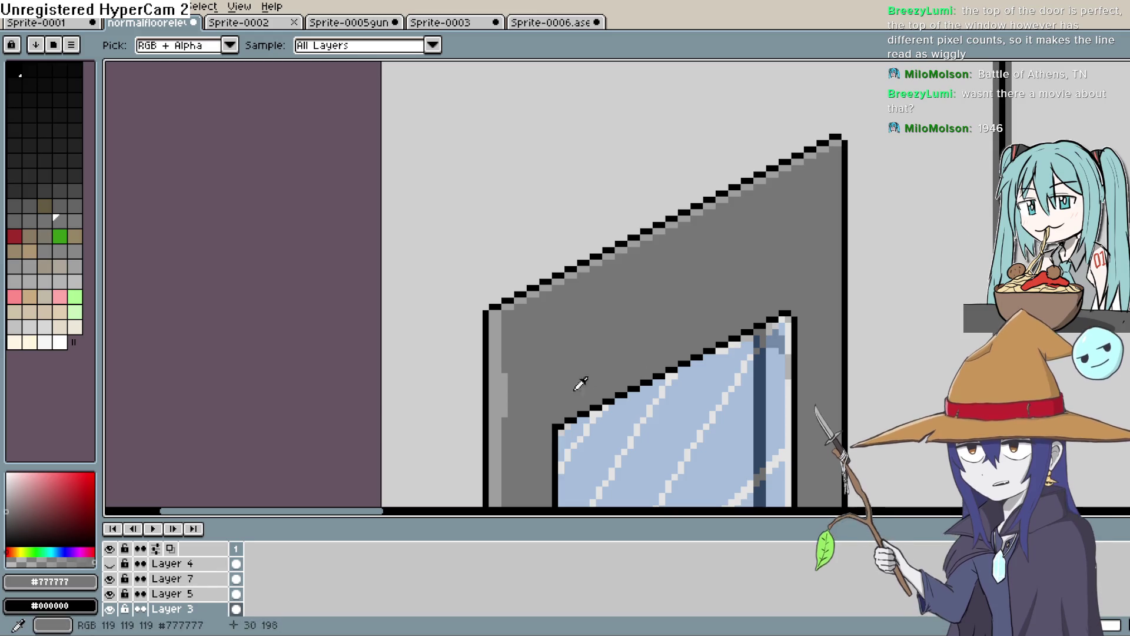
pyautogui.click(507, 378)
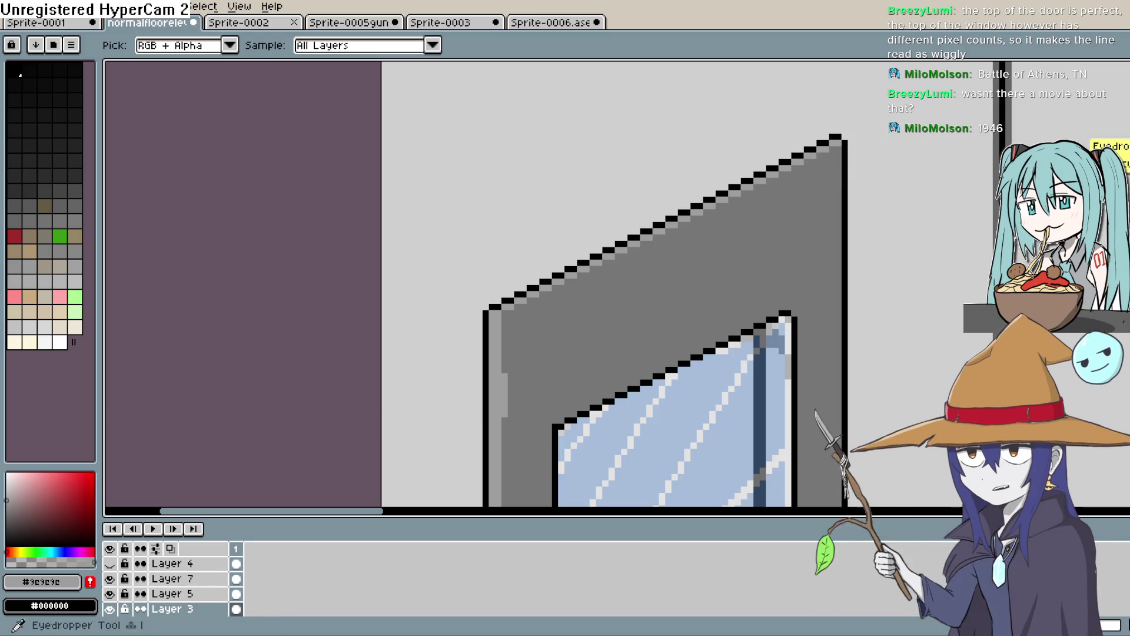
pyautogui.press('b')
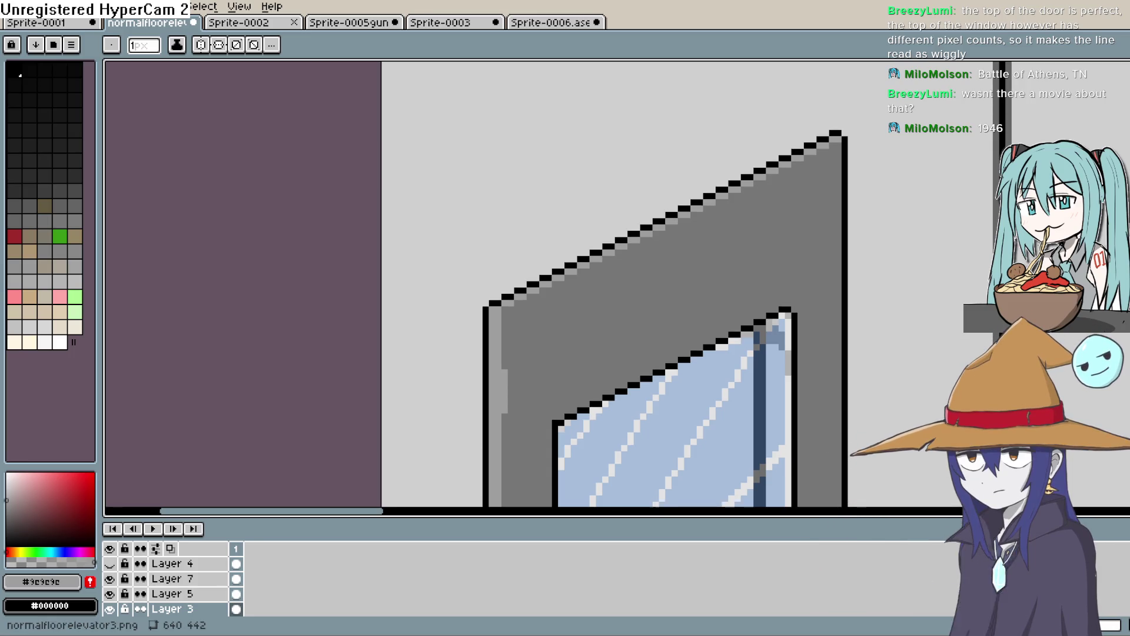
pyautogui.scroll(-3, 666, 282)
pyautogui.scroll(-2, 666, 283)
pyautogui.scroll(2, 666, 283)
pyautogui.scroll(1, 666, 283)
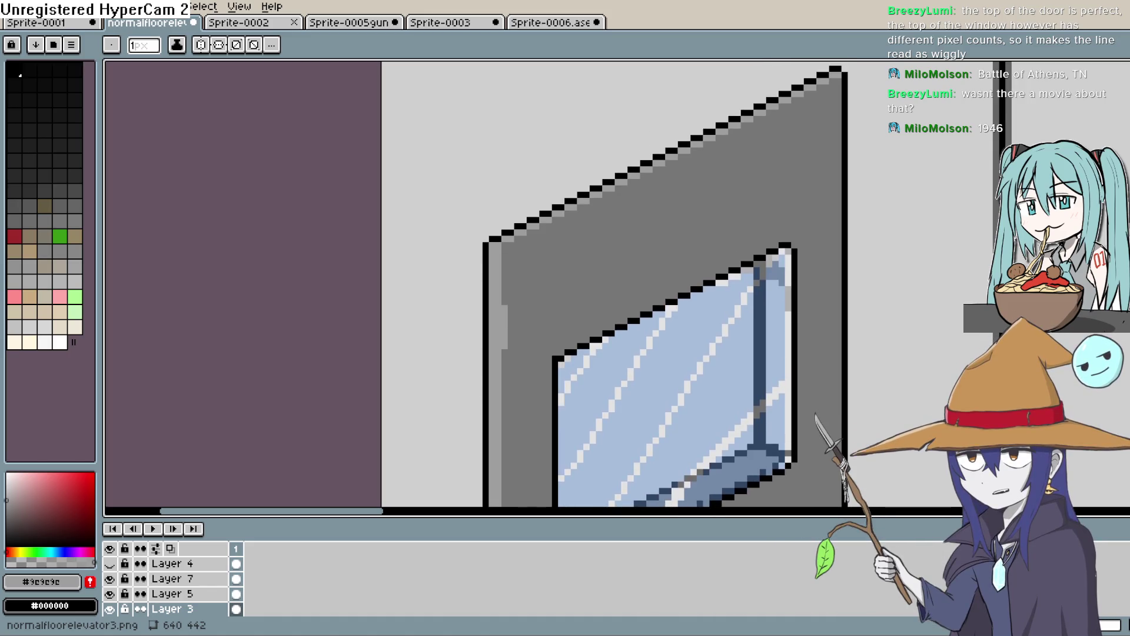
pyautogui.scroll(-1, 666, 282)
pyautogui.scroll(1, 666, 282)
pyautogui.scroll(-1, 666, 282)
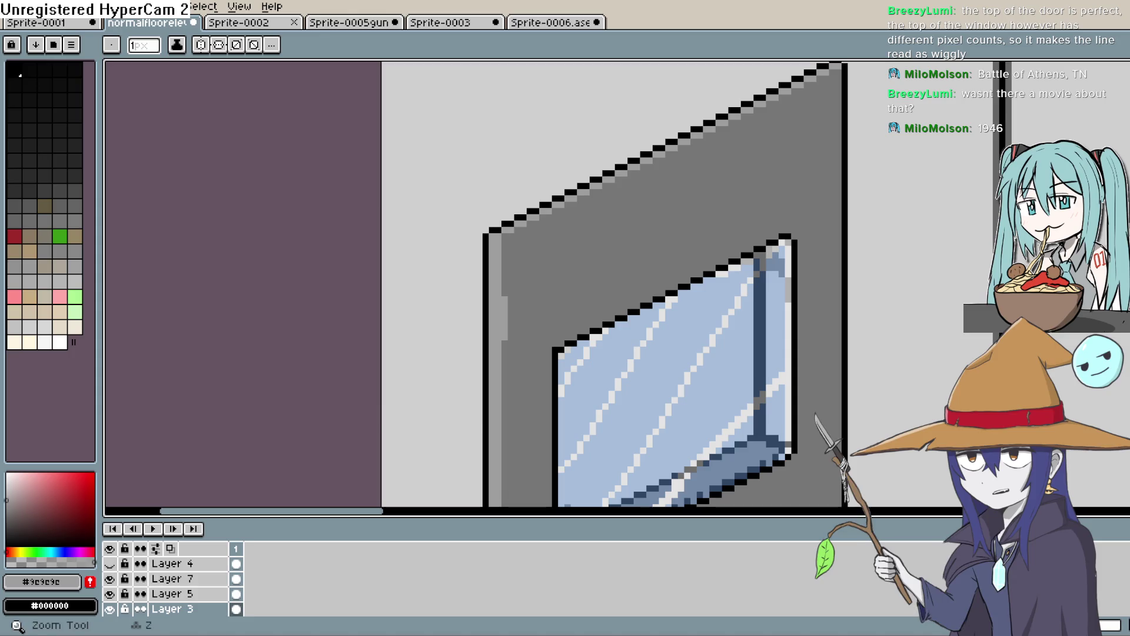
# Step: Cycle through drawing tools and make Layer 7 the layer to paint on
pyautogui.press('i')
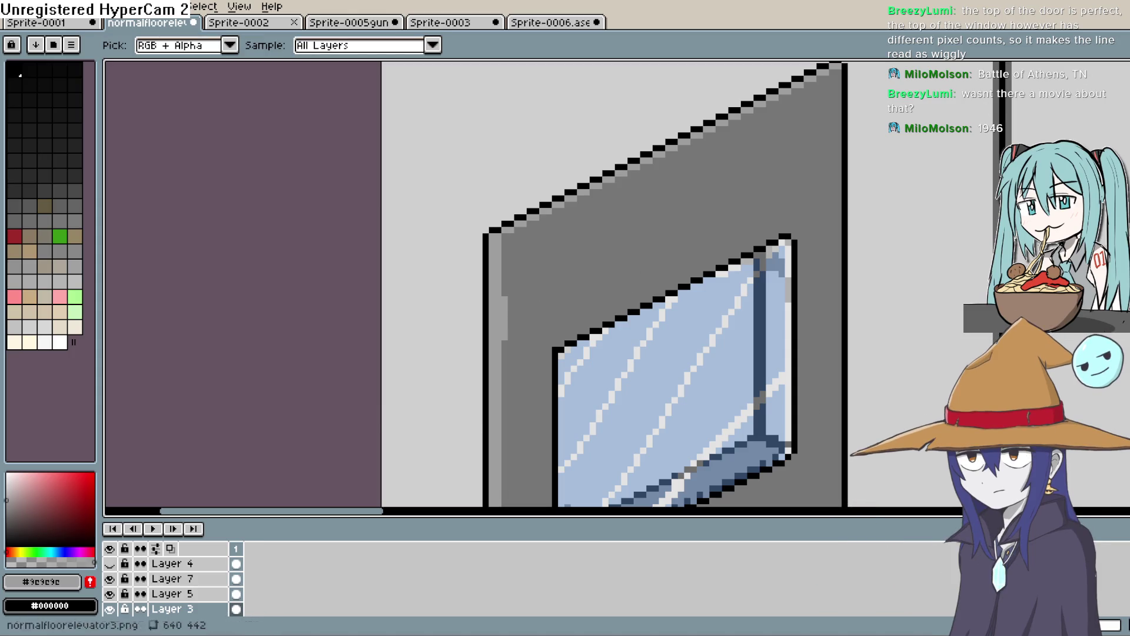
pyautogui.press('b')
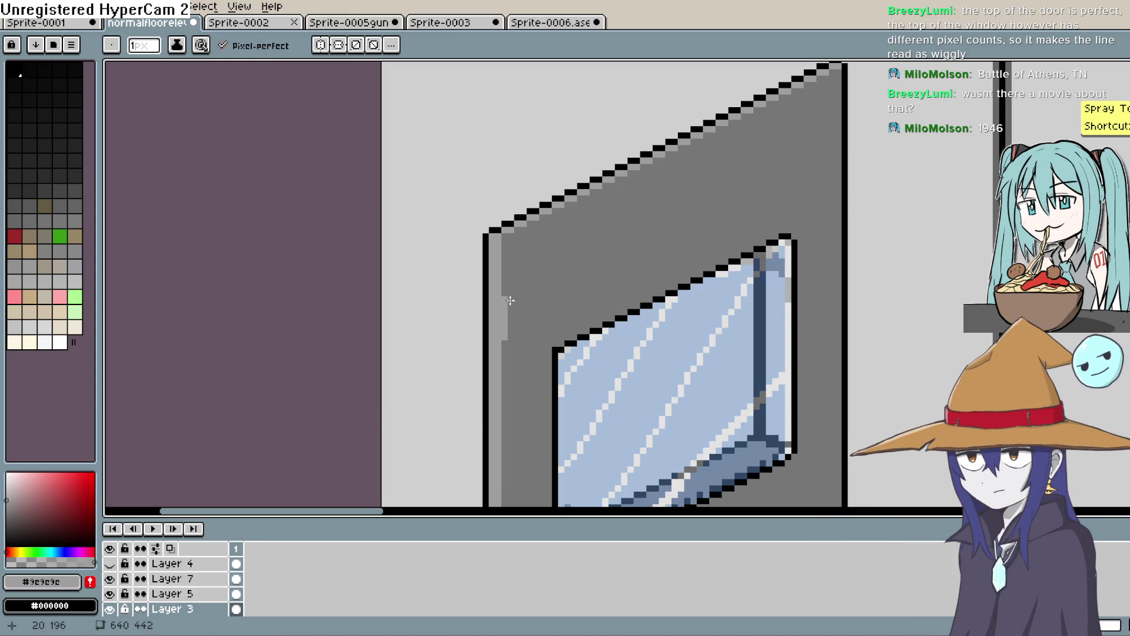
pyautogui.press('l')
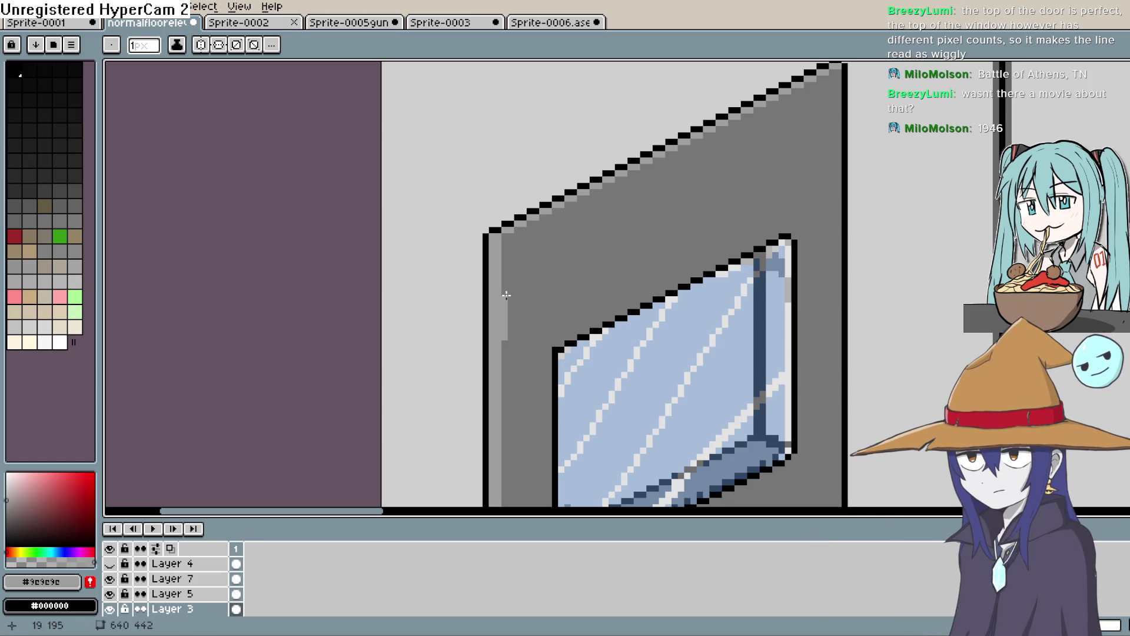
pyautogui.press('v')
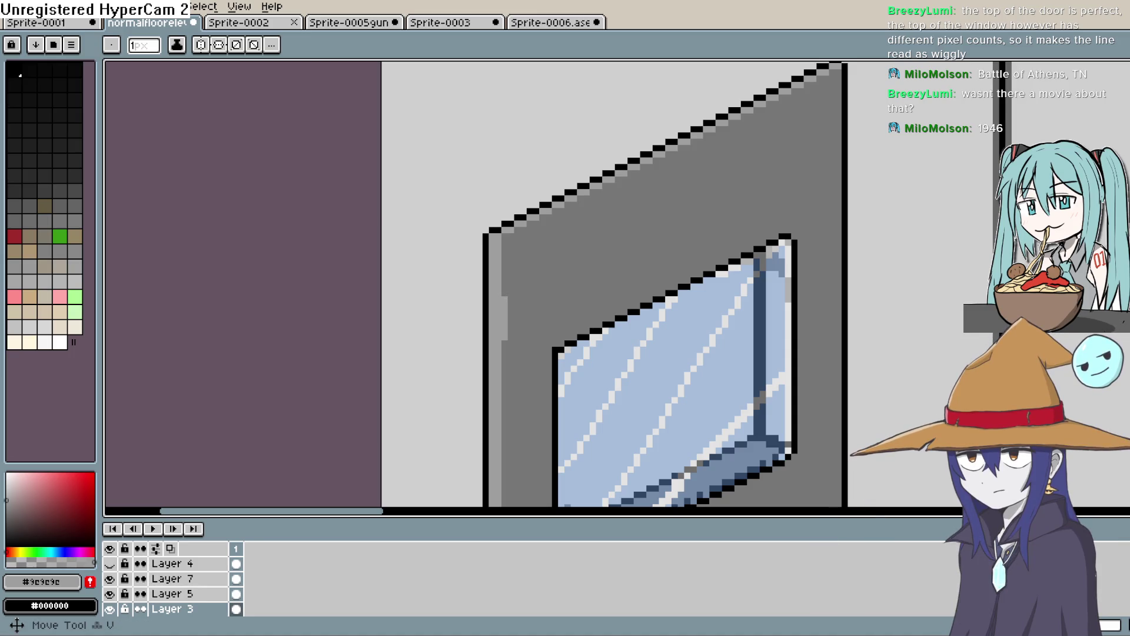
pyautogui.press('i')
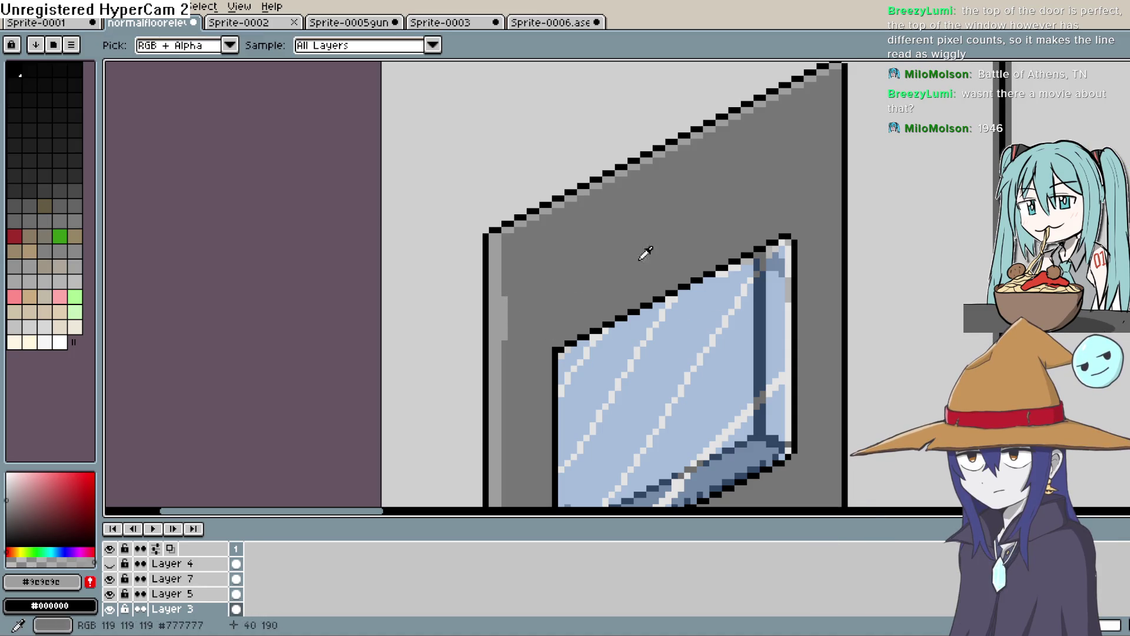
pyautogui.press('l')
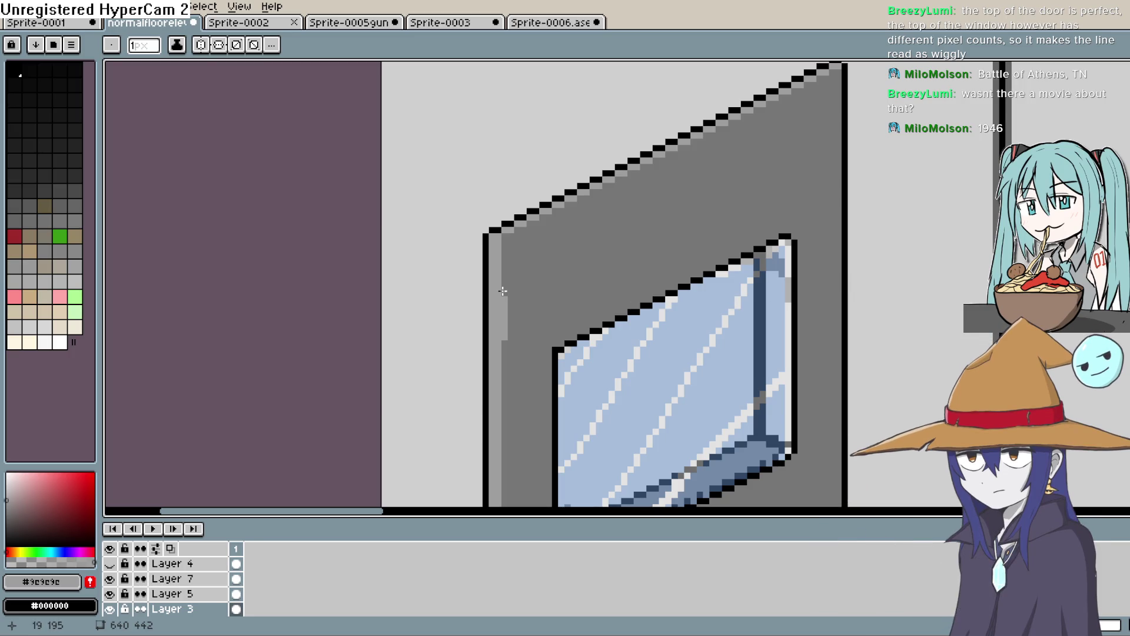
pyautogui.press('i')
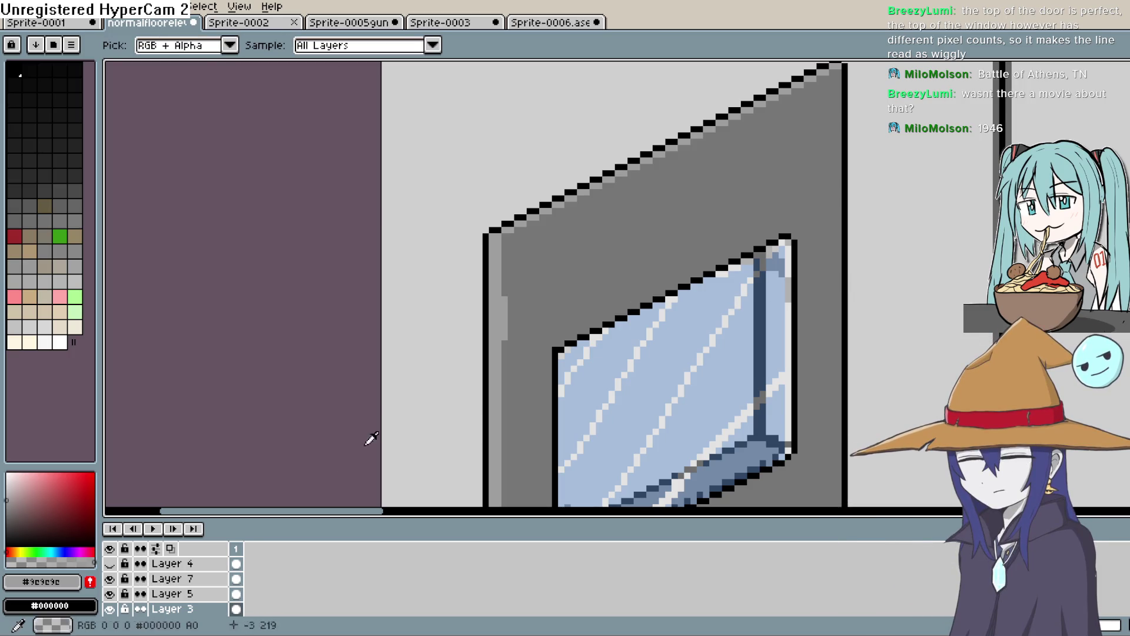
pyautogui.click(171, 593)
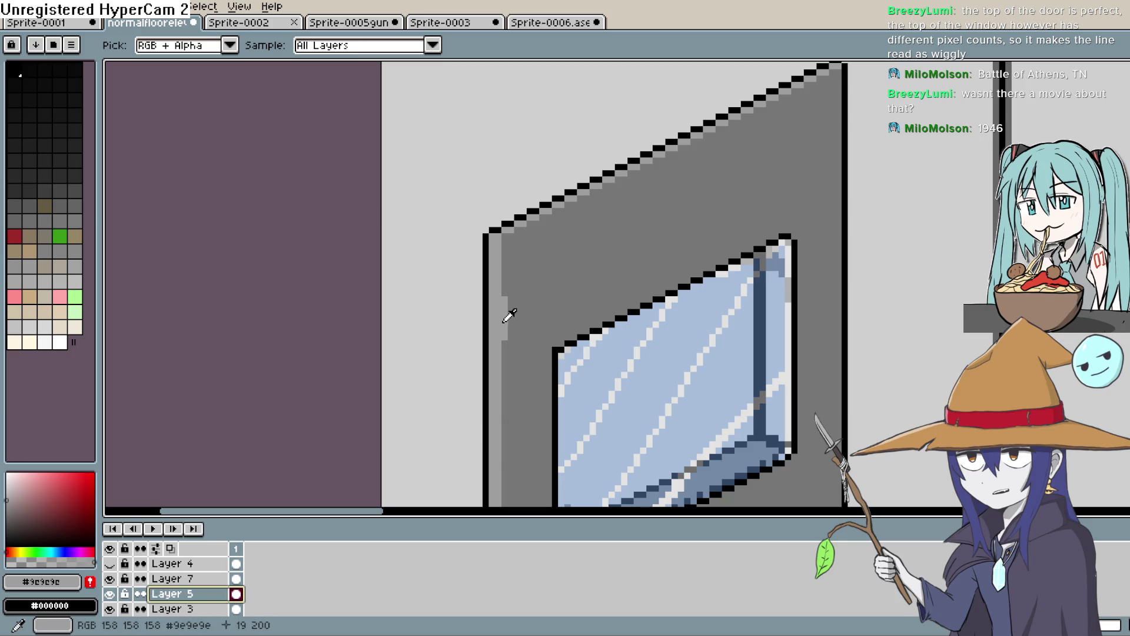
pyautogui.click(177, 579)
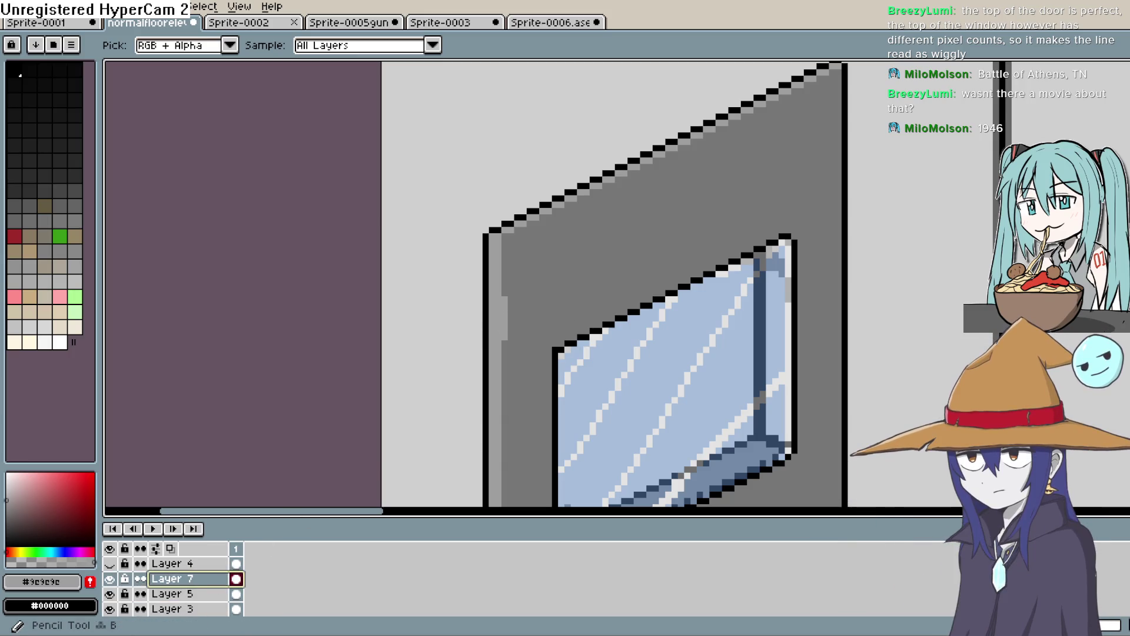
# Step: Draw two light-grey diagonal lines across the door's top and fill the band between them
pyautogui.press('b')
pyautogui.click(508, 287)
pyautogui.keyDown('shift'); pyautogui.click(574, 256); pyautogui.keyUp('shift')
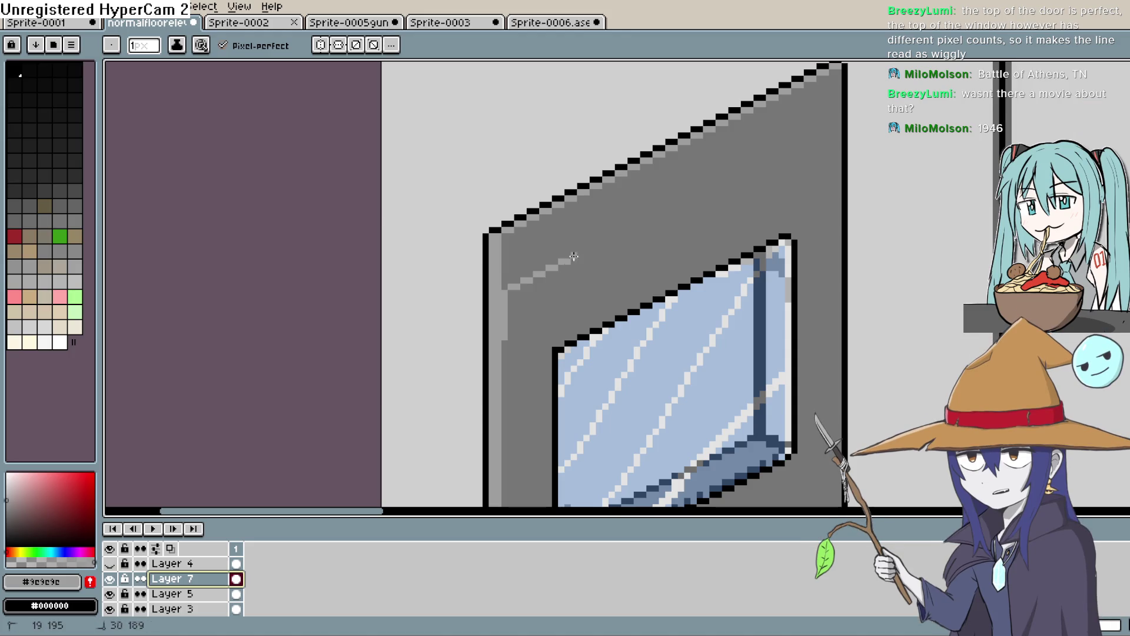
pyautogui.keyDown('shift'); pyautogui.click(791, 167); pyautogui.keyUp('shift')
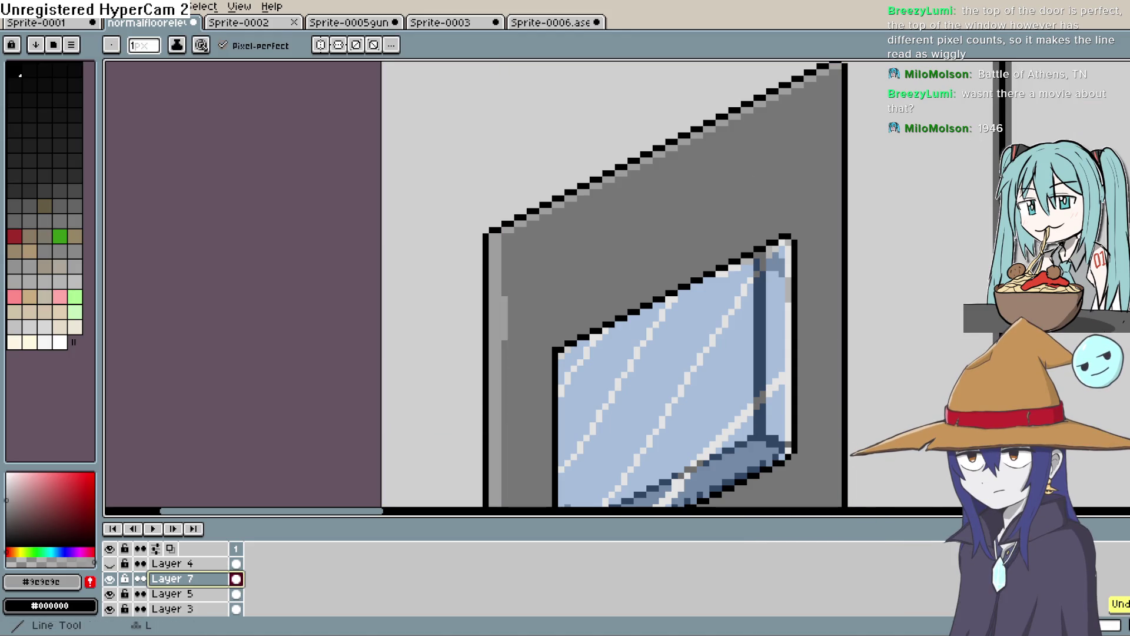
pyautogui.press('l')
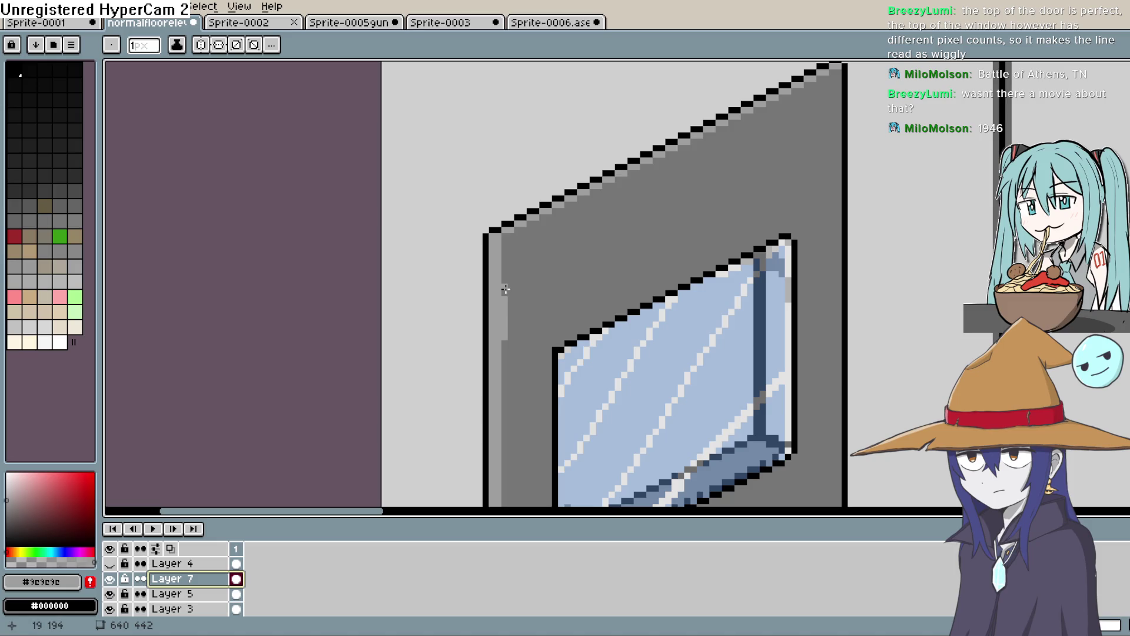
pyautogui.moveTo(505, 289)
pyautogui.mouseDown()
pyautogui.moveTo(812, 177)
pyautogui.moveTo(836, 128)
pyautogui.mouseUp()
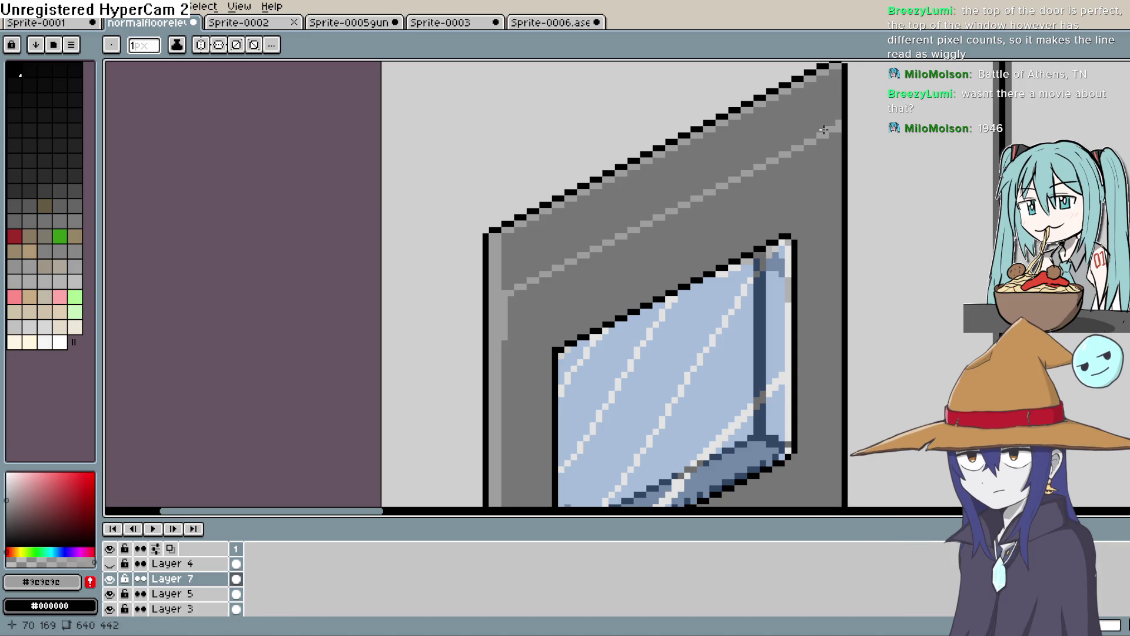
pyautogui.moveTo(512, 336); pyautogui.dragTo(748, 236)
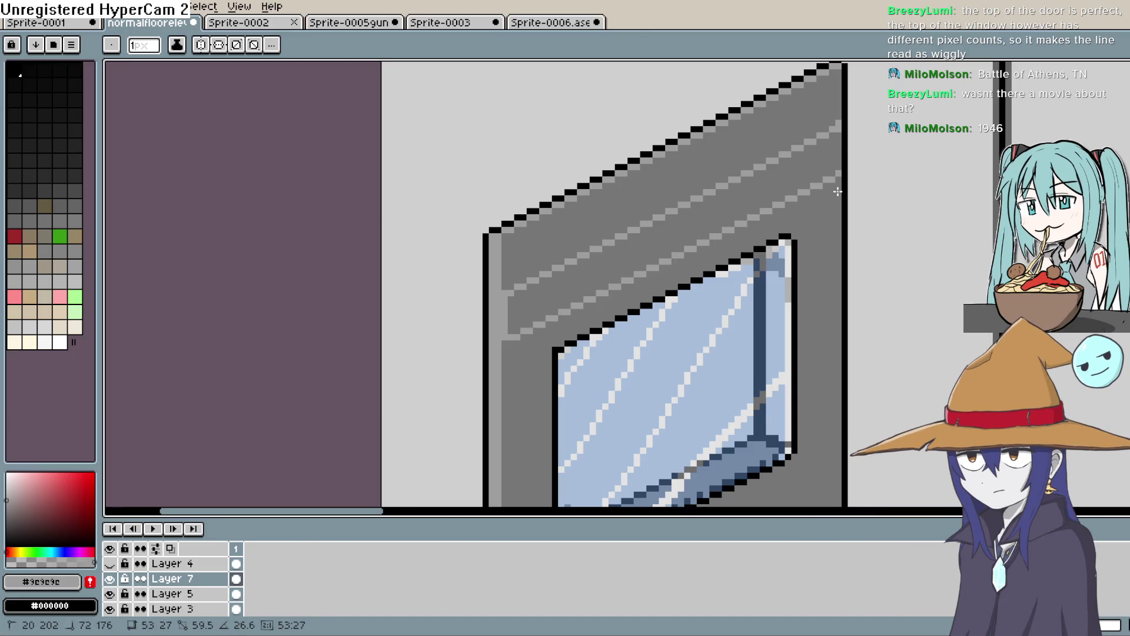
pyautogui.press('g')
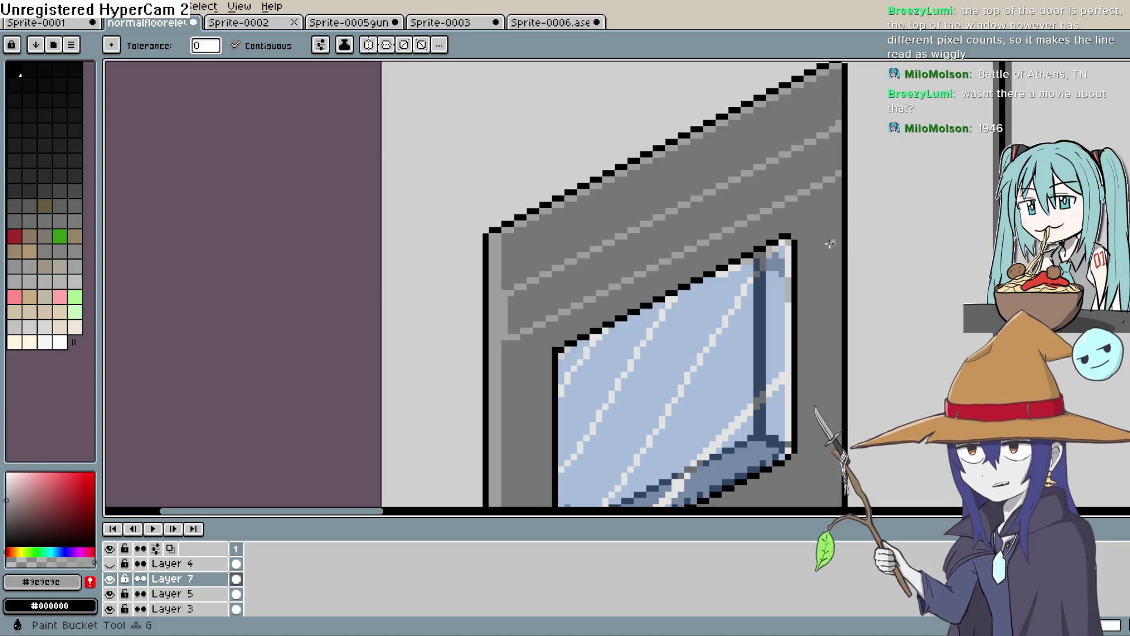
pyautogui.click(676, 240)
# Step: Darken the sampled grey and draw a dark stepped shadow line above the window
pyautogui.press('i')
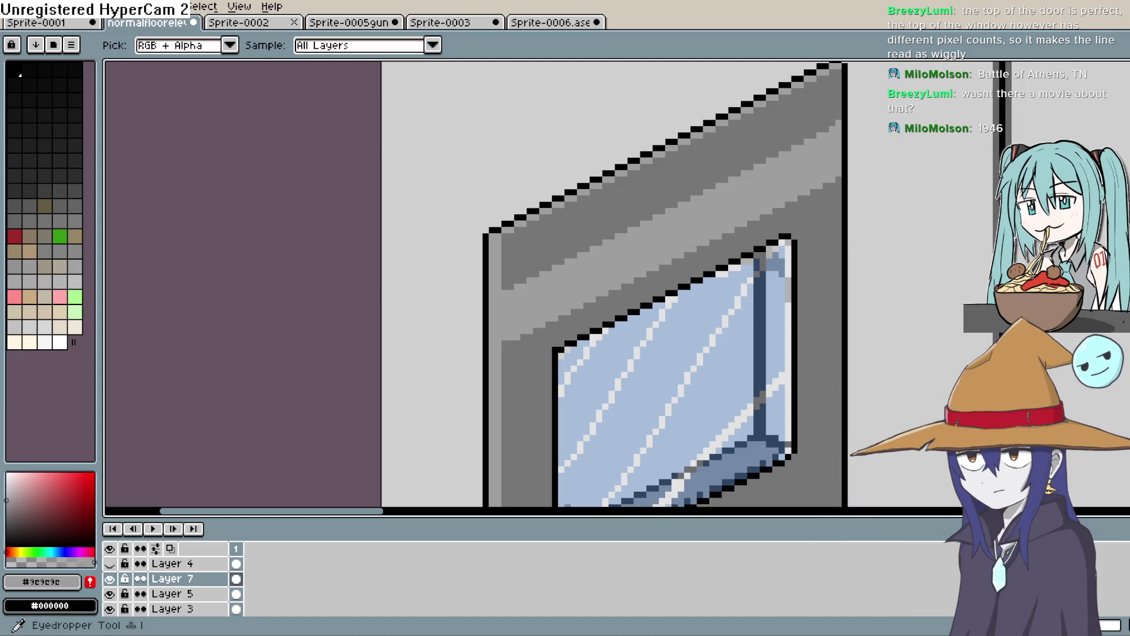
pyautogui.click(757, 240)
pyautogui.moveTo(4, 512); pyautogui.dragTo(6, 525)
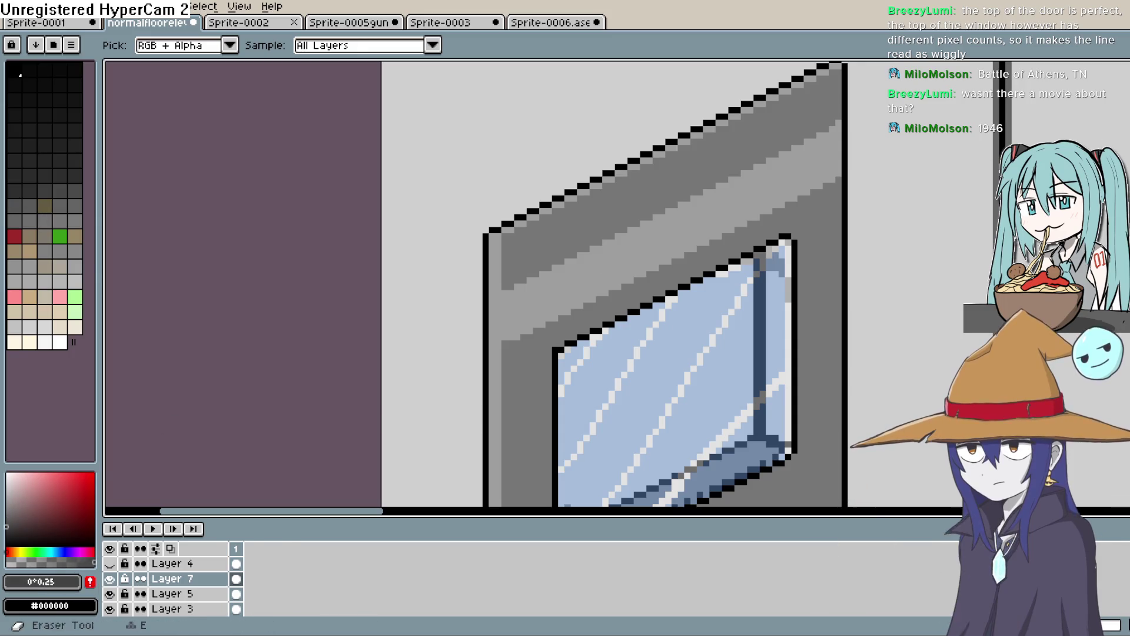
pyautogui.press('b')
pyautogui.click(505, 344)
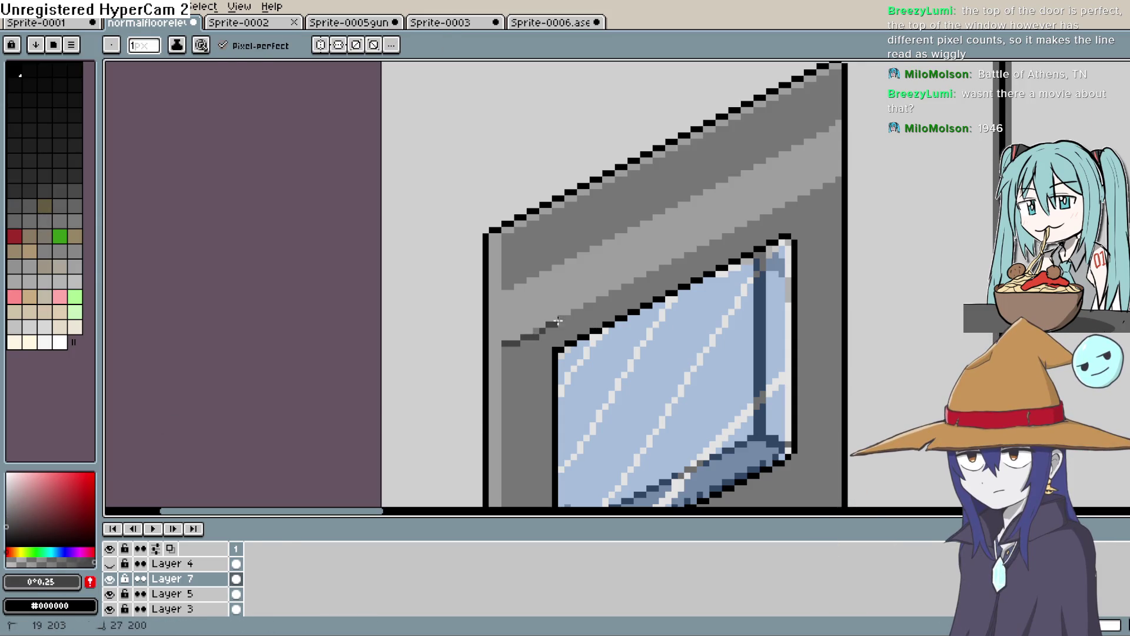
pyautogui.hotkey('ctrl', 'z')
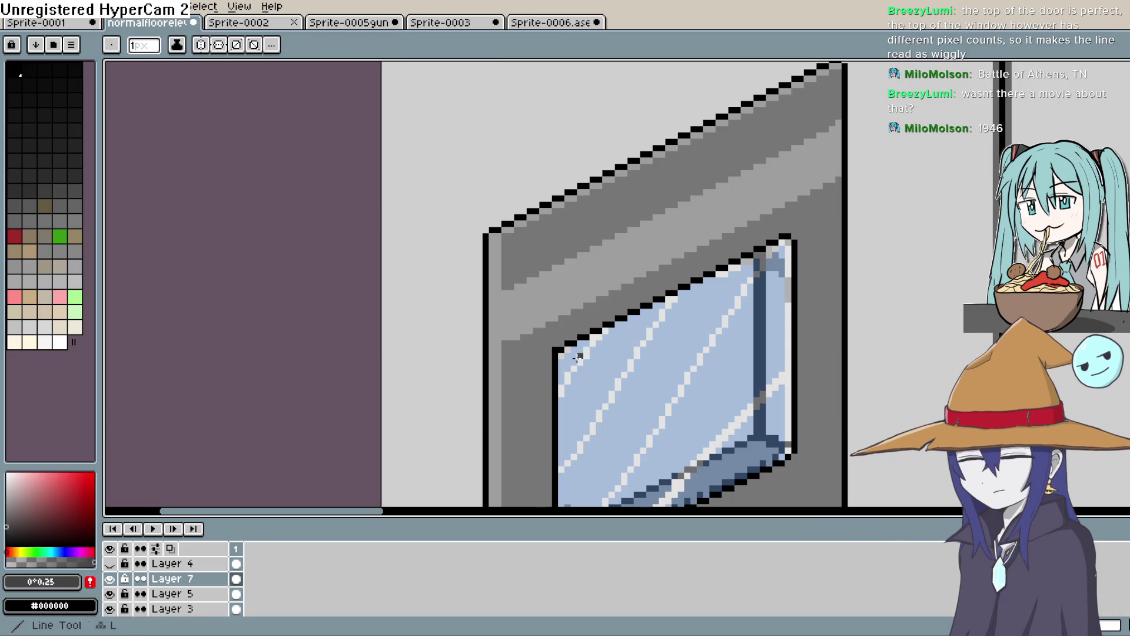
pyautogui.moveTo(550, 323); pyautogui.dragTo(722, 239)
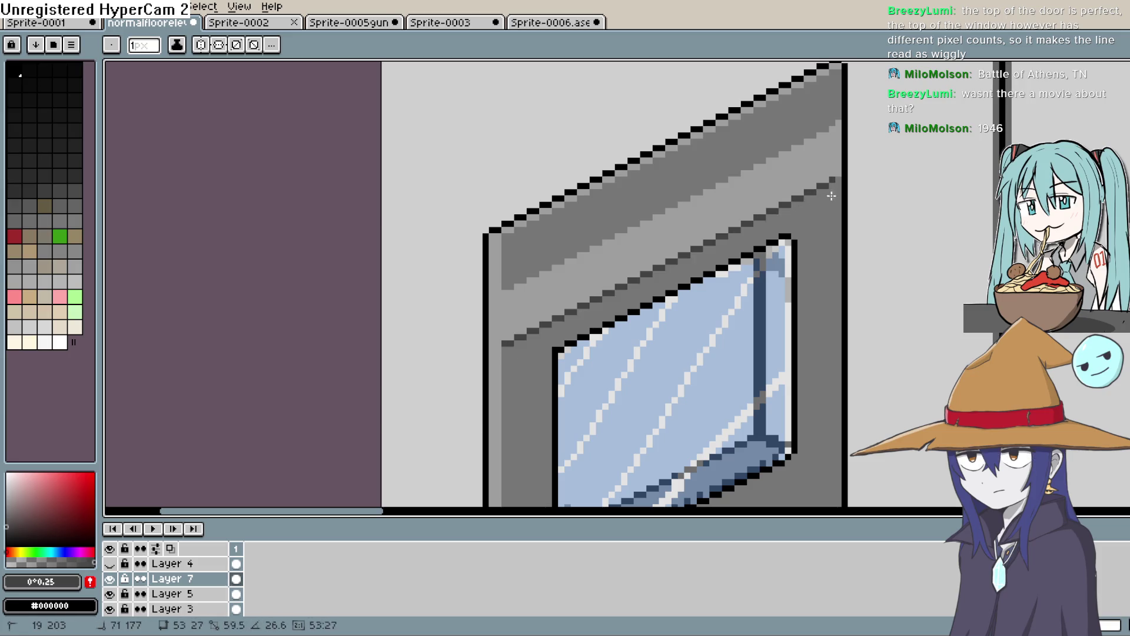
pyautogui.moveTo(838, 192); pyautogui.dragTo(610, 284)
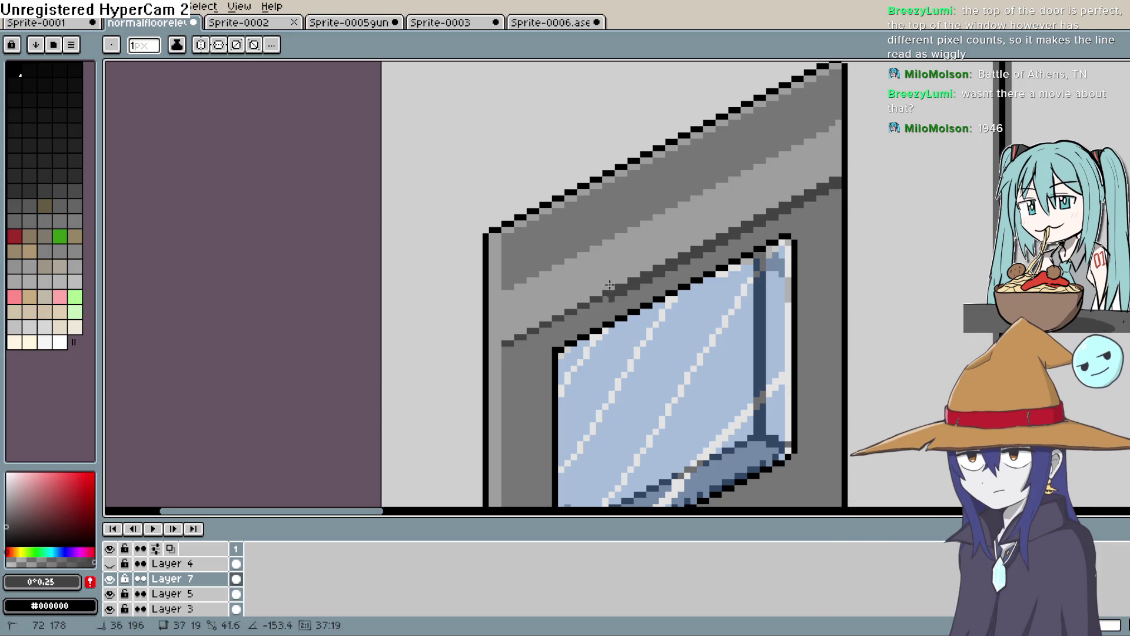
pyautogui.moveTo(504, 331); pyautogui.dragTo(504, 333)
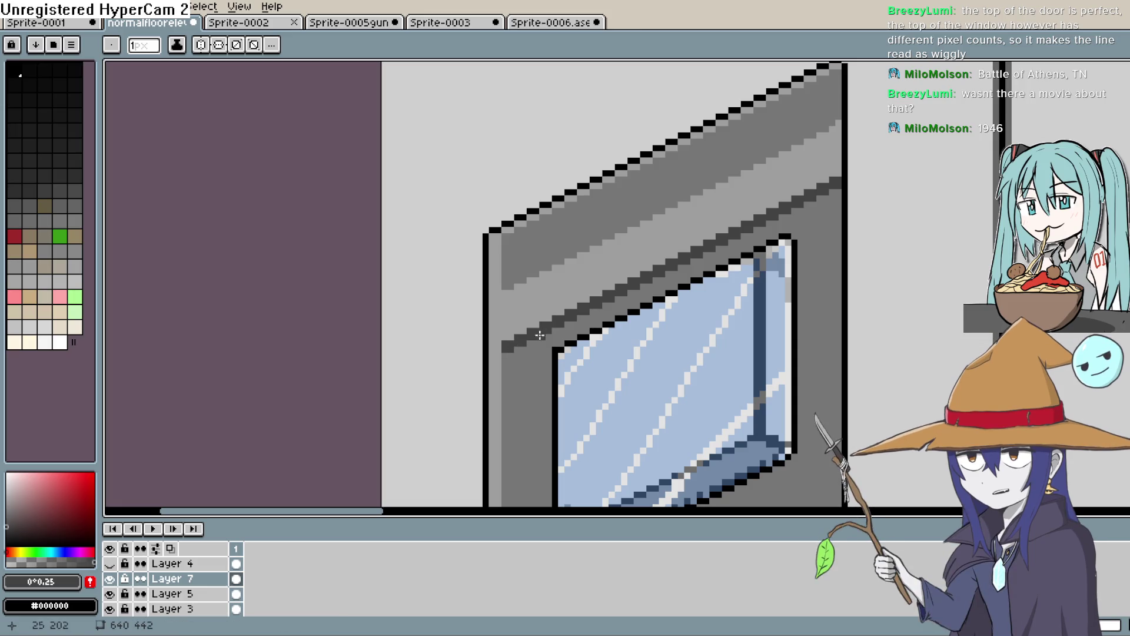
# Step: Sample the band's light grey and pick a lighter shade for the highlight
pyautogui.scroll(1, 540, 335)
pyautogui.press('i')
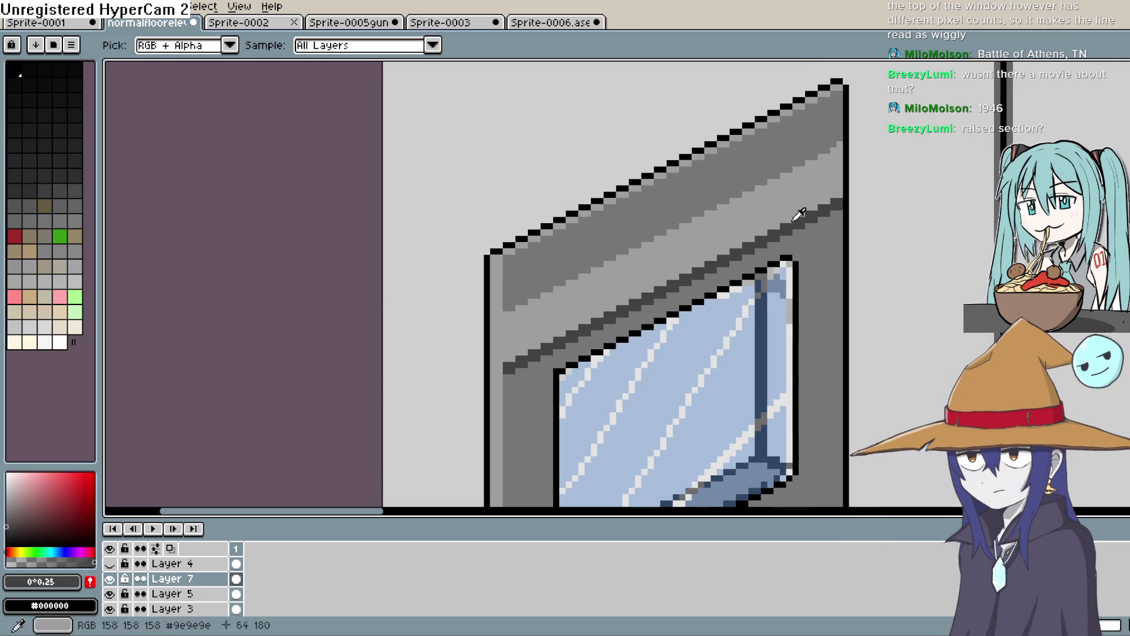
pyautogui.click(639, 265)
pyautogui.click(8, 495)
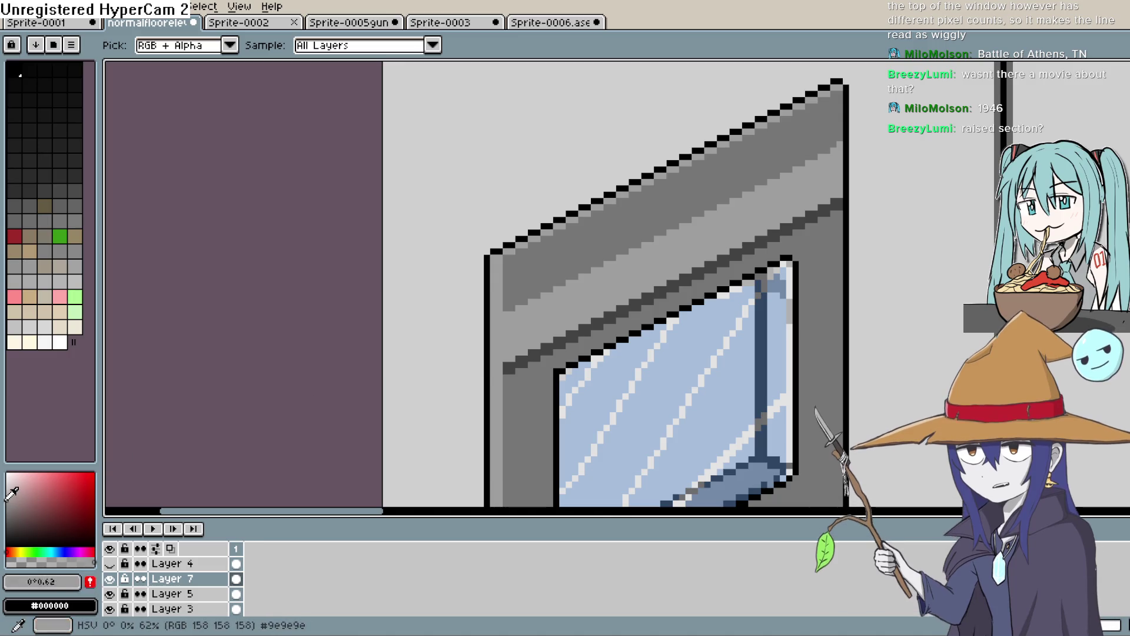
pyautogui.press('b')
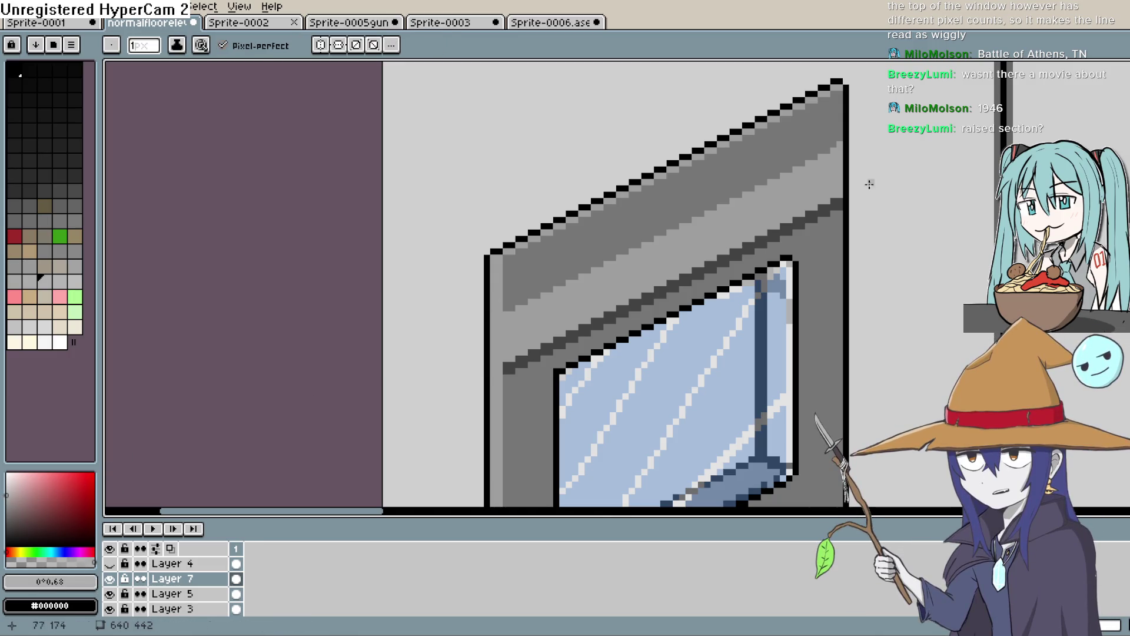
pyautogui.moveTo(506, 316); pyautogui.dragTo(541, 310)
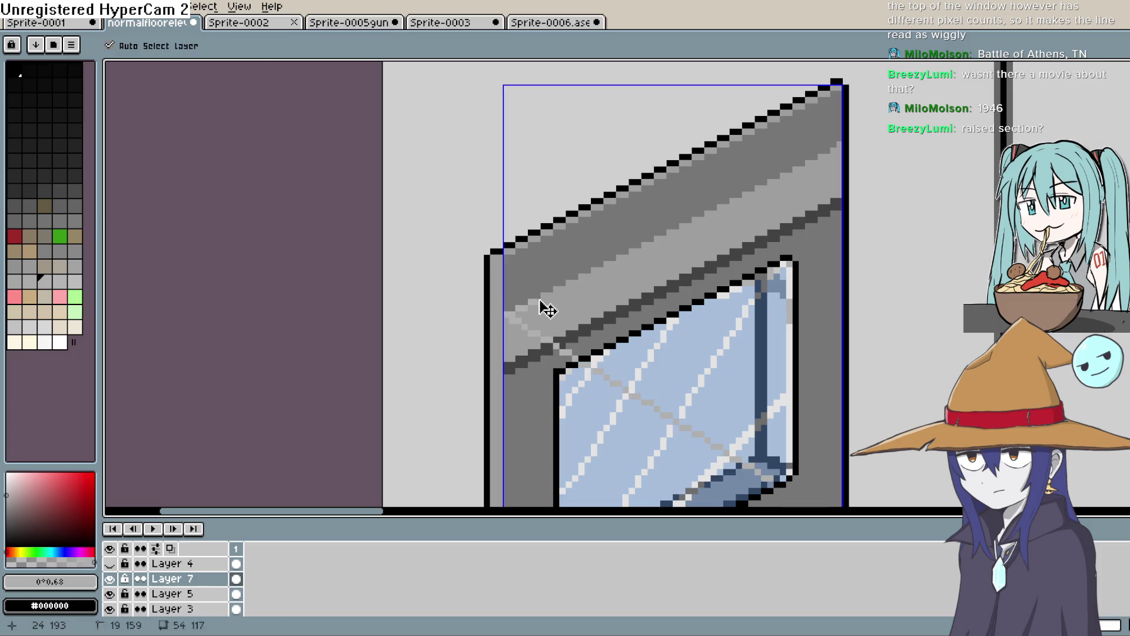
pyautogui.hotkey('ctrl', 'z')
# Step: Draw a pale glint line along the raised band above the window
pyautogui.press('g')
pyautogui.hotkey('shift', 'l')
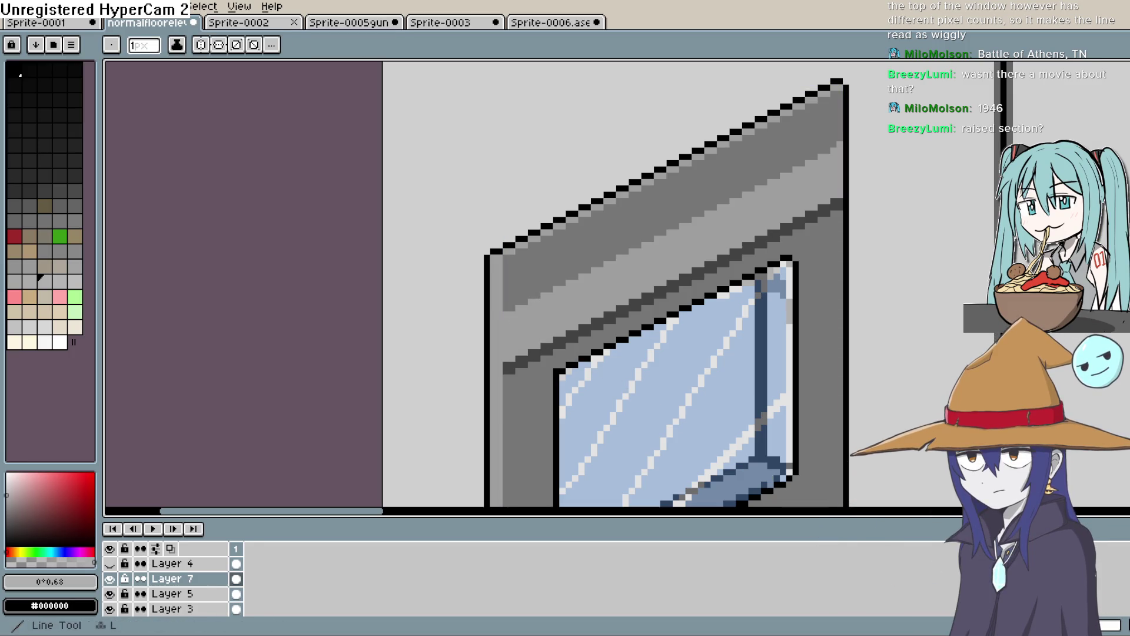
pyautogui.moveTo(514, 321)
pyautogui.mouseDown()
pyautogui.moveTo(675, 231)
pyautogui.moveTo(800, 187)
pyautogui.mouseUp()
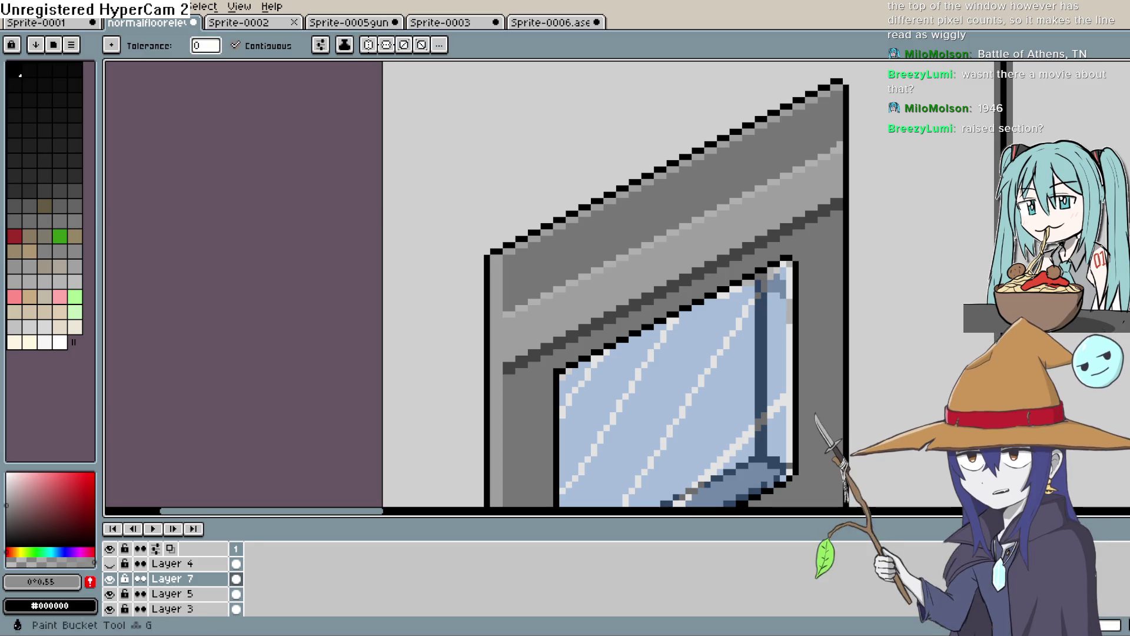
pyautogui.press('v')
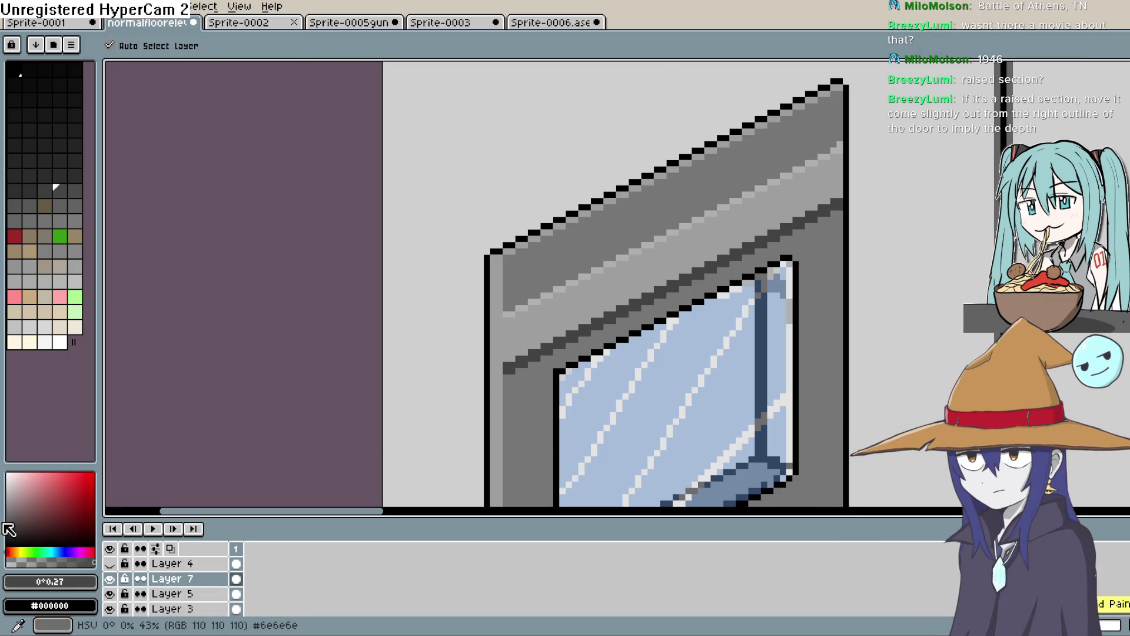
pyautogui.press('w')
pyautogui.moveTo(859, 379); pyautogui.dragTo(847, 347)
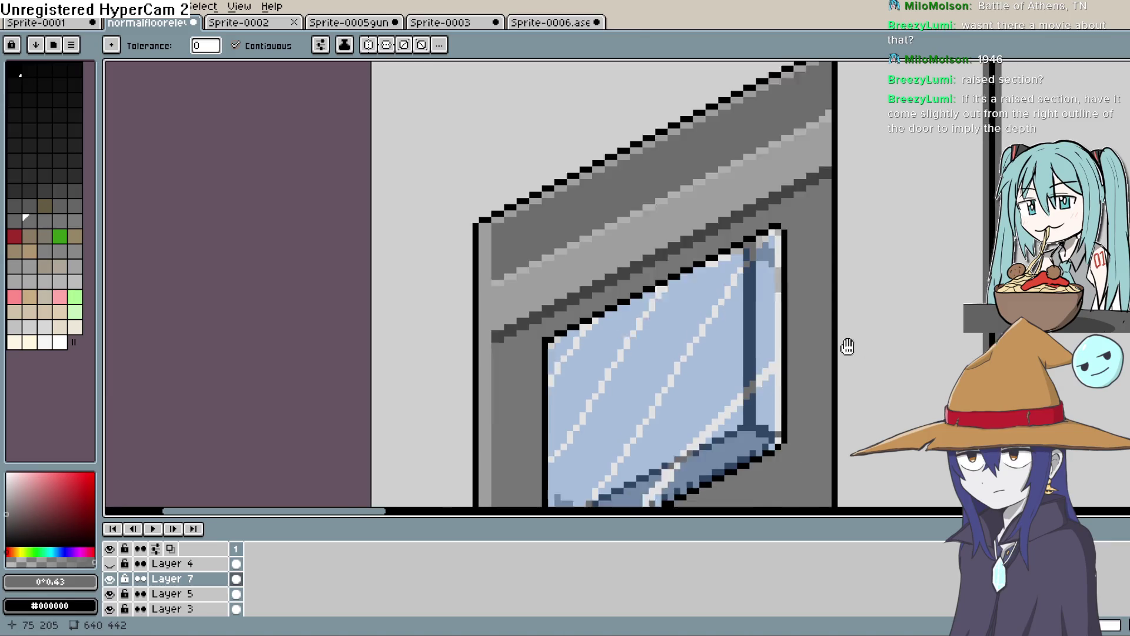
# Step: Eyedrop the door's dark grey, then choose a mid grey from the palette for drawing
pyautogui.scroll(-1, 807, 320)
pyautogui.scroll(-3, 796, 331)
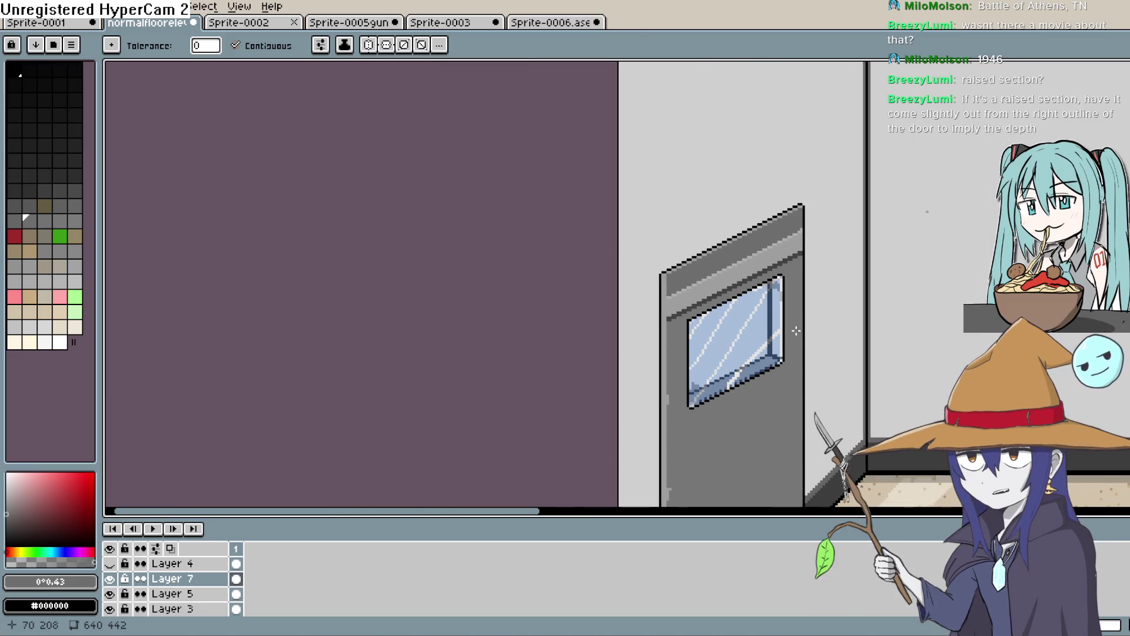
pyautogui.scroll(1, 675, 318)
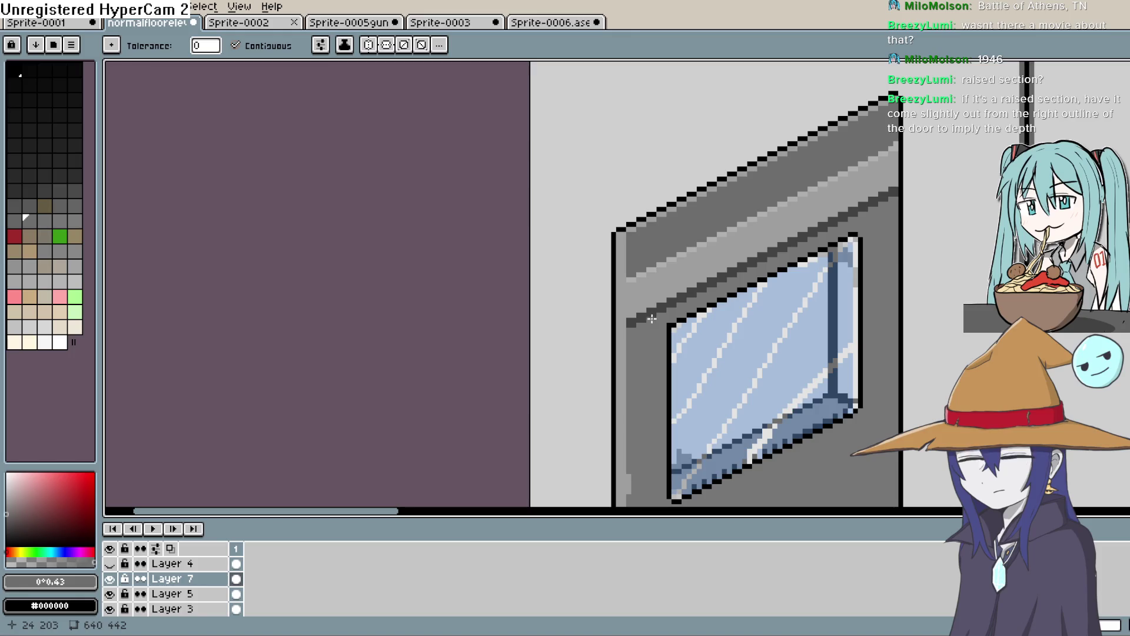
pyautogui.press('i')
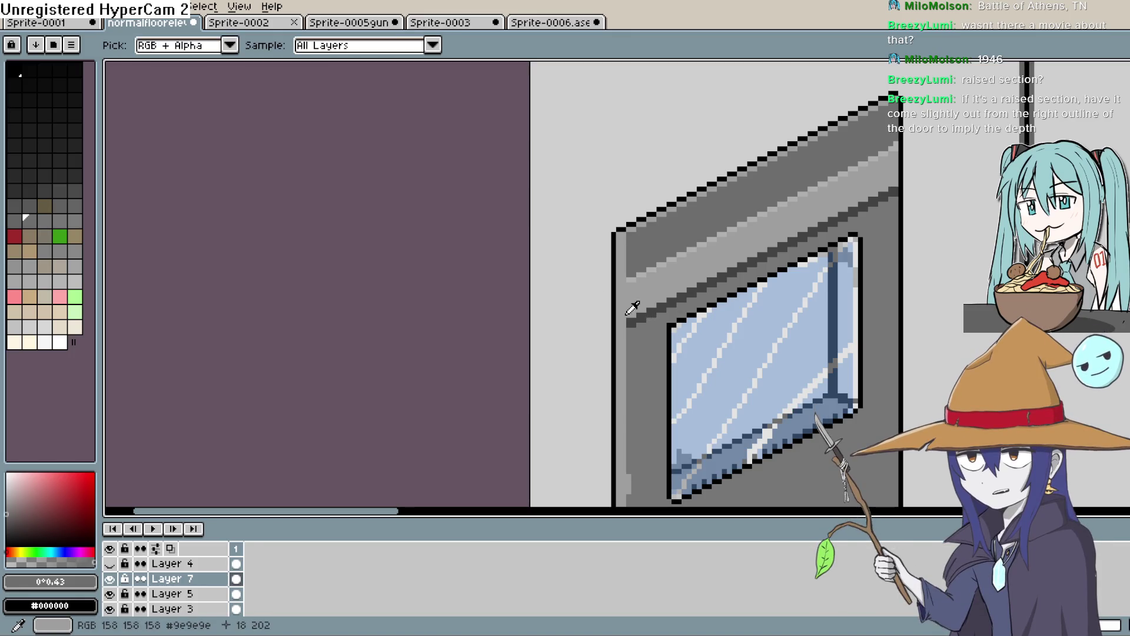
pyautogui.click(633, 311)
pyautogui.click(8, 506)
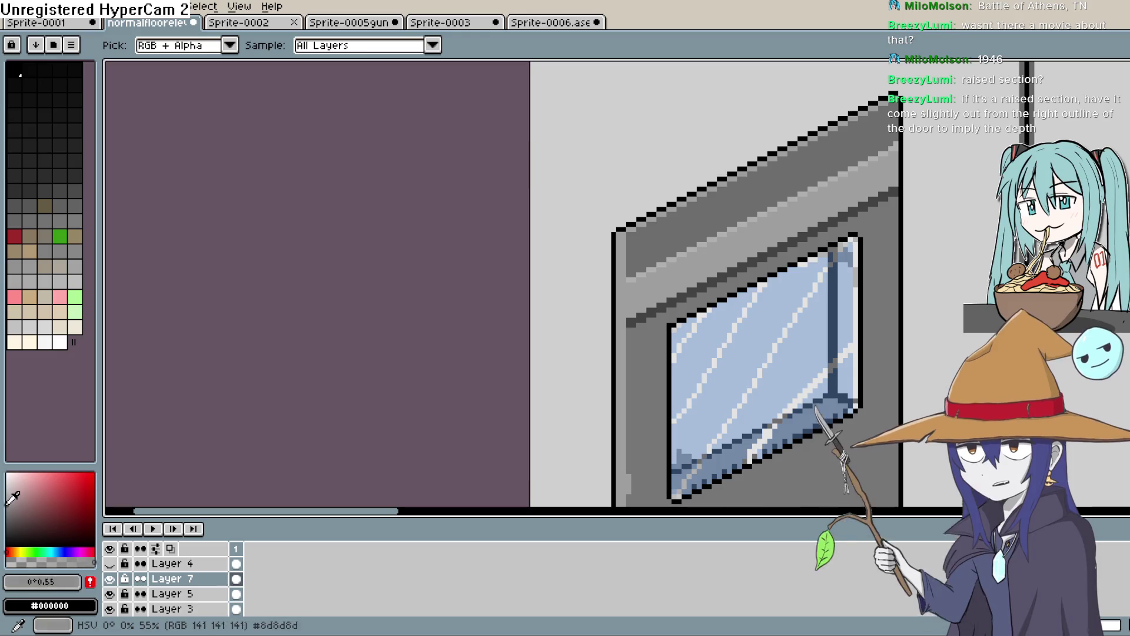
pyautogui.press('b')
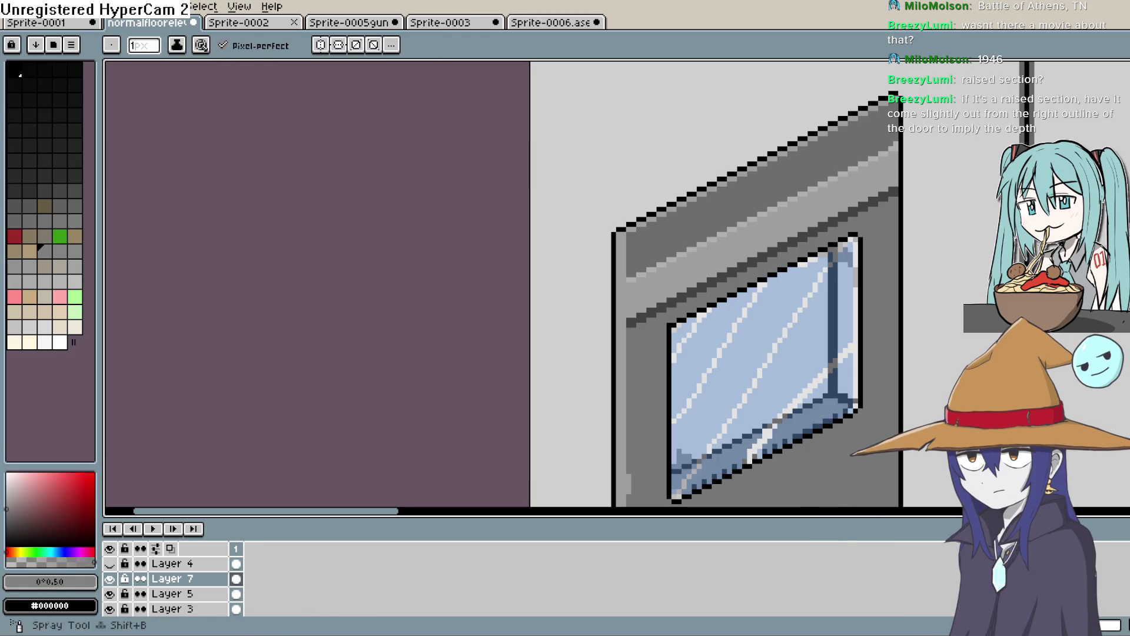
# Step: Undo a stray grey pixel and draw a dark-grey stroke just below the door's top edge
pyautogui.scroll(1, 676, 279)
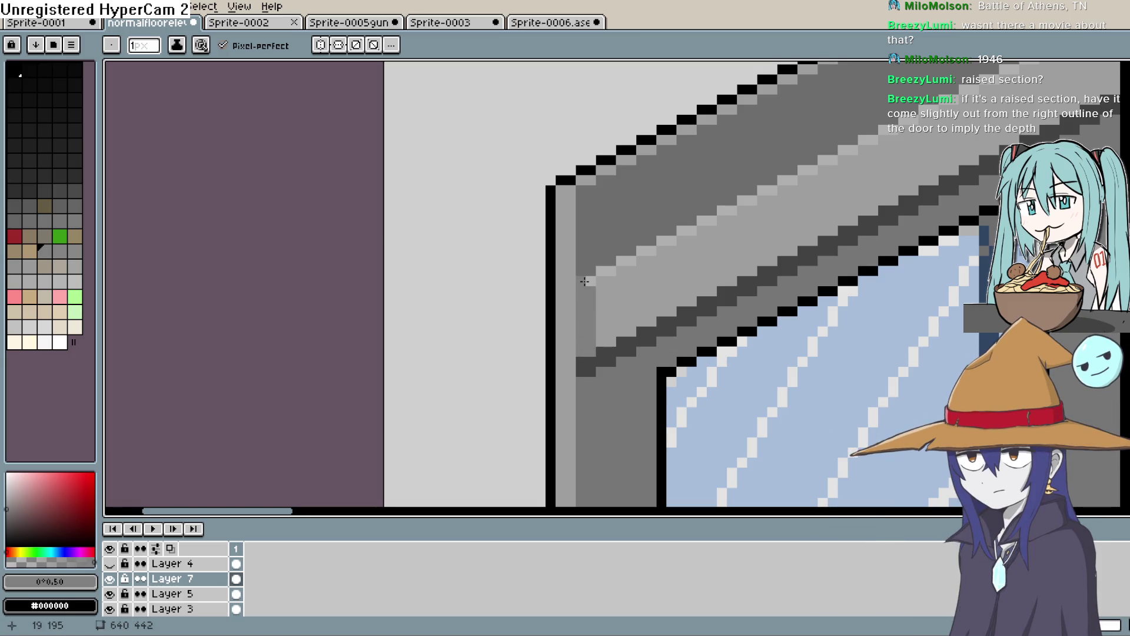
pyautogui.scroll(1, 671, 300)
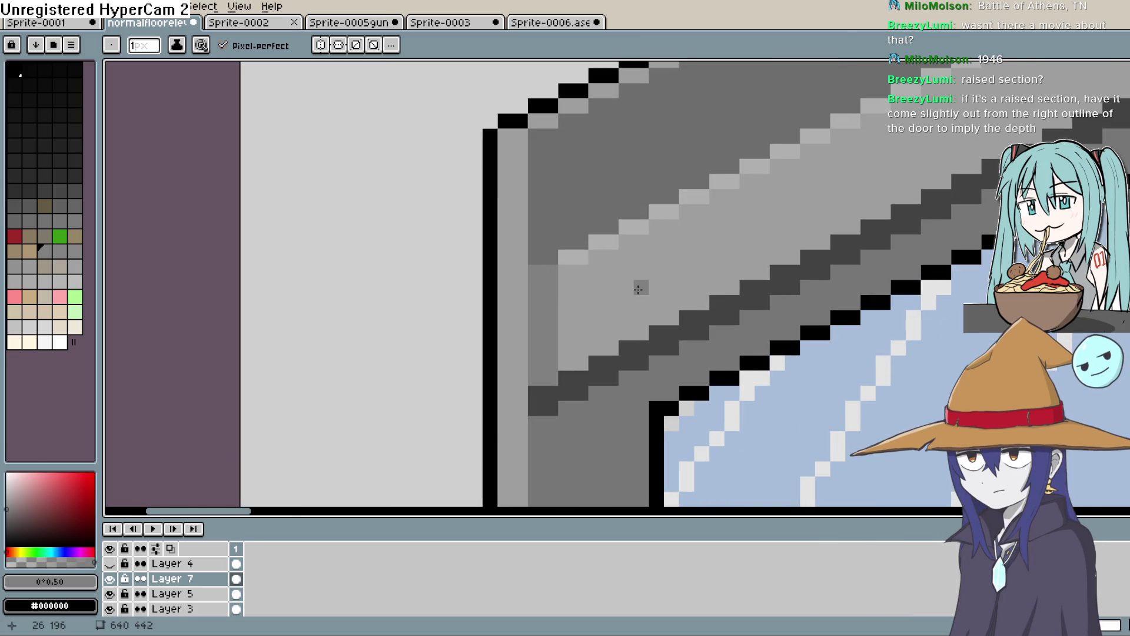
pyautogui.hotkey('ctrl', 'z')
pyautogui.scroll(-4, 571, 263)
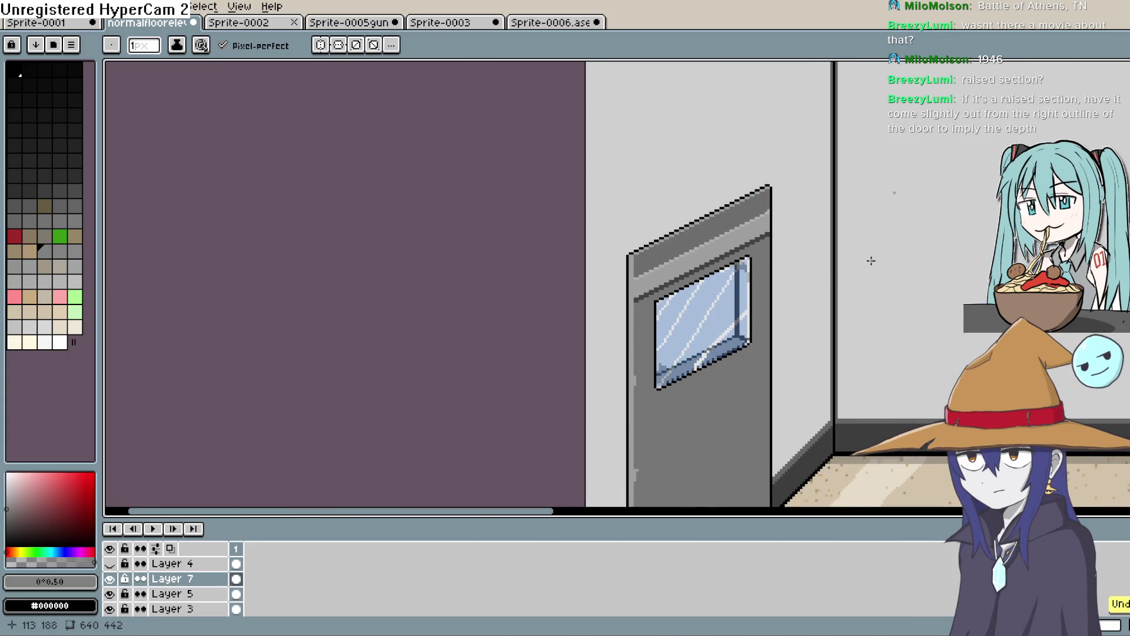
pyautogui.scroll(4, 655, 271)
pyautogui.moveTo(664, 269); pyautogui.dragTo(661, 315)
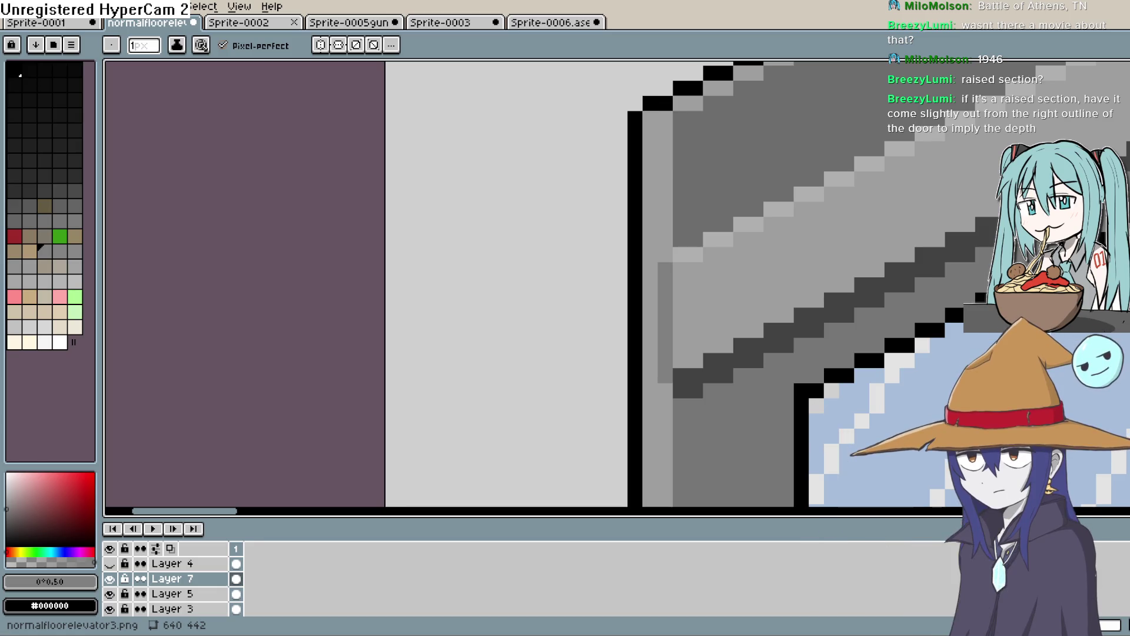
# Step: Paint a grey strip down the door's left edge, extending it lower with an extra pixel
pyautogui.moveTo(665, 262)
pyautogui.mouseDown()
pyautogui.moveTo(664, 120)
pyautogui.moveTo(654, 158)
pyautogui.mouseUp()
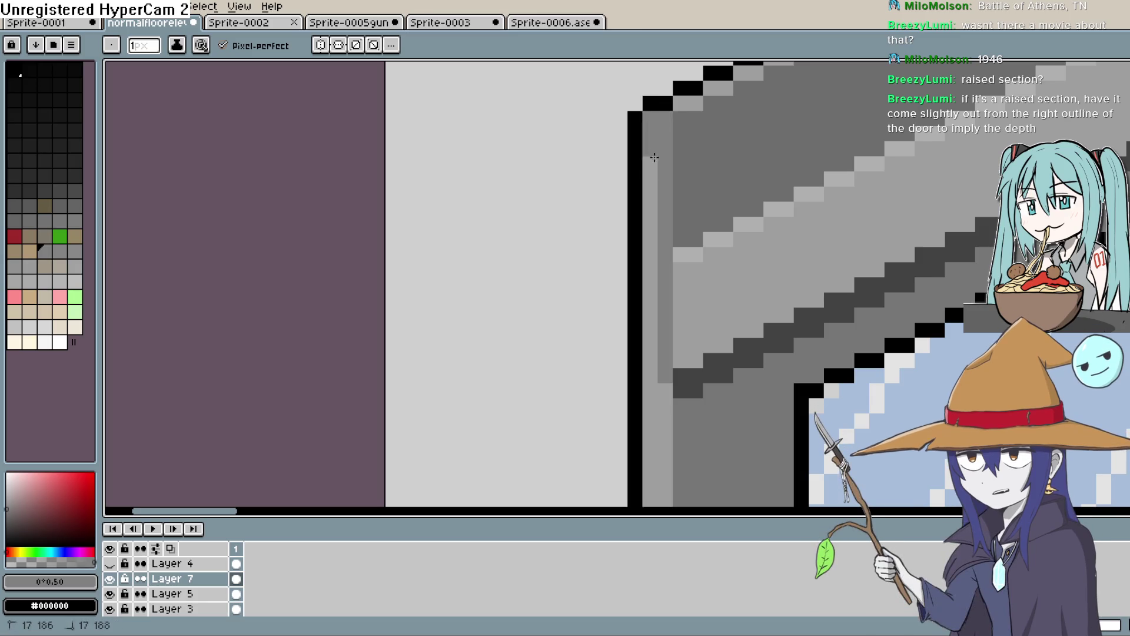
pyautogui.moveTo(654, 279); pyautogui.dragTo(660, 429)
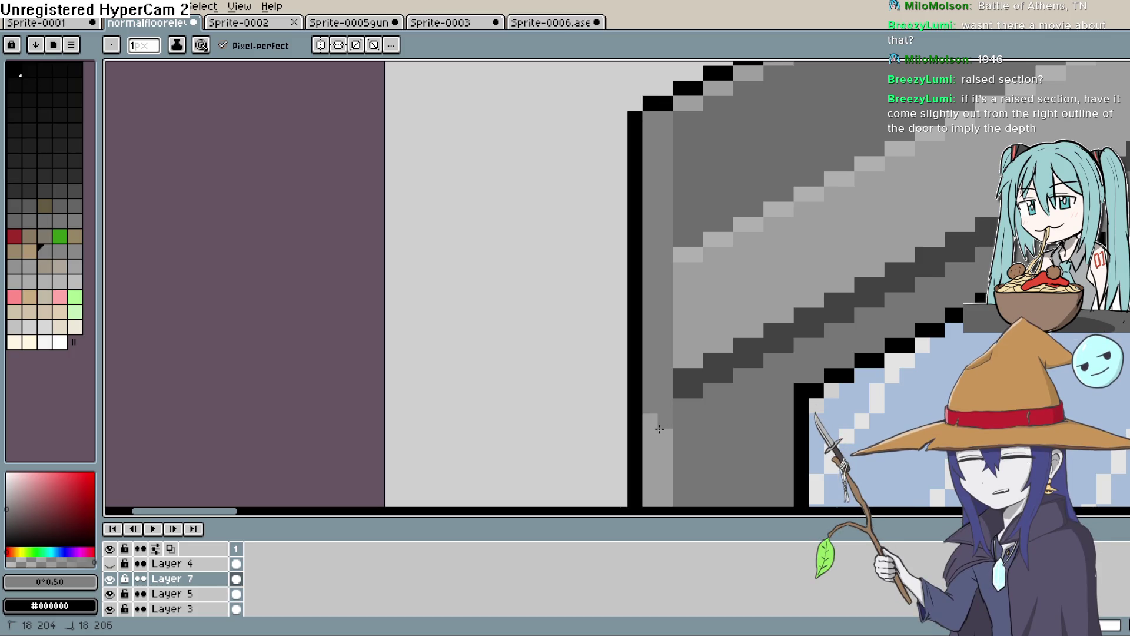
pyautogui.click(654, 468)
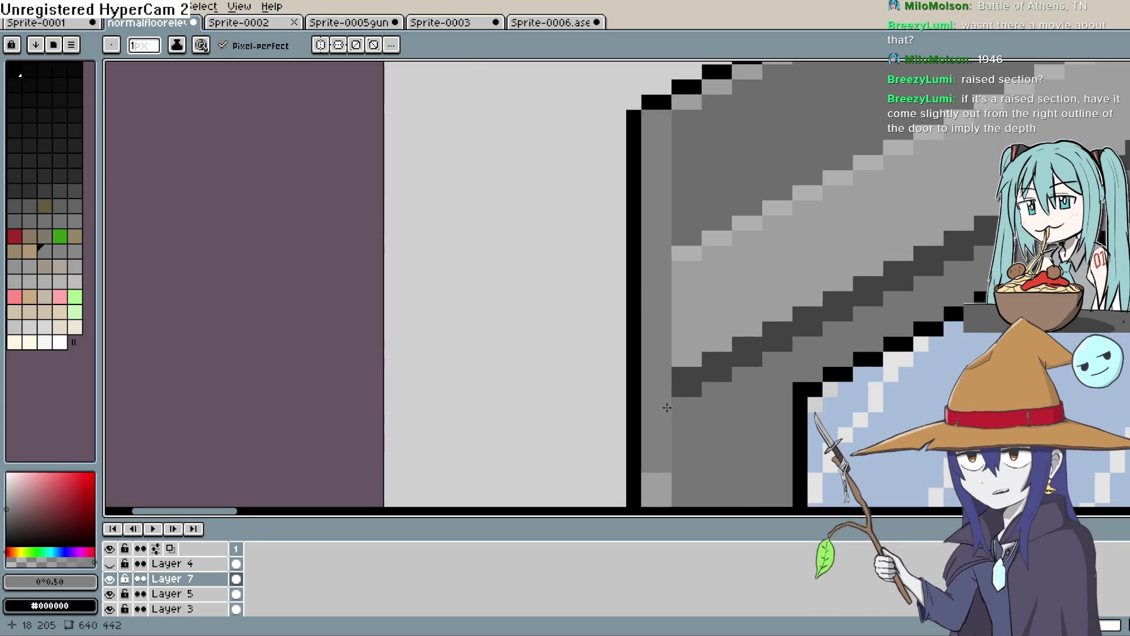
pyautogui.scroll(-2, 707, 435)
pyautogui.moveTo(706, 435)
pyautogui.mouseDown()
pyautogui.moveTo(701, 192)
pyautogui.moveTo(684, 115)
pyautogui.moveTo(680, 261)
pyautogui.mouseUp()
# Step: Review the door's lower edge and bucket-fill the light grey edge strip
pyautogui.press('v')
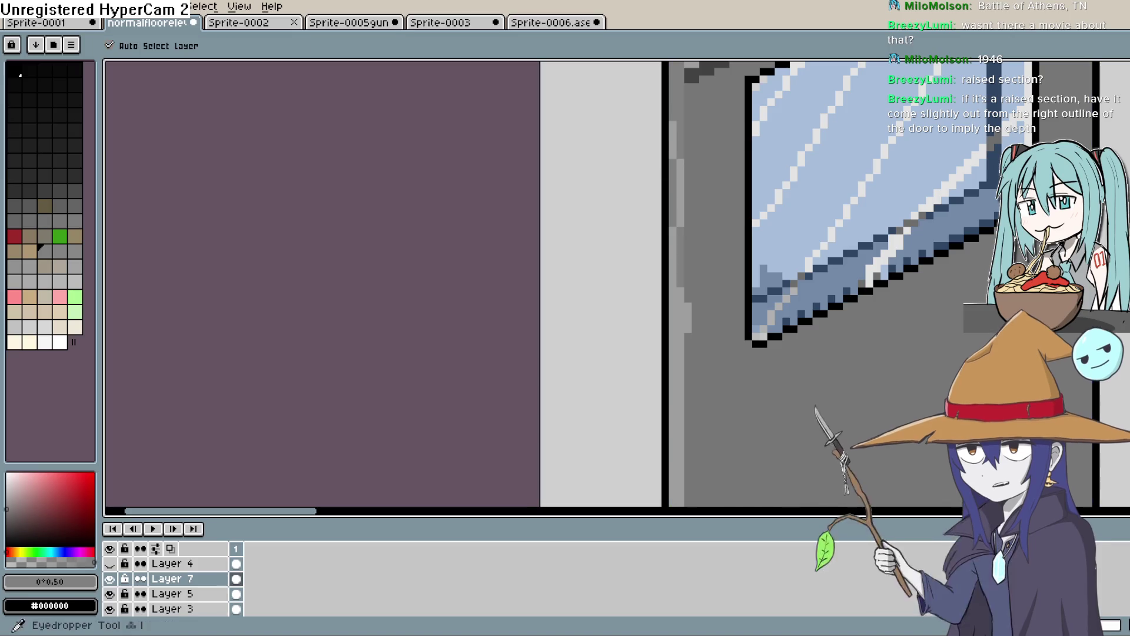
pyautogui.press('b')
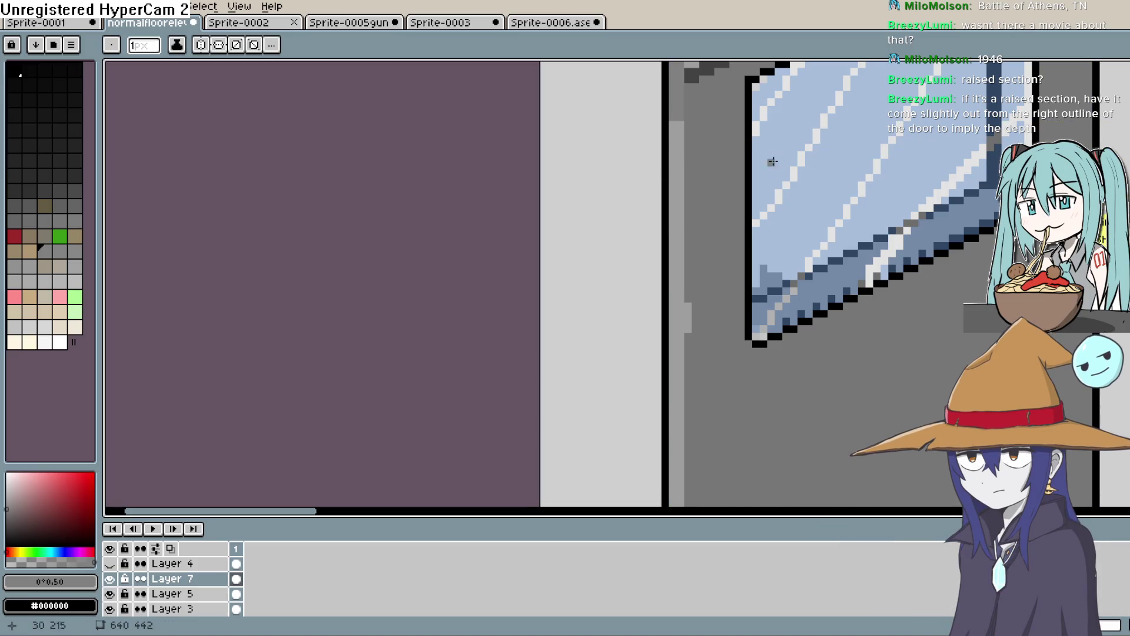
pyautogui.scroll(-5, 680, 383)
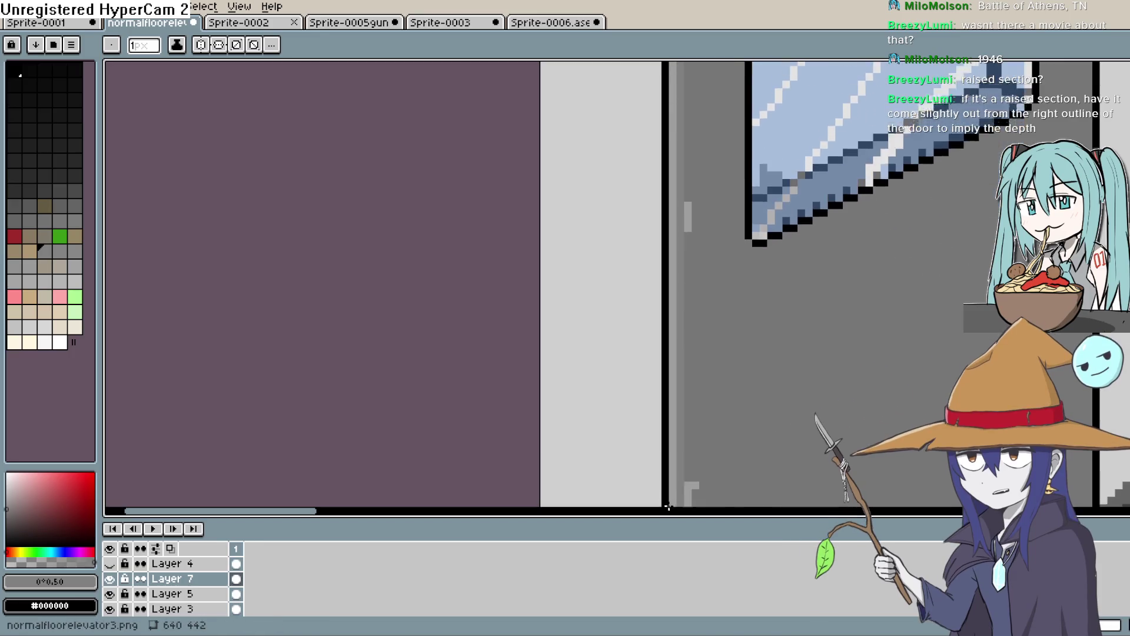
pyautogui.scroll(-10, 651, 506)
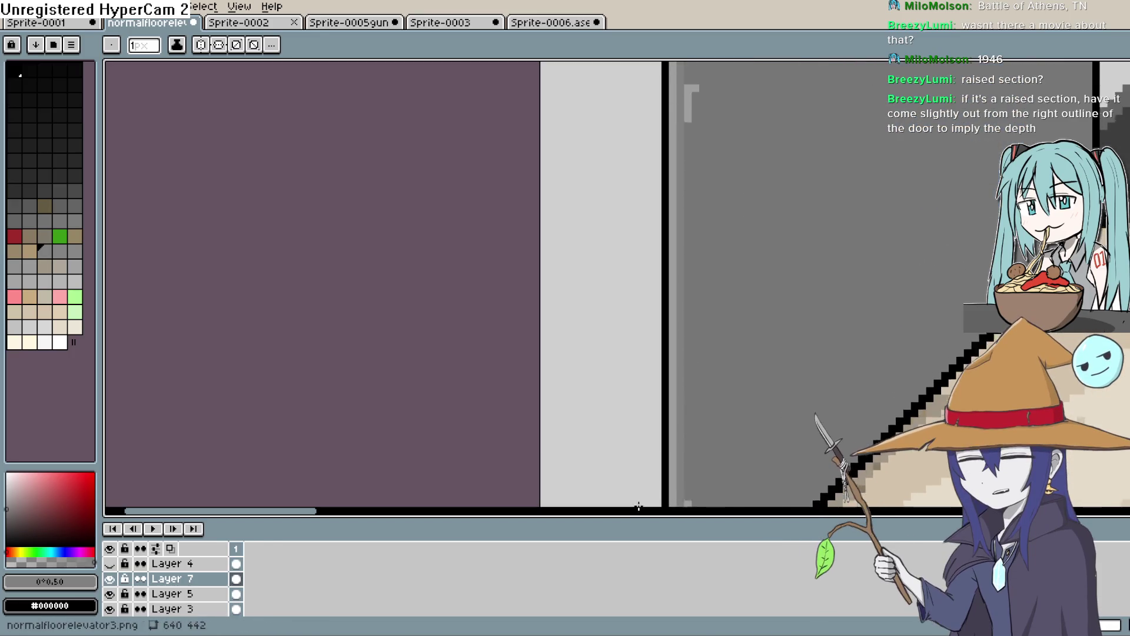
pyautogui.scroll(-3, 639, 506)
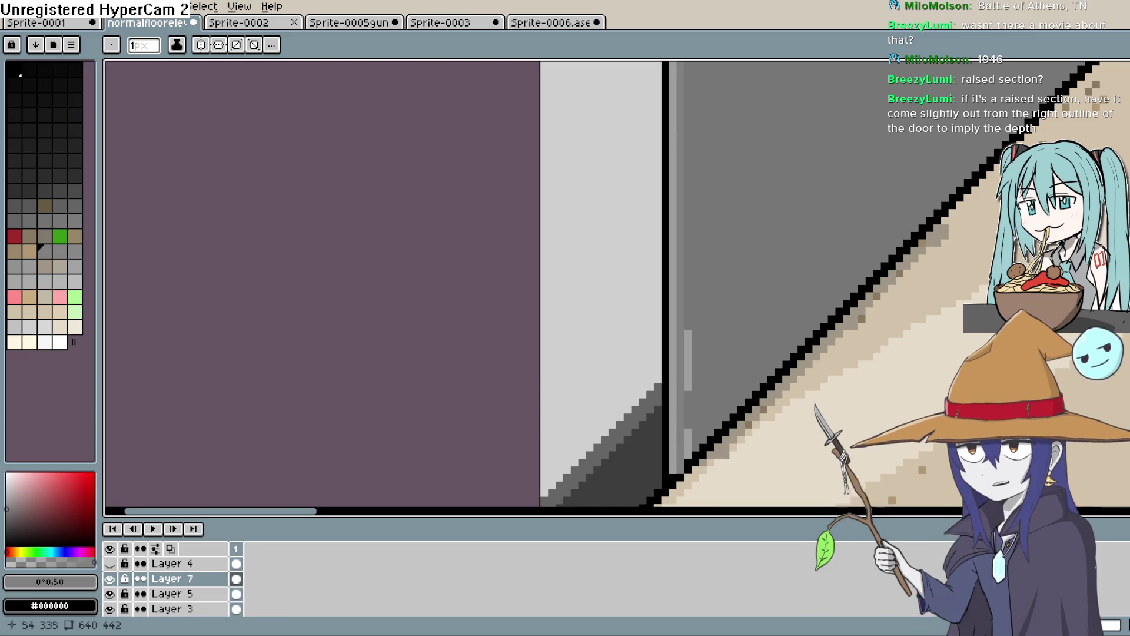
pyautogui.press('l')
pyautogui.press('g')
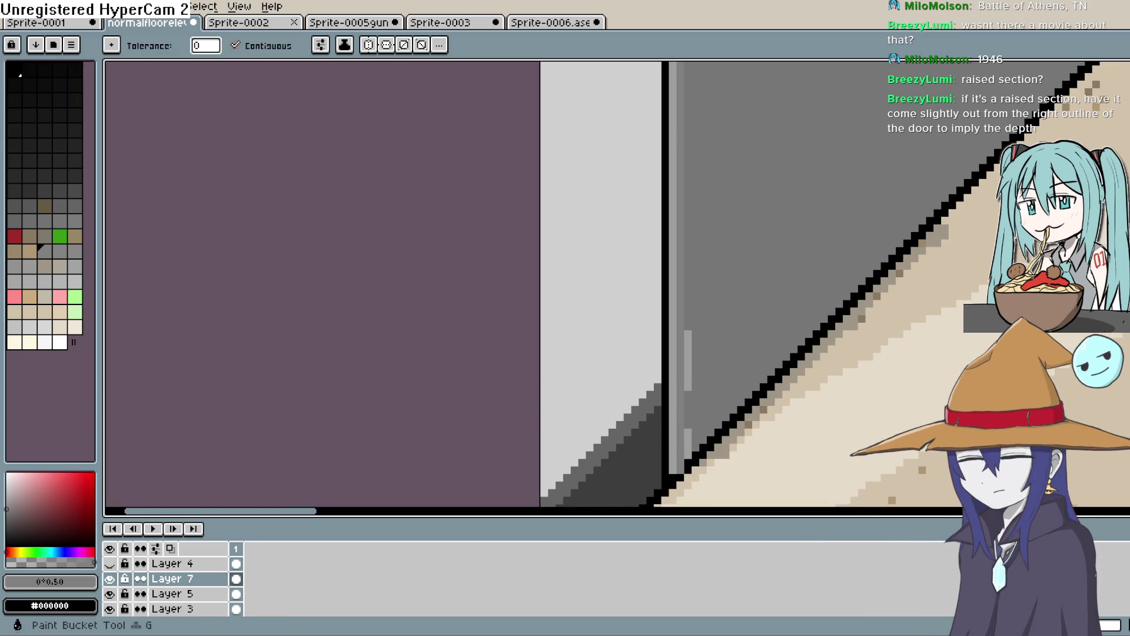
pyautogui.click(673, 380)
# Step: Choose a darker grey #4b4b4b and bucket-fill the door's left edge strip with it
pyautogui.scroll(-2, 680, 289)
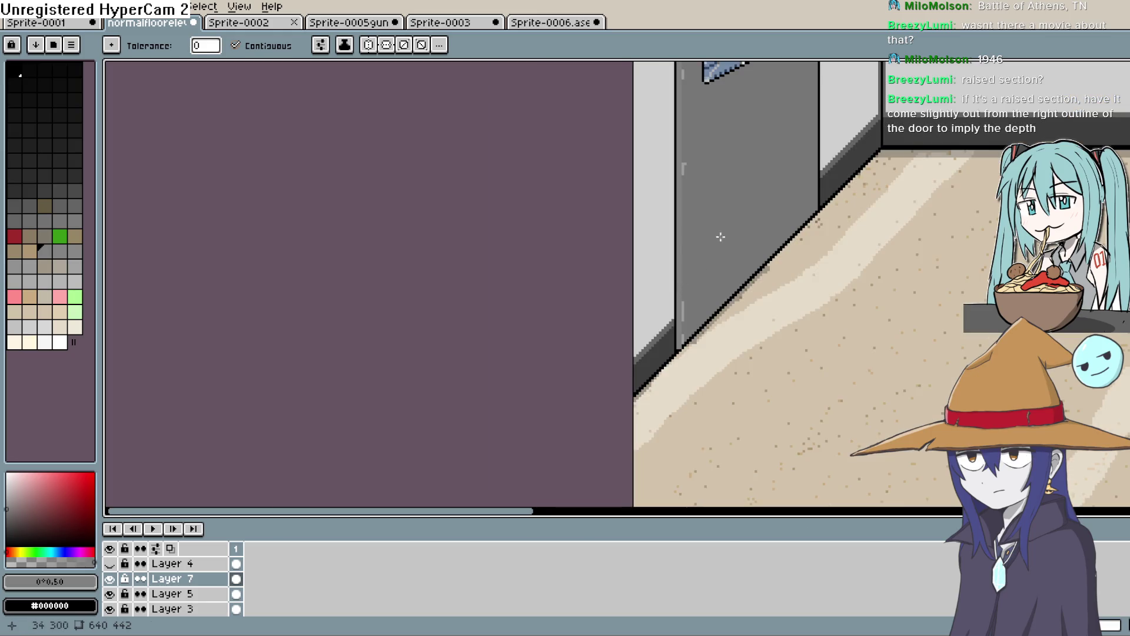
pyautogui.scroll(-2, 721, 237)
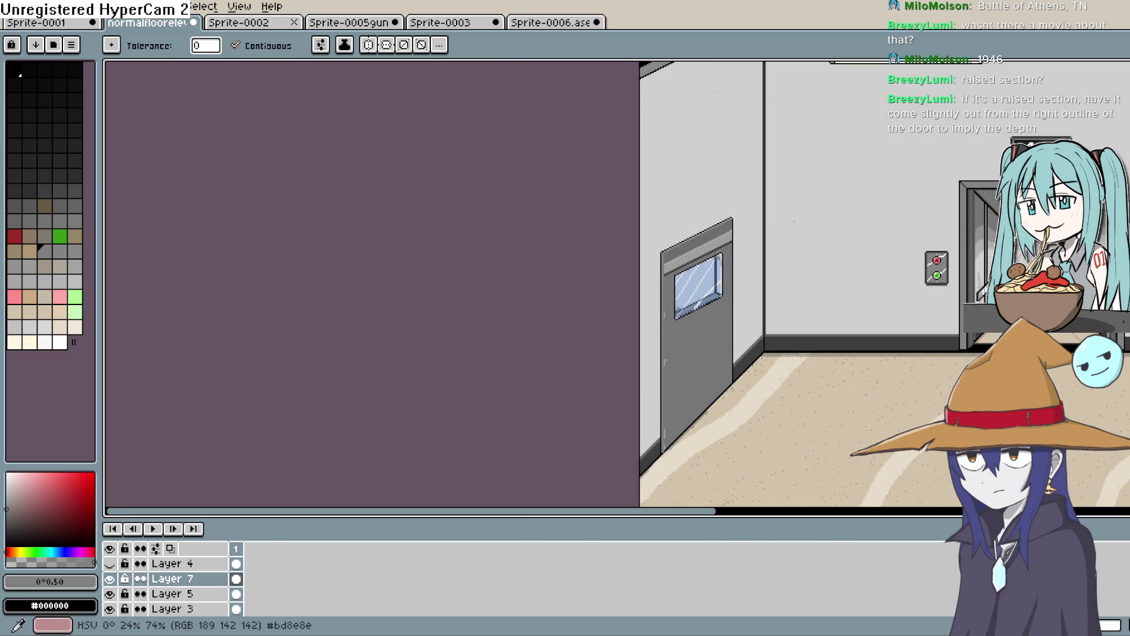
pyautogui.click(9, 510)
pyautogui.moveTo(9, 510); pyautogui.dragTo(6, 517)
pyautogui.scroll(1, 665, 369)
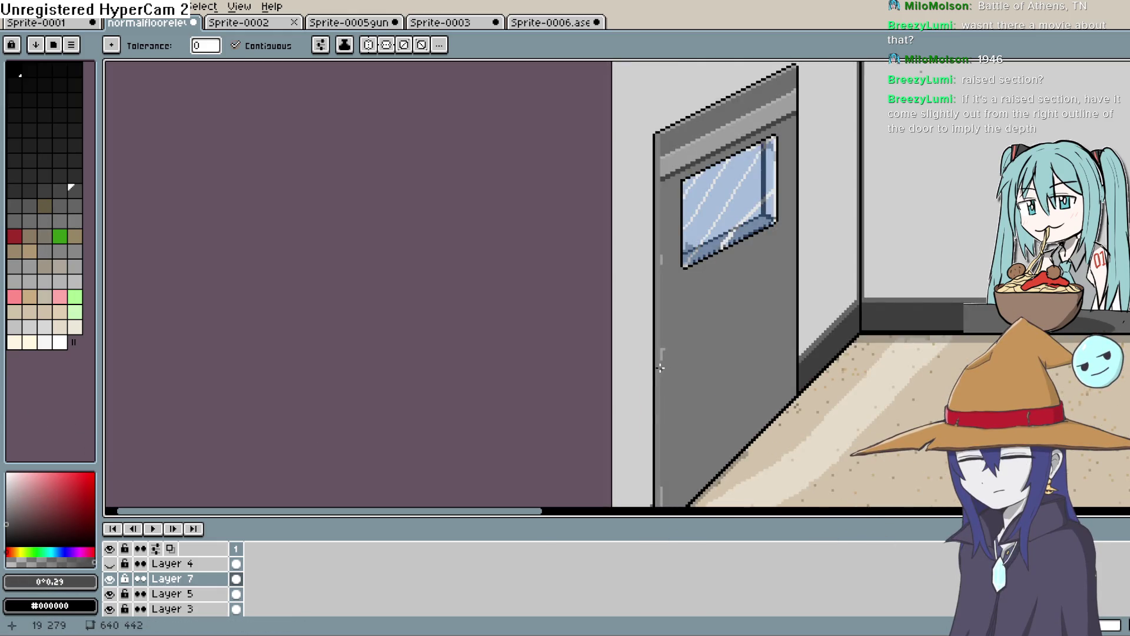
pyautogui.click(659, 367)
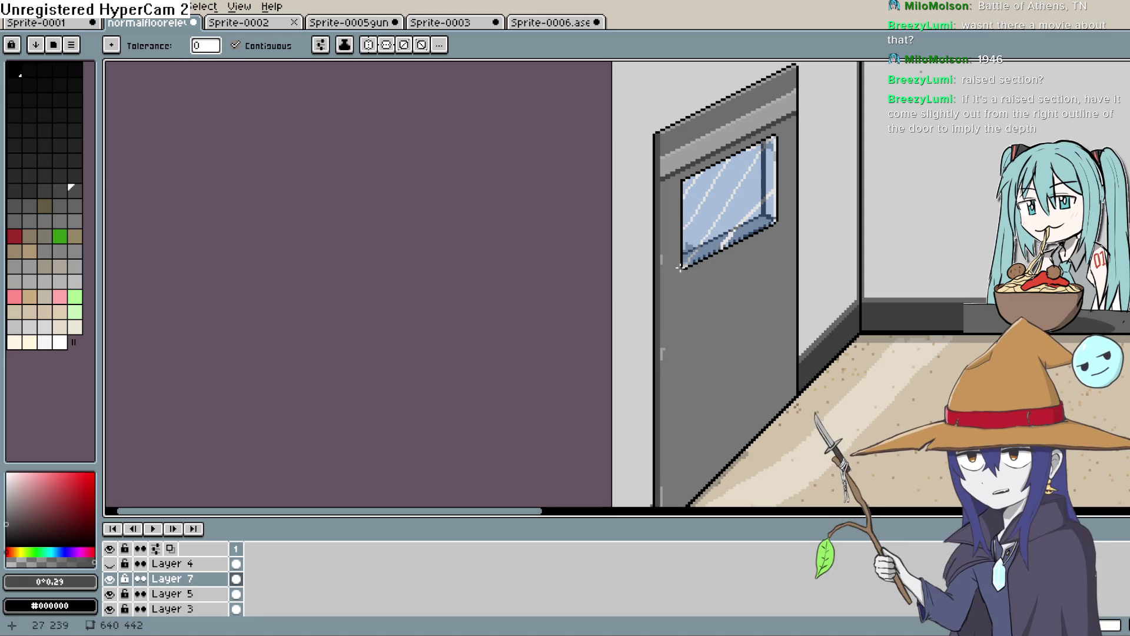
# Step: Look over the door and set white as the drawing colour
pyautogui.scroll(-2, 682, 177)
pyautogui.scroll(2, 731, 189)
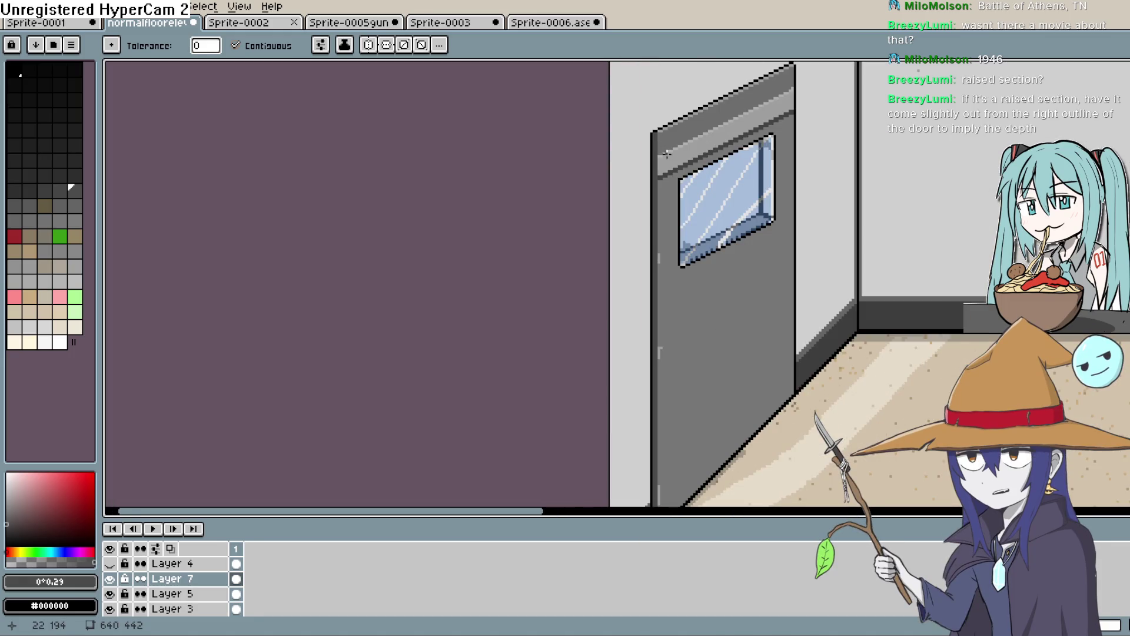
pyautogui.scroll(3, 666, 154)
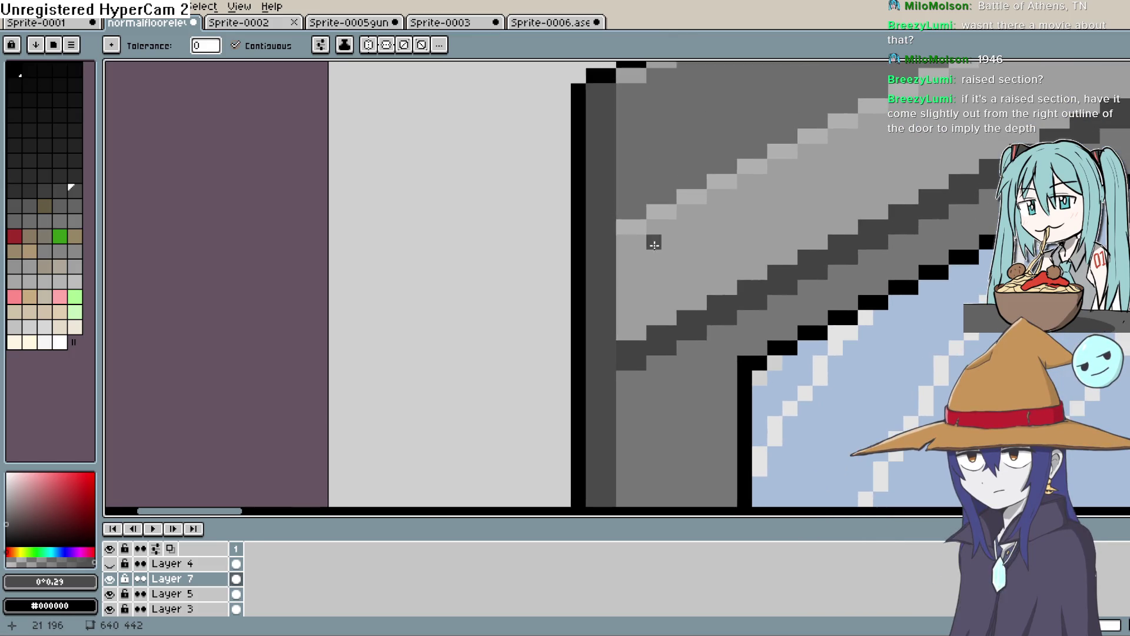
pyautogui.scroll(-3, 673, 199)
pyautogui.scroll(-4, 789, 197)
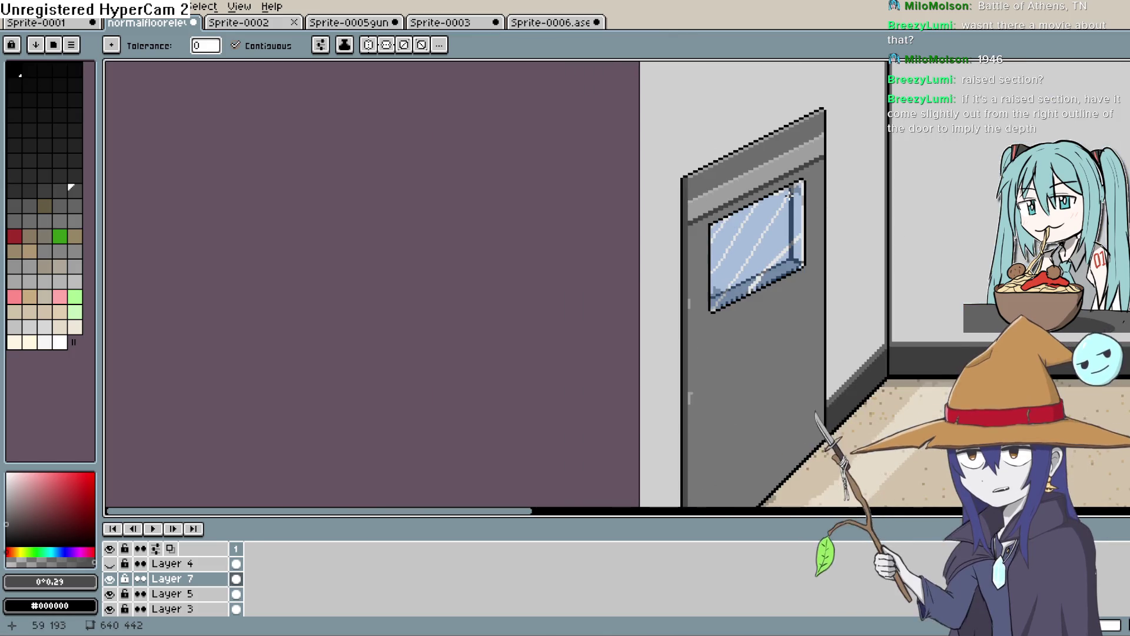
pyautogui.scroll(3, 677, 187)
pyautogui.scroll(2, 677, 187)
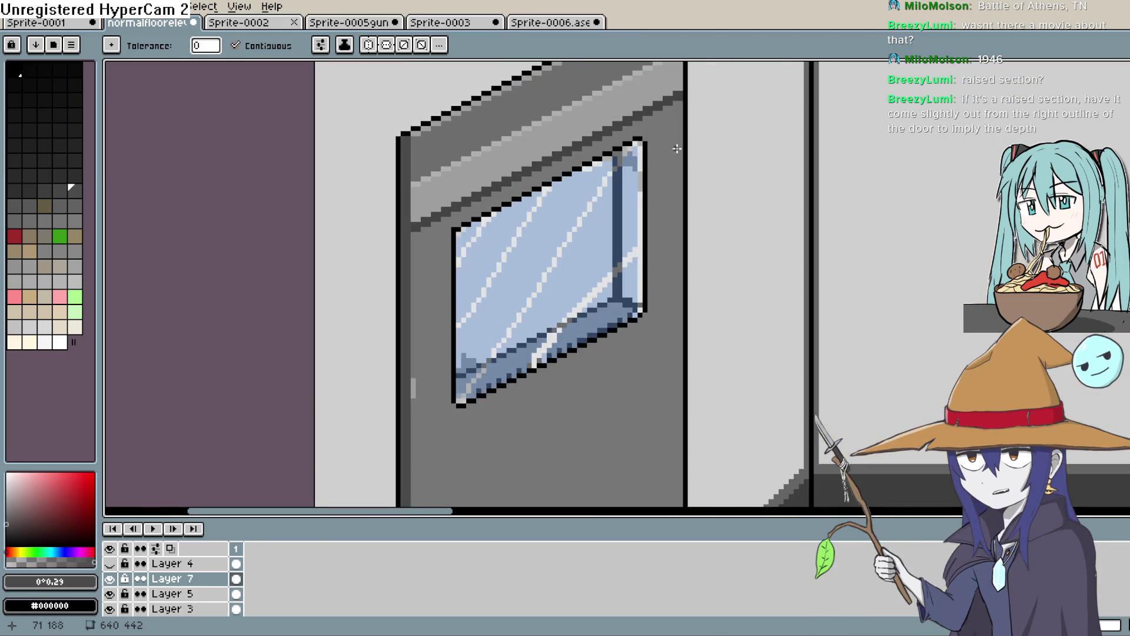
pyautogui.click(60, 342)
# Step: Draw white diagonal glint strokes across the door's top band with the Line tool
pyautogui.press('b')
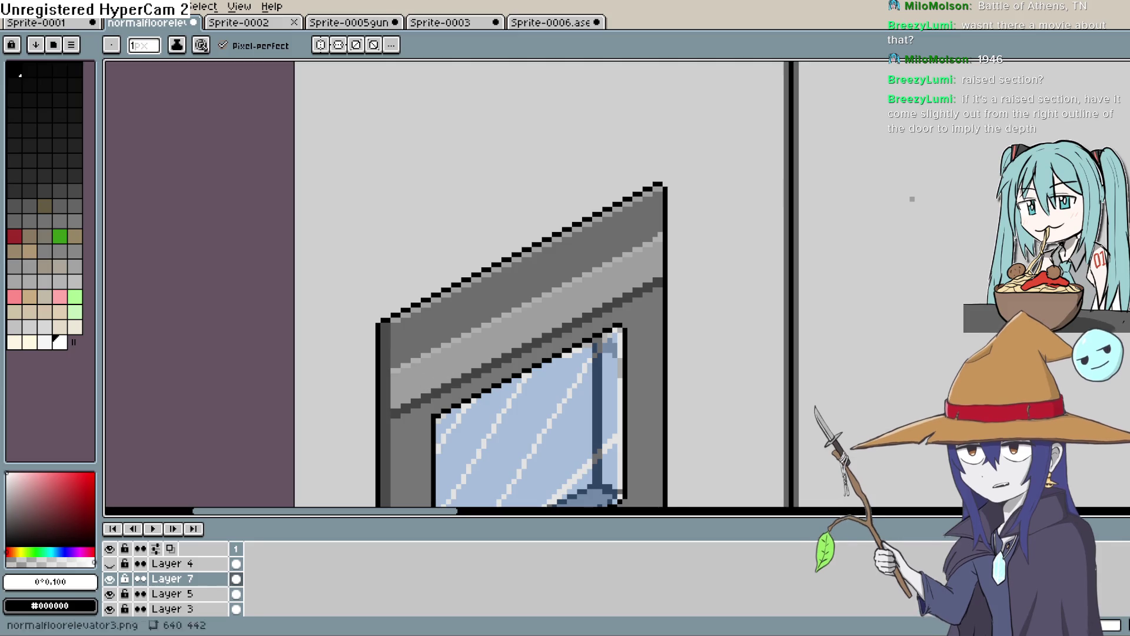
pyautogui.press('l')
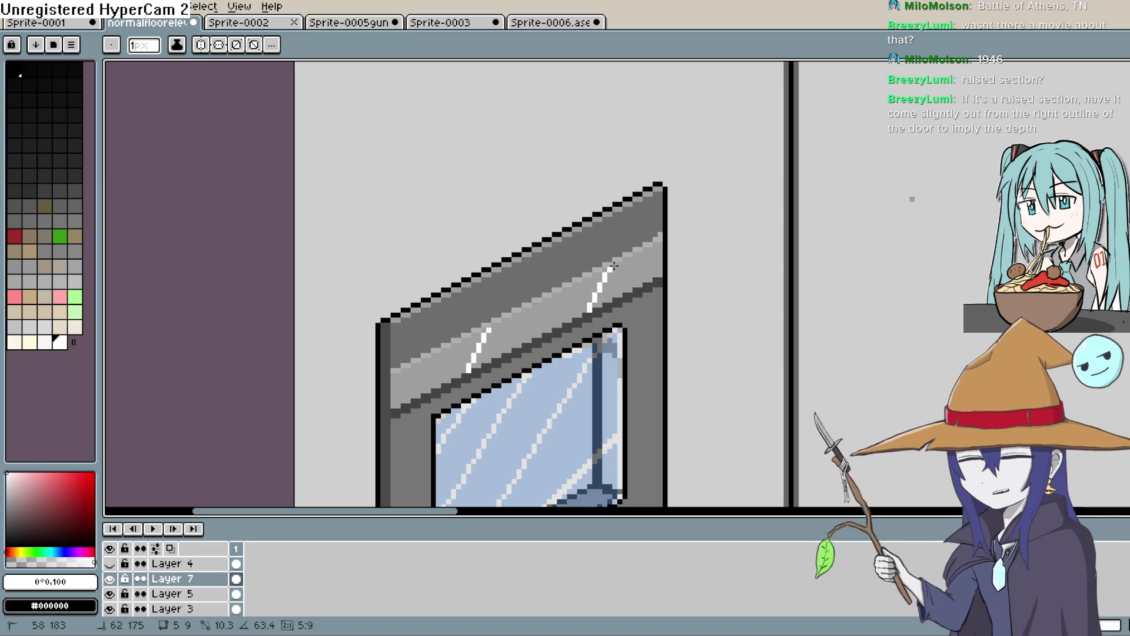
pyautogui.scroll(-3, 693, 292)
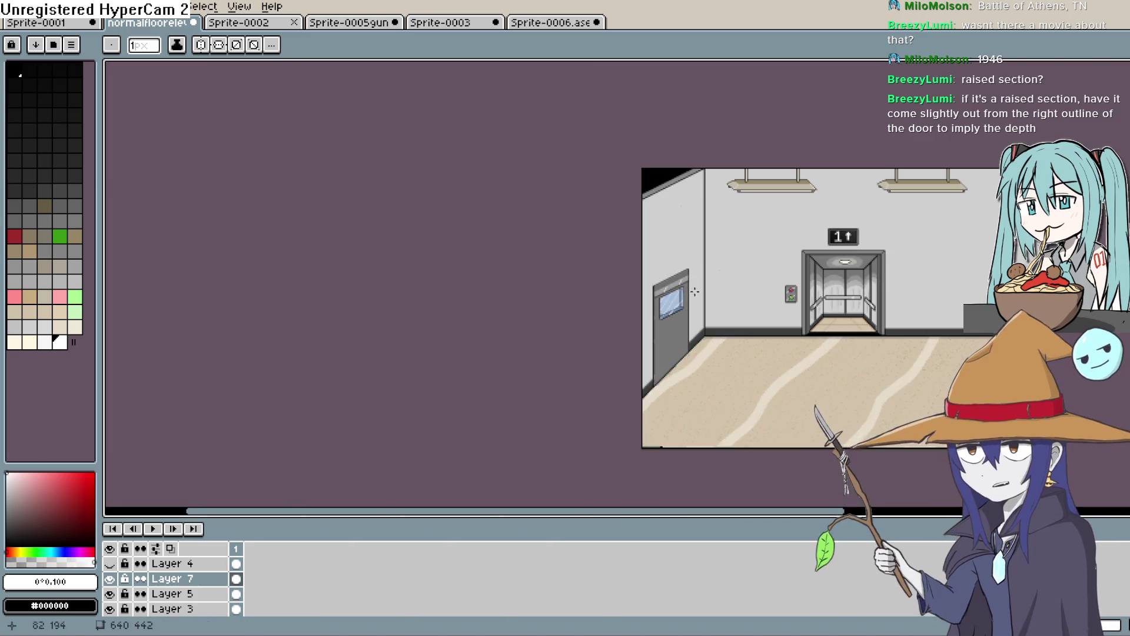
pyautogui.scroll(4, 671, 297)
pyautogui.press('v')
pyautogui.press('b')
pyautogui.scroll(2, 600, 212)
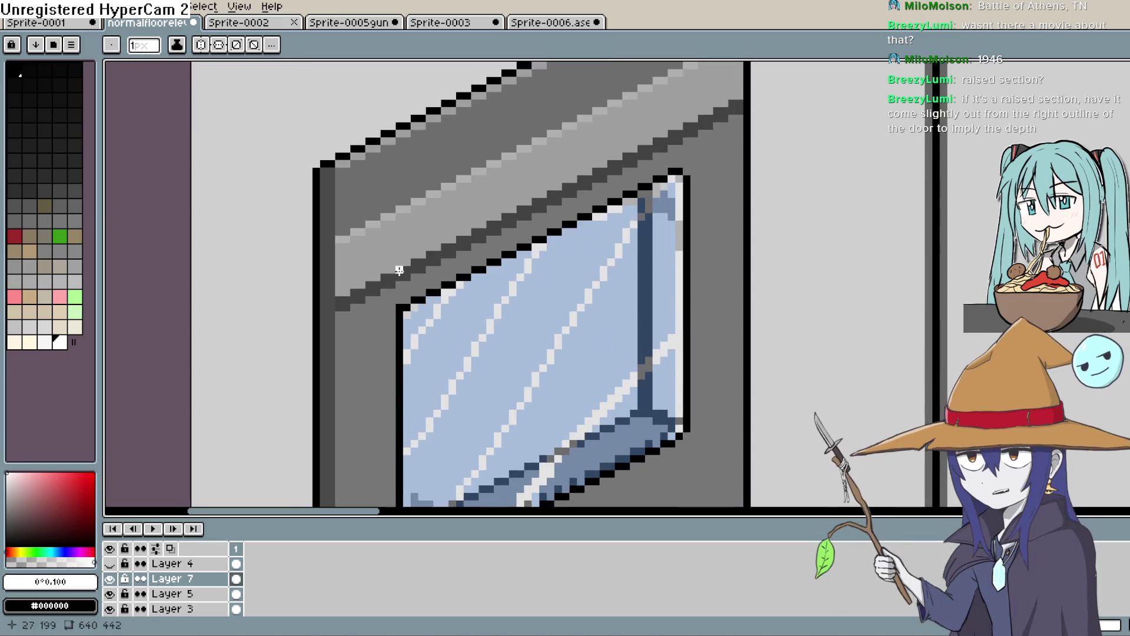
pyautogui.moveTo(406, 261); pyautogui.dragTo(421, 247)
pyautogui.moveTo(466, 209); pyautogui.dragTo(513, 167)
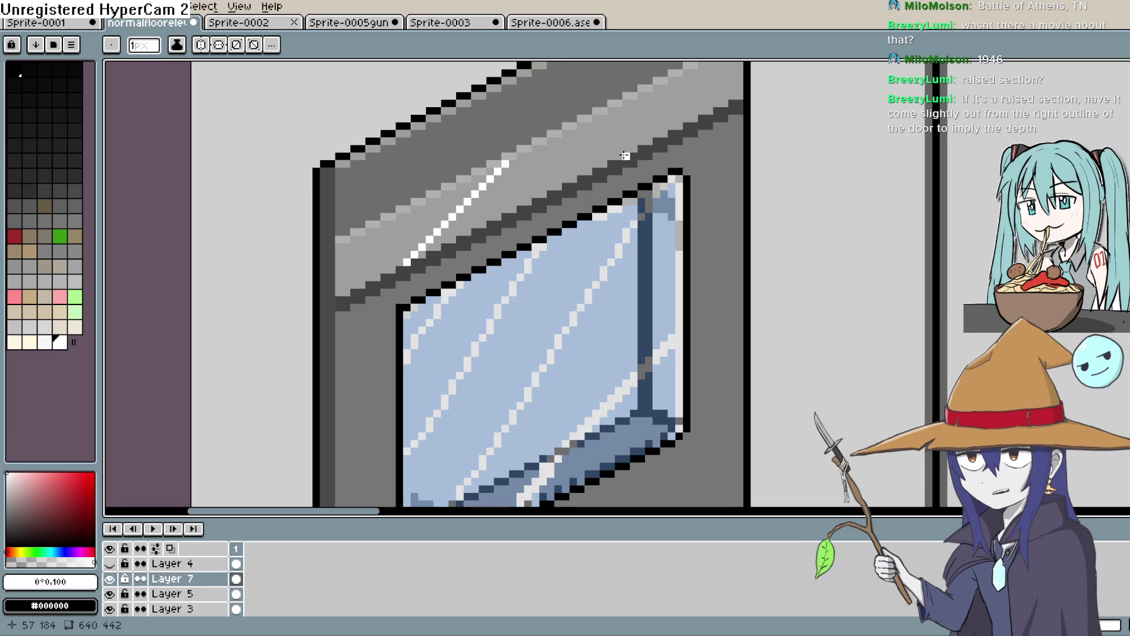
pyautogui.moveTo(695, 66); pyautogui.dragTo(707, 62)
# Step: Undo the overly long glint and redraw a 45° white glint across the top band
pyautogui.scroll(-2, 696, 212)
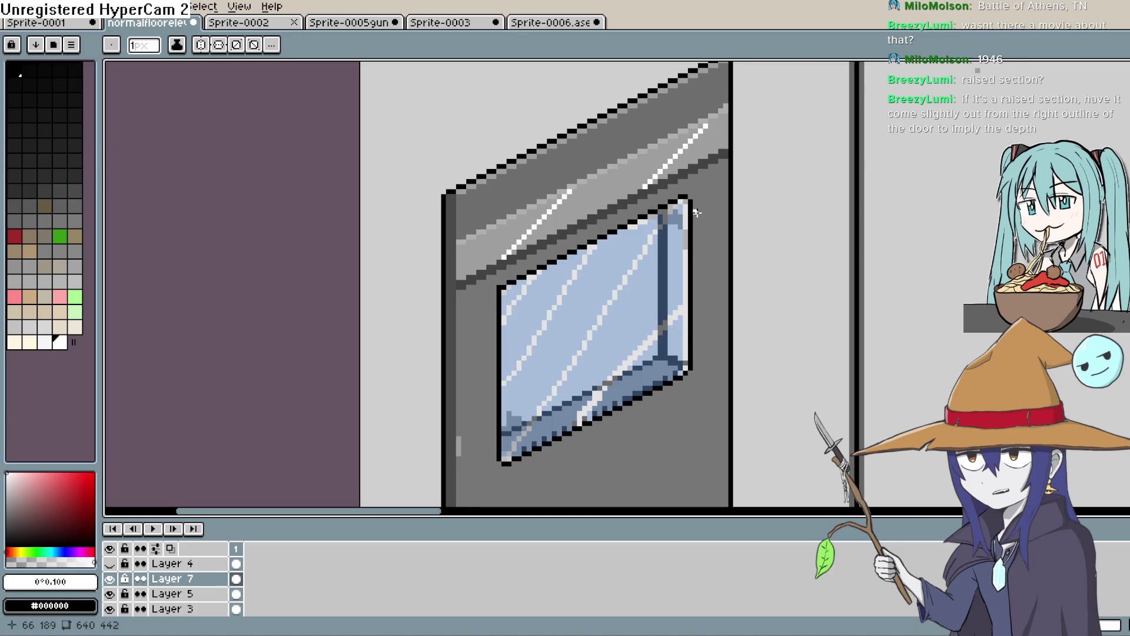
pyautogui.scroll(-2, 714, 186)
pyautogui.hotkey('ctrl', 'z')
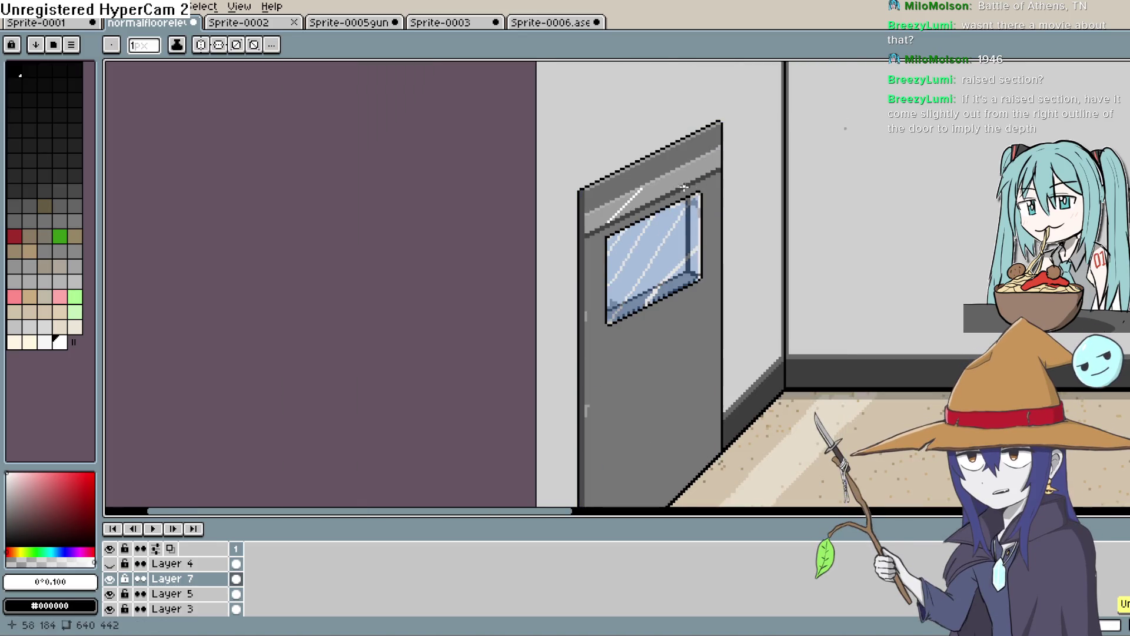
pyautogui.scroll(2, 650, 196)
pyautogui.scroll(1, 650, 196)
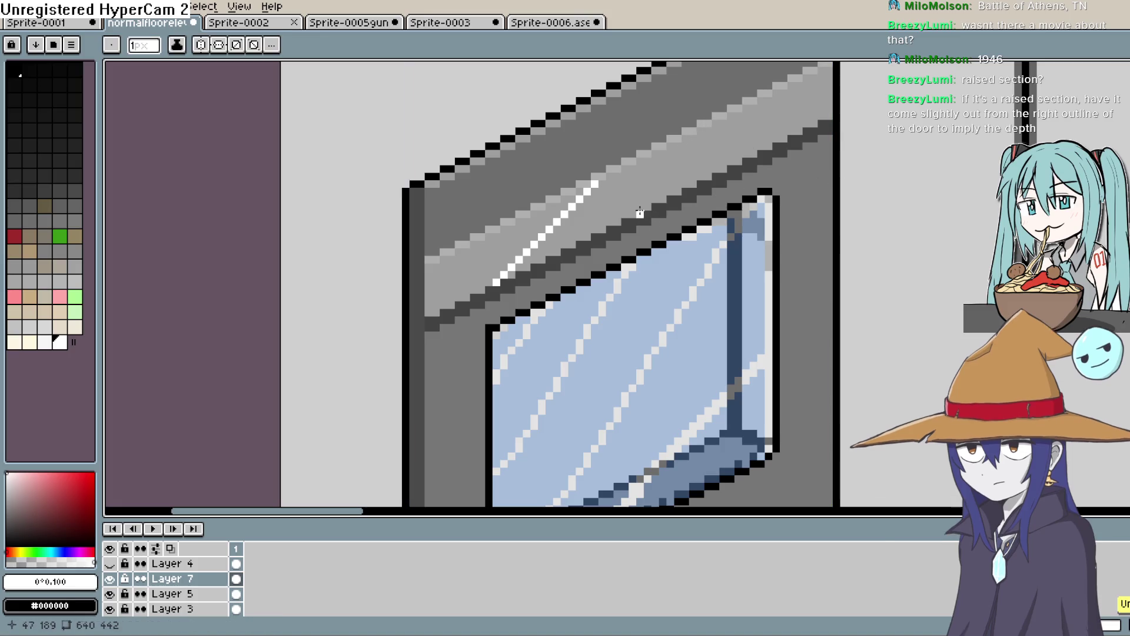
pyautogui.moveTo(632, 206); pyautogui.dragTo(733, 103)
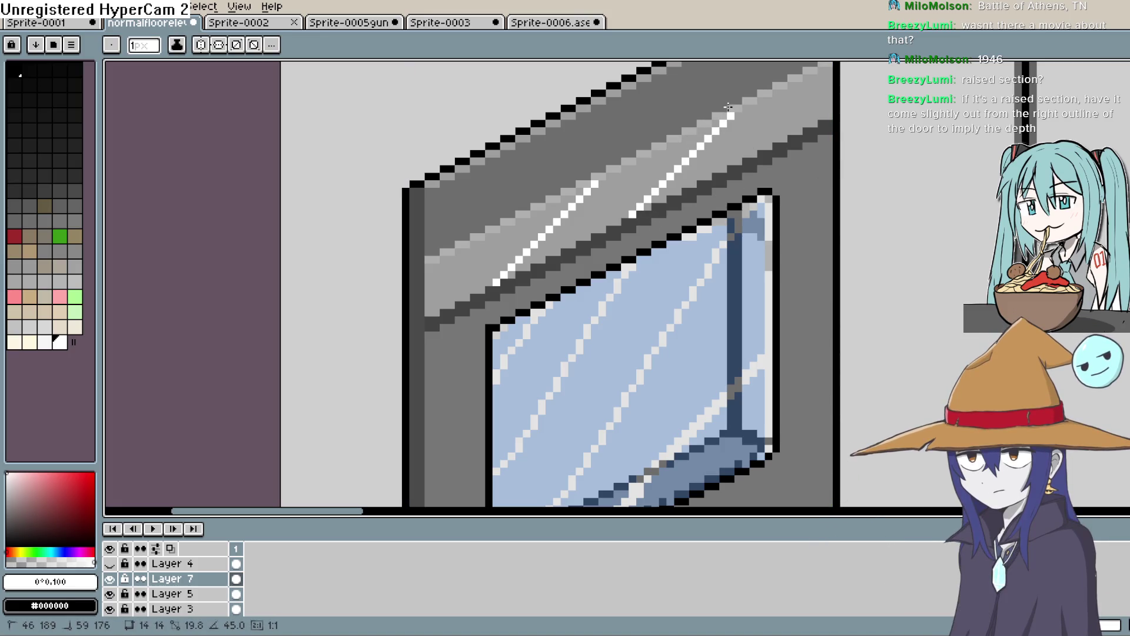
pyautogui.scroll(-3, 810, 189)
pyautogui.scroll(-2, 810, 190)
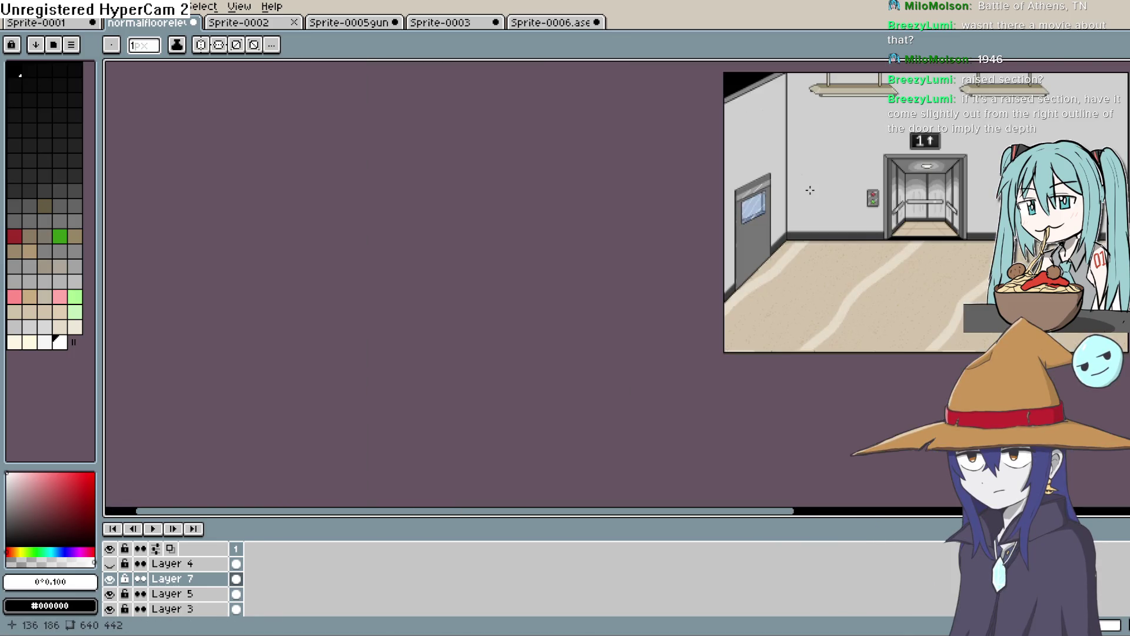
pyautogui.scroll(3, 777, 220)
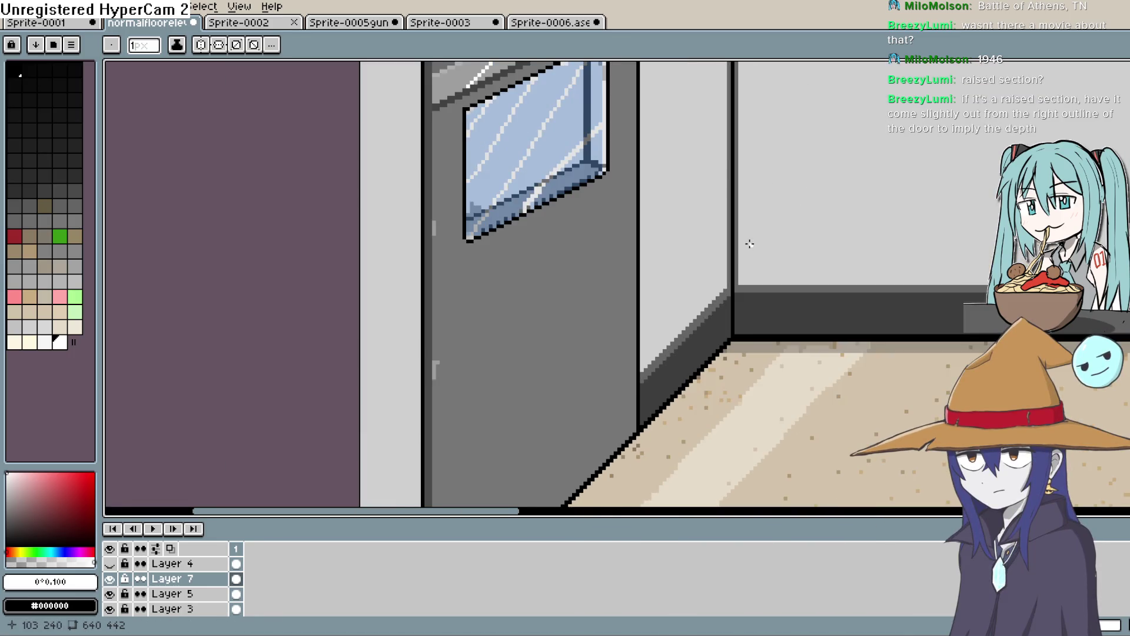
pyautogui.moveTo(750, 243); pyautogui.dragTo(744, 308)
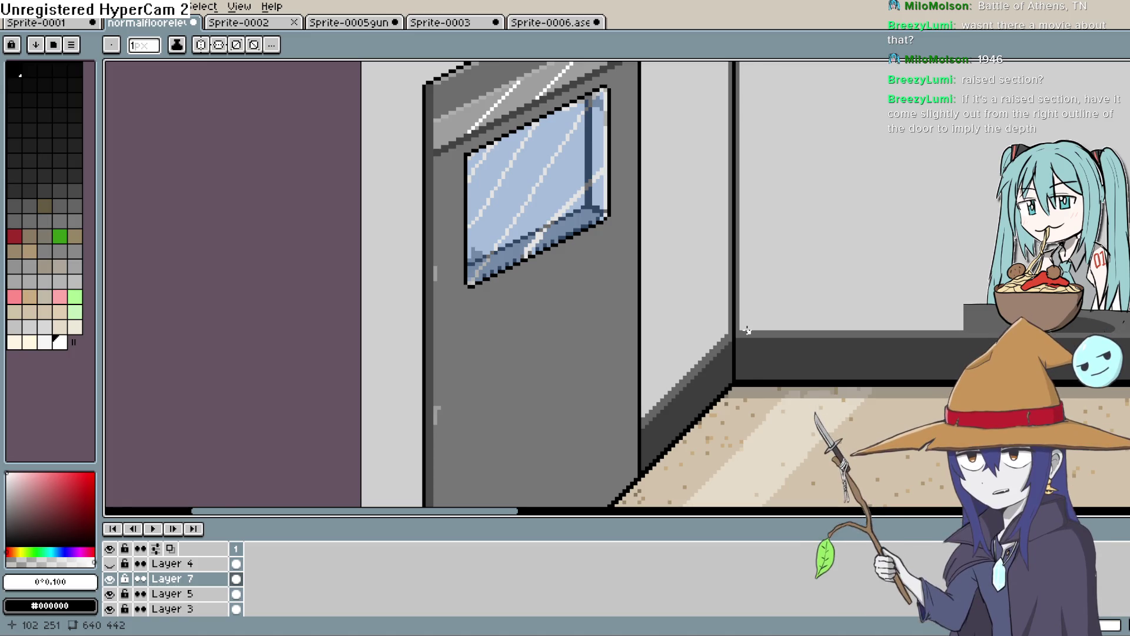
pyautogui.scroll(5, 689, 260)
pyautogui.scroll(1, 615, 299)
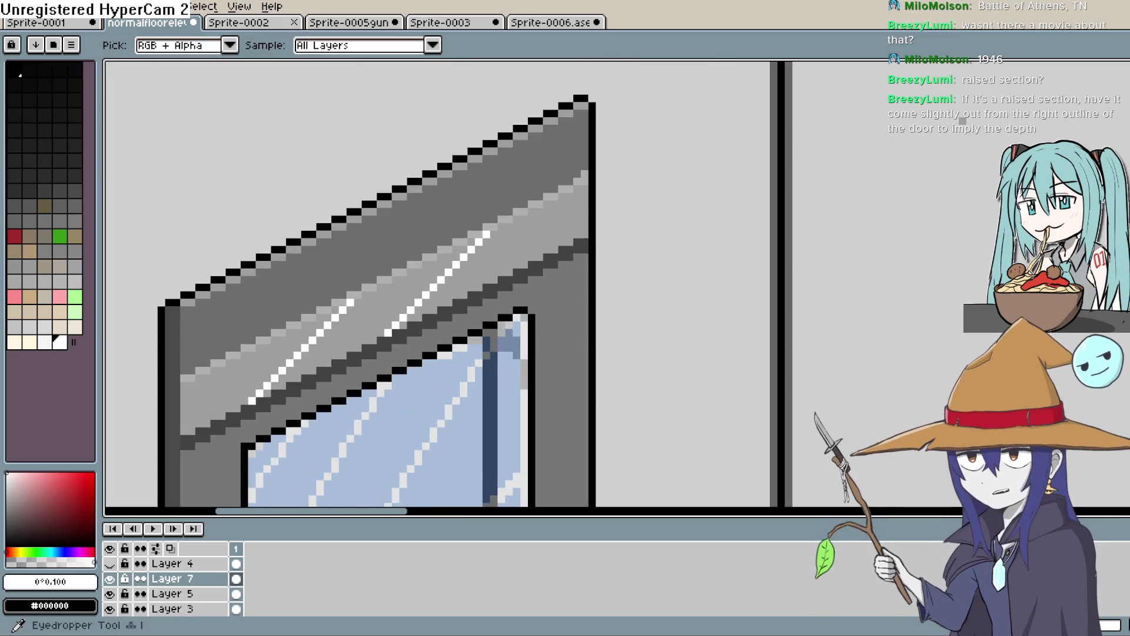
pyautogui.keyDown('alt'); pyautogui.click(624, 224); pyautogui.keyUp('alt')
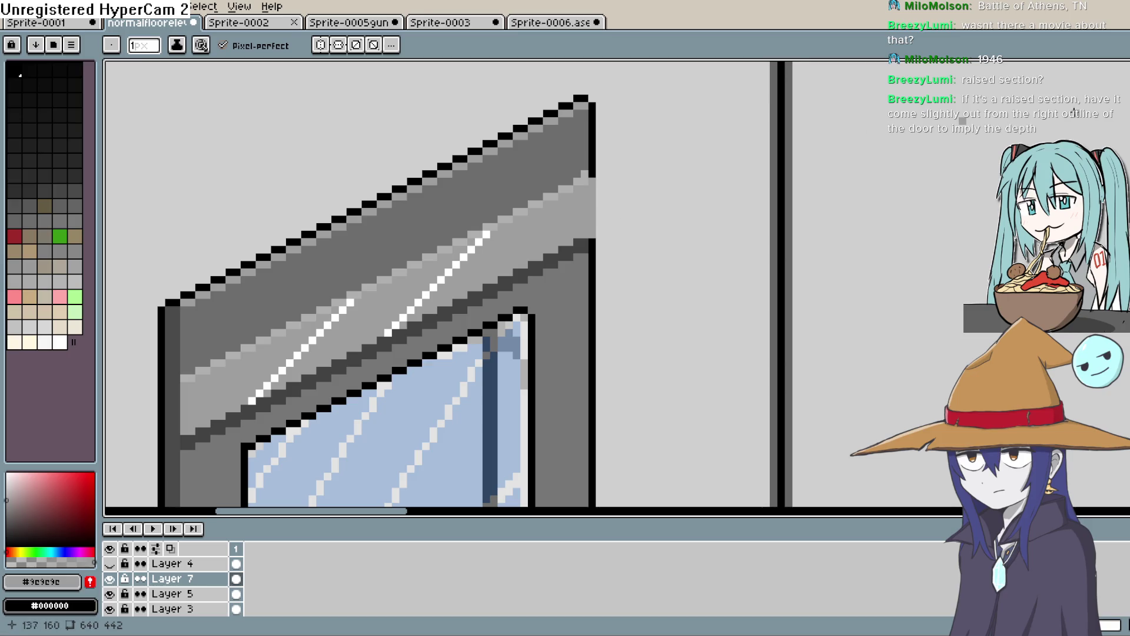
pyautogui.keyDown('alt'); pyautogui.click(39, 276); pyautogui.keyUp('alt')
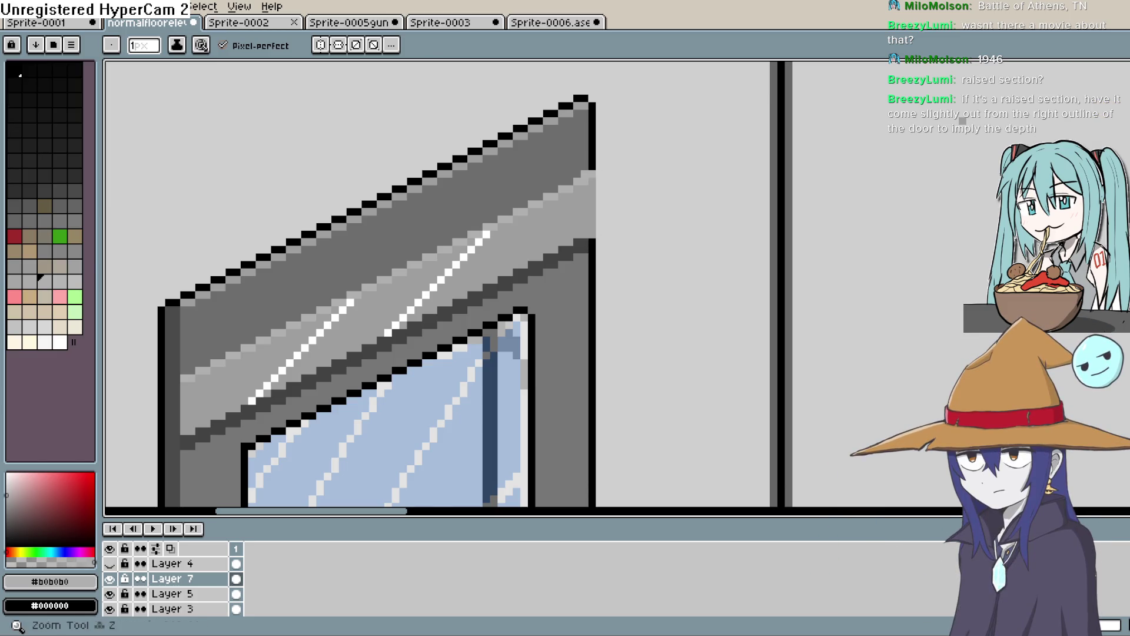
pyautogui.press('i')
pyautogui.click(583, 250)
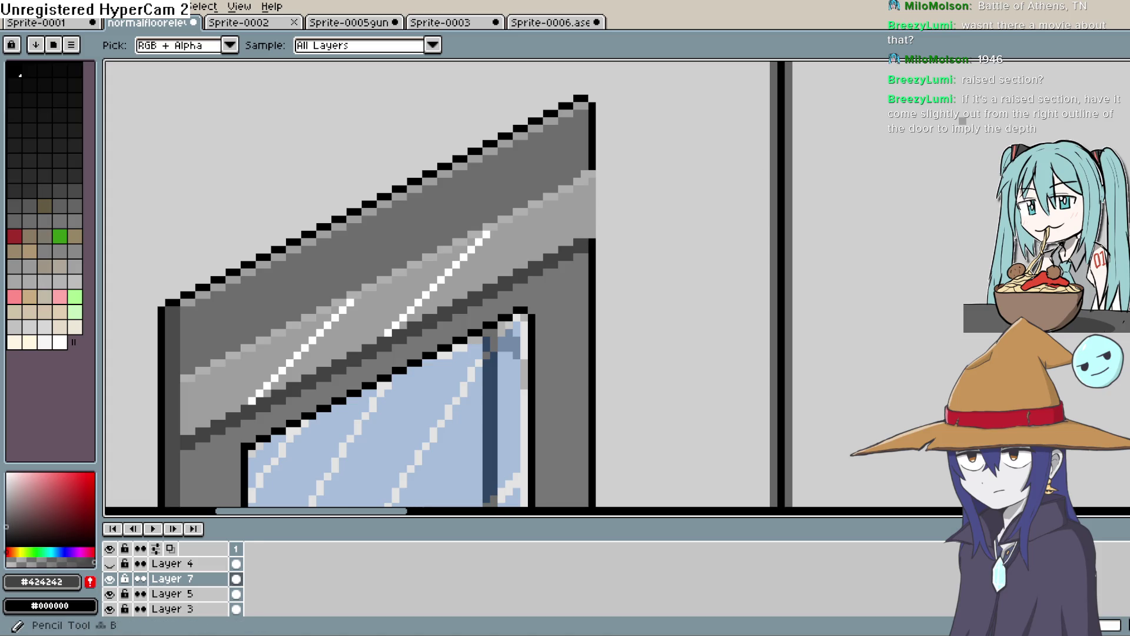
pyautogui.press('b')
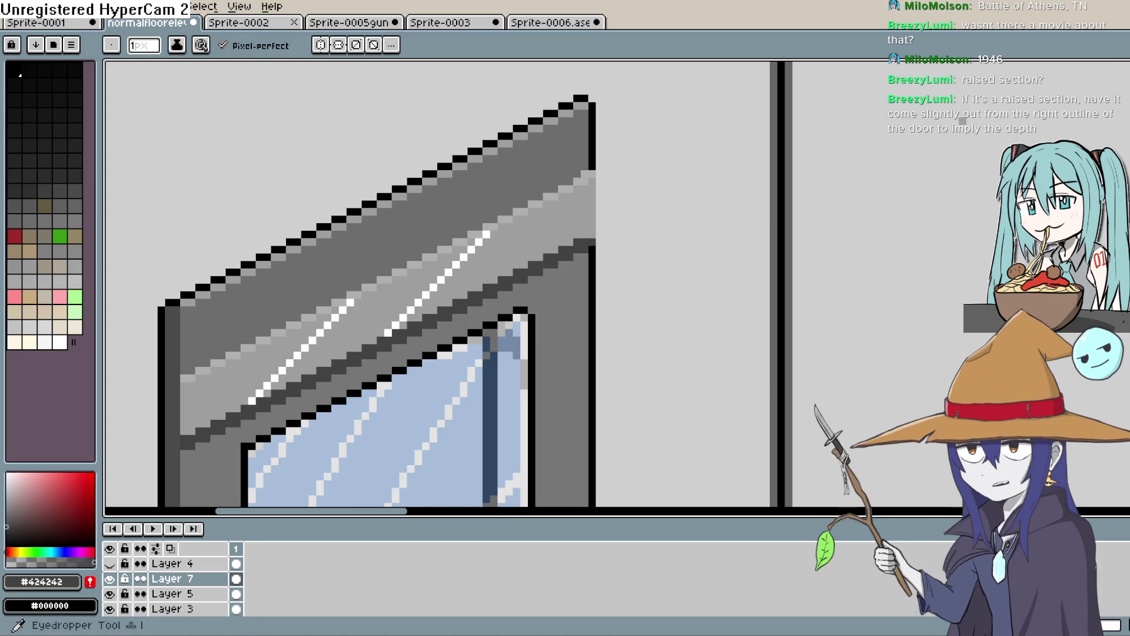
pyautogui.keyDown('alt'); pyautogui.click(625, 146); pyautogui.keyUp('alt')
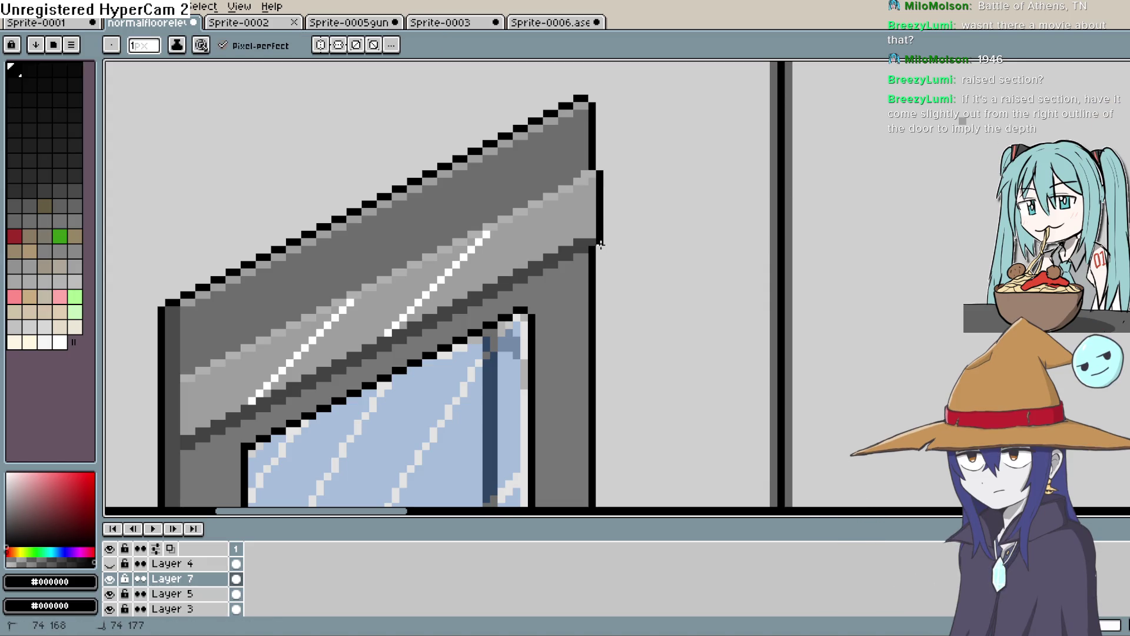
pyautogui.scroll(-4, 645, 248)
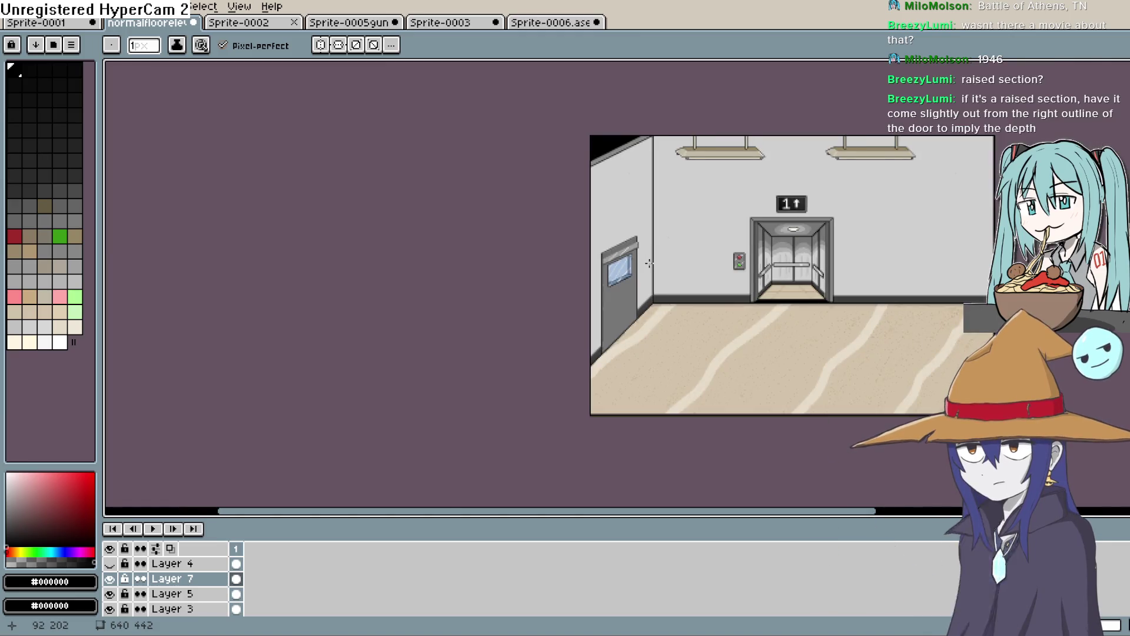
pyautogui.scroll(4, 646, 263)
# Step: Sample the band's light grey, pick a slightly darker shade, and draw a vertical line at the band's left end
pyautogui.moveTo(626, 264); pyautogui.dragTo(747, 194)
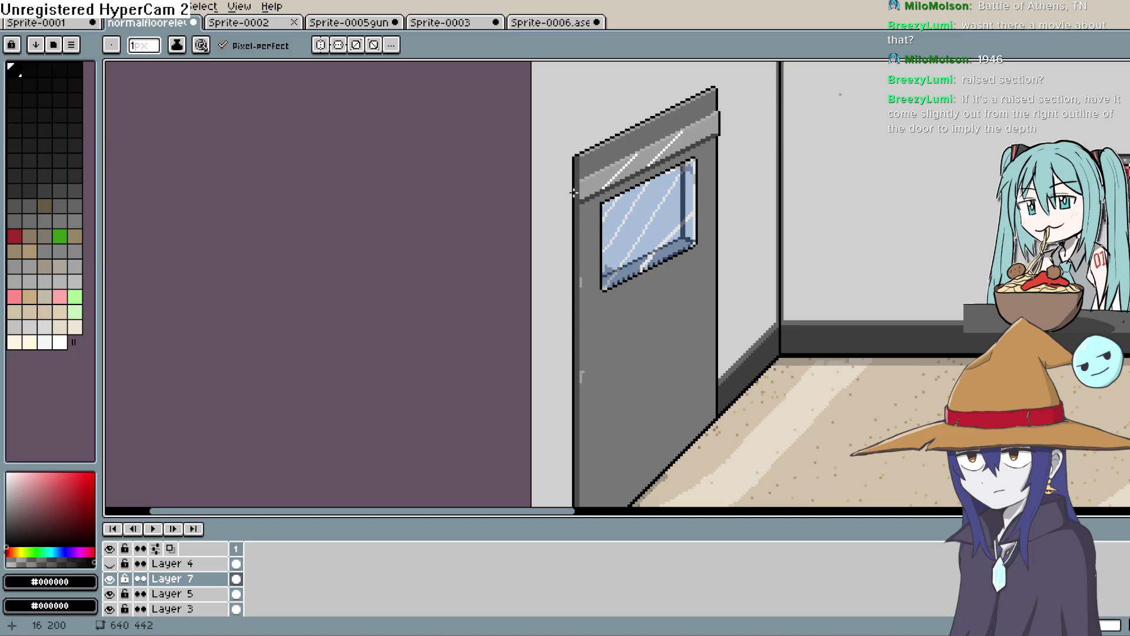
pyautogui.scroll(5, 581, 194)
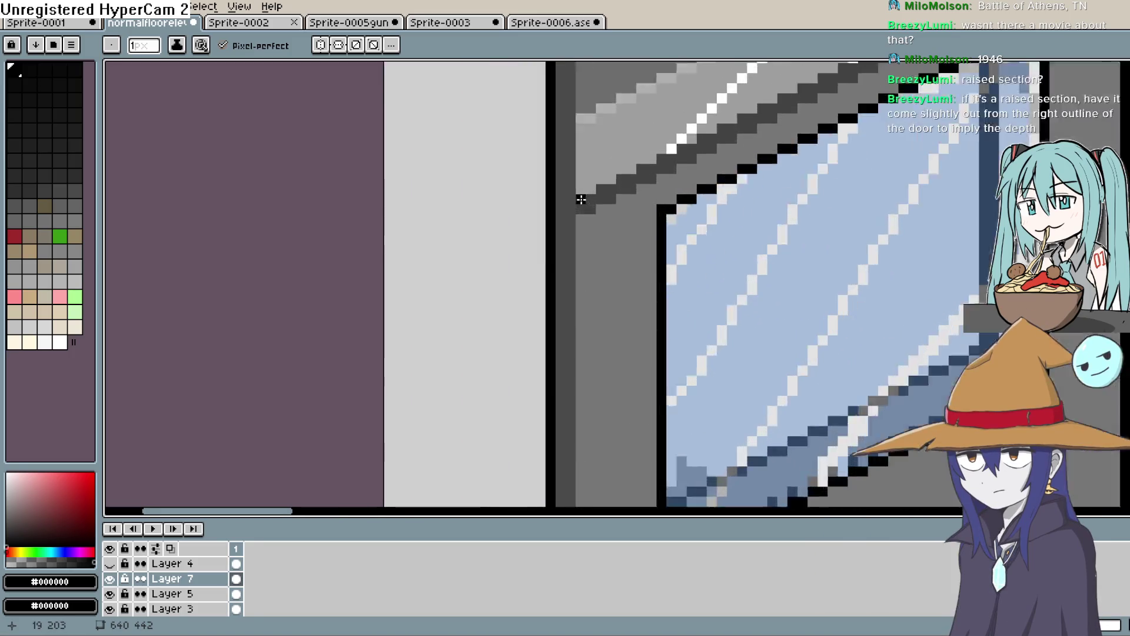
pyautogui.moveTo(594, 251); pyautogui.dragTo(592, 286)
pyautogui.press('i')
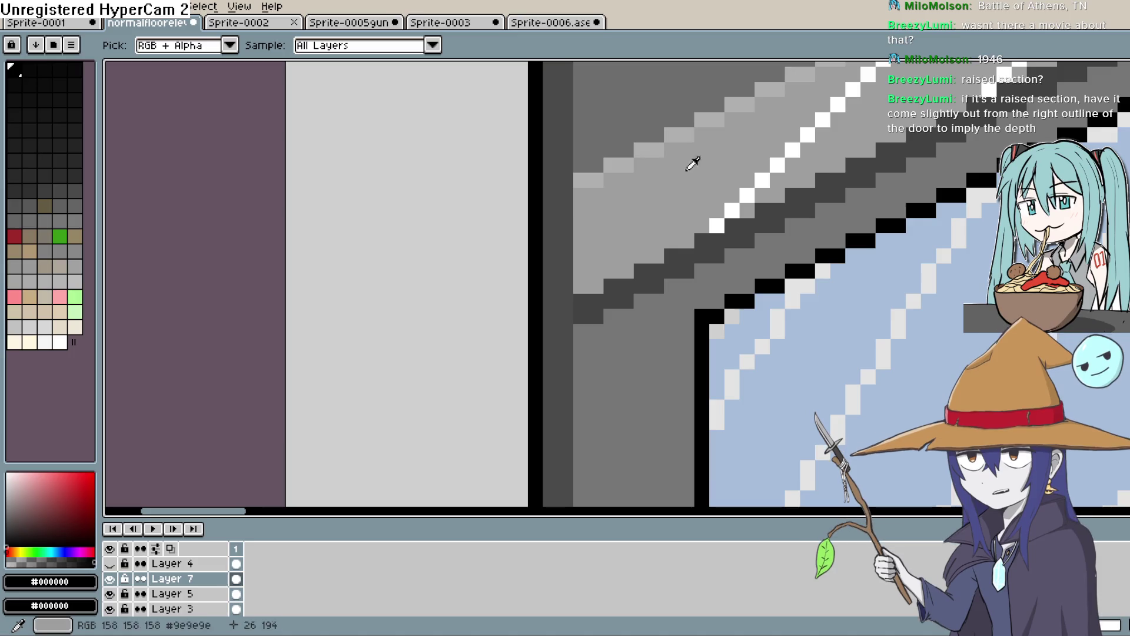
pyautogui.click(586, 208)
pyautogui.click(636, 406)
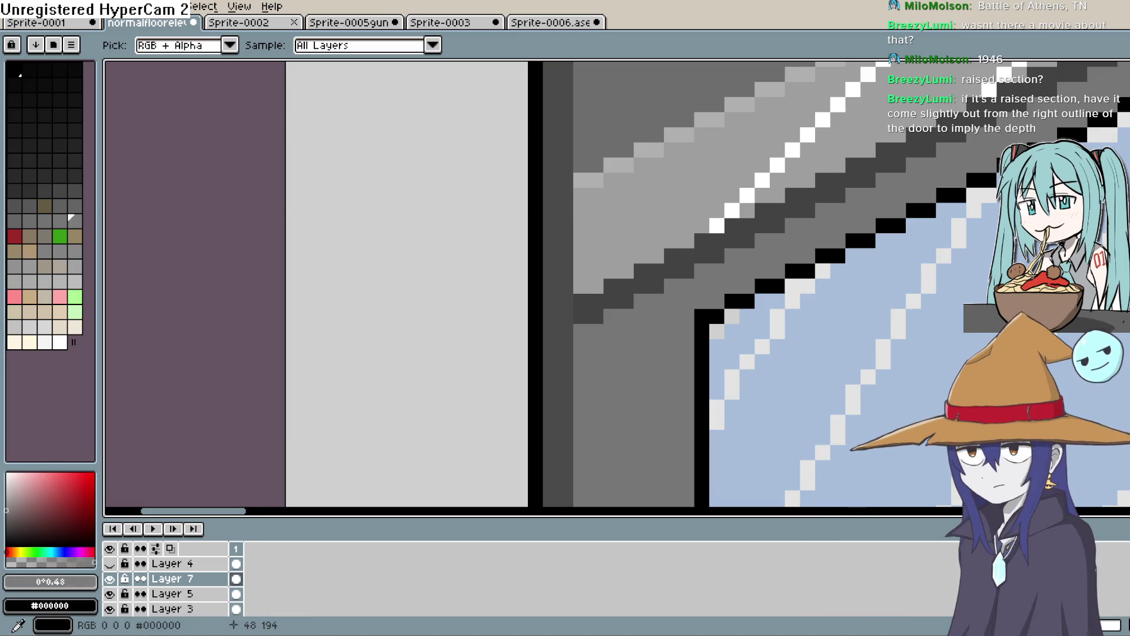
pyautogui.press('b')
pyautogui.moveTo(577, 195); pyautogui.dragTo(576, 287)
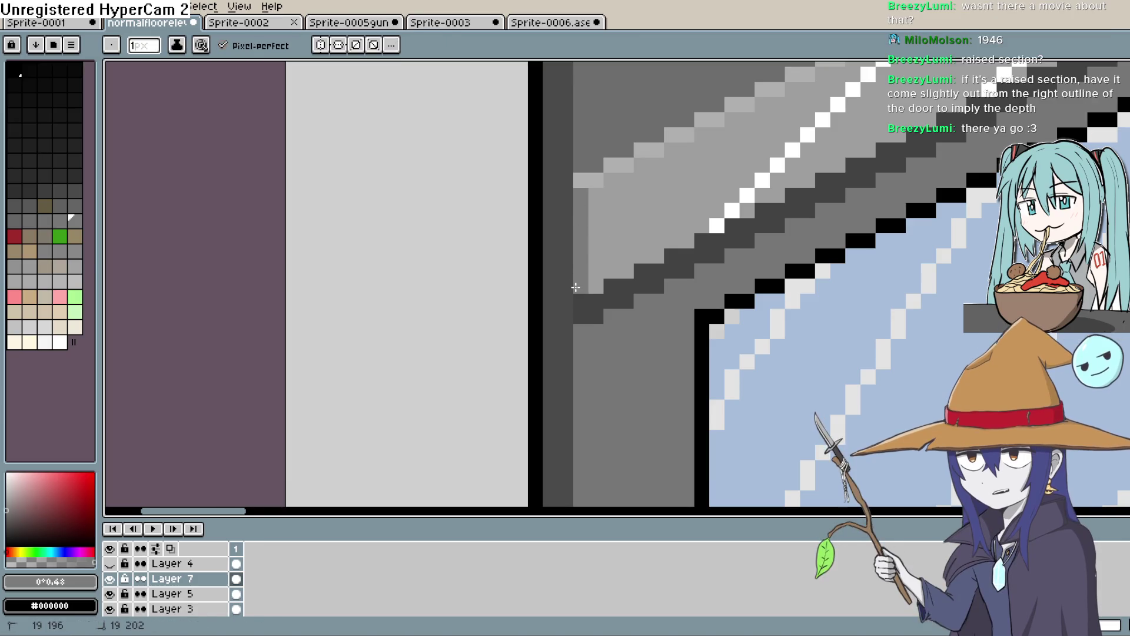
pyautogui.click(596, 180)
# Step: Add a darker vertical stroke at the band's left end and adjust the corner pixel
pyautogui.press('e')
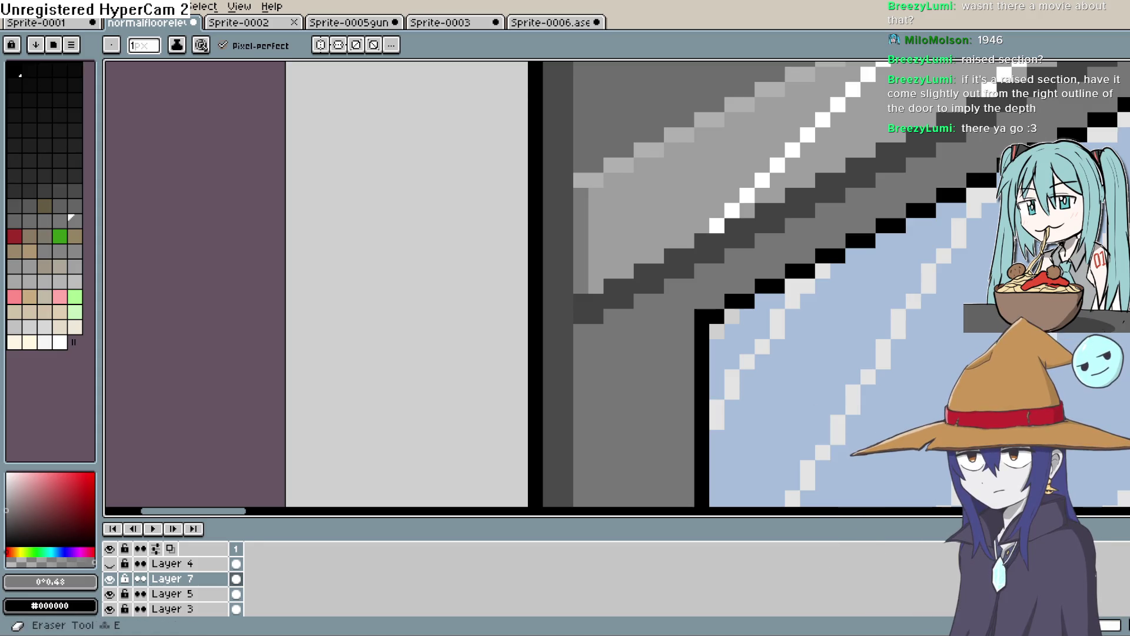
pyautogui.press('i')
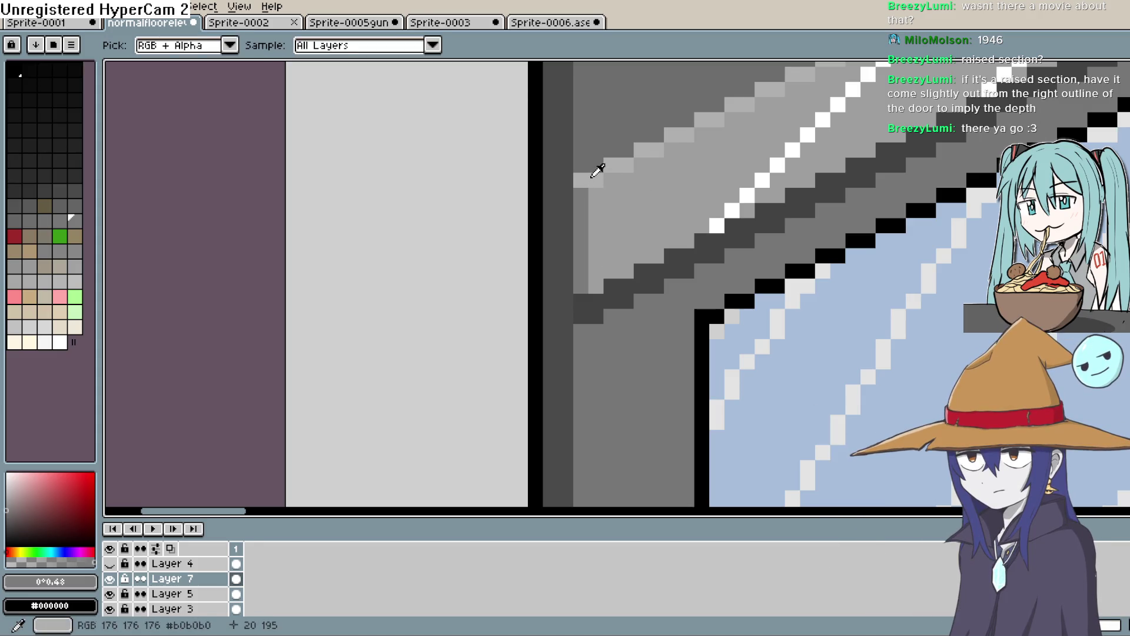
pyautogui.scroll(3, 632, 288)
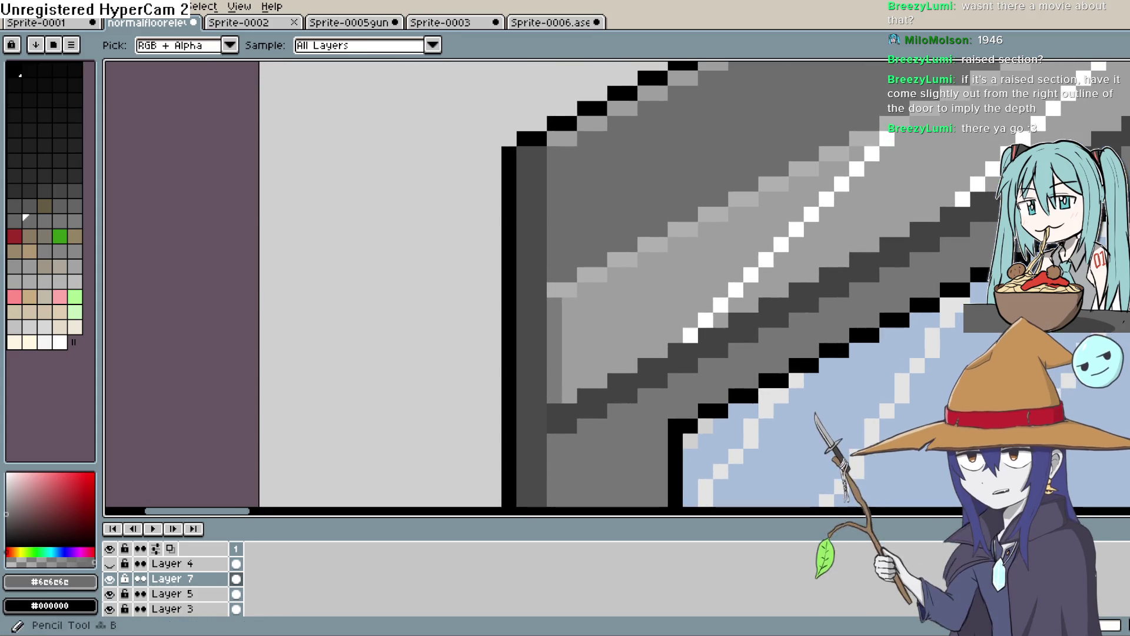
pyautogui.press('b')
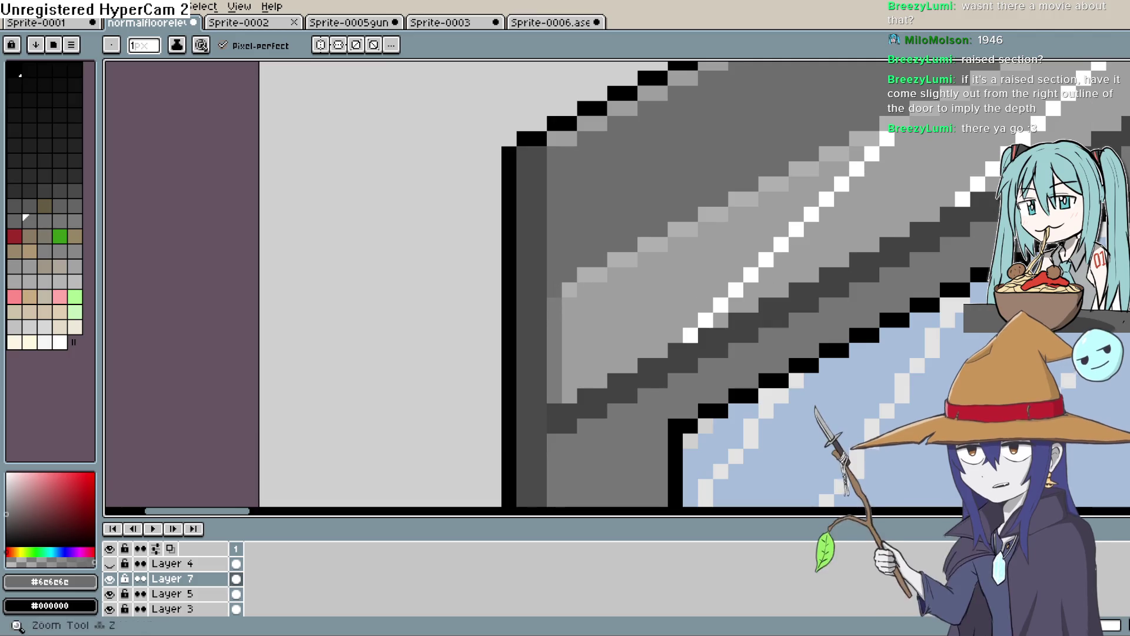
pyautogui.press('i')
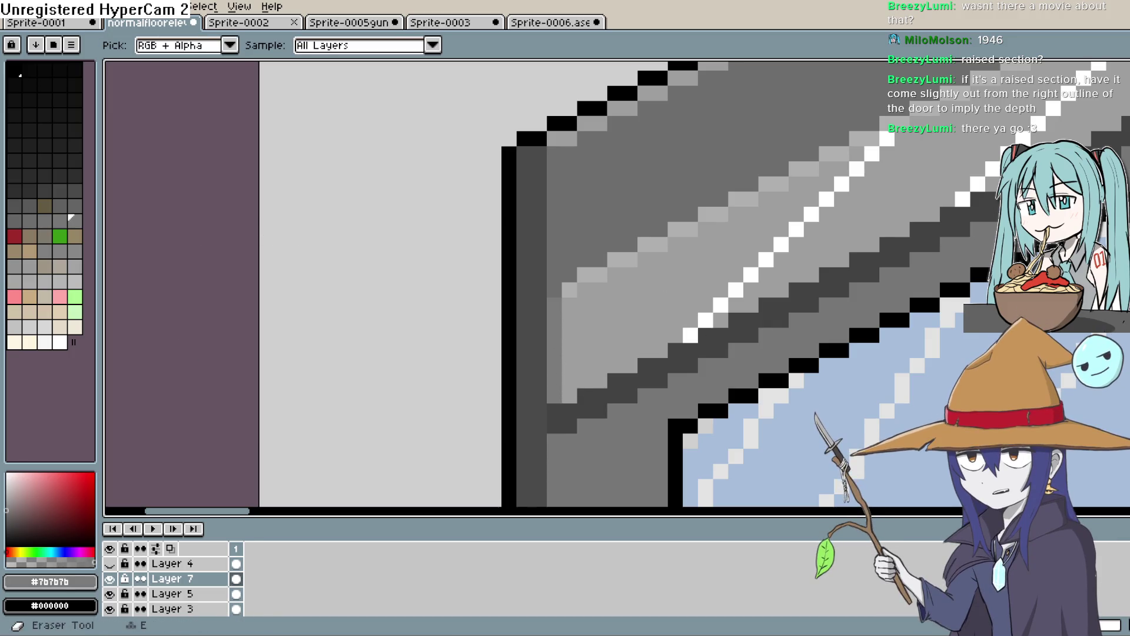
pyautogui.press('b')
pyautogui.moveTo(569, 313); pyautogui.dragTo(566, 392)
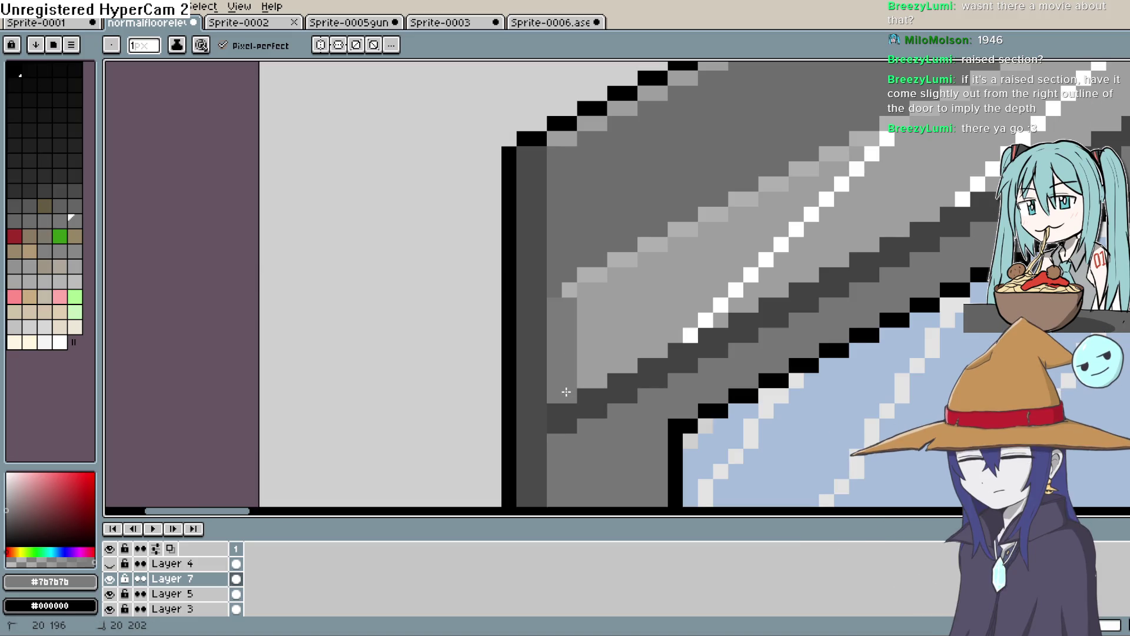
pyautogui.click(561, 289)
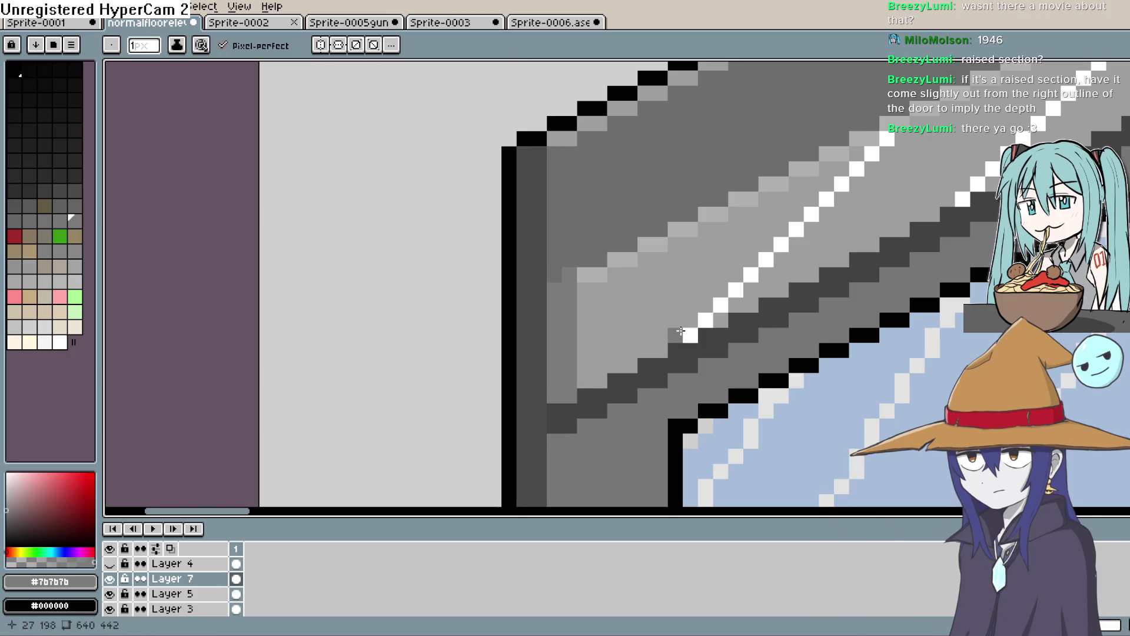
# Step: Sample light grey #b0b0b0 and paint light pixels on the band's left edge
pyautogui.scroll(-2, 652, 315)
pyautogui.scroll(2, 647, 324)
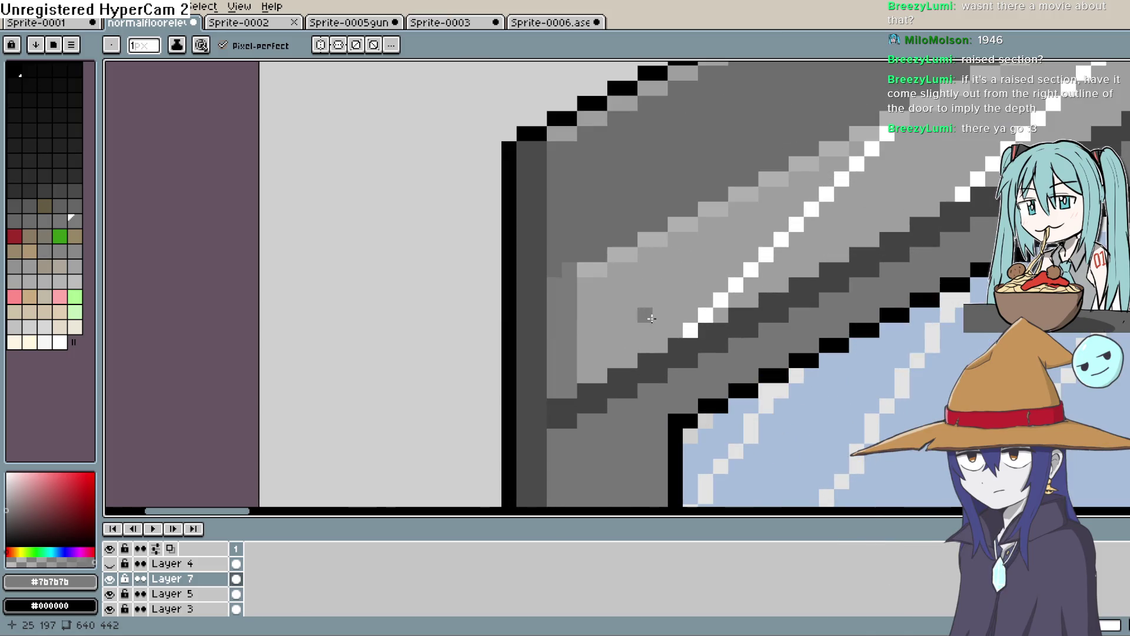
pyautogui.press('v')
pyautogui.press('b')
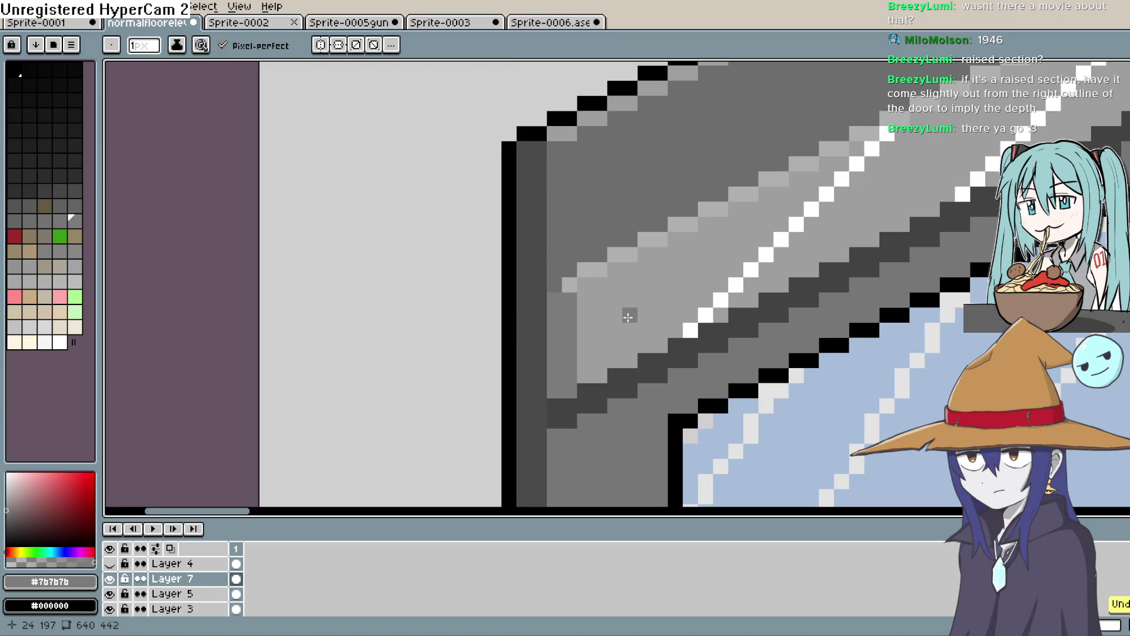
pyautogui.scroll(-2, 641, 281)
pyautogui.scroll(2, 652, 279)
pyautogui.scroll(1, 652, 279)
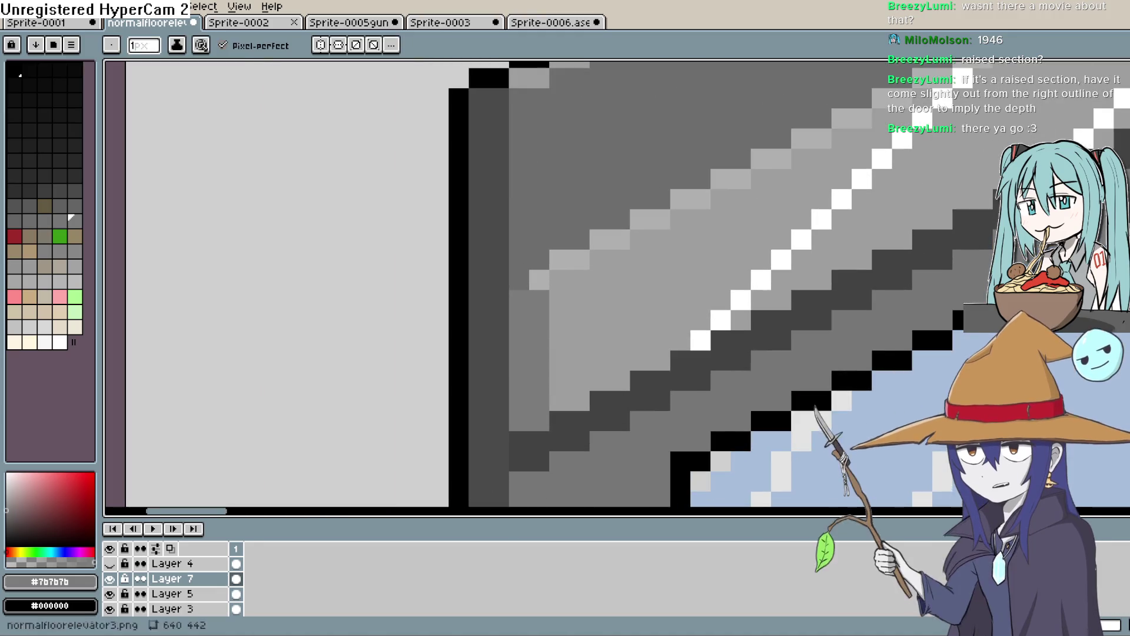
pyautogui.press('i')
pyautogui.click(550, 267)
pyautogui.press('b')
pyautogui.click(520, 301)
pyautogui.click(560, 300)
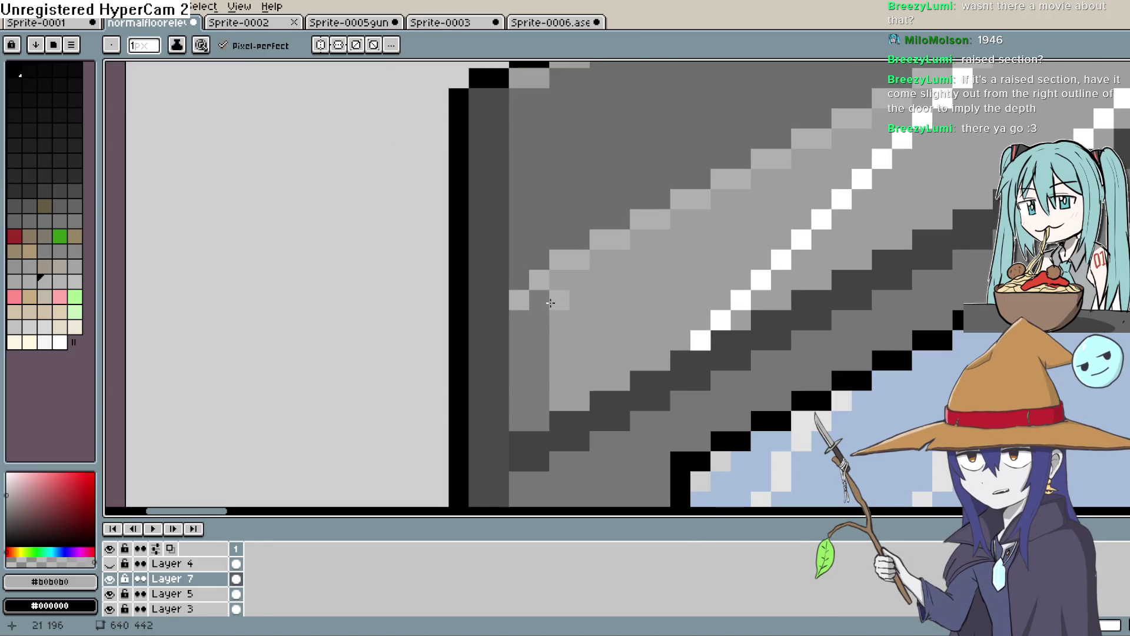
# Step: Undo the misplaced pixels and draw a light-grey line along the band's top edge
pyautogui.scroll(2, 550, 298)
pyautogui.hotkey('ctrl', 'z')
pyautogui.hotkey('ctrl', 'z')
pyautogui.click(460, 247)
pyautogui.scroll(-6, 460, 246)
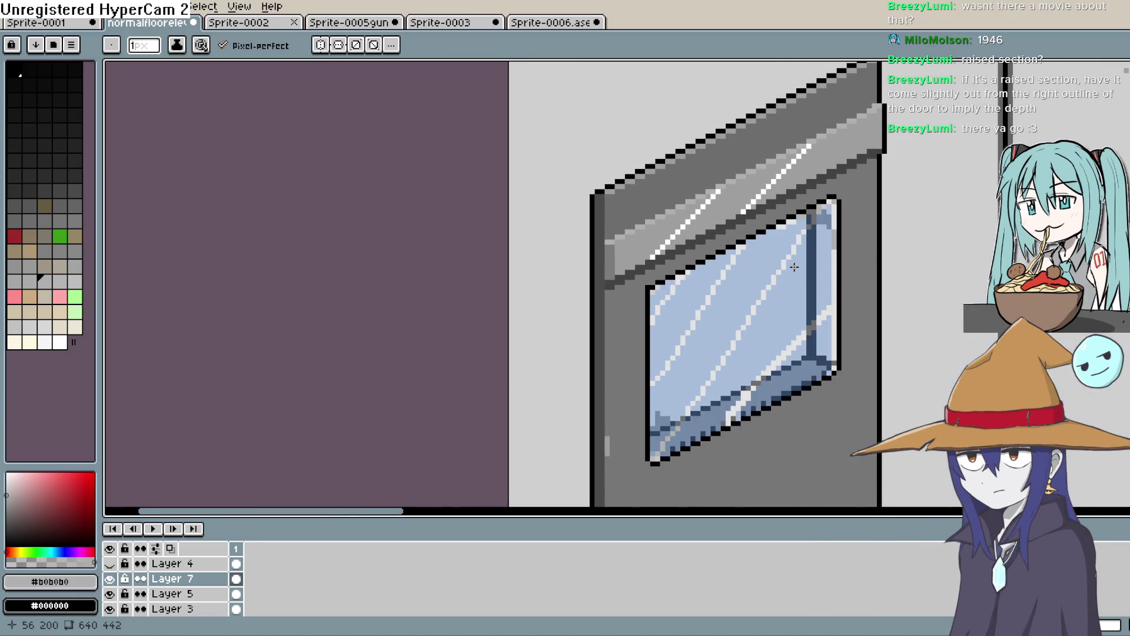
pyautogui.scroll(2, 673, 225)
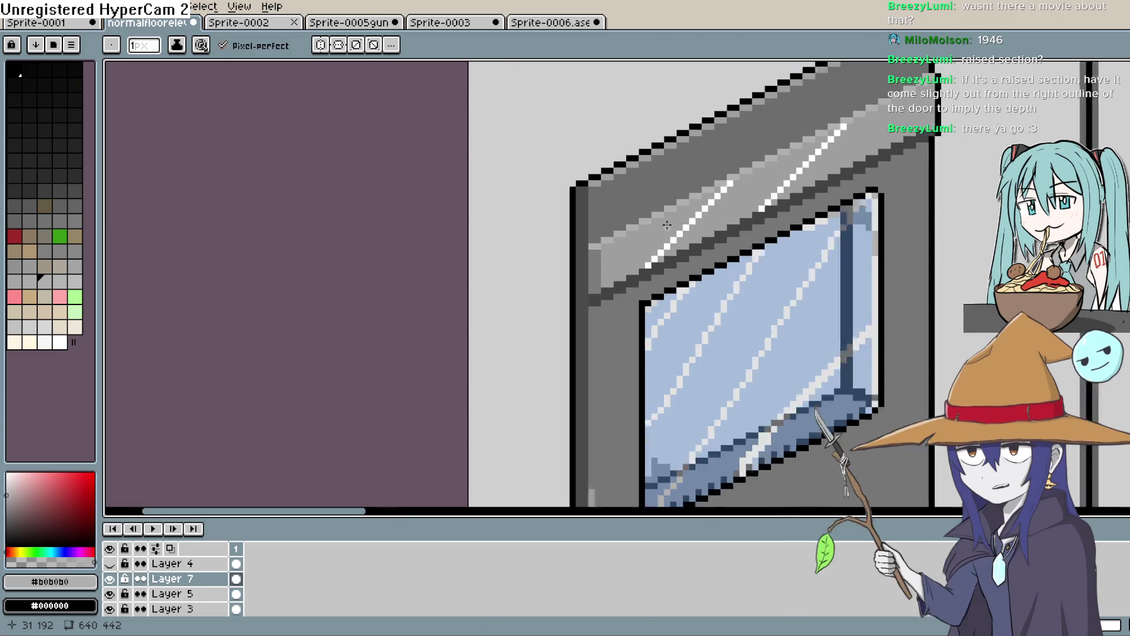
pyautogui.click(576, 247)
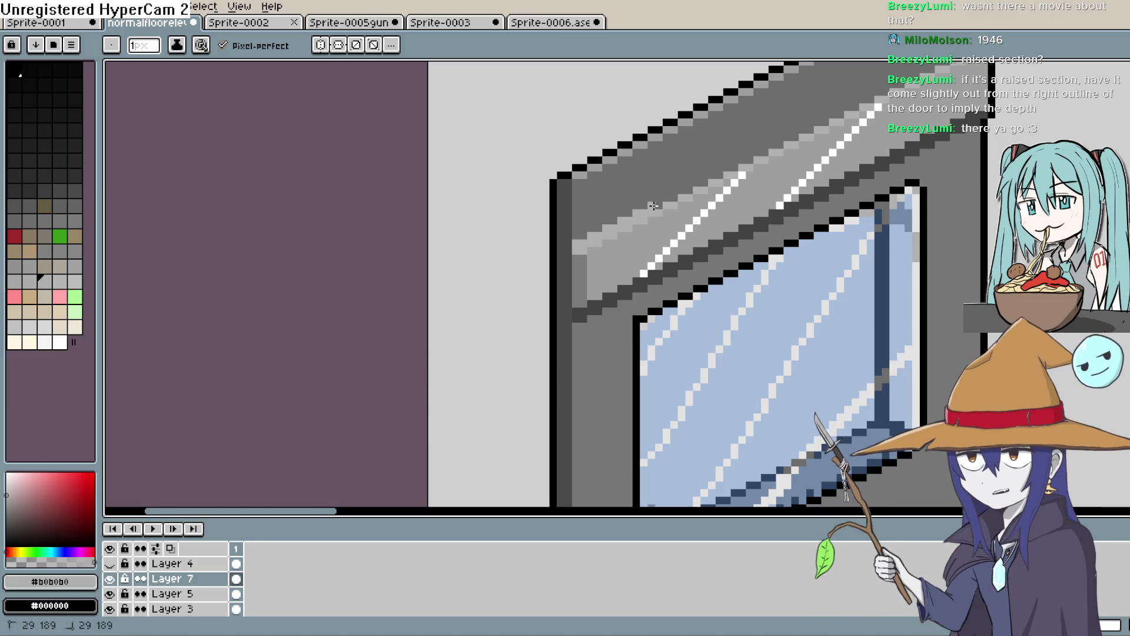
pyautogui.moveTo(666, 197); pyautogui.dragTo(674, 195)
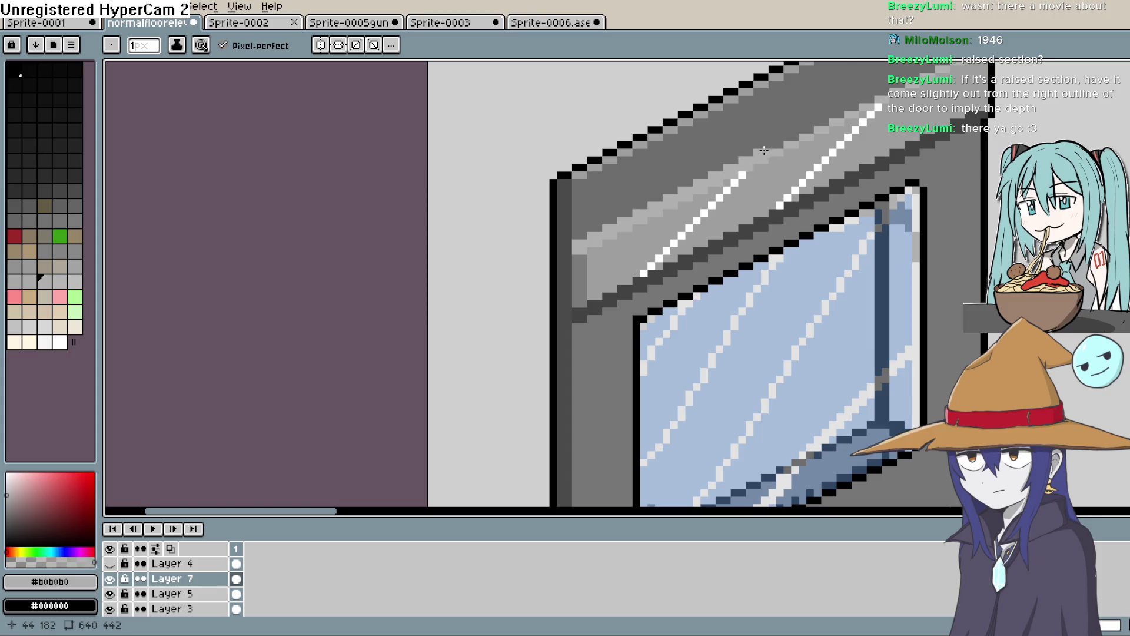
pyautogui.moveTo(778, 143); pyautogui.dragTo(806, 129)
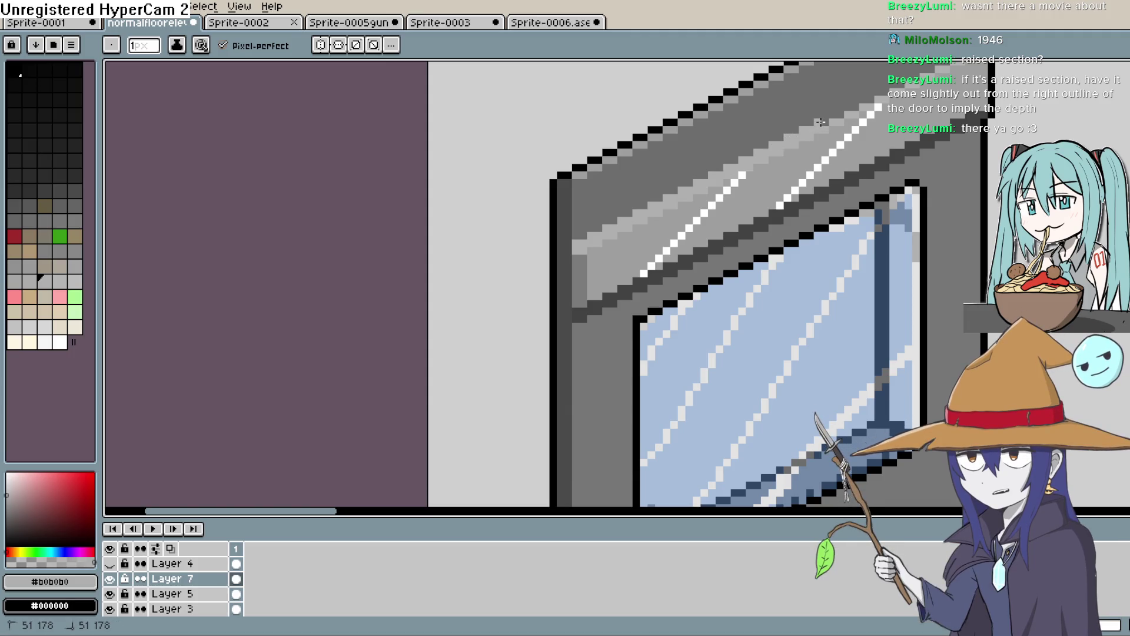
pyautogui.moveTo(837, 113); pyautogui.dragTo(722, 187)
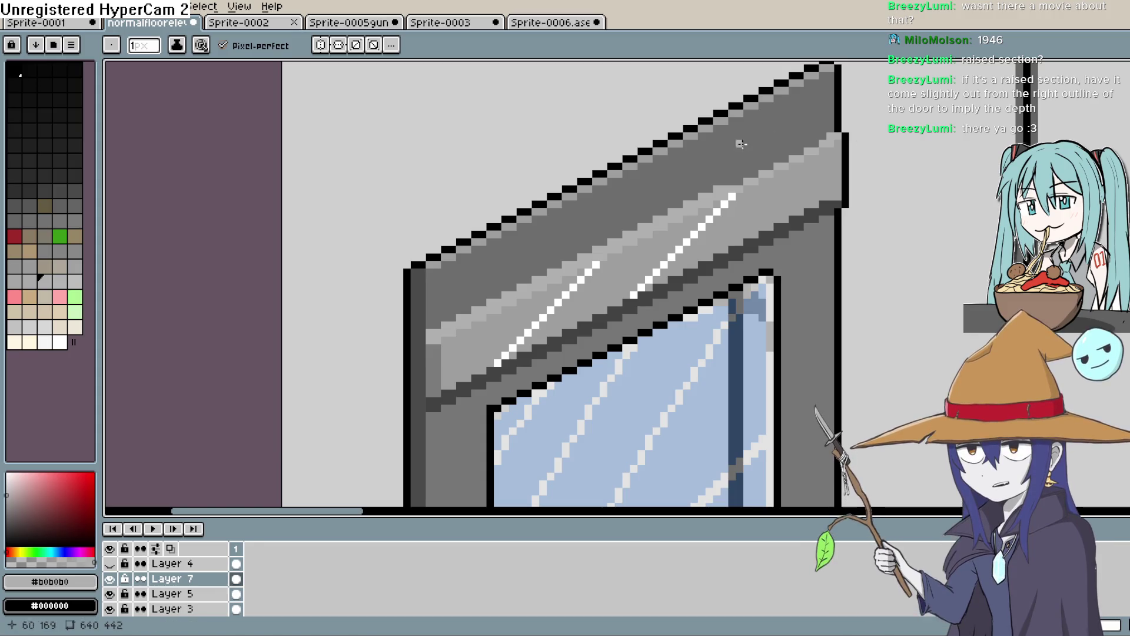
# Step: Lighten more pixels along the band's upper edge with light grey
pyautogui.scroll(-1, 734, 177)
pyautogui.scroll(1, 723, 178)
pyautogui.scroll(3, 724, 177)
pyautogui.click(730, 194)
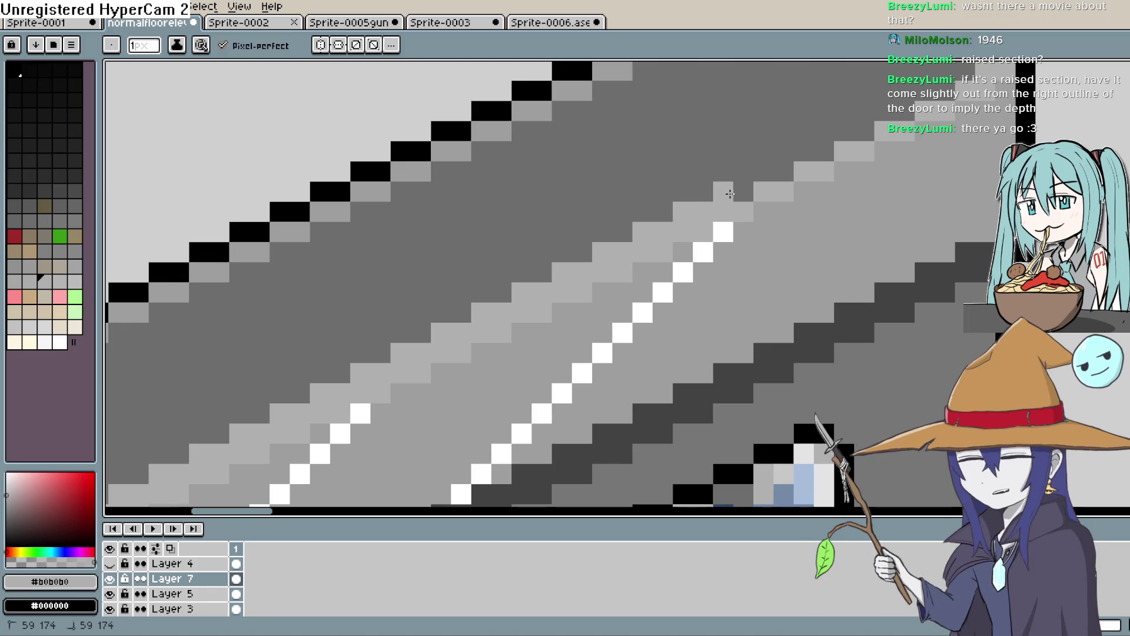
pyautogui.click(807, 153)
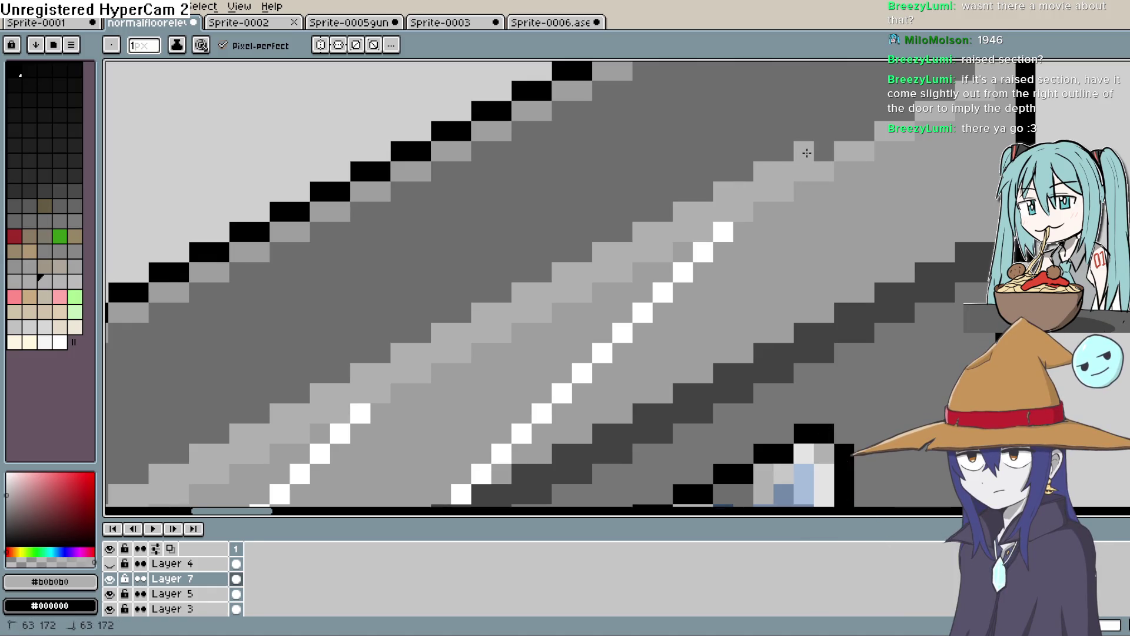
pyautogui.scroll(1, 730, 241)
pyautogui.click(730, 242)
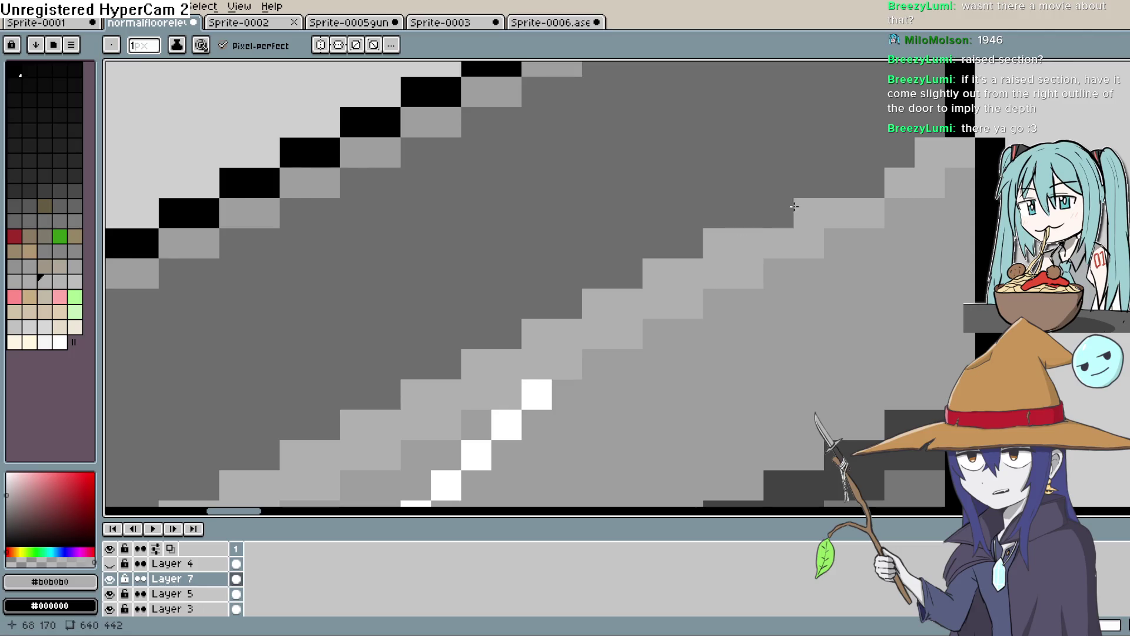
pyautogui.moveTo(792, 206); pyautogui.dragTo(798, 210)
pyautogui.click(836, 179)
pyautogui.click(894, 151)
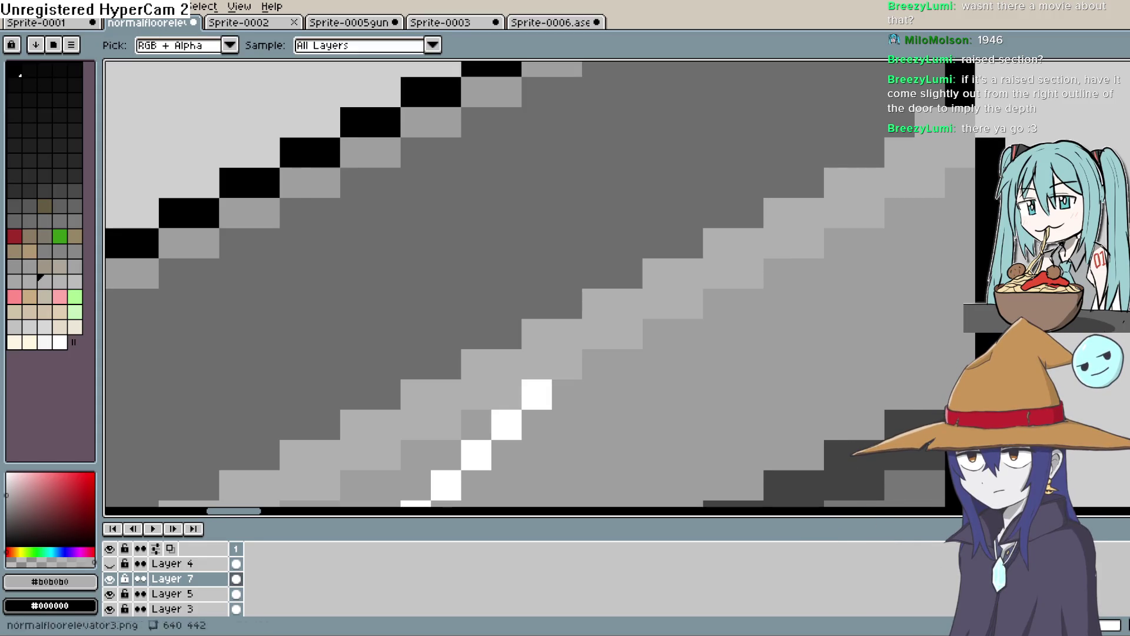
# Step: Sample dark band grey #424242 and extend the band one pixel past the door's right outline
pyautogui.keyDown('alt'); pyautogui.click(997, 159); pyautogui.keyUp('alt')
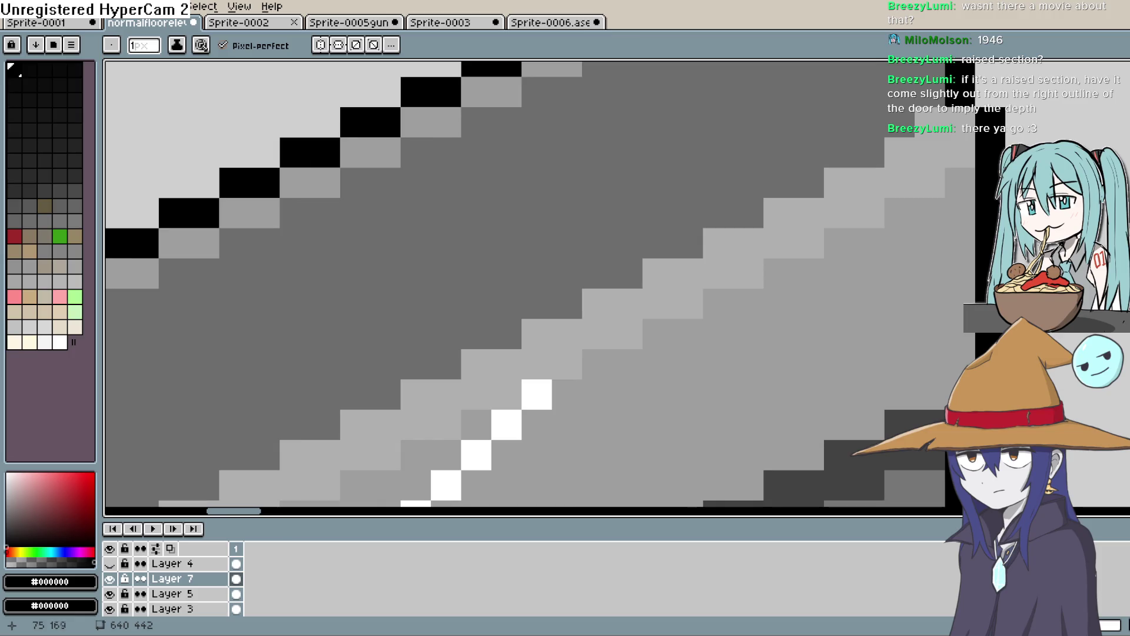
pyautogui.scroll(-7, 998, 235)
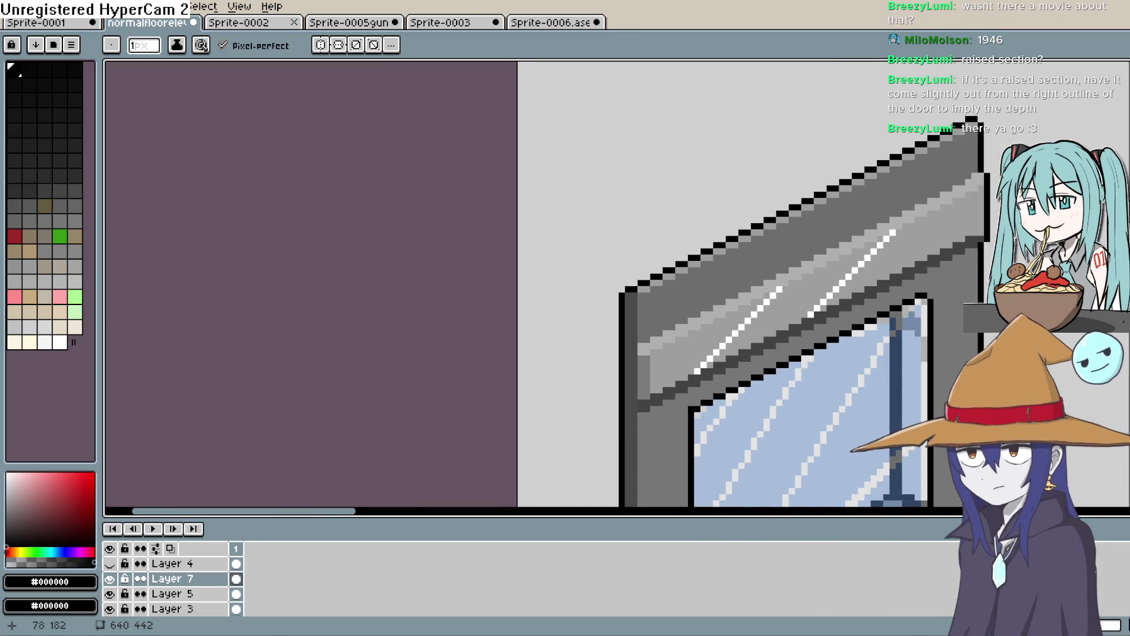
pyautogui.scroll(1, 1001, 233)
pyautogui.scroll(4, 983, 231)
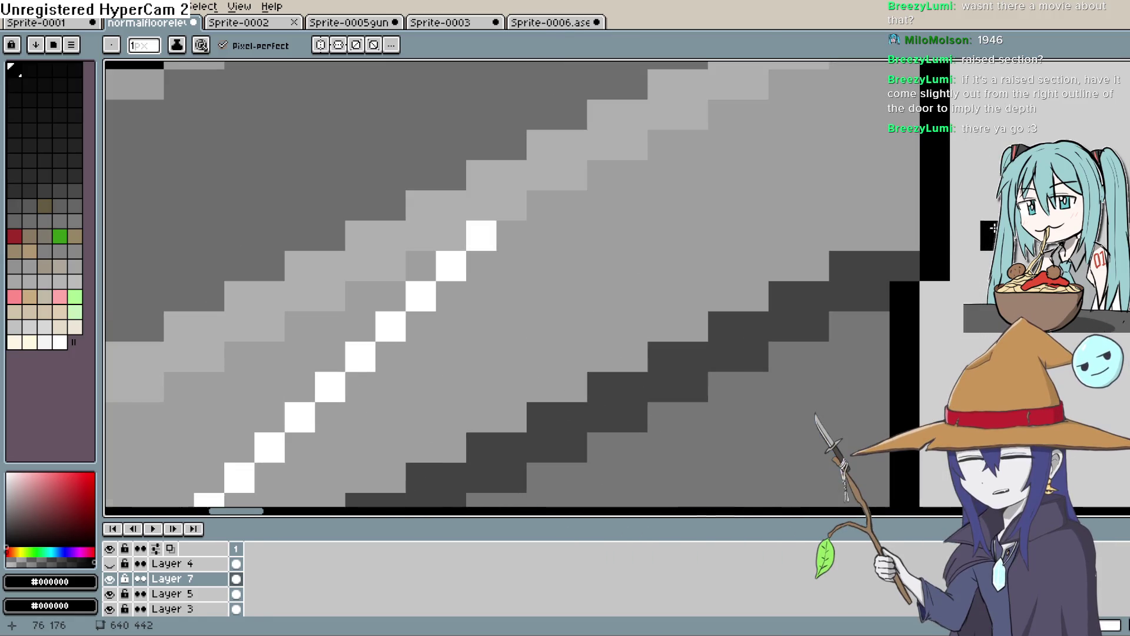
pyautogui.press('i')
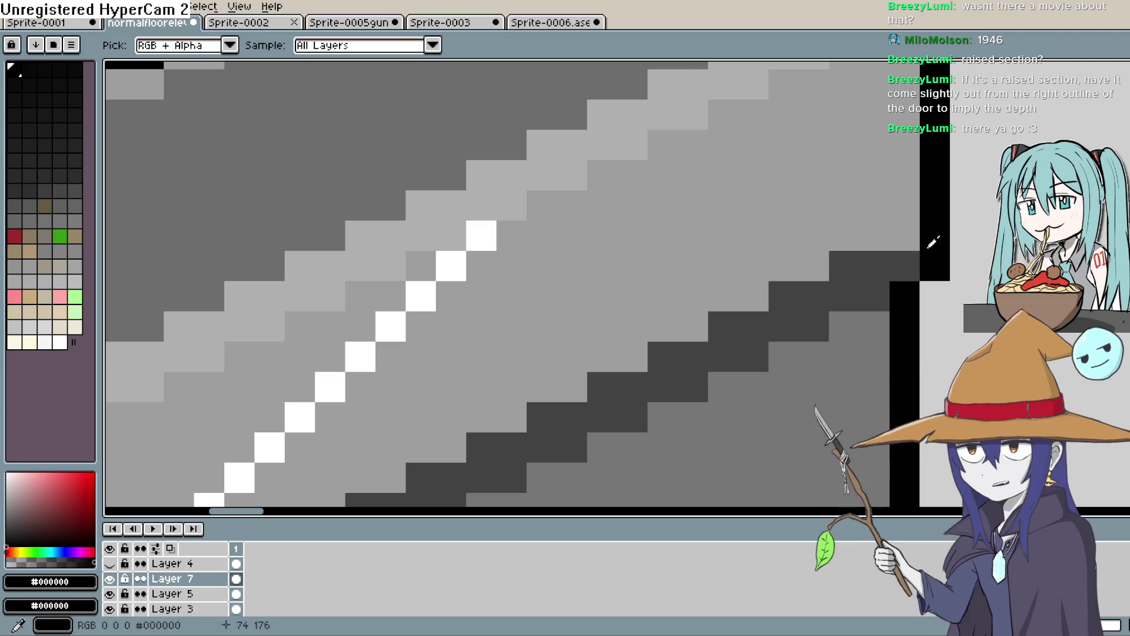
pyautogui.click(912, 265)
pyautogui.press('b')
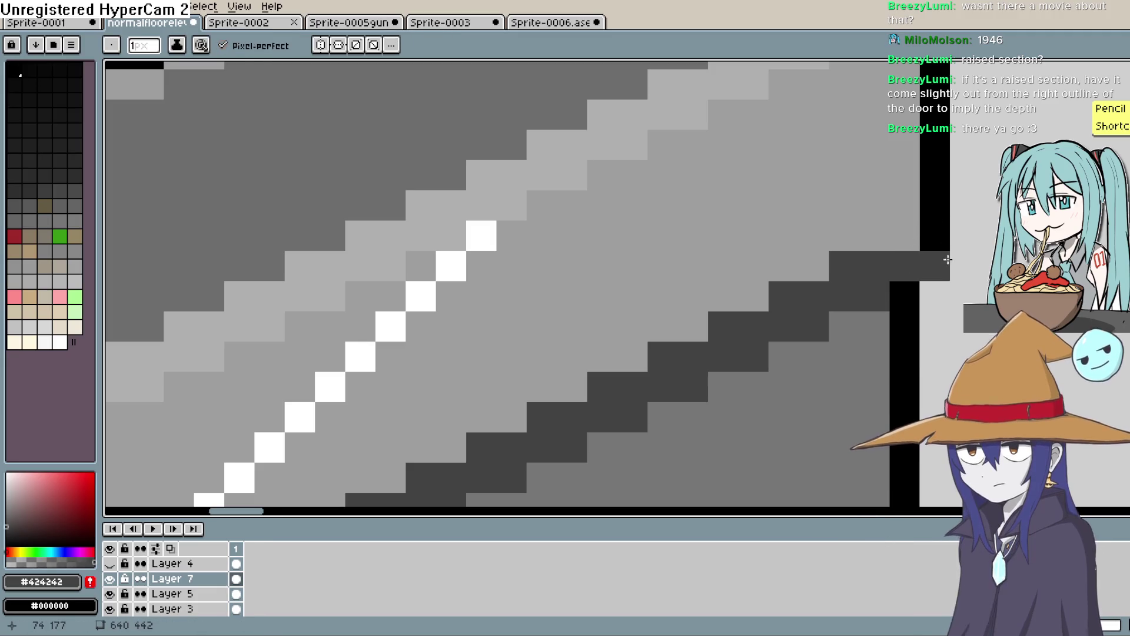
pyautogui.click(923, 232)
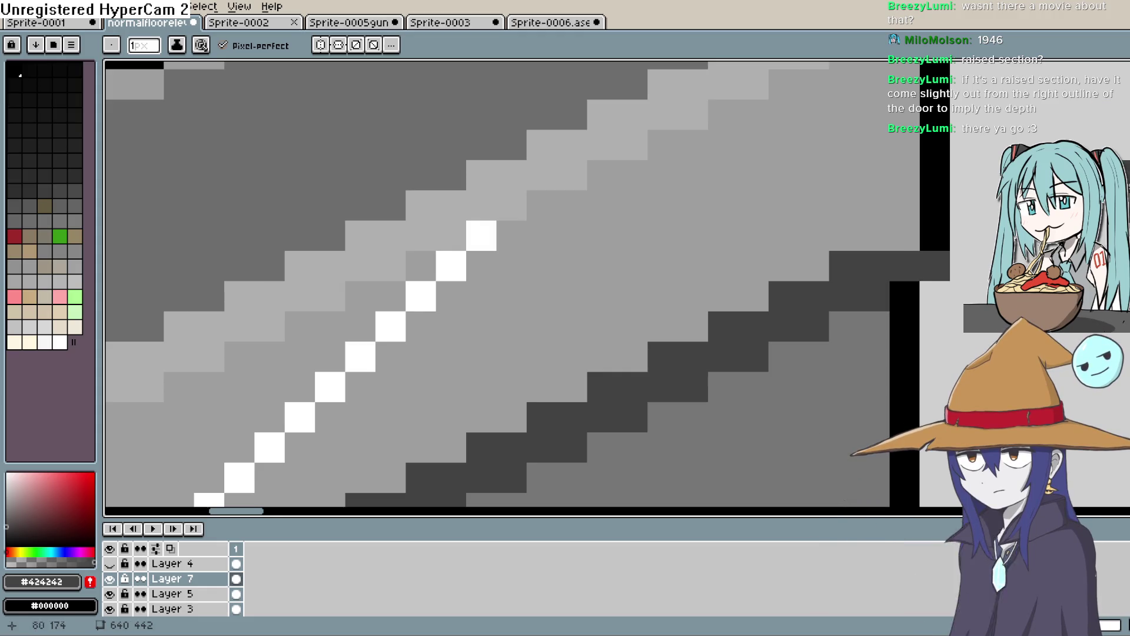
# Step: Paint the outline pixel at the band's end black, then sample the light wall grey #cfcfcf
pyautogui.press('i')
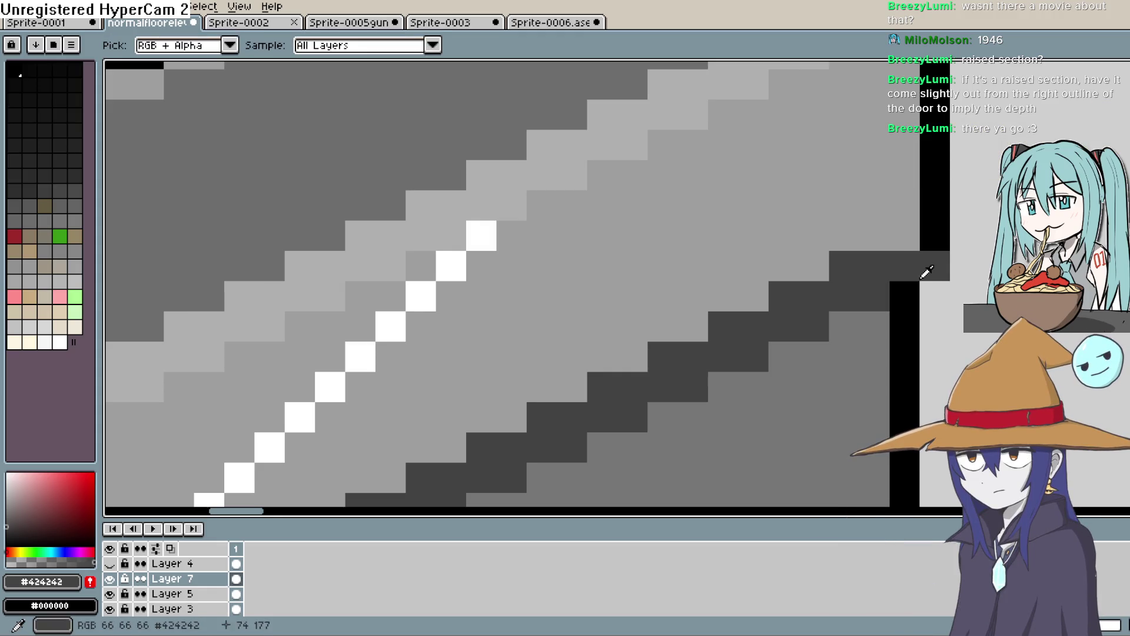
pyautogui.press('b')
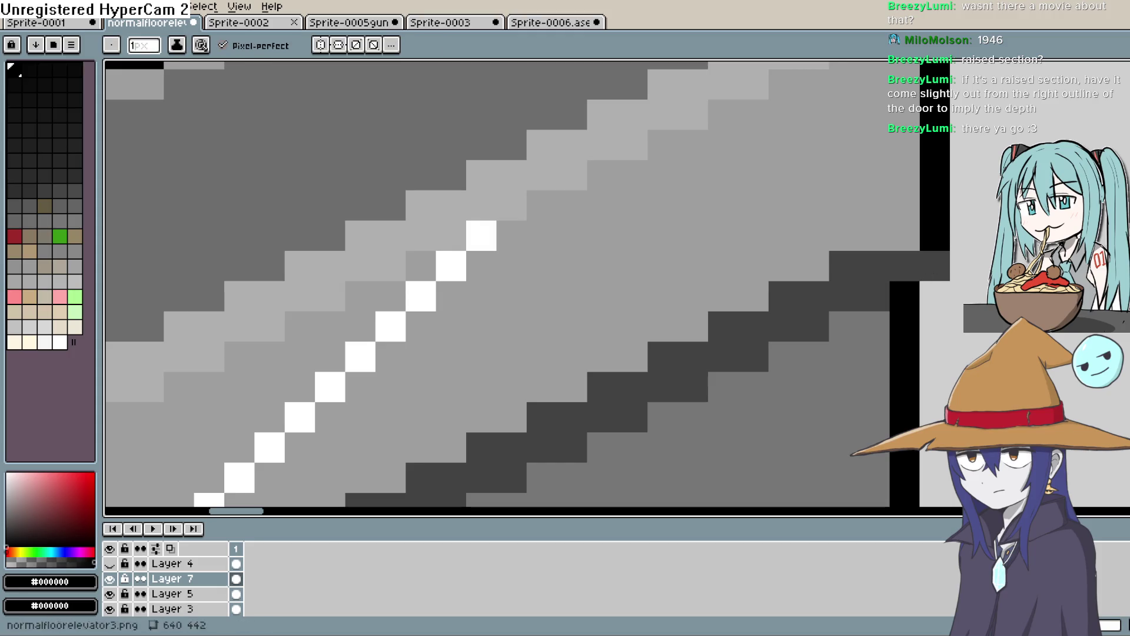
pyautogui.click(904, 266)
pyautogui.press('i')
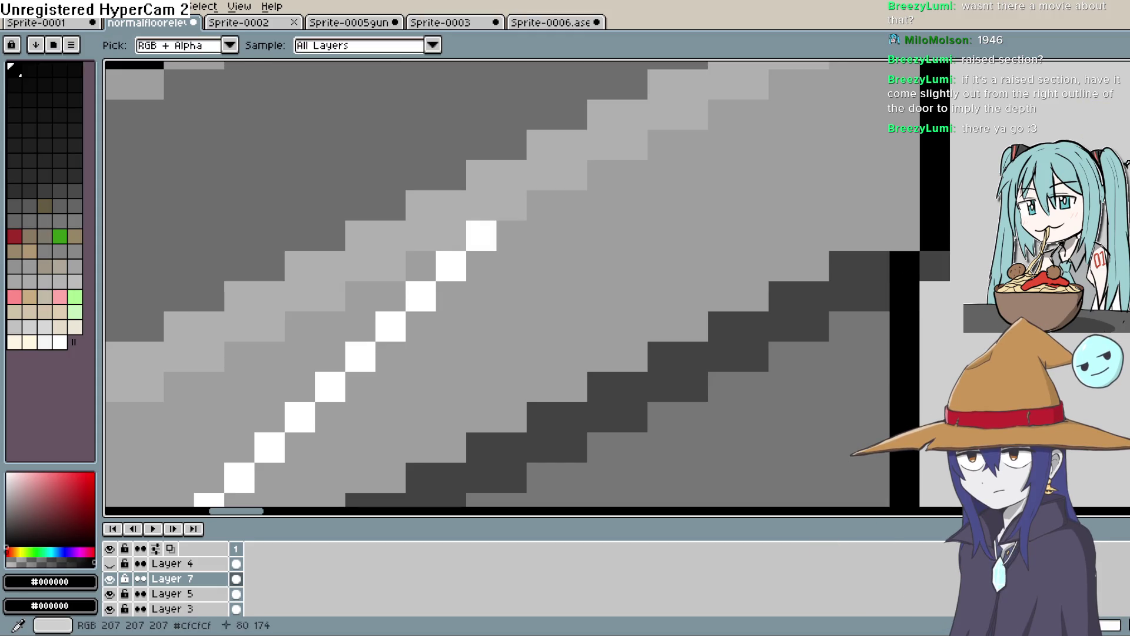
pyautogui.click(955, 292)
pyautogui.hotkey('shift', 'b')
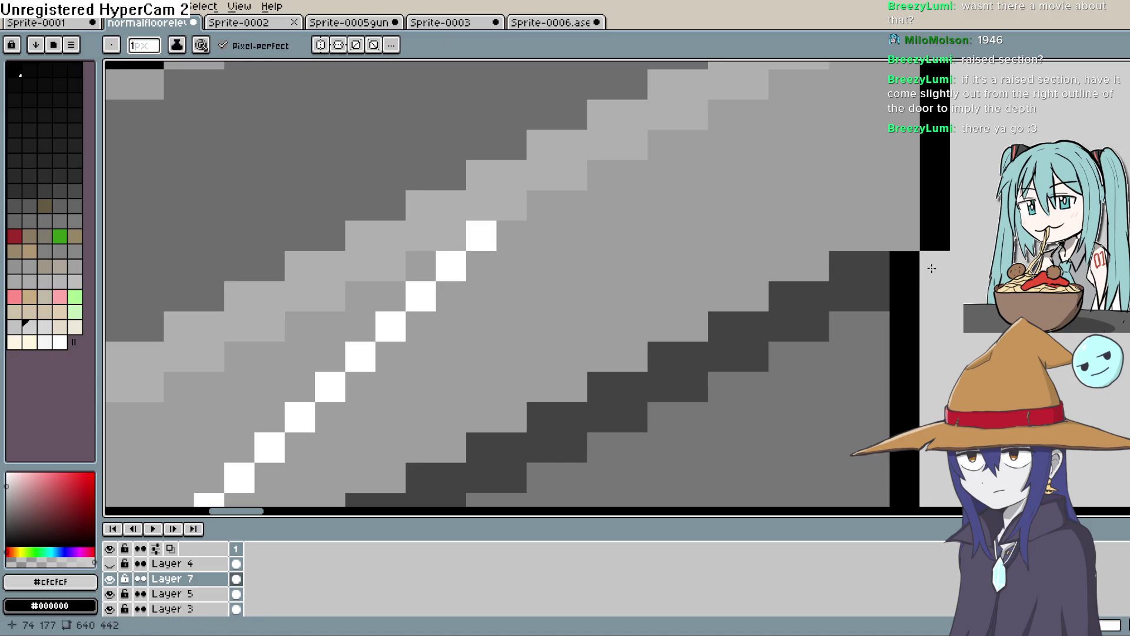
pyautogui.scroll(-4, 936, 248)
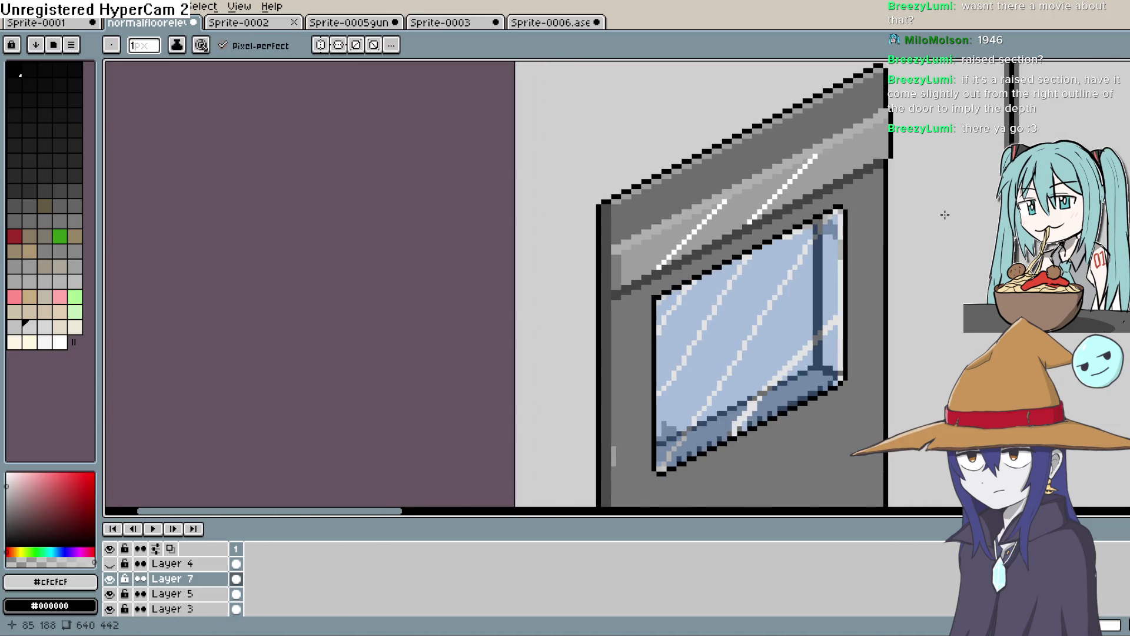
pyautogui.scroll(-2, 945, 215)
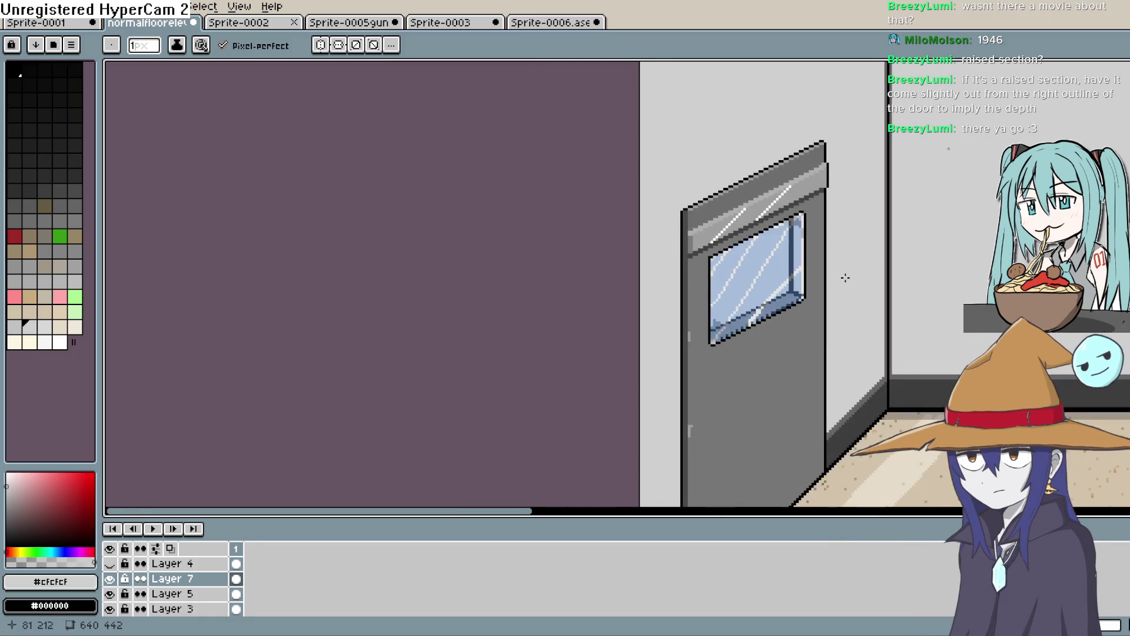
pyautogui.scroll(-2, 844, 277)
pyautogui.scroll(3, 765, 300)
pyautogui.moveTo(766, 298); pyautogui.dragTo(860, 363)
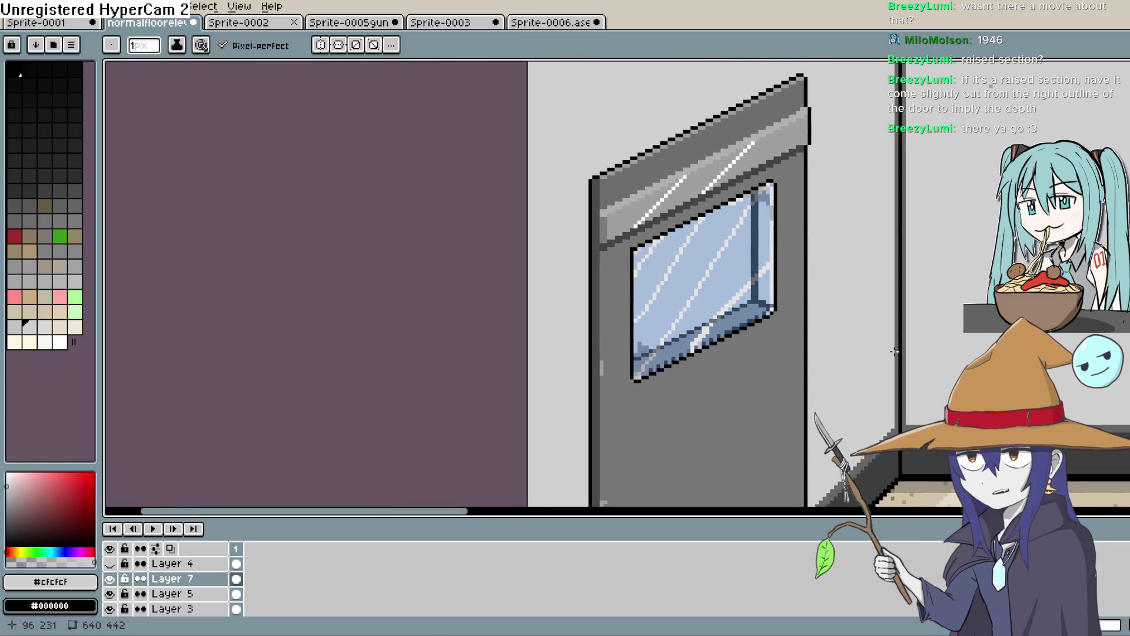
# Step: Lasso-select the door's top band and drop a committed copy onto the lower door
pyautogui.press('q')
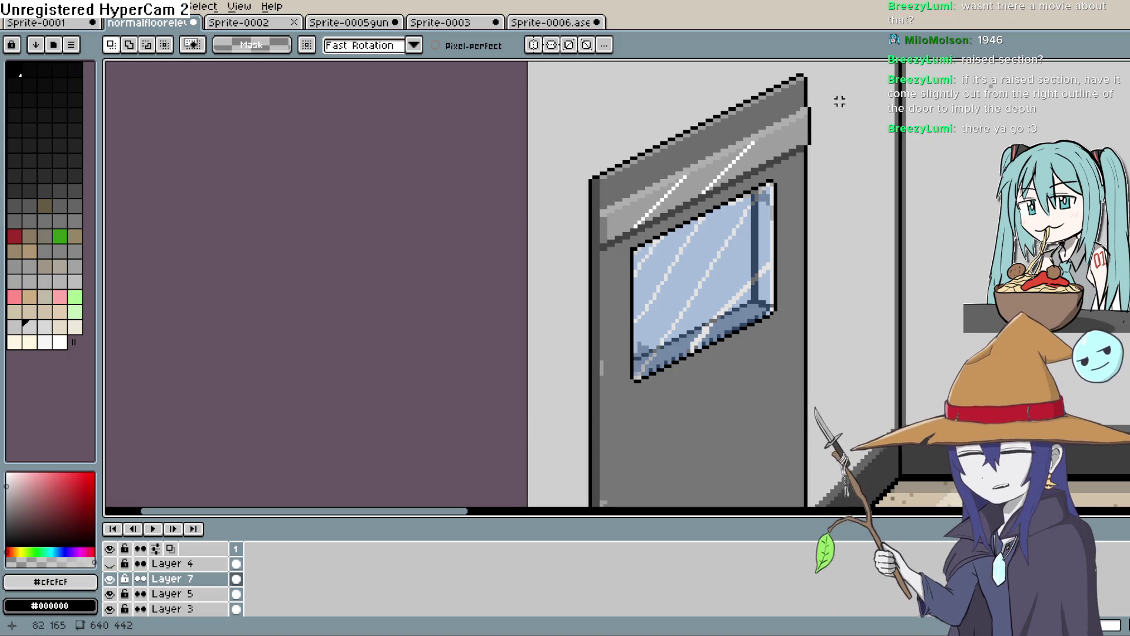
pyautogui.moveTo(813, 101)
pyautogui.mouseDown()
pyautogui.moveTo(814, 135)
pyautogui.moveTo(780, 162)
pyautogui.moveTo(592, 250)
pyautogui.moveTo(604, 195)
pyautogui.moveTo(808, 99)
pyautogui.mouseUp()
pyautogui.moveTo(762, 170); pyautogui.dragTo(769, 474)
pyautogui.moveTo(877, 362); pyautogui.dragTo(895, 180)
pyautogui.moveTo(797, 292)
pyautogui.mouseDown()
pyautogui.moveTo(785, 323)
pyautogui.moveTo(793, 380)
pyautogui.moveTo(789, 325)
pyautogui.mouseUp()
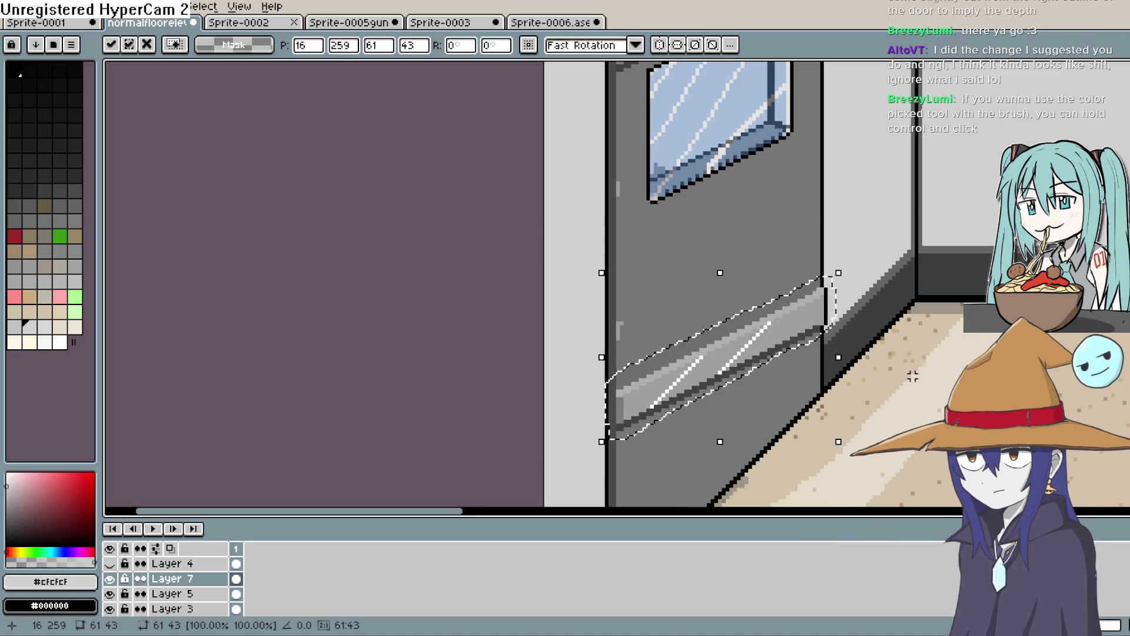
pyautogui.press('Return')
# Step: Zoom and pan the canvas to inspect the door with both glinting bands
pyautogui.scroll(-5, 791, 330)
pyautogui.scroll(2, 852, 354)
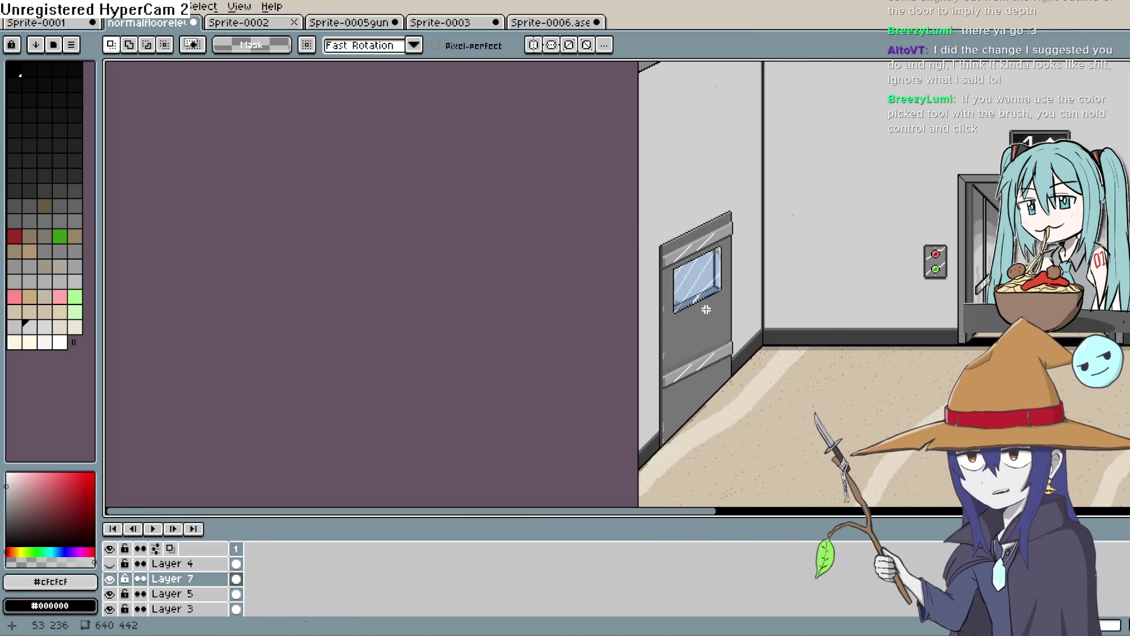
pyautogui.scroll(1, 736, 341)
pyautogui.moveTo(774, 361)
pyautogui.mouseDown()
pyautogui.moveTo(810, 283)
pyautogui.moveTo(812, 341)
pyautogui.moveTo(806, 285)
pyautogui.mouseUp()
pyautogui.scroll(-2, 806, 285)
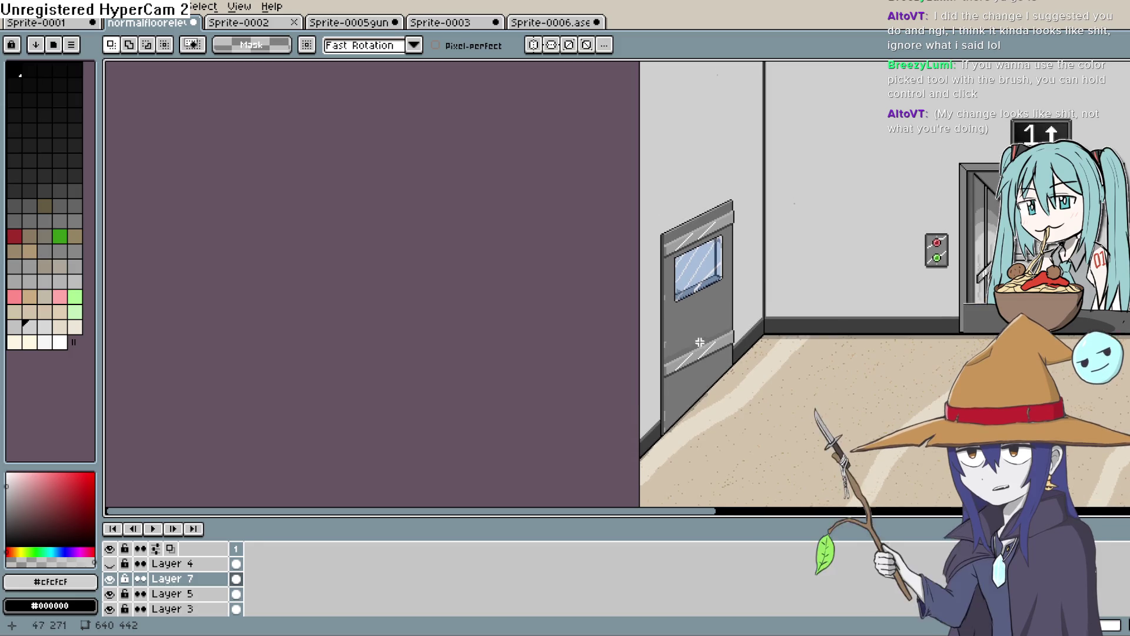
pyautogui.scroll(4, 691, 333)
pyautogui.scroll(-5, 694, 336)
pyautogui.scroll(4, 695, 336)
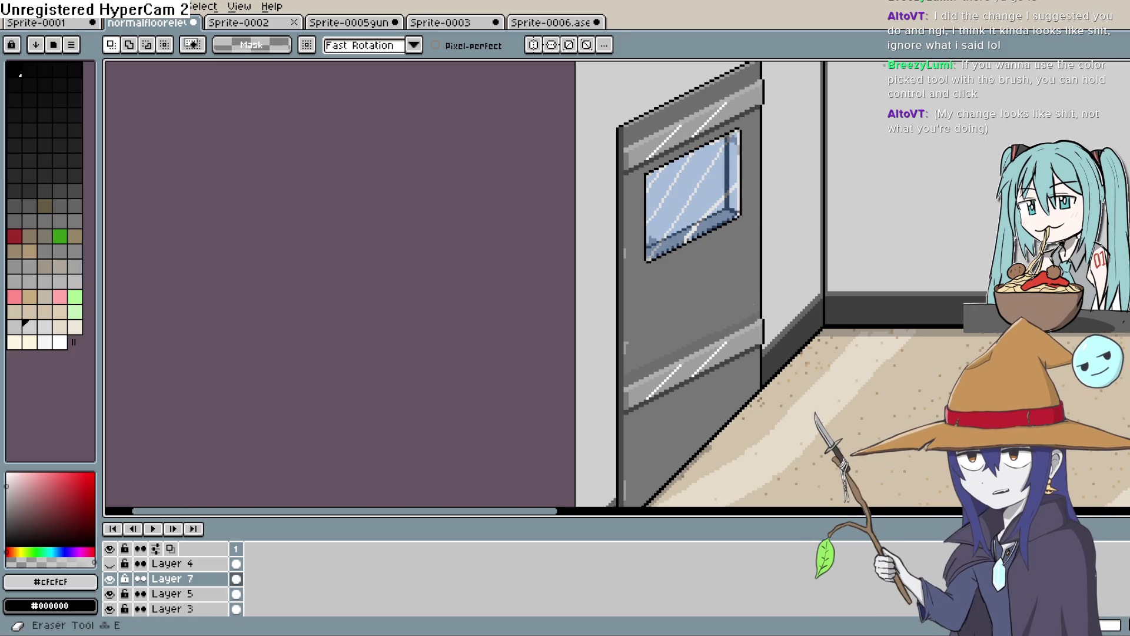
pyautogui.moveTo(820, 196); pyautogui.dragTo(858, 307)
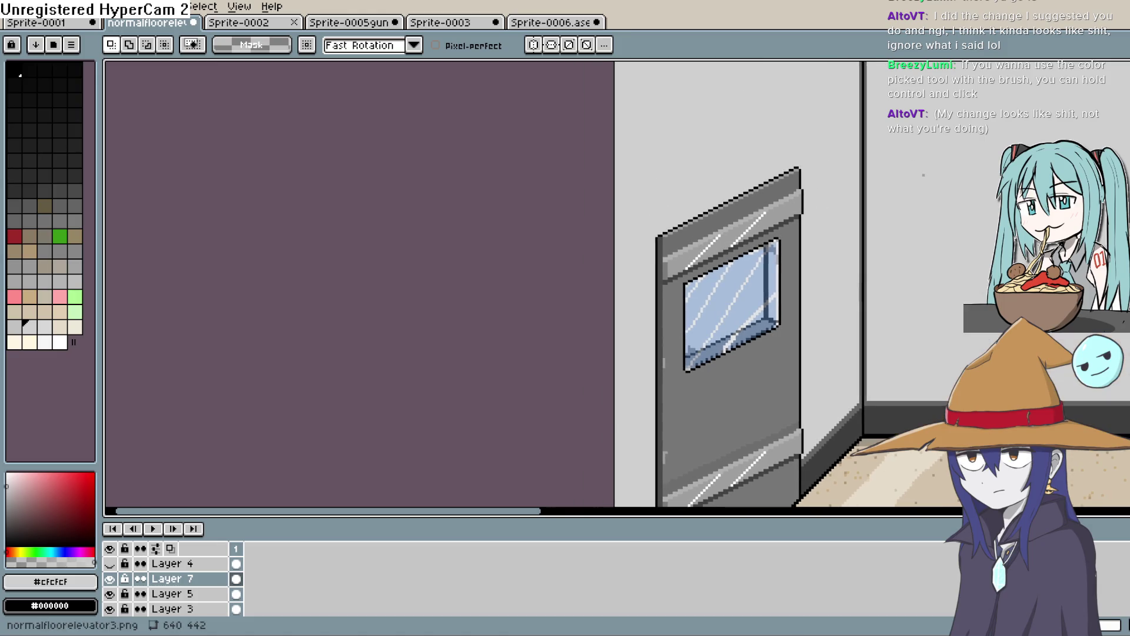
pyautogui.click(1121, 147)
pyautogui.moveTo(751, 404); pyautogui.dragTo(718, 316)
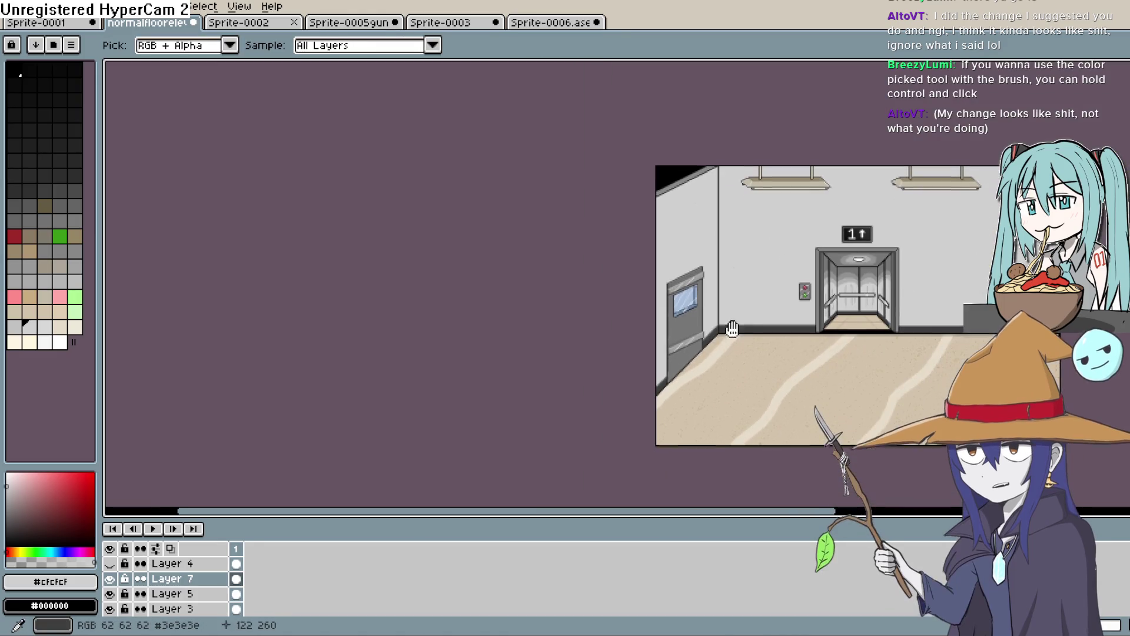
pyautogui.scroll(2, 724, 331)
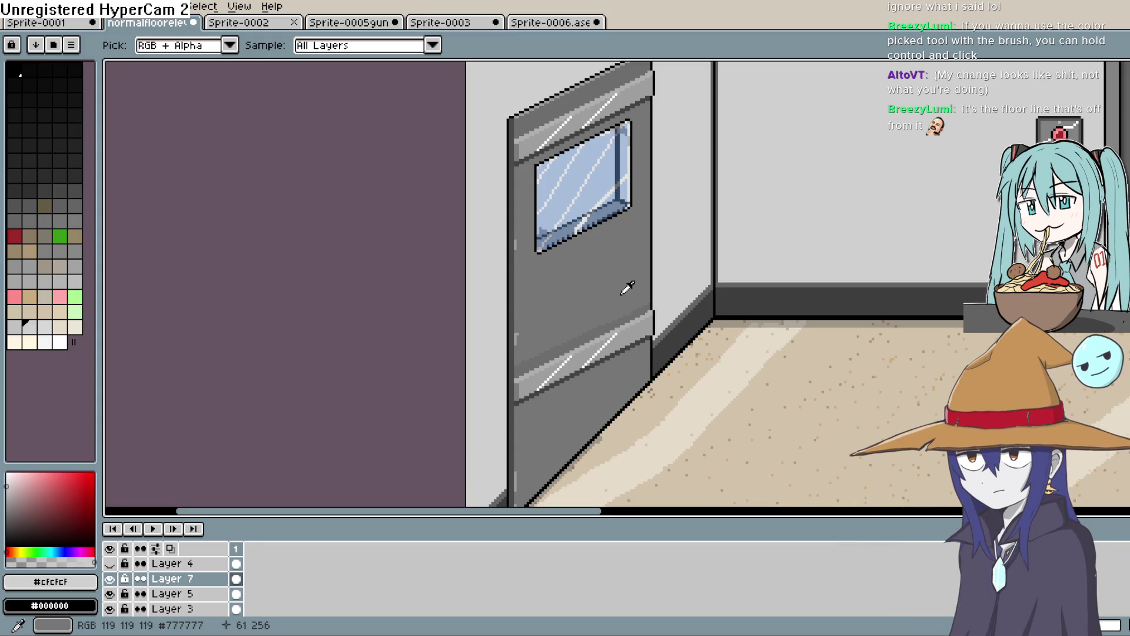
pyautogui.scroll(-2, 701, 318)
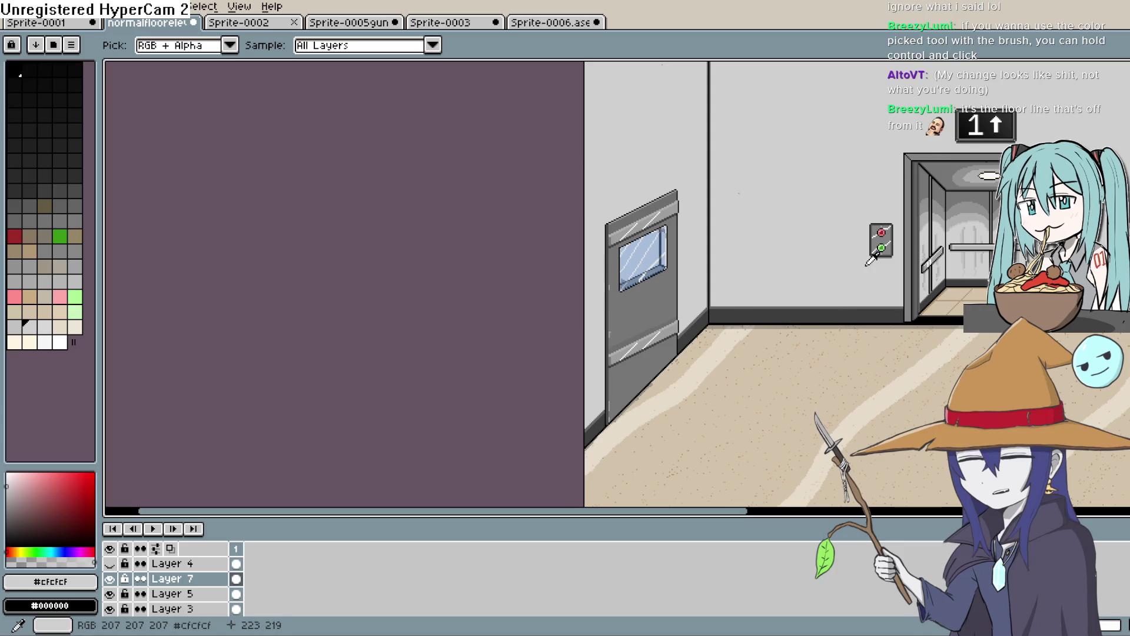
pyautogui.press('e')
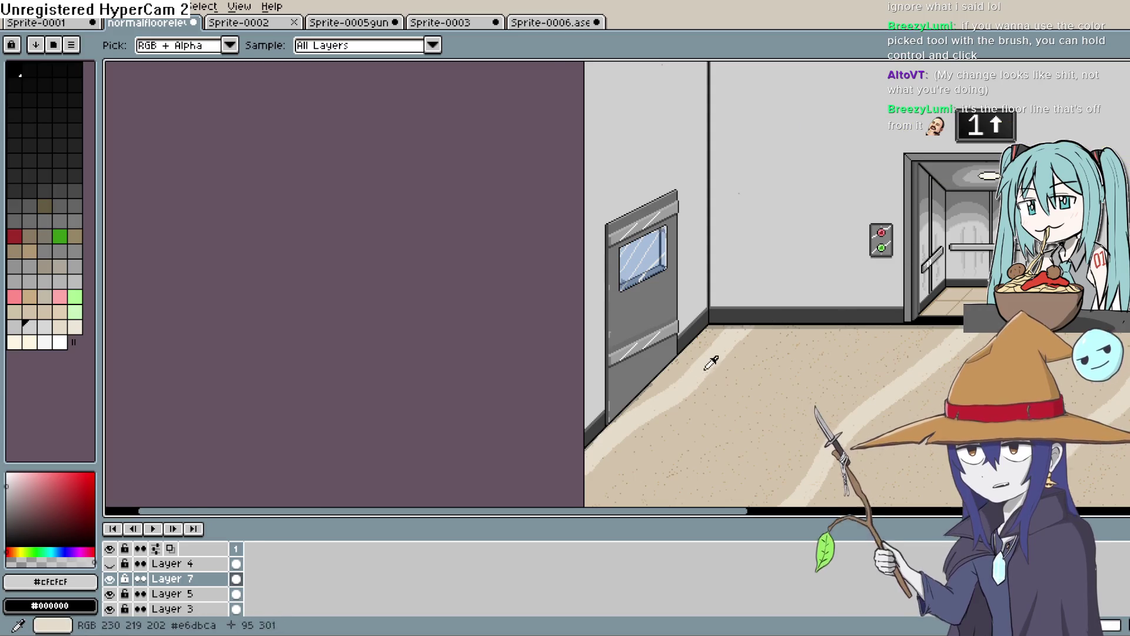
pyautogui.scroll(2, 638, 308)
pyautogui.scroll(-1, 617, 308)
pyautogui.scroll(-3, 617, 307)
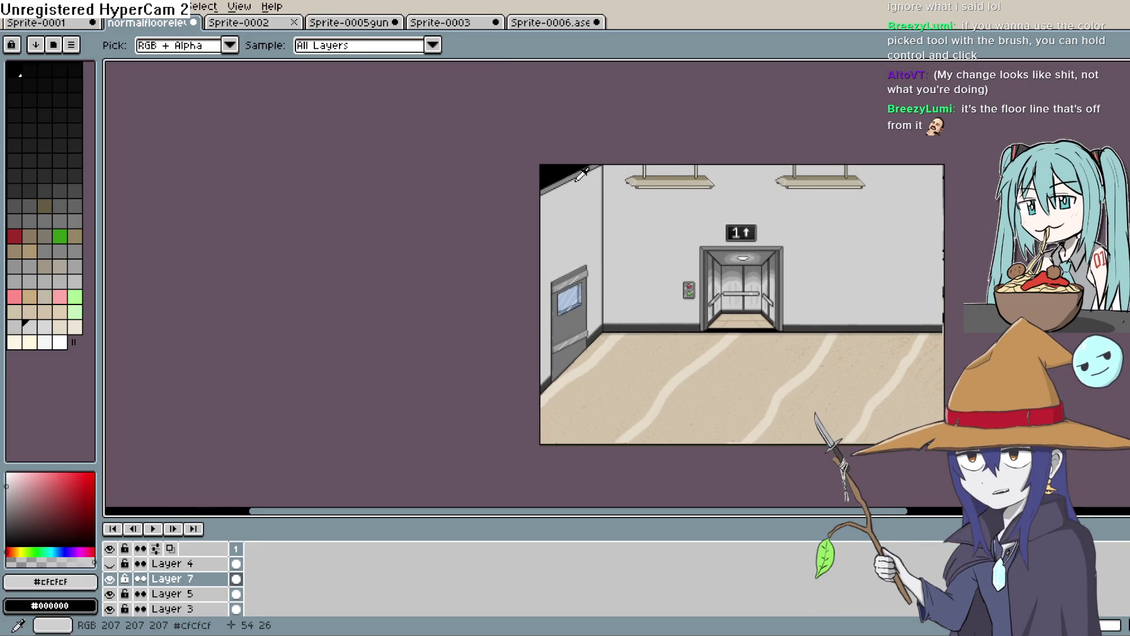
pyautogui.scroll(2, 575, 177)
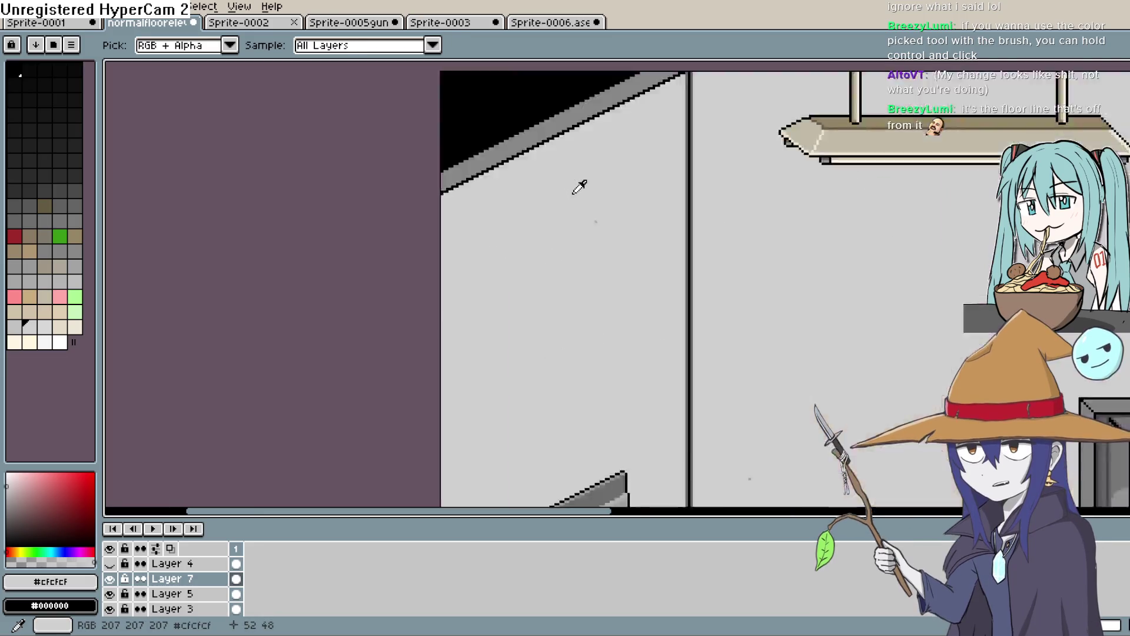
pyautogui.scroll(-1, 598, 203)
pyautogui.scroll(-1, 648, 346)
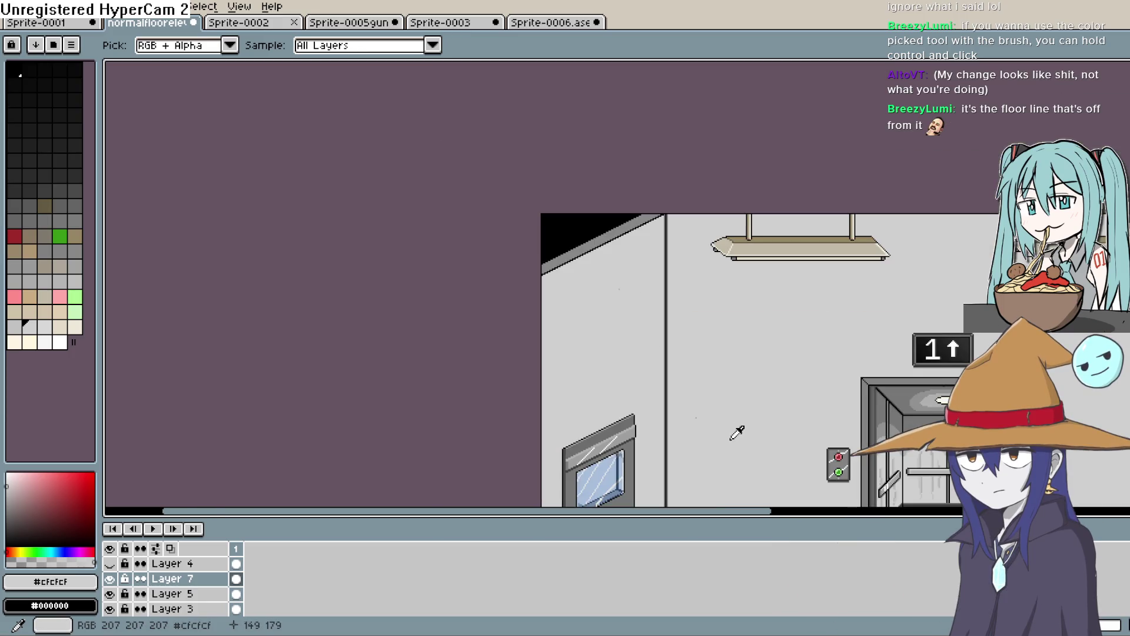
pyautogui.moveTo(737, 433); pyautogui.dragTo(655, 309)
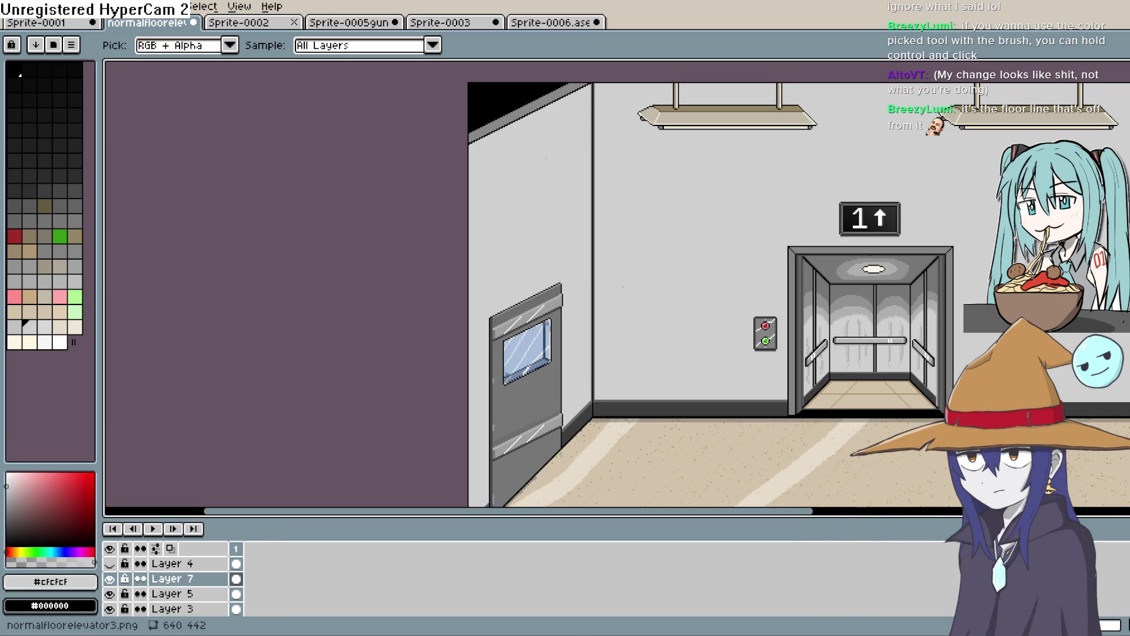
pyautogui.scroll(-3, 594, 407)
pyautogui.scroll(3, 594, 408)
pyautogui.scroll(2, 595, 407)
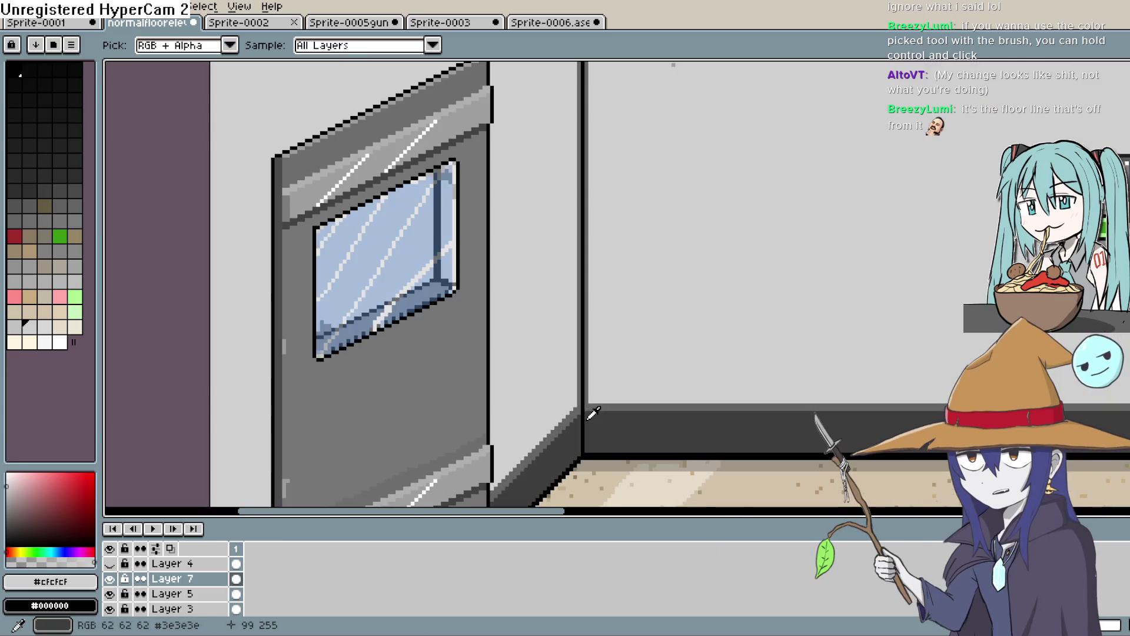
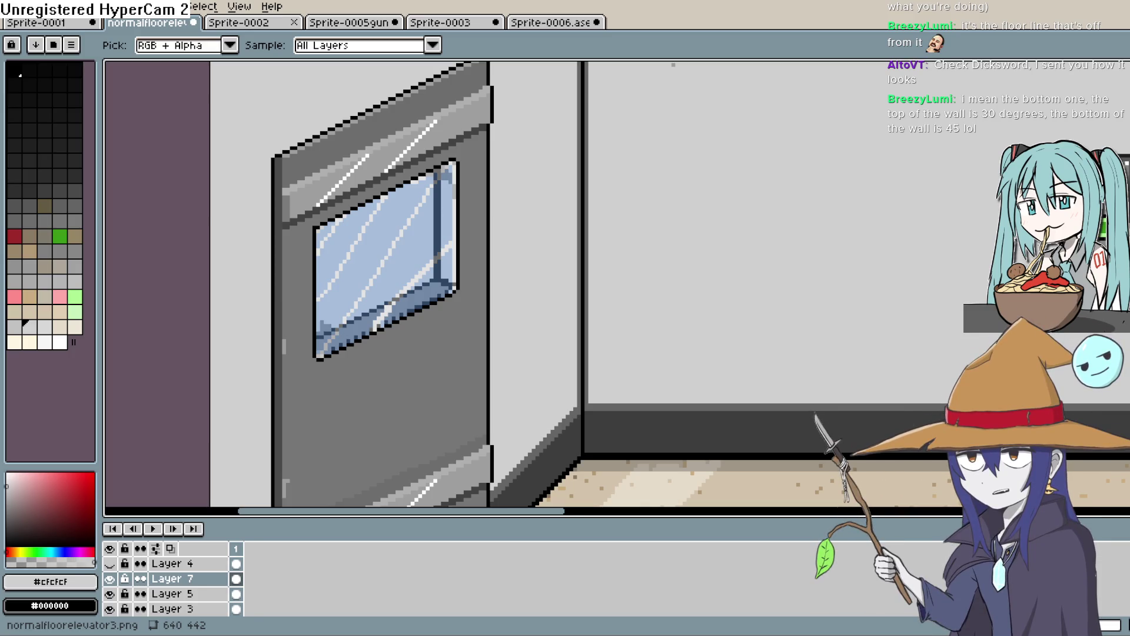
# Step: Add Layer 8 above Layer 7 and select Layer 5
pyautogui.scroll(-1, 448, 328)
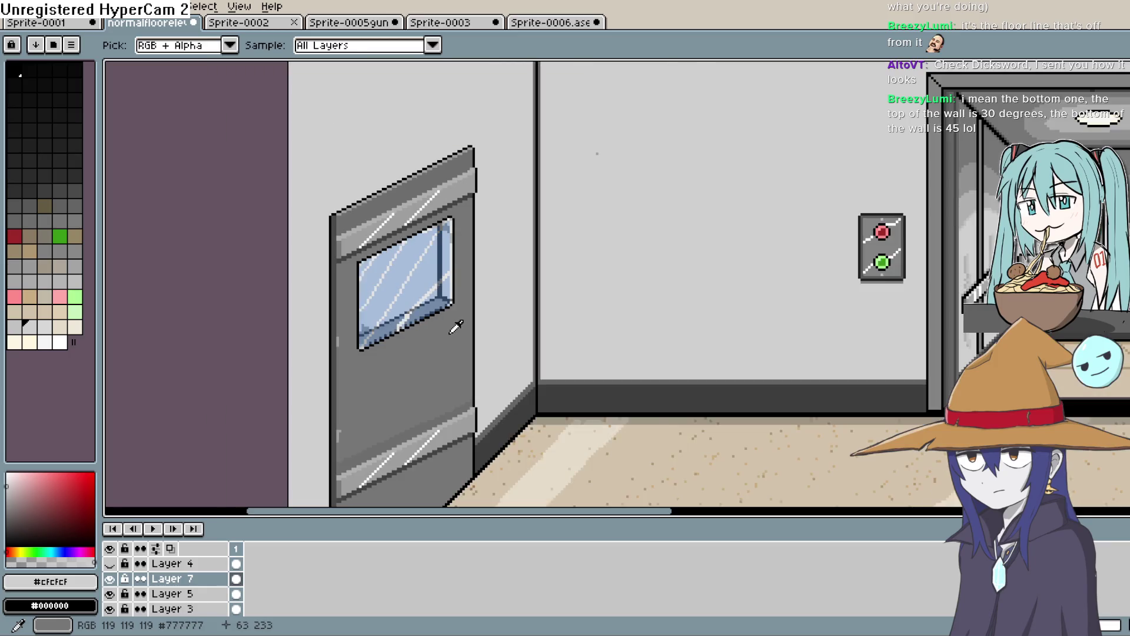
pyautogui.scroll(-1, 459, 330)
pyautogui.scroll(-2, 476, 397)
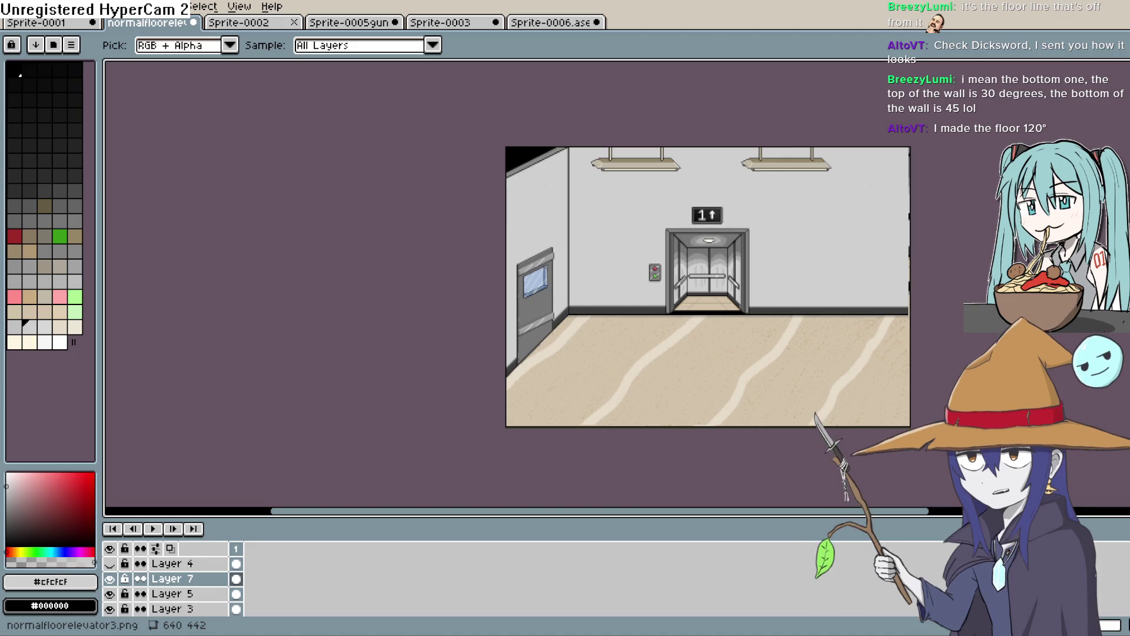
pyautogui.scroll(1, 510, 283)
pyautogui.hotkey('shift', 'ctrl', 'n')
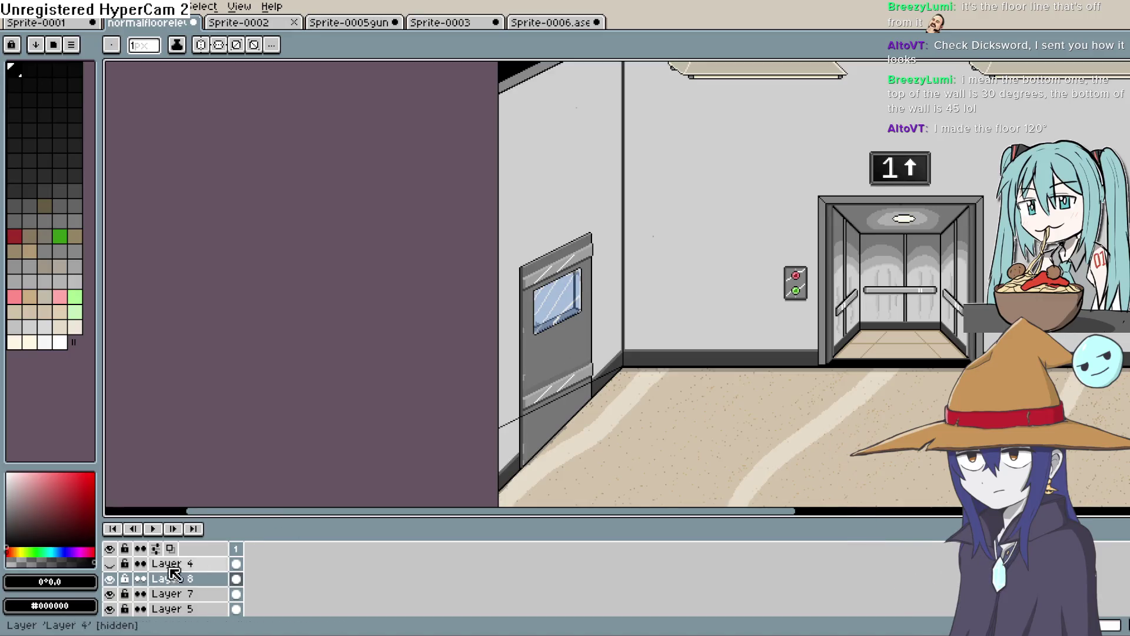
pyautogui.click(171, 609)
pyautogui.moveTo(649, 393)
pyautogui.mouseDown()
pyautogui.moveTo(649, 332)
pyautogui.moveTo(657, 442)
pyautogui.mouseUp()
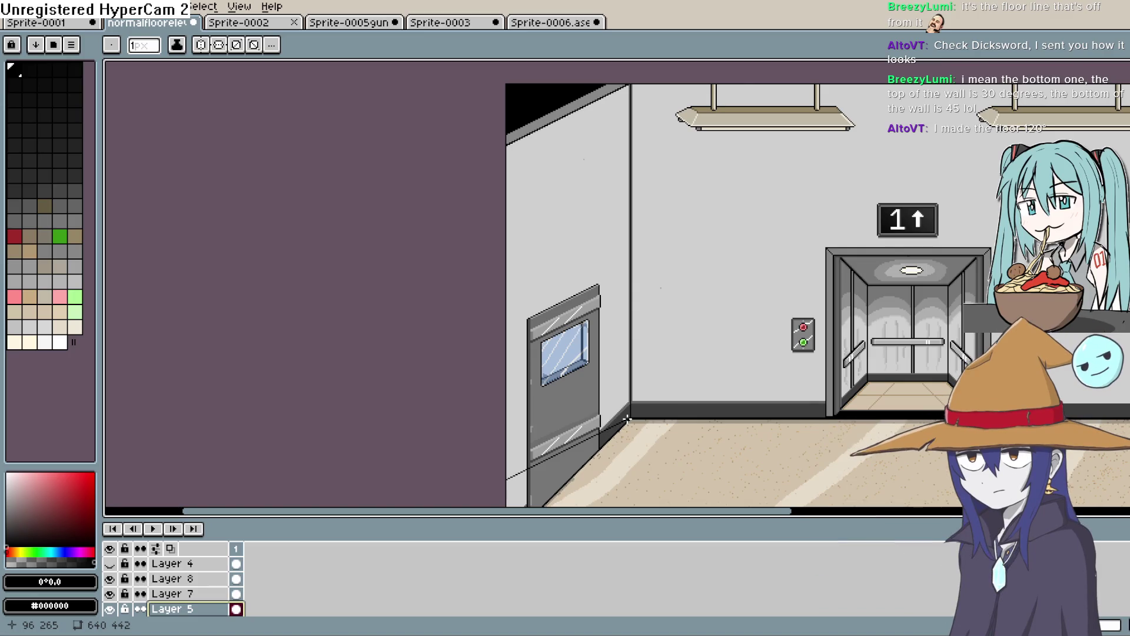
# Step: Overlay the guide grid on the hallway scene with View > Show > Grid
pyautogui.click(206, 7)
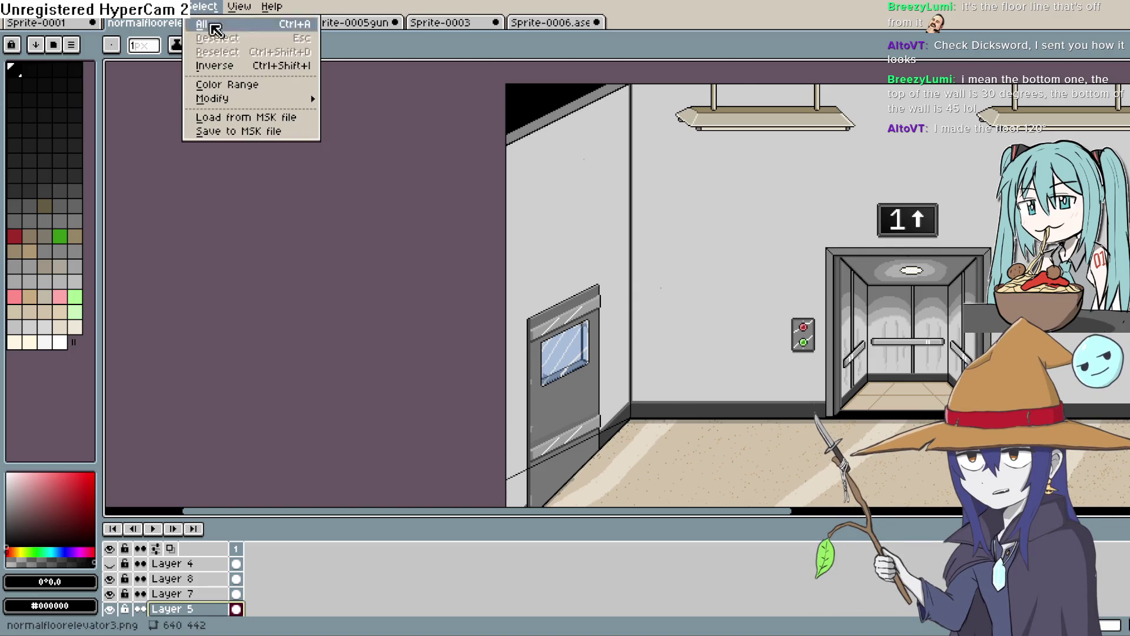
pyautogui.moveTo(275, 77)
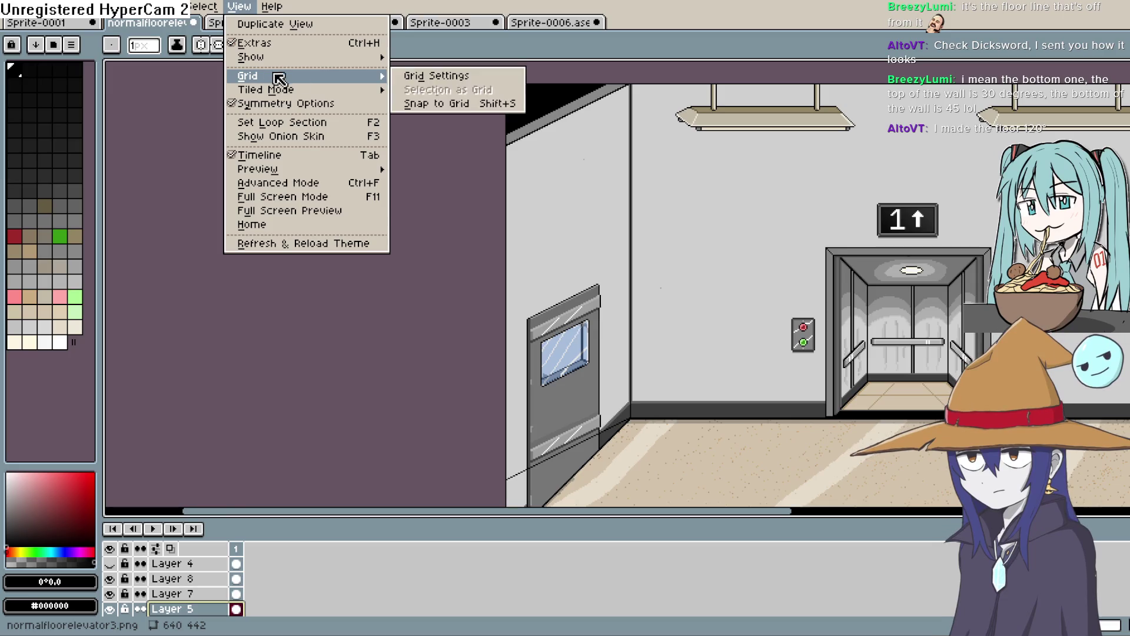
pyautogui.moveTo(356, 59)
pyautogui.click(447, 84)
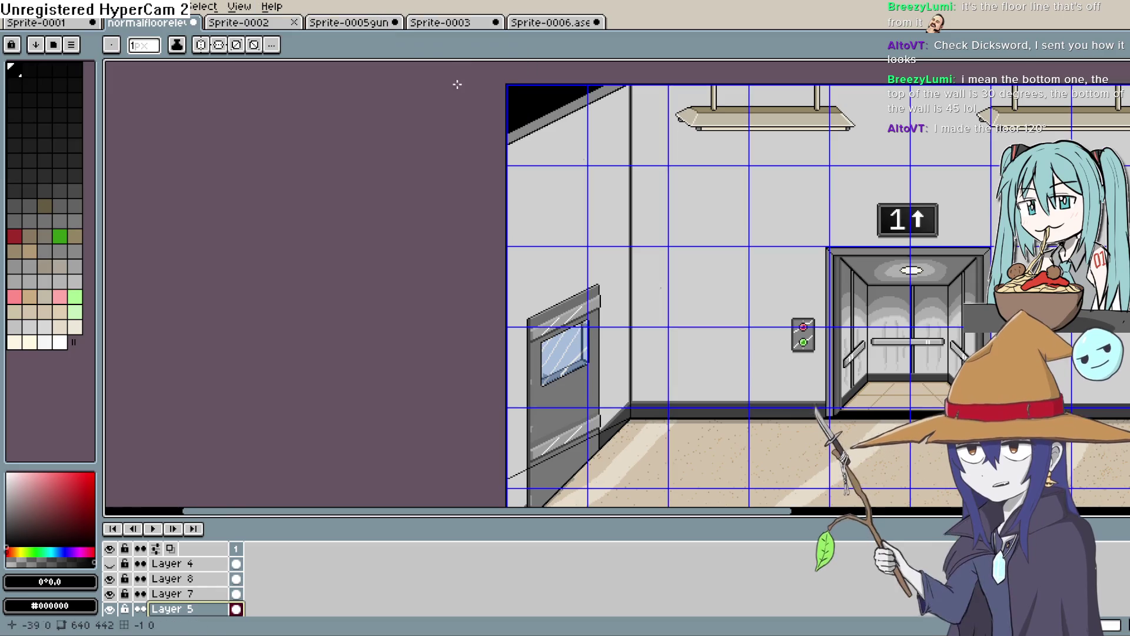
# Step: Draw a long diagonal line along the top of the upper left wall
pyautogui.press('v')
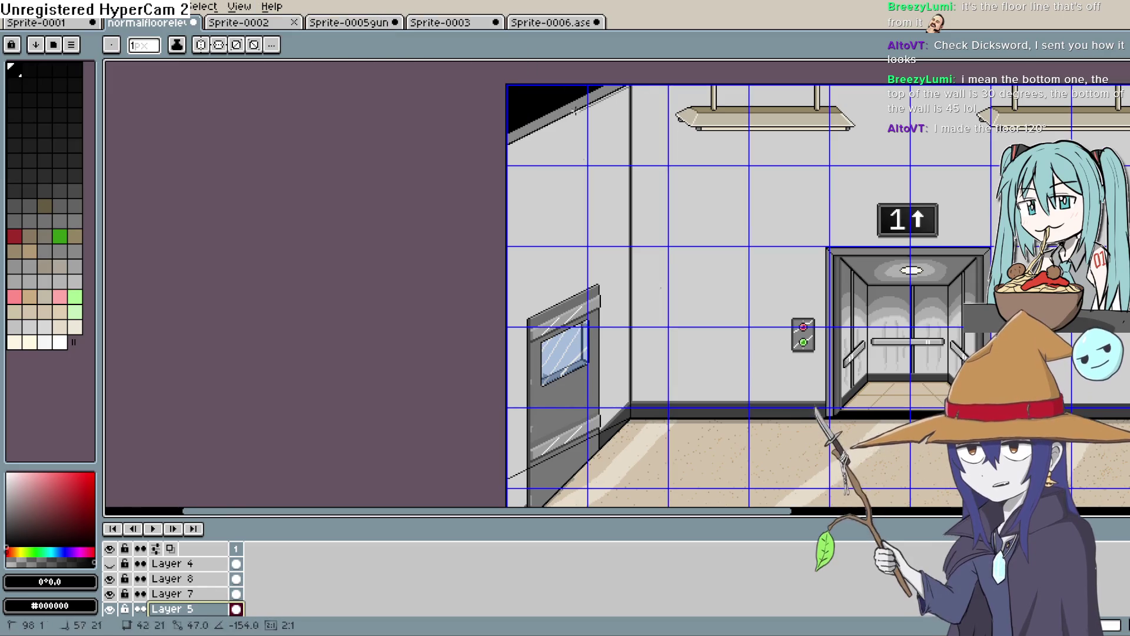
pyautogui.scroll(1, 612, 109)
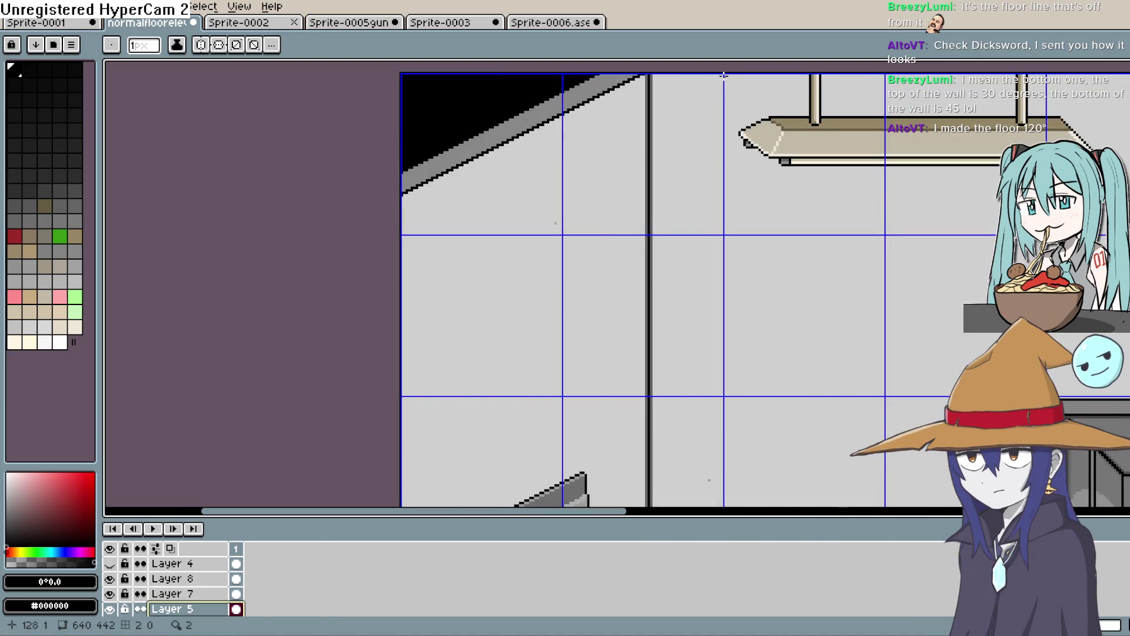
pyautogui.click(396, 245)
pyautogui.scroll(1, 600, 373)
pyautogui.scroll(-6, 600, 374)
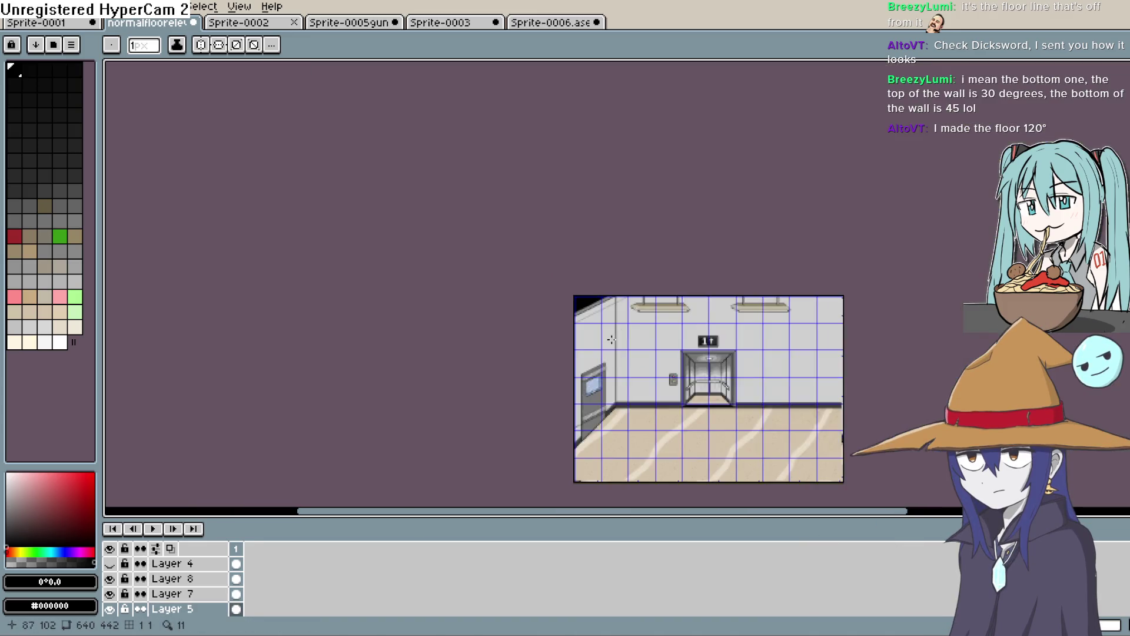
pyautogui.scroll(6, 606, 341)
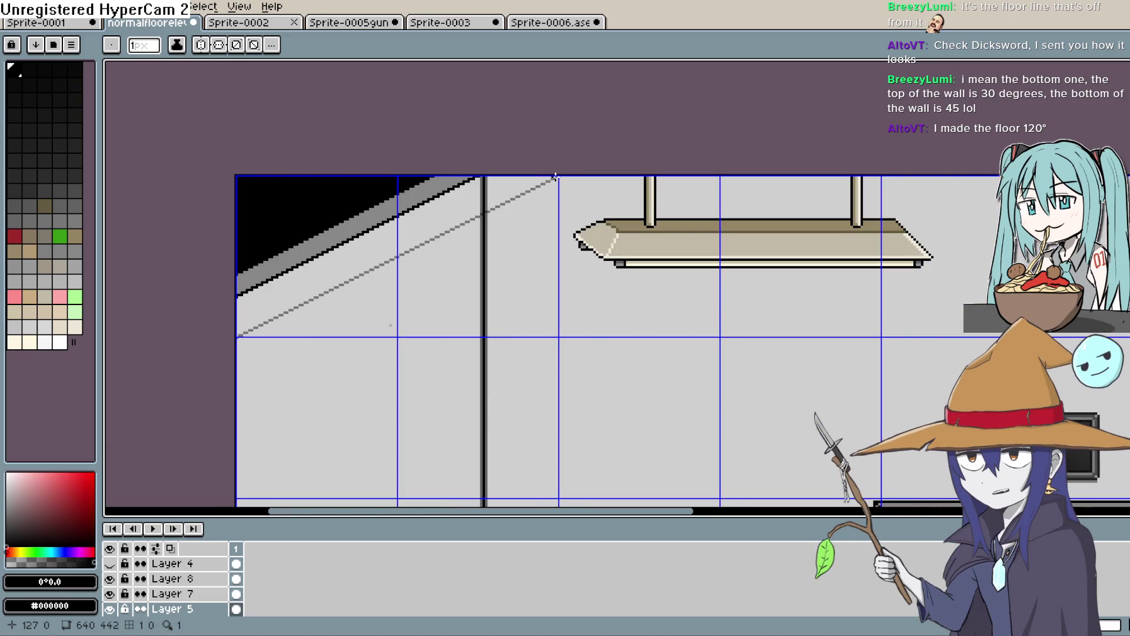
pyautogui.scroll(-5, 550, 310)
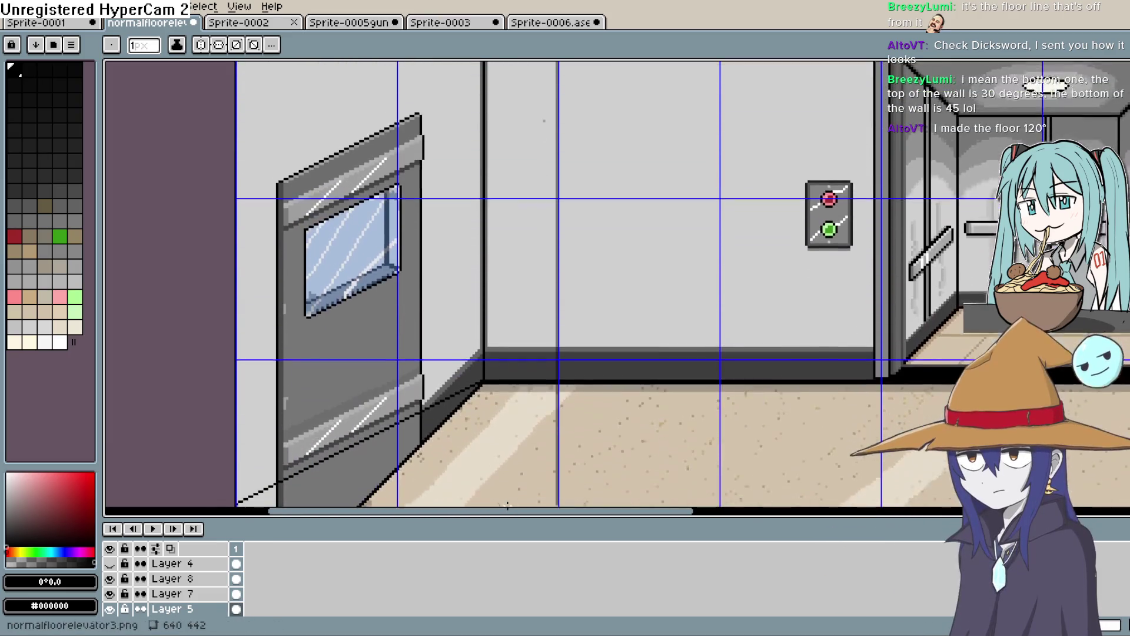
pyautogui.scroll(-5, 508, 504)
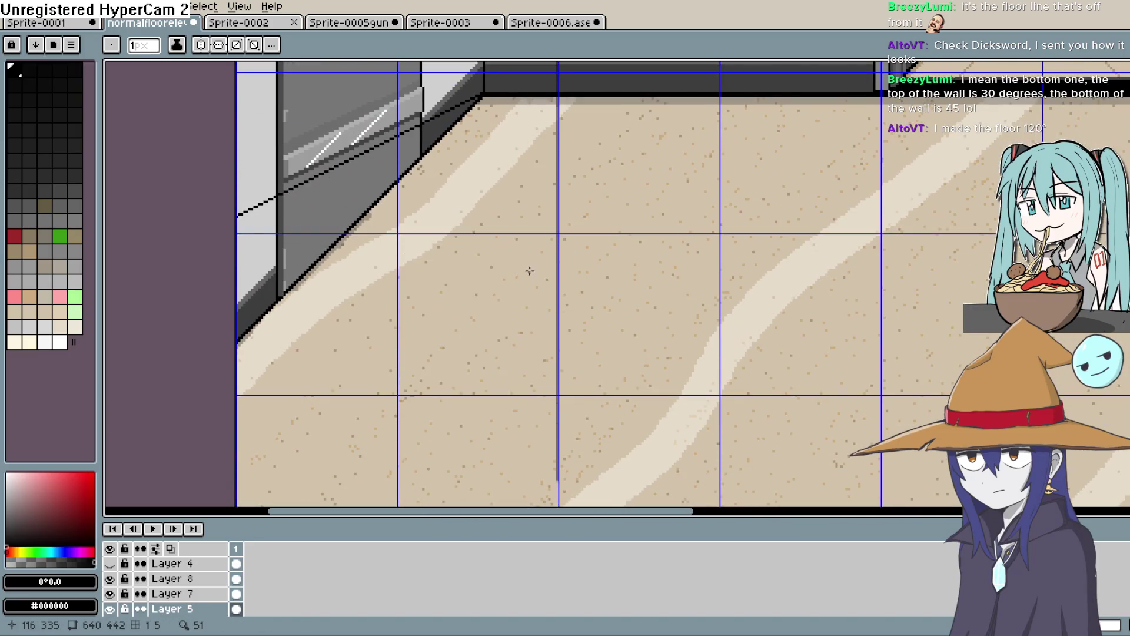
pyautogui.scroll(-3, 528, 270)
pyautogui.scroll(1, 529, 270)
pyautogui.scroll(1, 593, 428)
pyautogui.moveTo(593, 428)
pyautogui.mouseDown()
pyautogui.moveTo(545, 490)
pyautogui.moveTo(548, 406)
pyautogui.moveTo(530, 391)
pyautogui.moveTo(502, 417)
pyautogui.moveTo(512, 446)
pyautogui.moveTo(595, 401)
pyautogui.moveTo(621, 408)
pyautogui.mouseUp()
# Step: Select Layer 8 and turn the guide grid back off
pyautogui.press('v')
pyautogui.click(624, 410)
pyautogui.press('b')
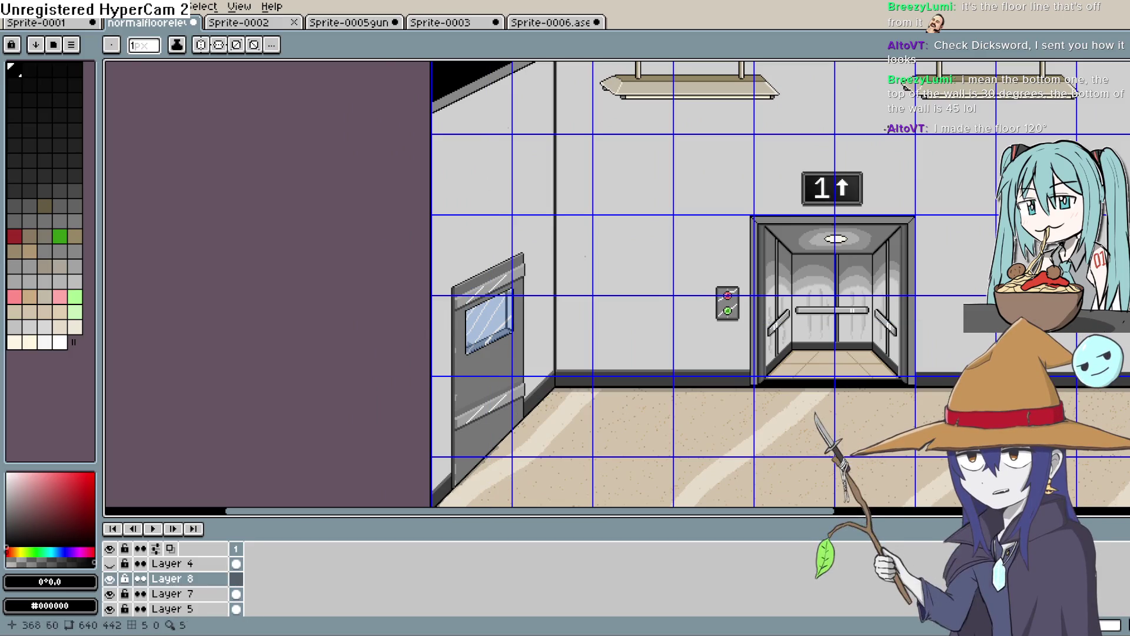
pyautogui.click(204, 10)
pyautogui.moveTo(172, 8)
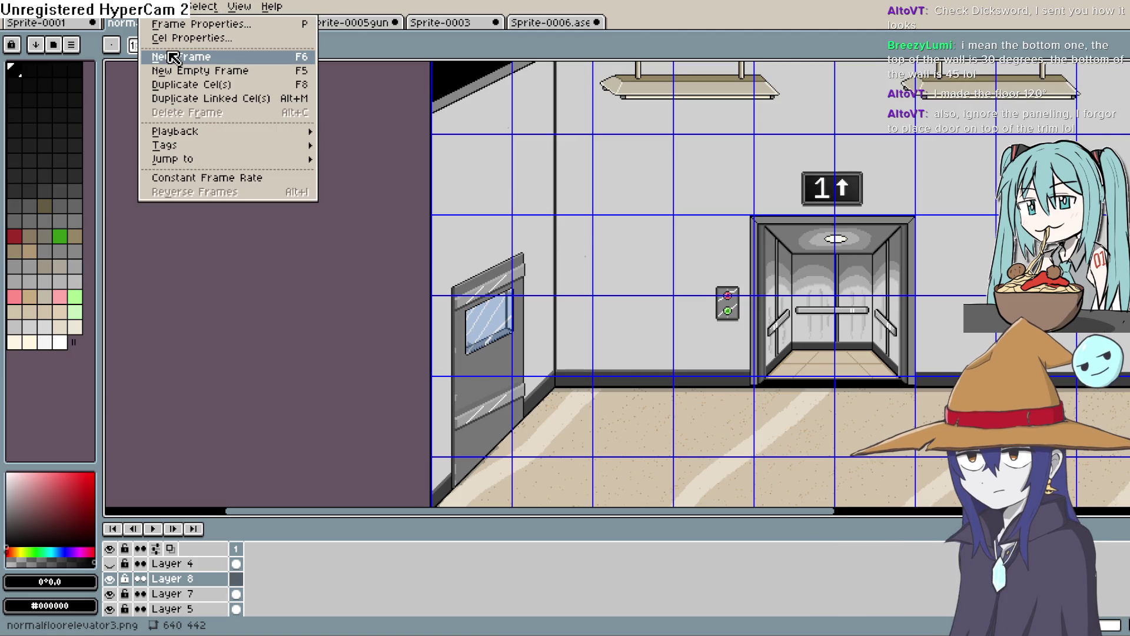
pyautogui.moveTo(248, 10)
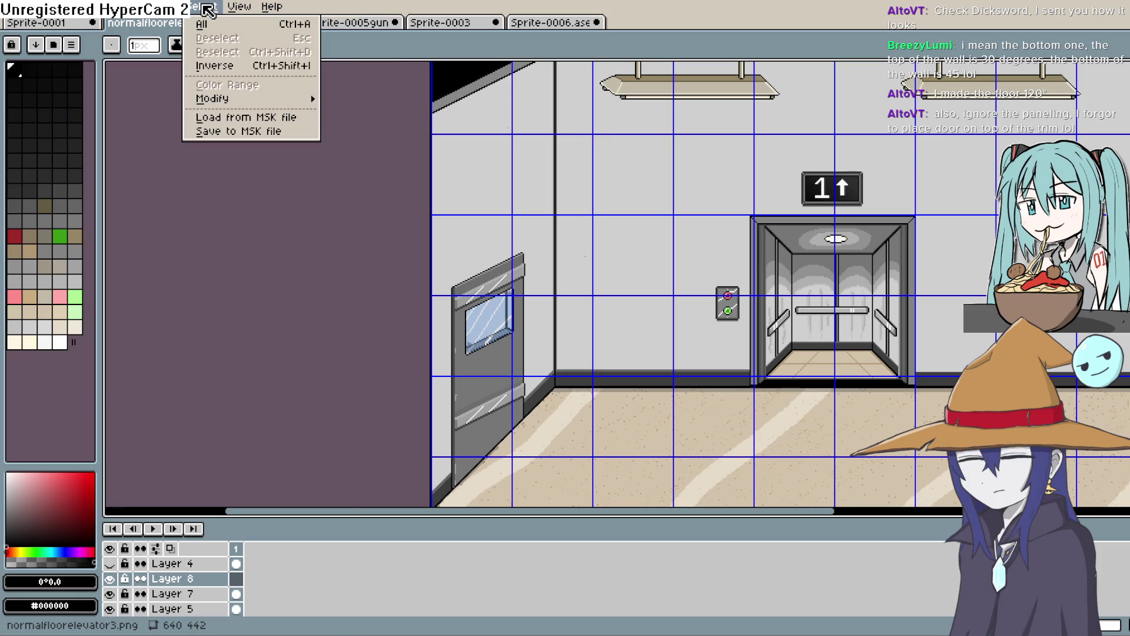
pyautogui.moveTo(124, 12)
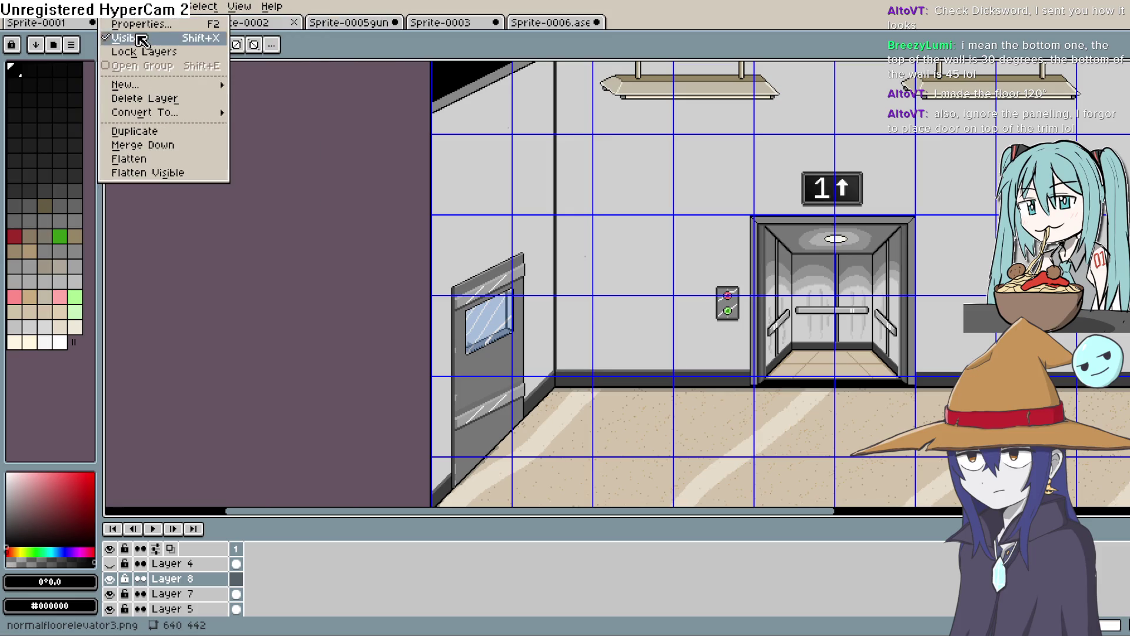
pyautogui.moveTo(377, 76)
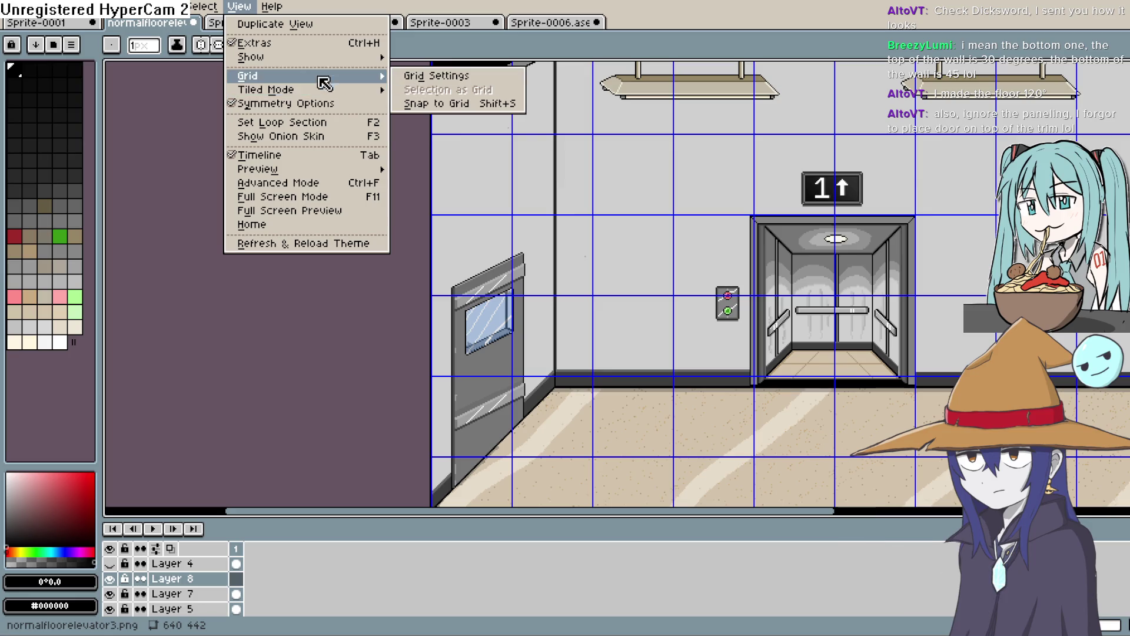
pyautogui.moveTo(318, 63)
pyautogui.click(452, 83)
pyautogui.moveTo(452, 83); pyautogui.dragTo(431, 124)
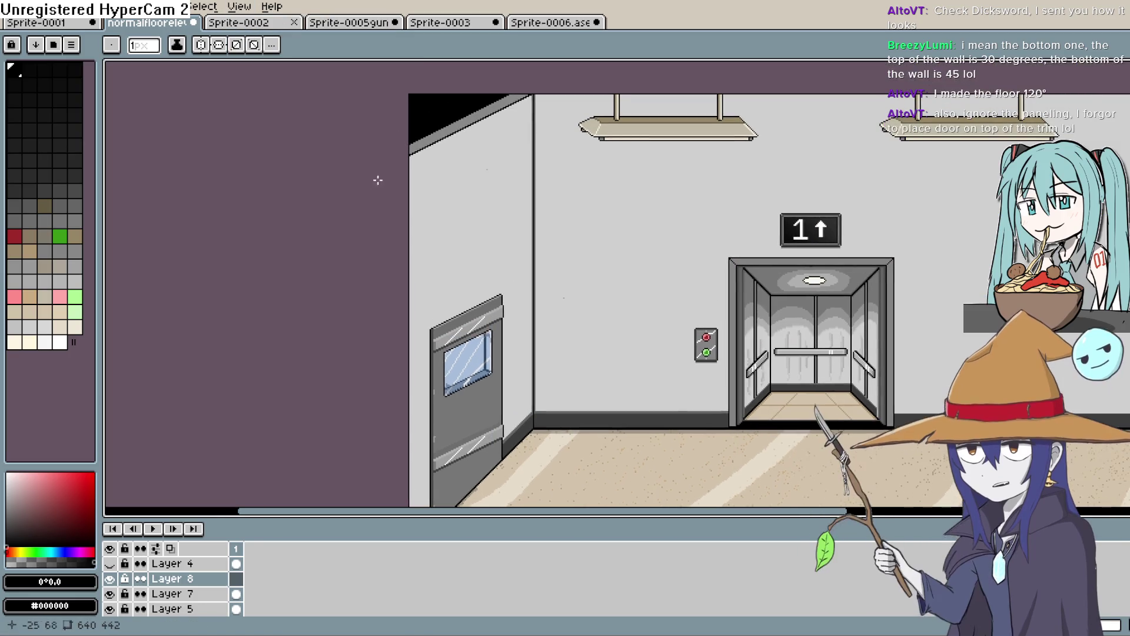
# Step: Select the slanted trim piece along the wall-top edge
pyautogui.press('m')
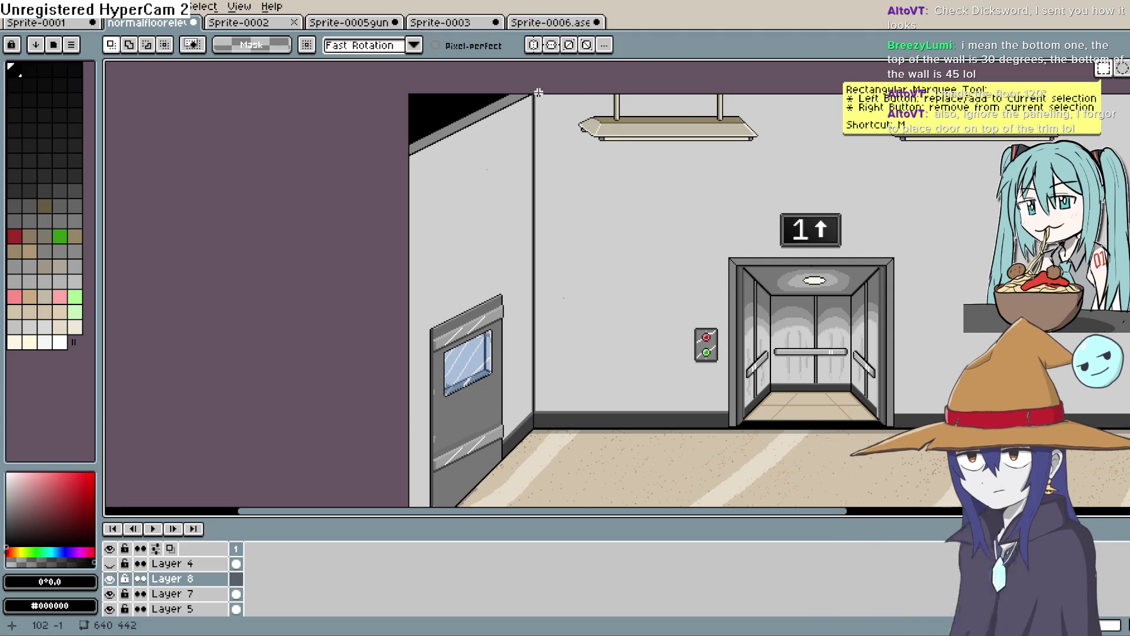
pyautogui.moveTo(523, 96); pyautogui.dragTo(399, 167)
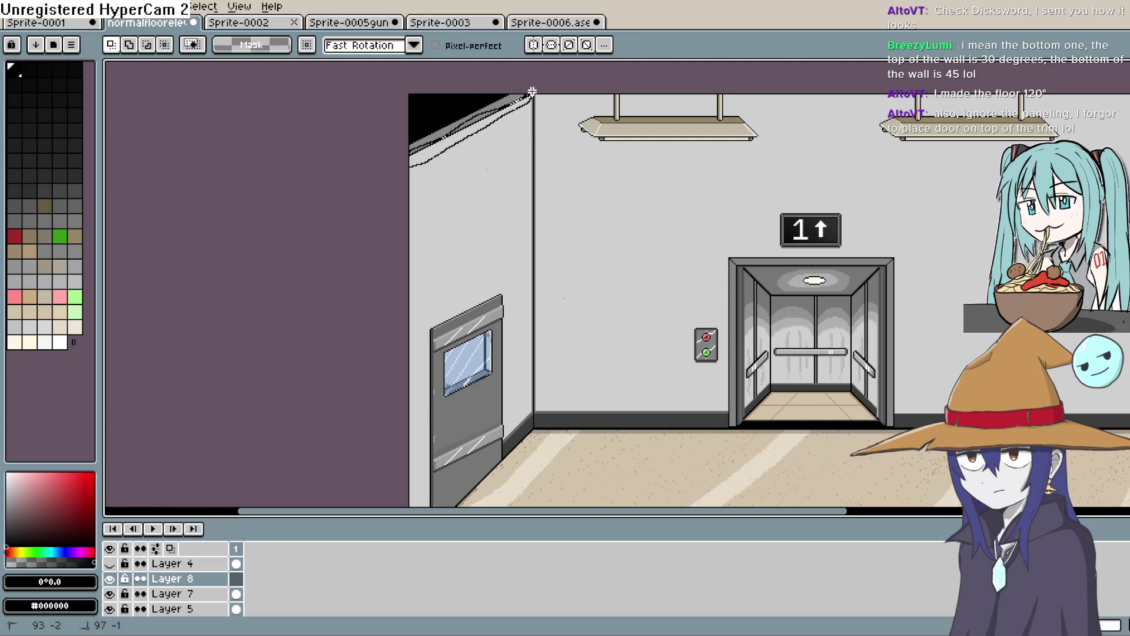
pyautogui.hotkey('ctrl', 'z')
pyautogui.hotkey('ctrl', 'z')
pyautogui.hotkey('ctrl', 'z')
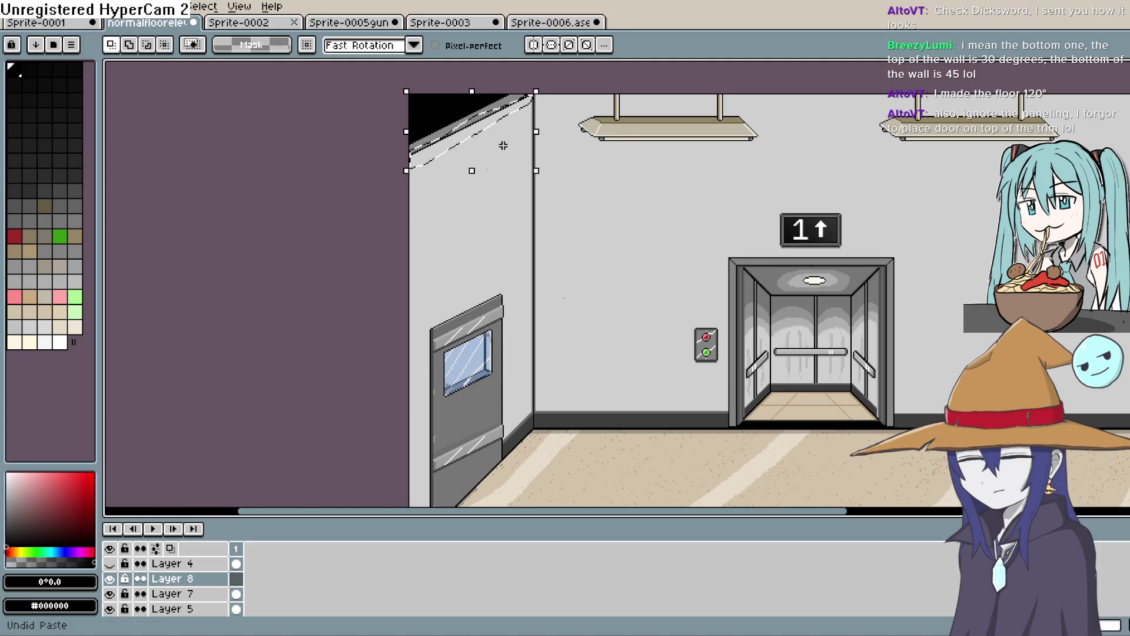
pyautogui.scroll(-4, 183, 586)
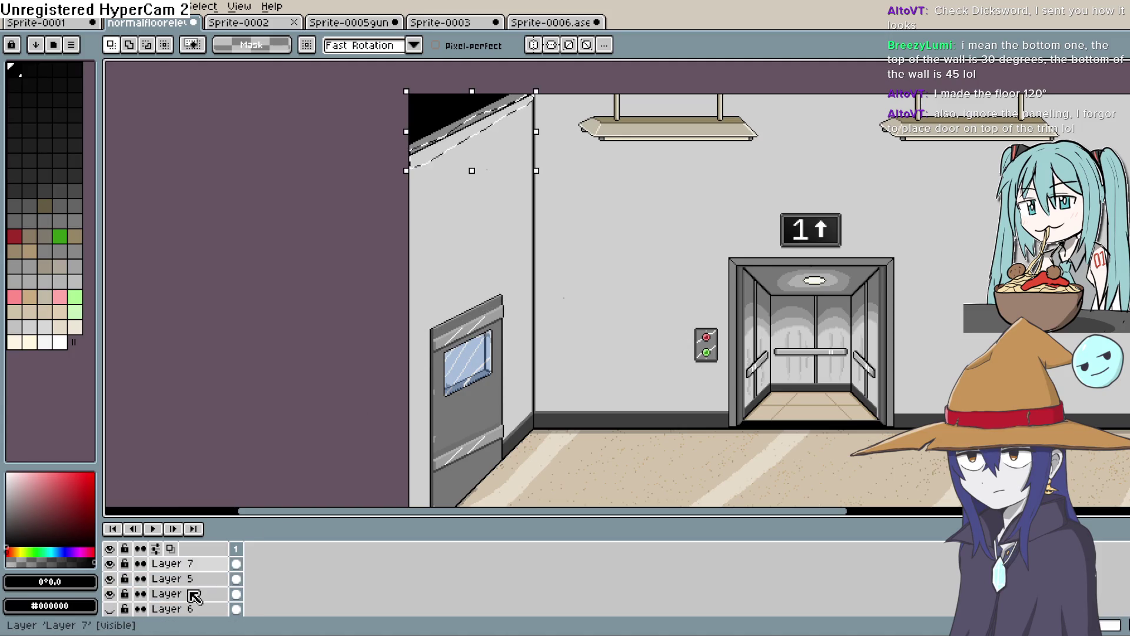
pyautogui.moveTo(197, 614); pyautogui.dragTo(207, 563)
pyautogui.hotkey('ctrl', 'z')
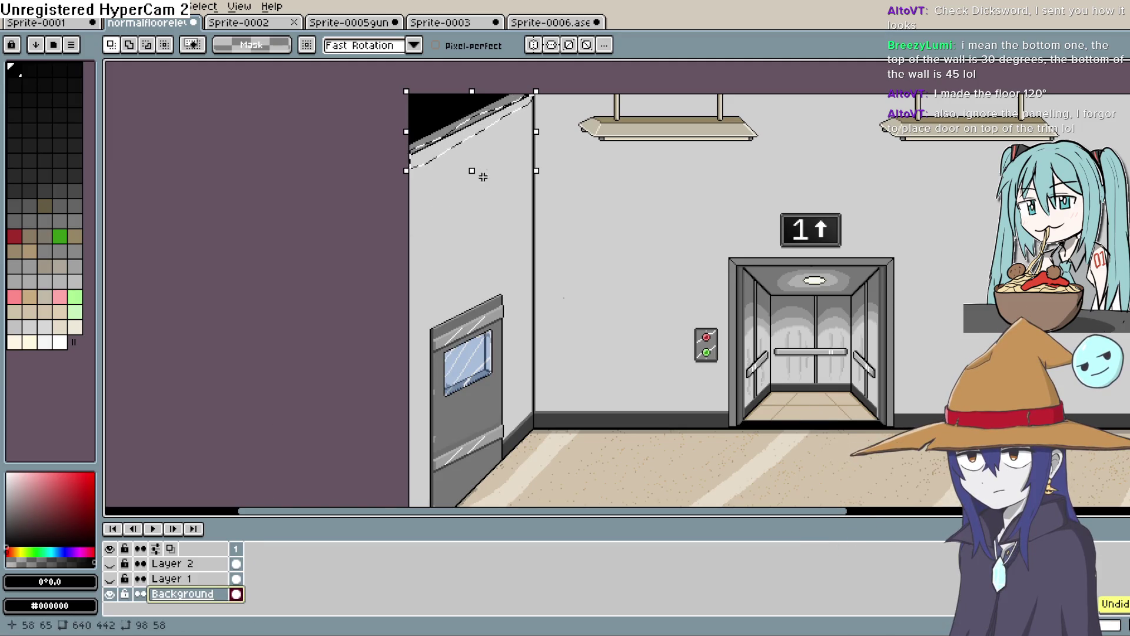
pyautogui.click(110, 594)
pyautogui.click(110, 594)
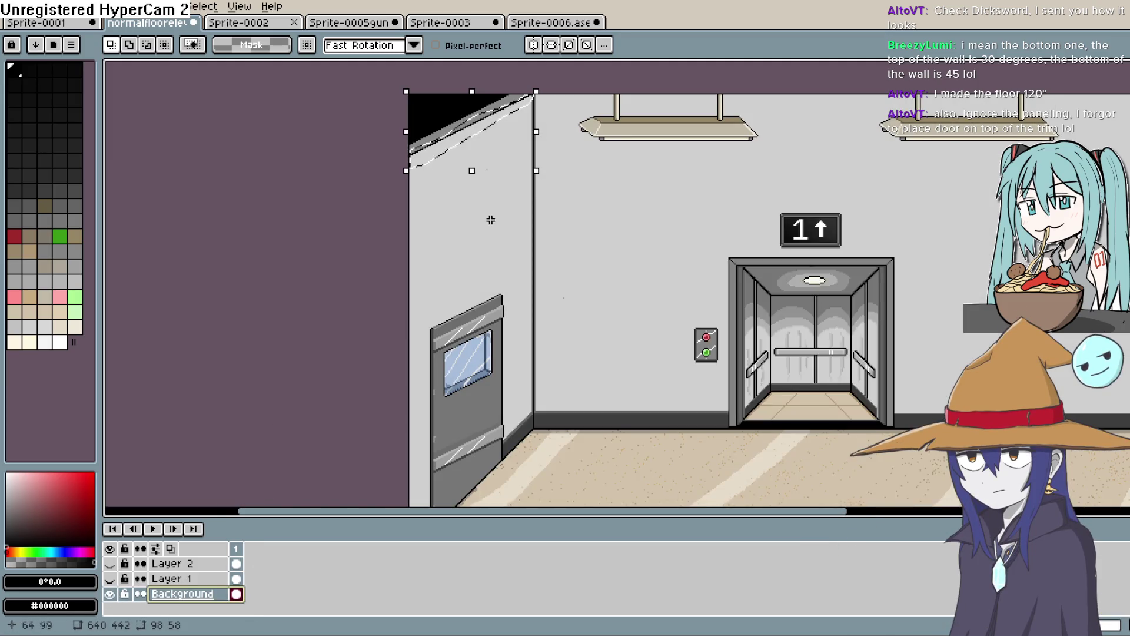
pyautogui.scroll(2, 467, 126)
# Step: Move the slanted trim piece down to just above the floor beside the door
pyautogui.click(480, 202)
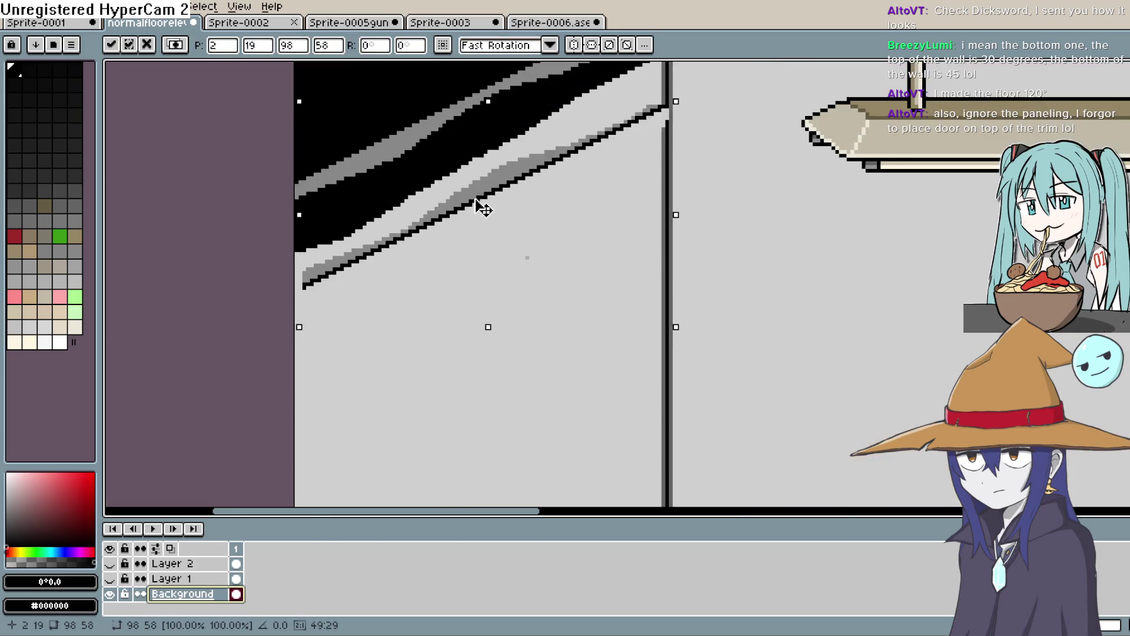
pyautogui.press('Return')
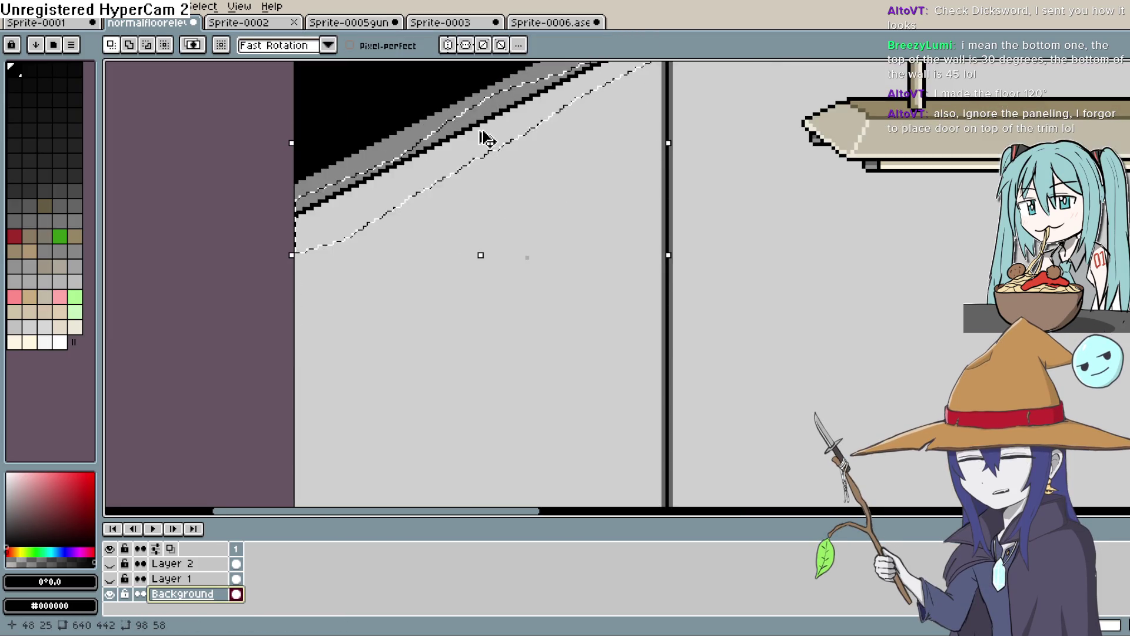
pyautogui.moveTo(480, 147); pyautogui.dragTo(500, 353)
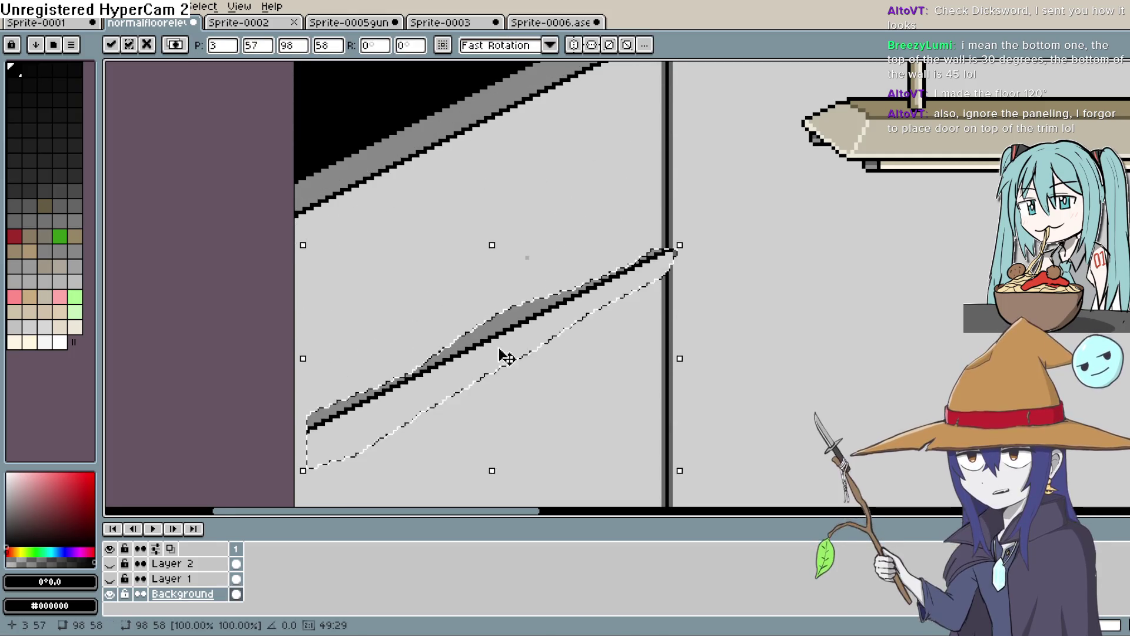
pyautogui.scroll(-1, 542, 381)
pyautogui.scroll(-3, 541, 381)
pyautogui.scroll(2, 485, 203)
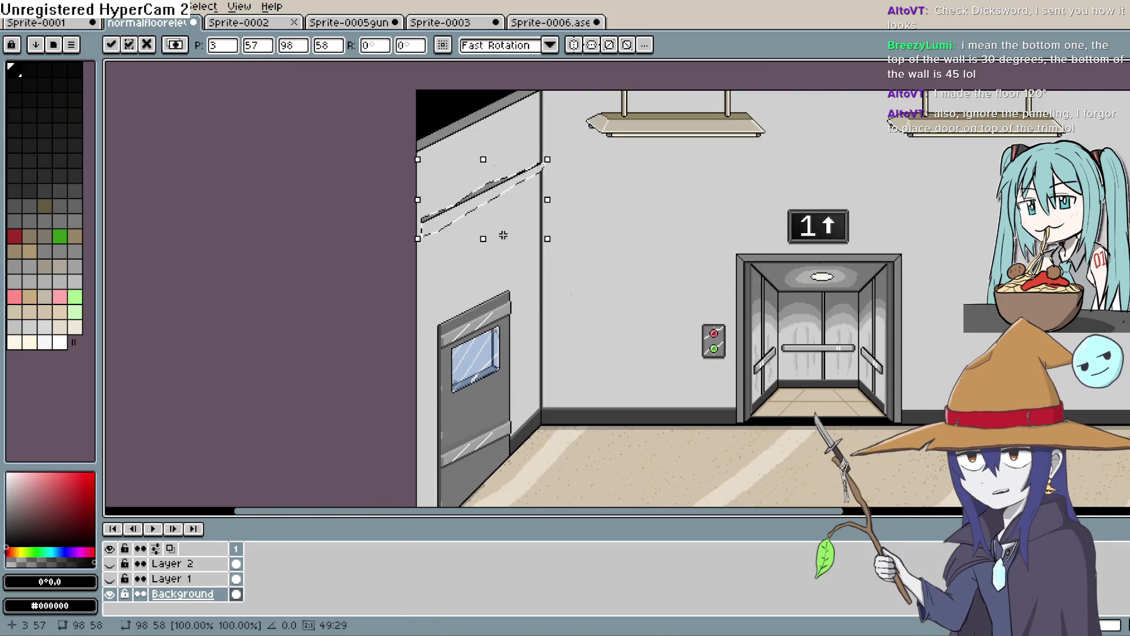
pyautogui.moveTo(479, 199)
pyautogui.mouseDown()
pyautogui.moveTo(497, 450)
pyautogui.moveTo(474, 457)
pyautogui.moveTo(483, 464)
pyautogui.mouseUp()
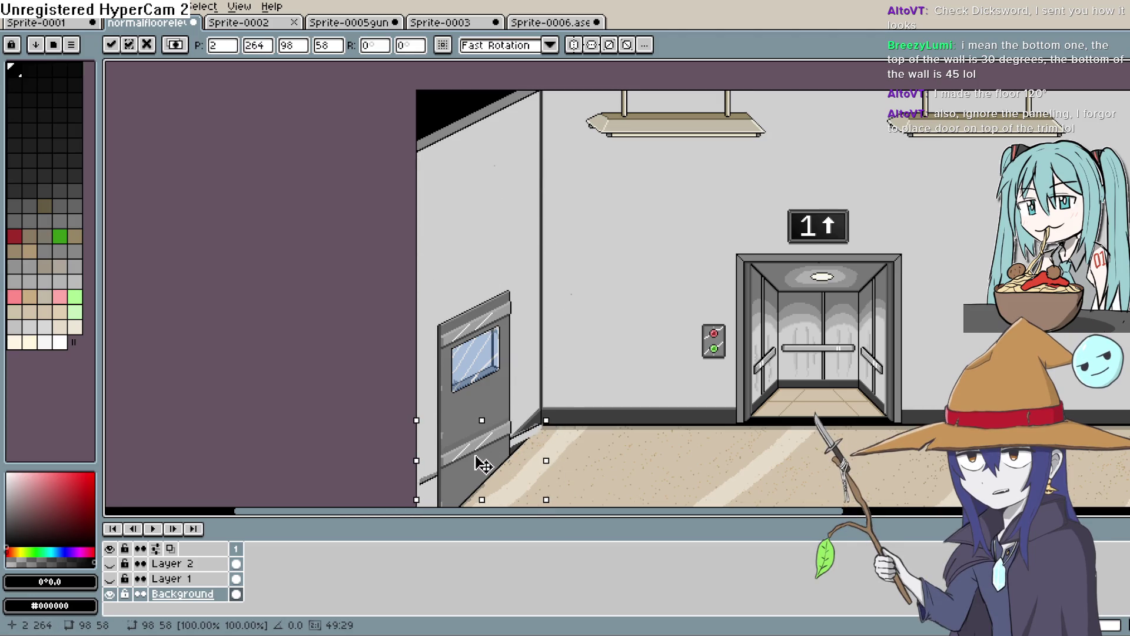
pyautogui.moveTo(483, 464); pyautogui.dragTo(483, 465)
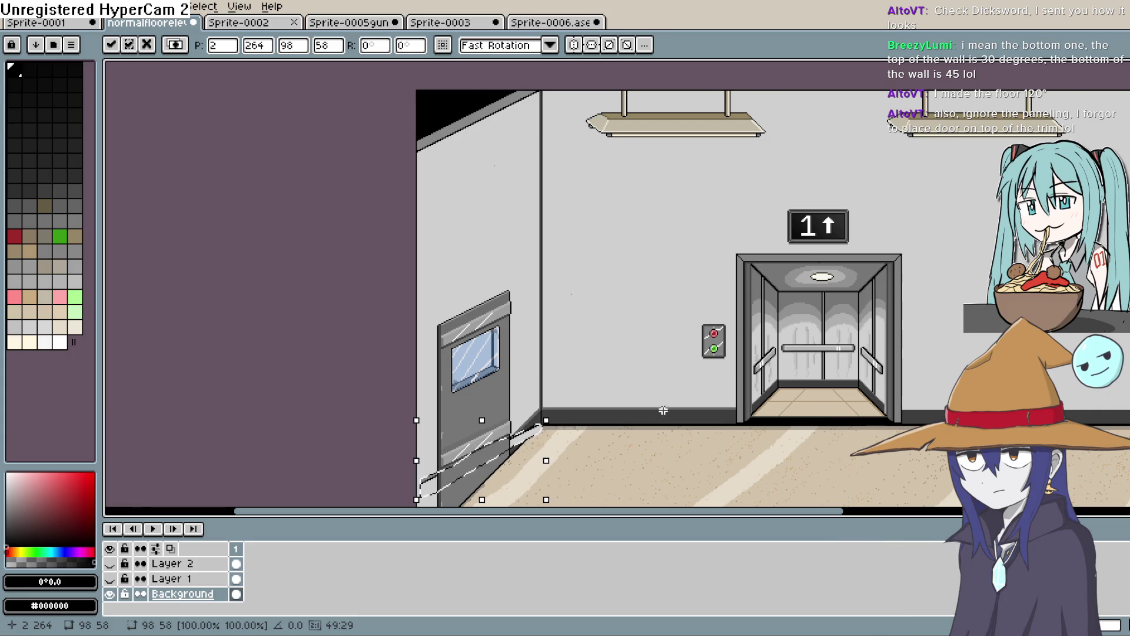
# Step: Nudge the trim a little lower and one pixel left, then switch to Construct 3
pyautogui.scroll(-2, 732, 323)
pyautogui.hscroll(-2, 732, 323)
pyautogui.moveTo(551, 404); pyautogui.dragTo(538, 411)
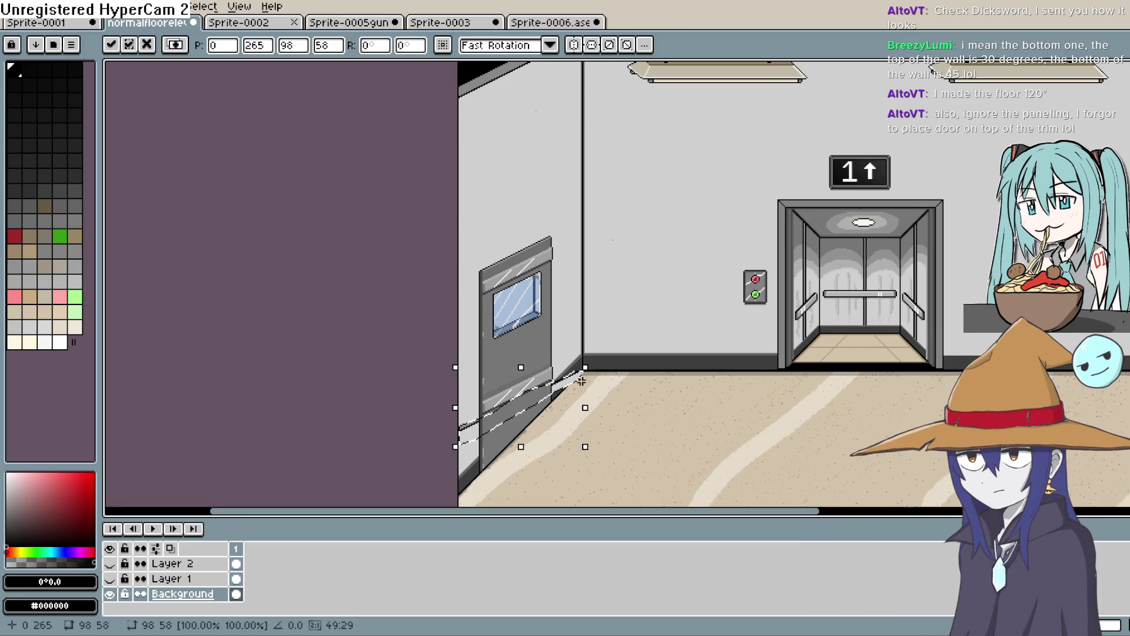
pyautogui.moveTo(576, 381); pyautogui.dragTo(575, 381)
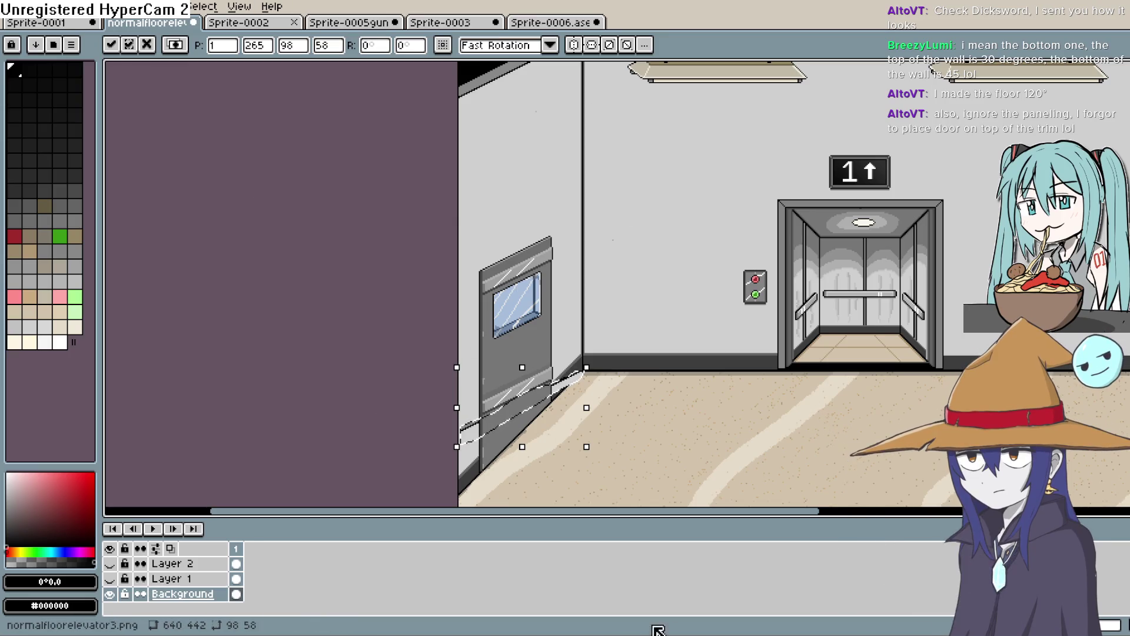
pyautogui.hotkey('alt', 'Tab')
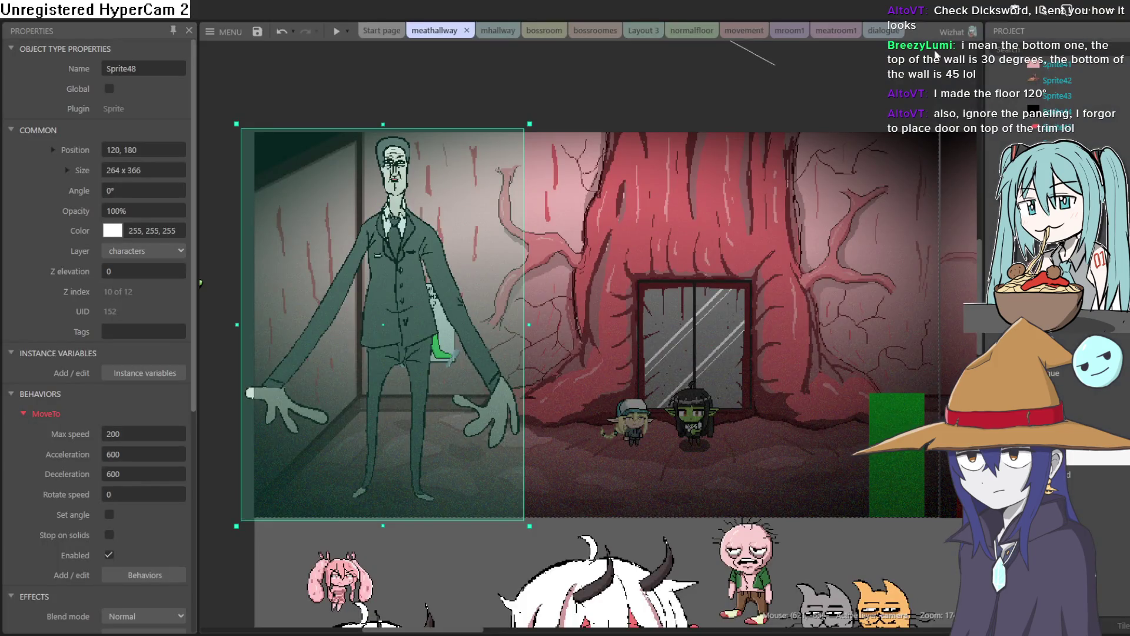
# Step: Browse the meatroom1, mroom1, mhallway, bossroom and meathallway tabs, ending on Layout 3
pyautogui.click(836, 31)
pyautogui.click(781, 31)
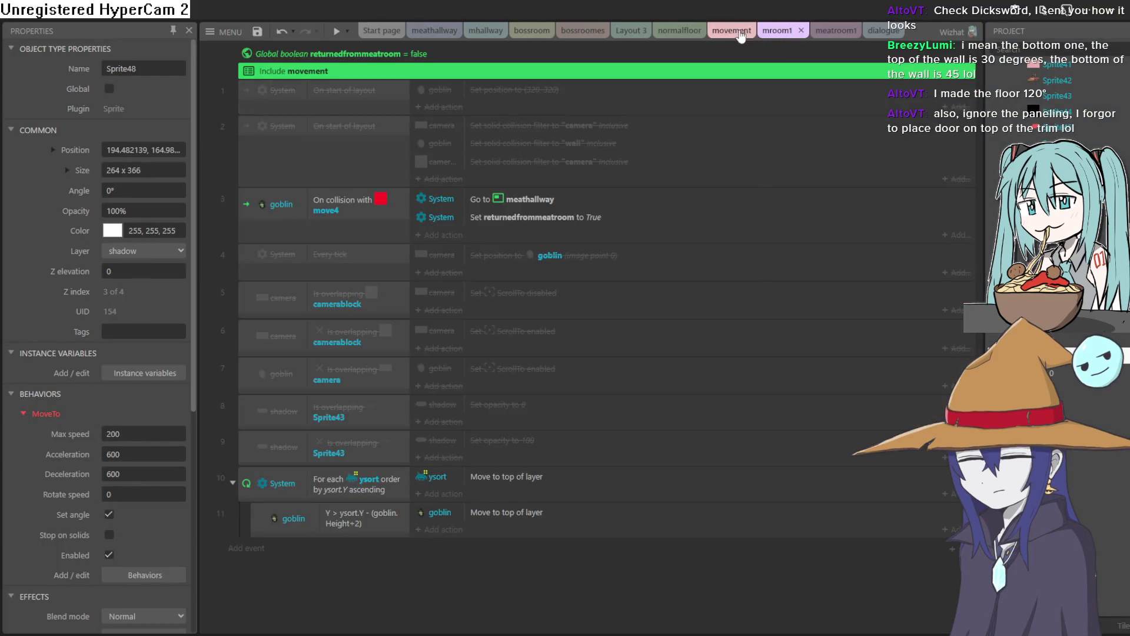
pyautogui.click(486, 31)
pyautogui.click(529, 30)
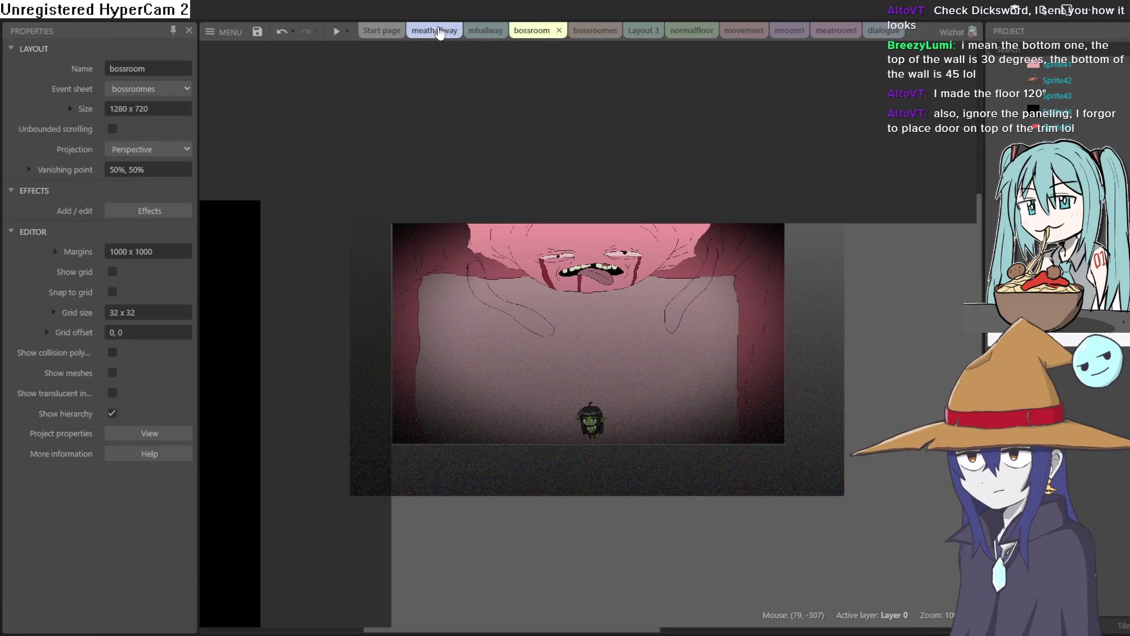
pyautogui.click(434, 30)
pyautogui.click(639, 30)
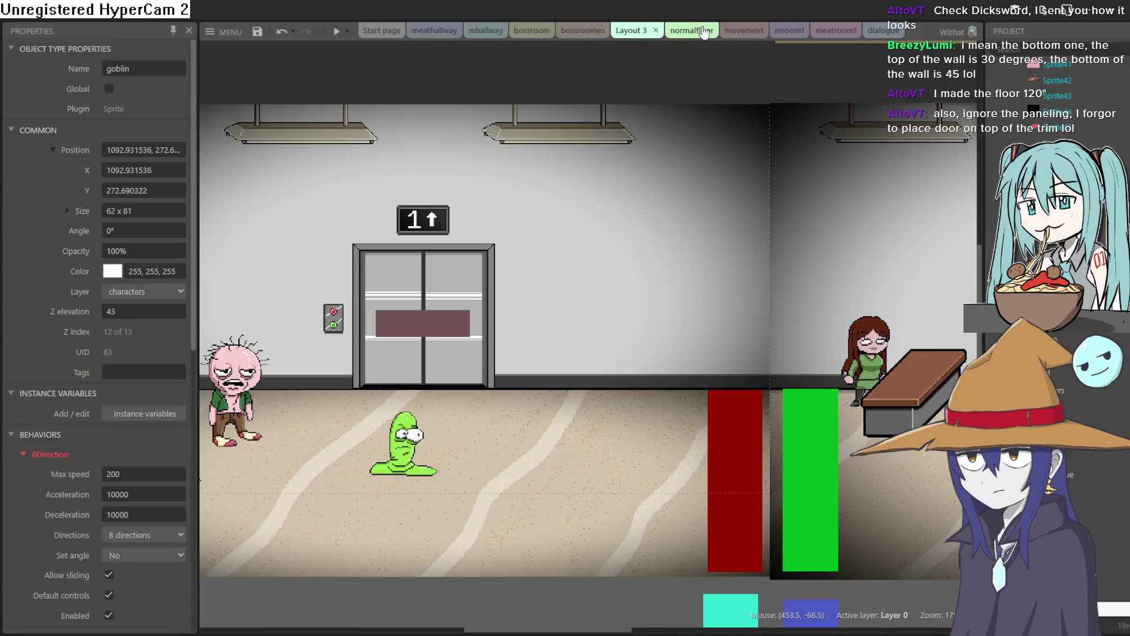
# Step: Scroll around Layout 3's goblin room, then switch back to Aseprite
pyautogui.hscroll(10, 823, 278)
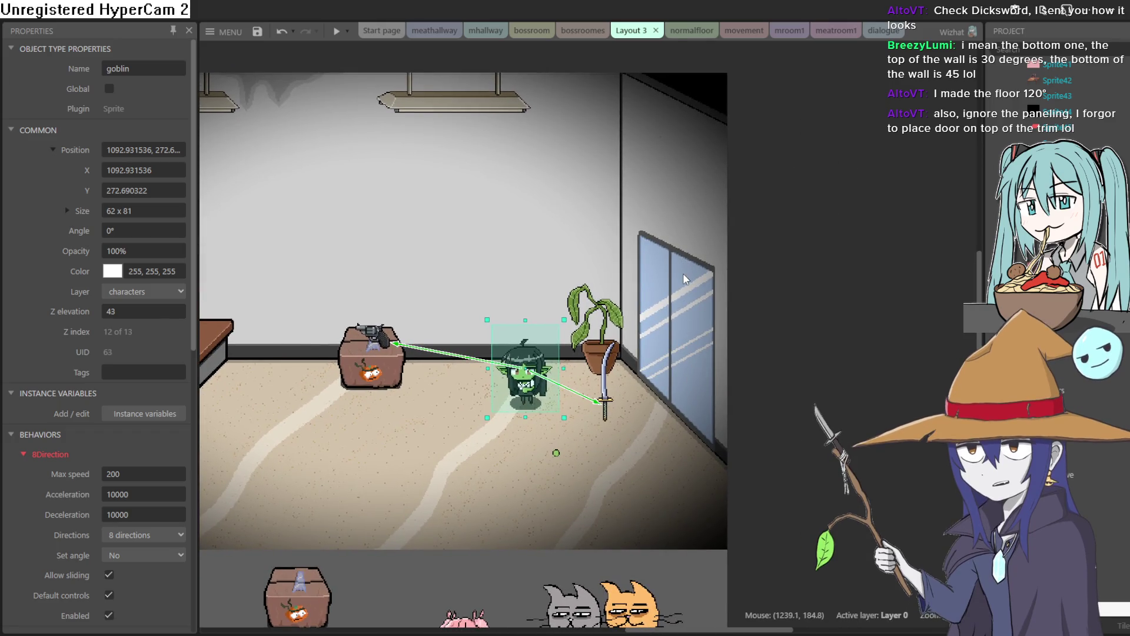
pyautogui.hscroll(2, 612, 303)
pyautogui.scroll(3, 613, 303)
pyautogui.hscroll(-8, 619, 328)
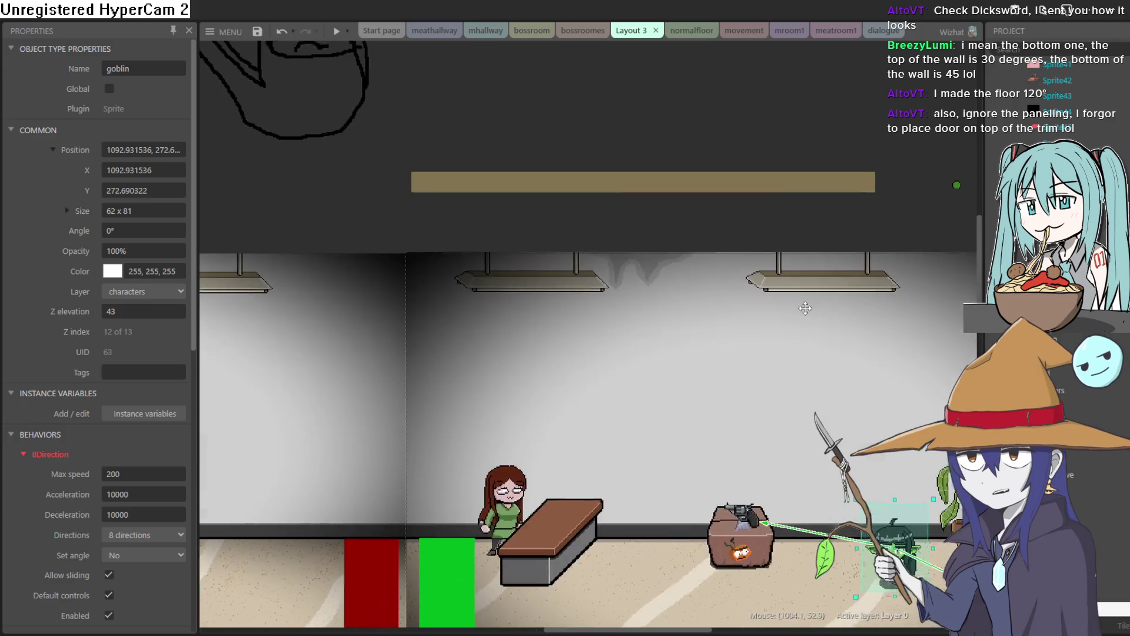
pyautogui.hscroll(-4, 702, 338)
pyautogui.hscroll(12, 694, 323)
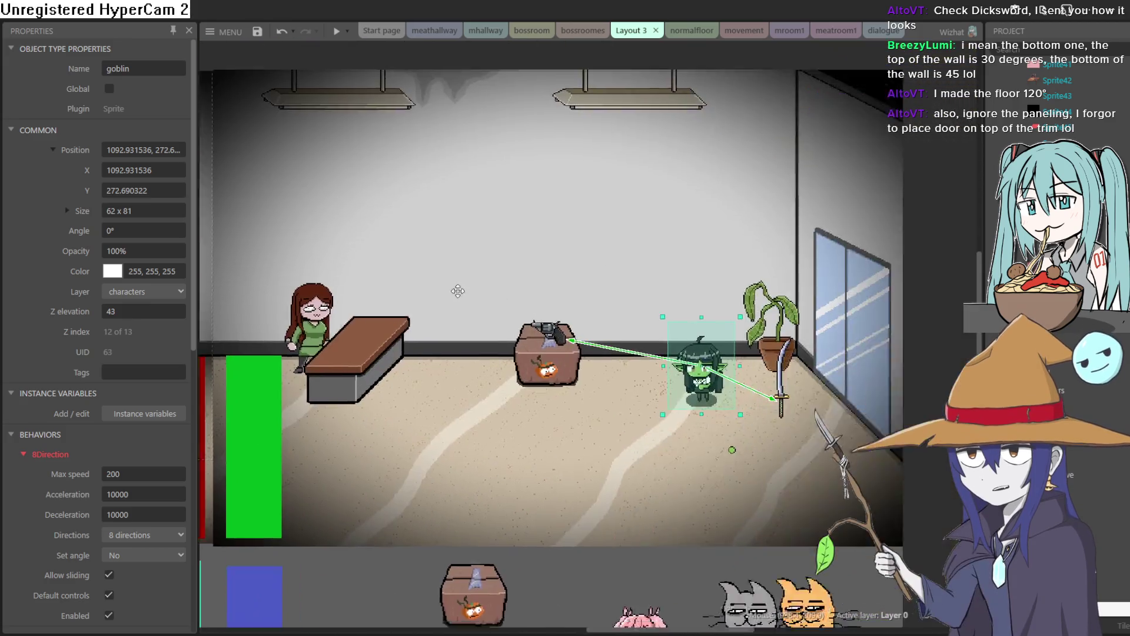
pyautogui.scroll(8, 683, 306)
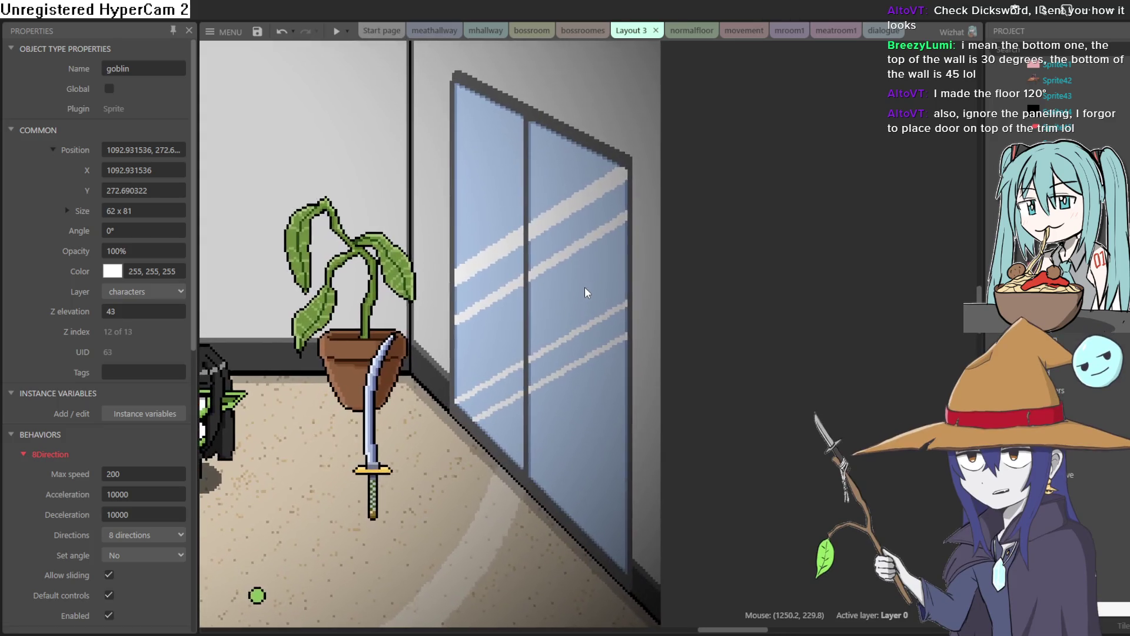
pyautogui.scroll(5, 597, 353)
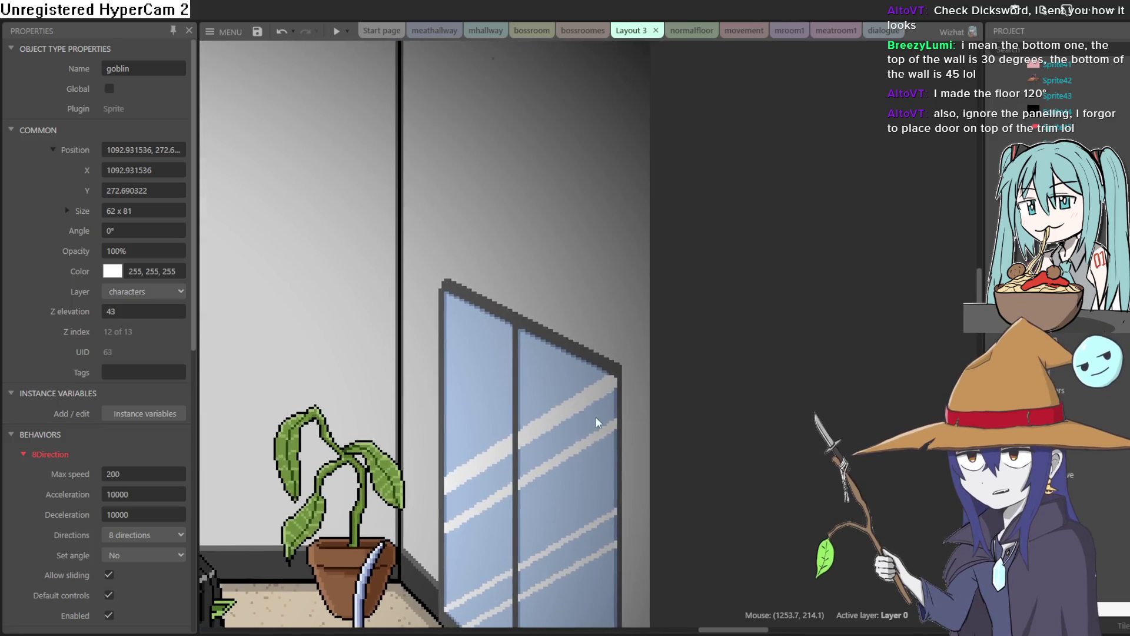
pyautogui.scroll(-6, 577, 350)
pyautogui.scroll(3, 574, 374)
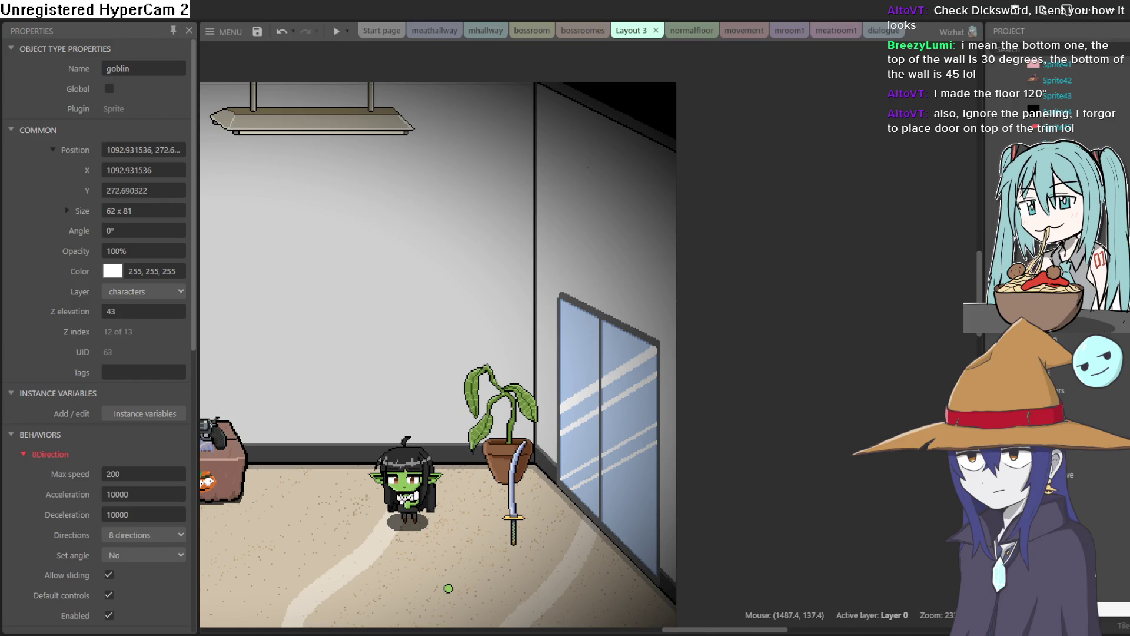
pyautogui.hscroll(-3, 681, 352)
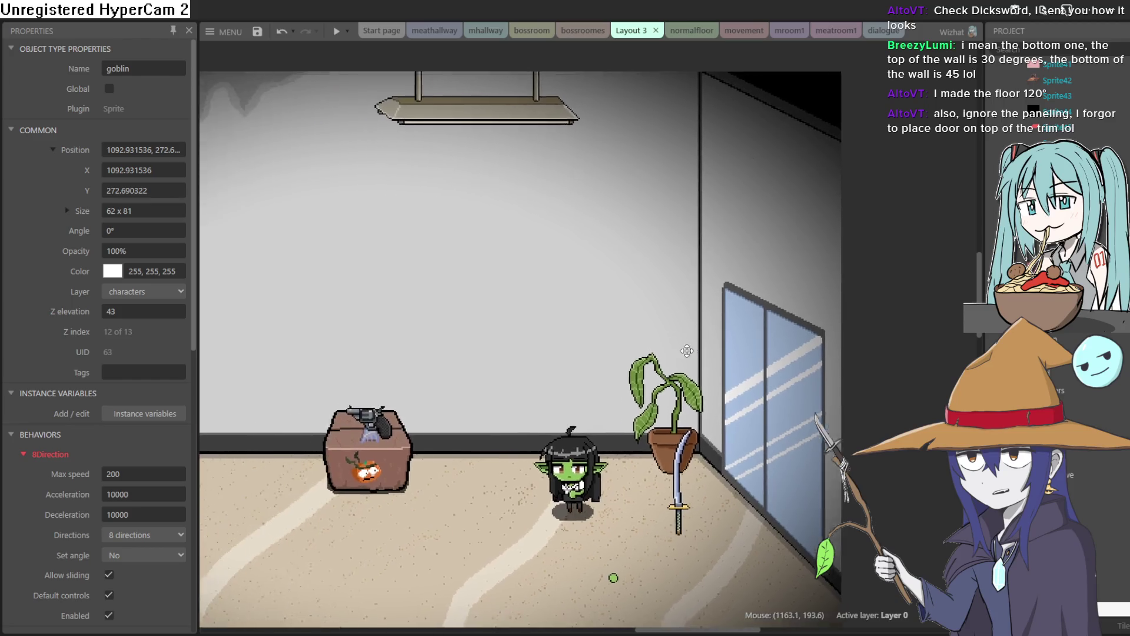
pyautogui.hscroll(-4, 681, 351)
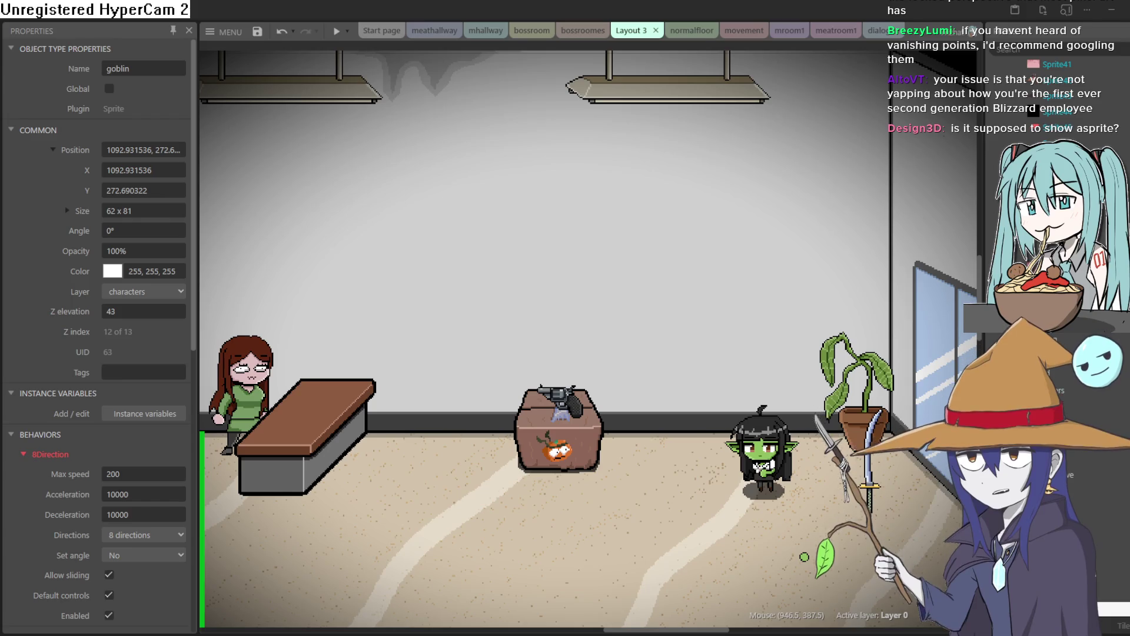
pyautogui.hotkey('alt', 'Tab')
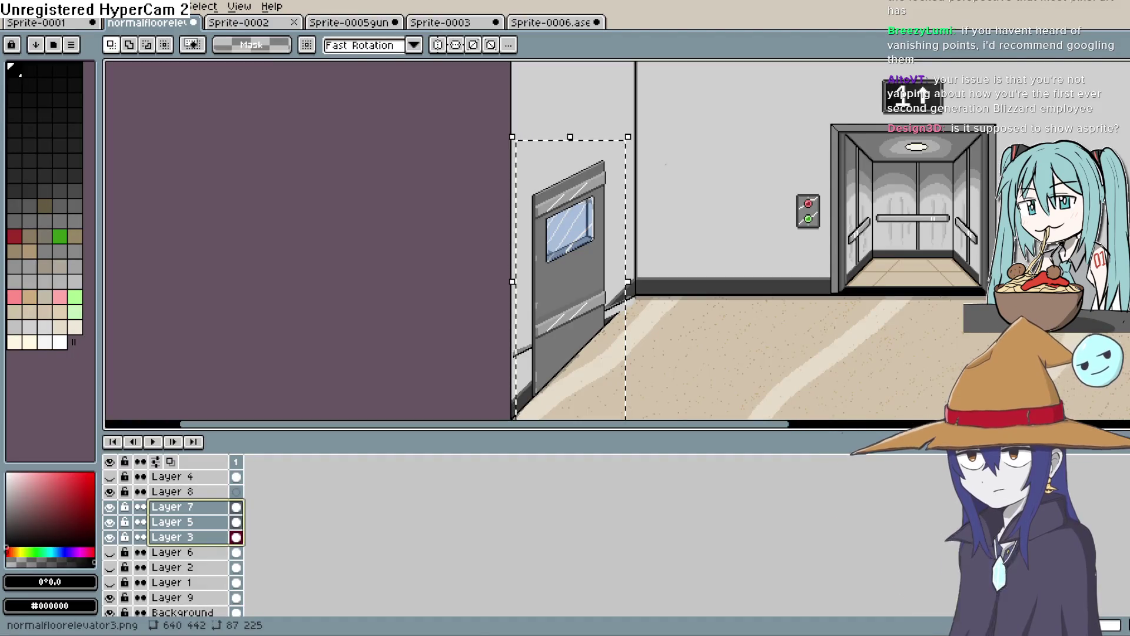
# Step: Raise the door about 20 pixels, nudge it into place, commit and deselect
pyautogui.moveTo(574, 334); pyautogui.dragTo(571, 321)
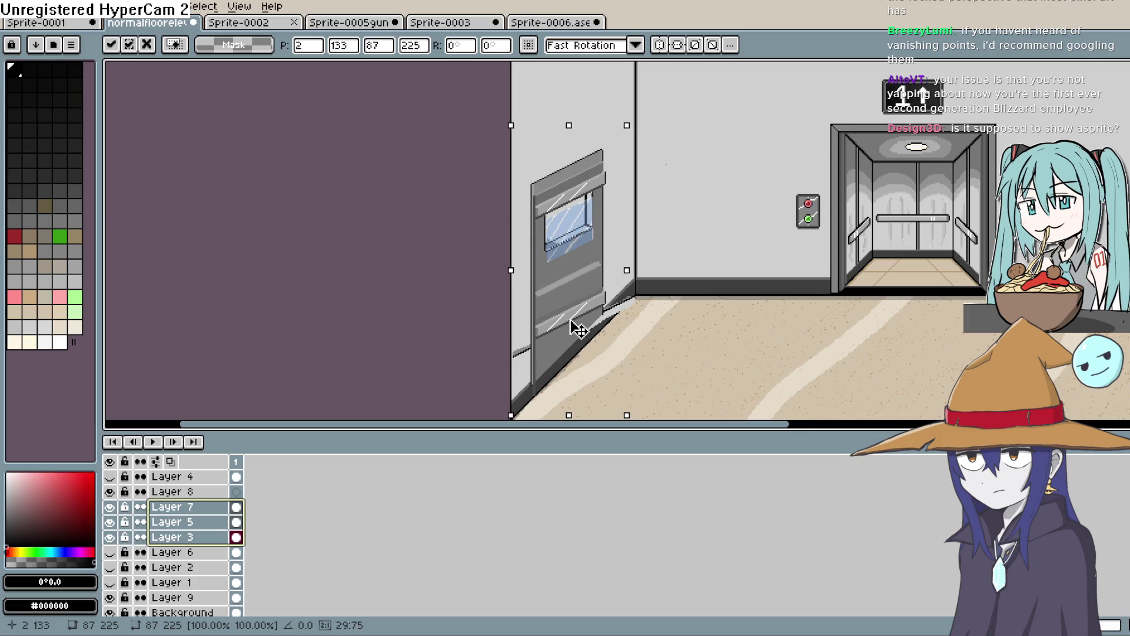
pyautogui.press('Up')
pyautogui.press('Up')
pyautogui.press('Up')
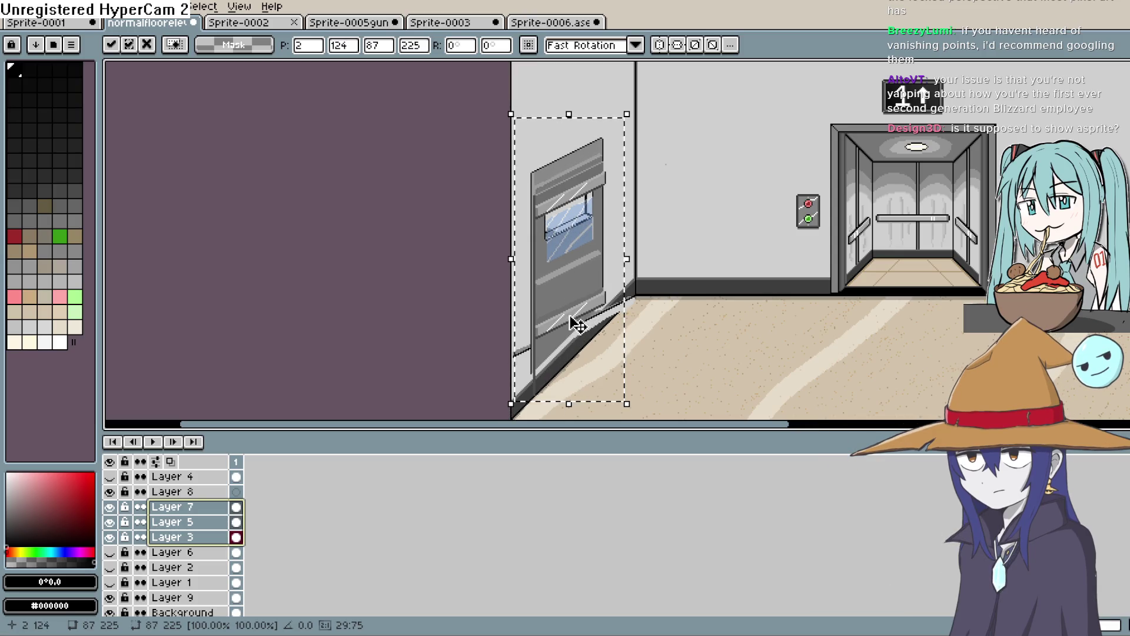
pyautogui.press('Right')
pyautogui.press('Right')
pyautogui.press('Down')
pyautogui.press('Down')
pyautogui.press('Down')
pyautogui.press('Down')
pyautogui.press('Down')
pyautogui.press('Return')
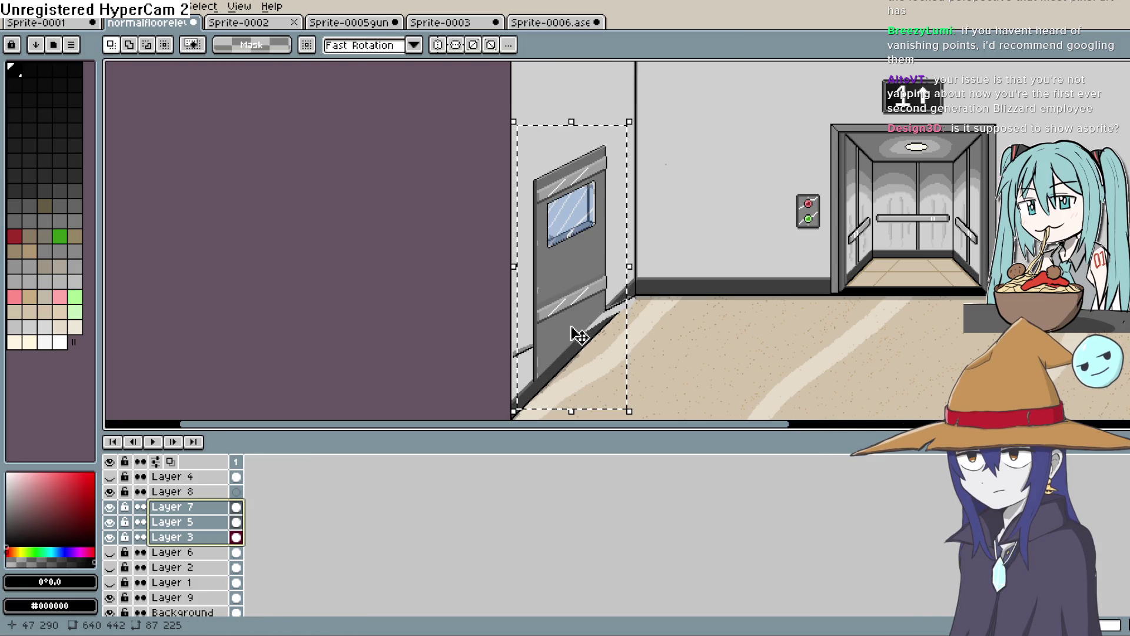
pyautogui.click(622, 292)
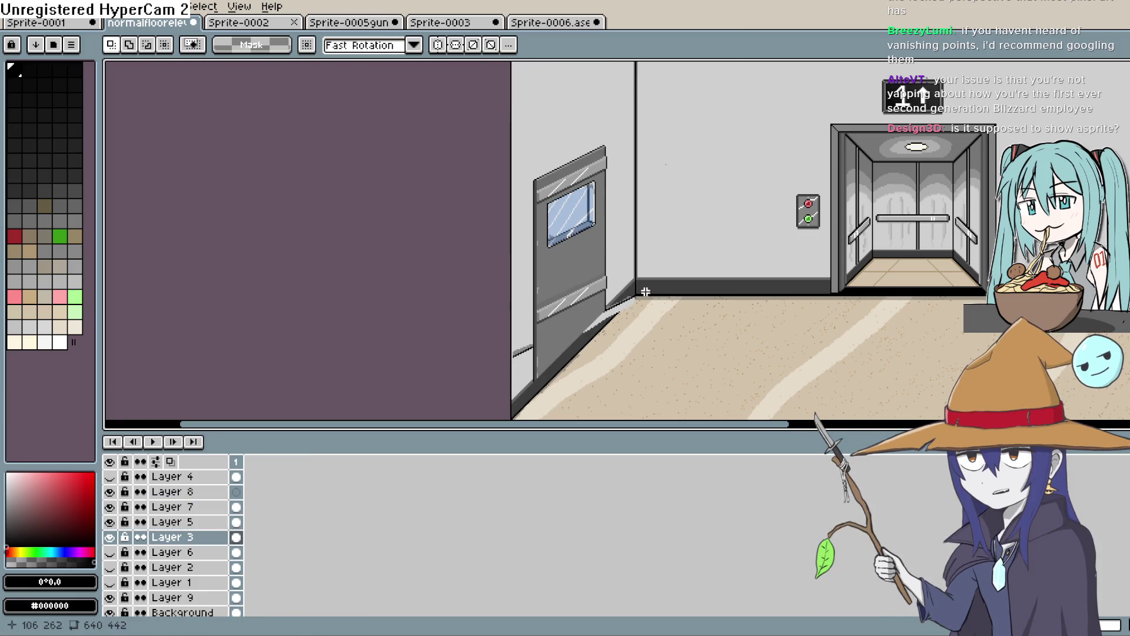
# Step: Lasso and delete the stray pixels at the trim's base, then select Layer 8
pyautogui.press('b')
pyautogui.scroll(4, 522, 301)
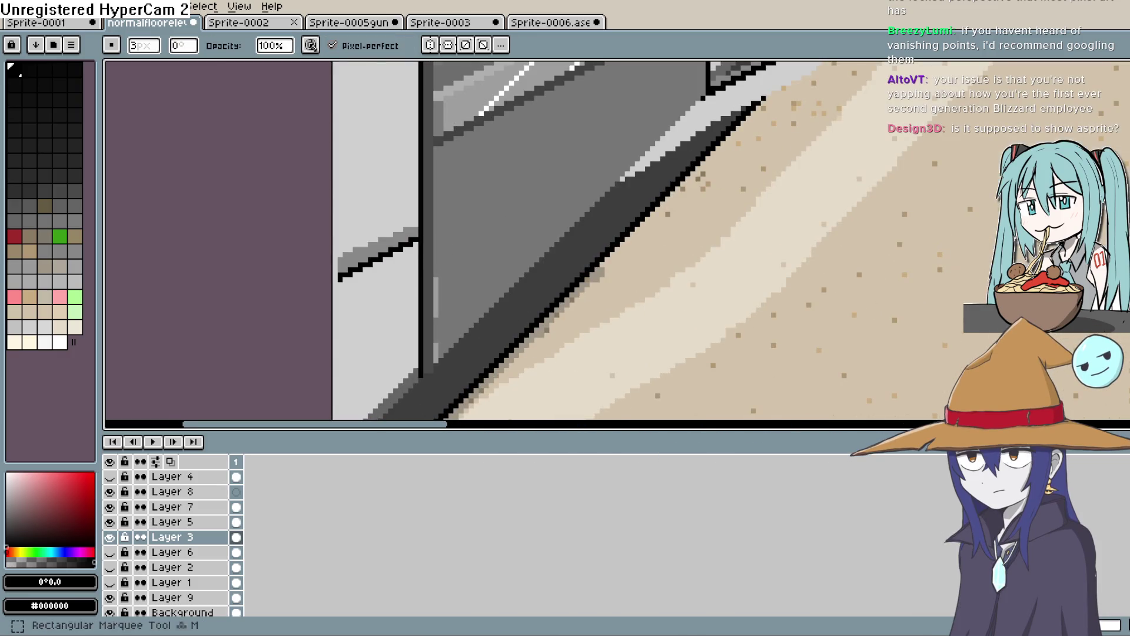
pyautogui.click(1104, 67)
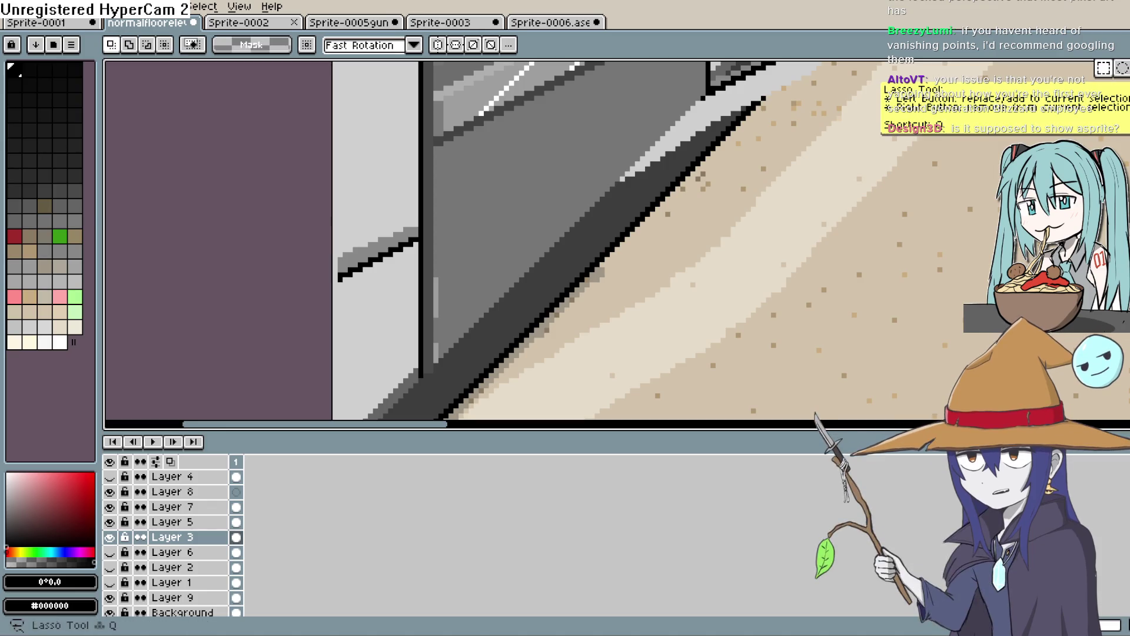
pyautogui.click(1121, 68)
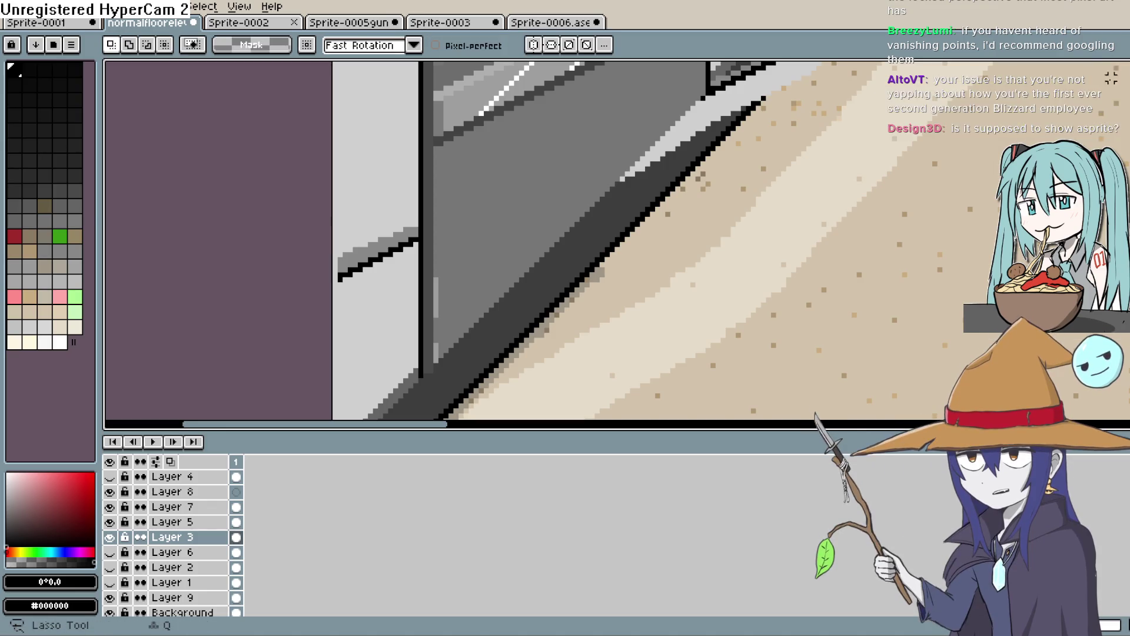
pyautogui.scroll(2, 718, 170)
pyautogui.moveTo(673, 174)
pyautogui.mouseDown()
pyautogui.moveTo(465, 285)
pyautogui.moveTo(406, 294)
pyautogui.moveTo(381, 427)
pyautogui.moveTo(383, 415)
pyautogui.moveTo(441, 404)
pyautogui.moveTo(694, 193)
pyautogui.moveTo(715, 109)
pyautogui.mouseUp()
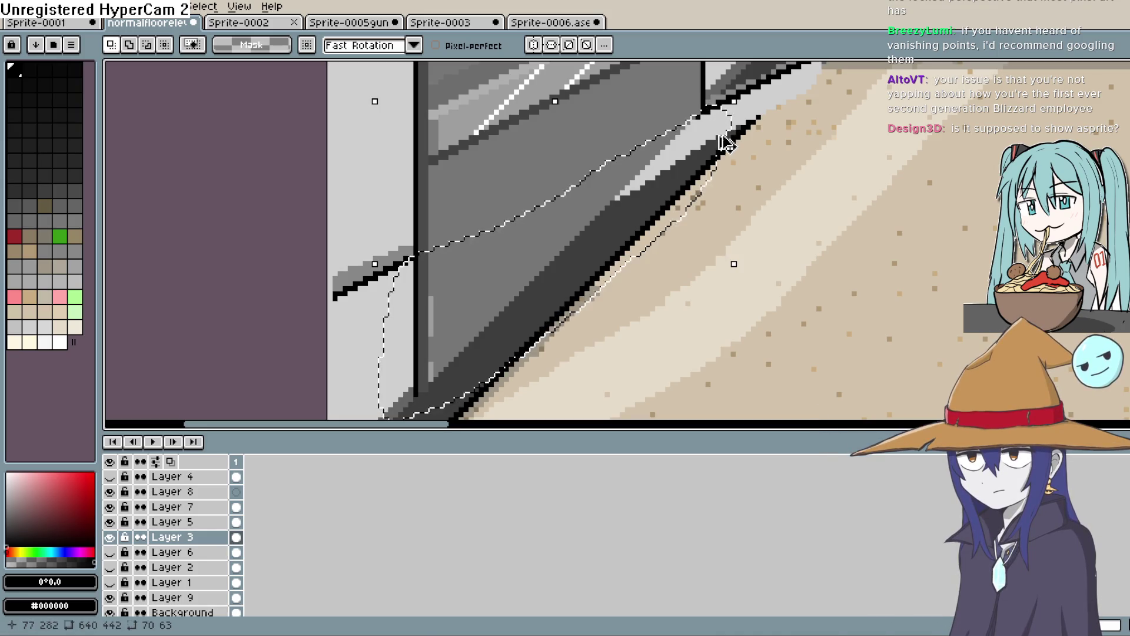
pyautogui.press('Delete')
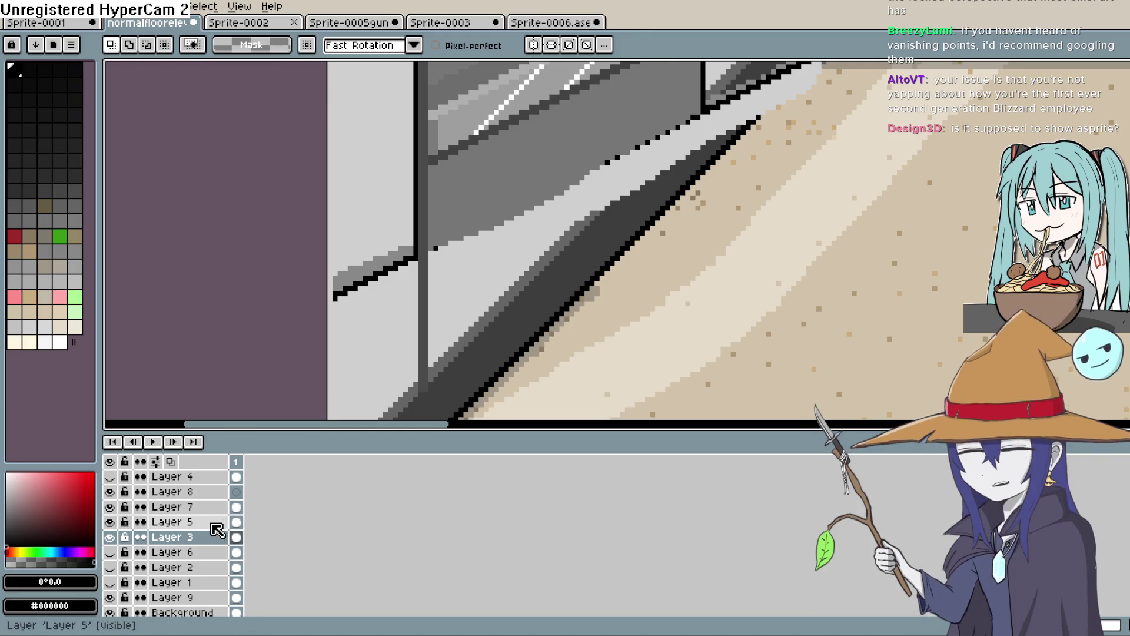
pyautogui.click(237, 492)
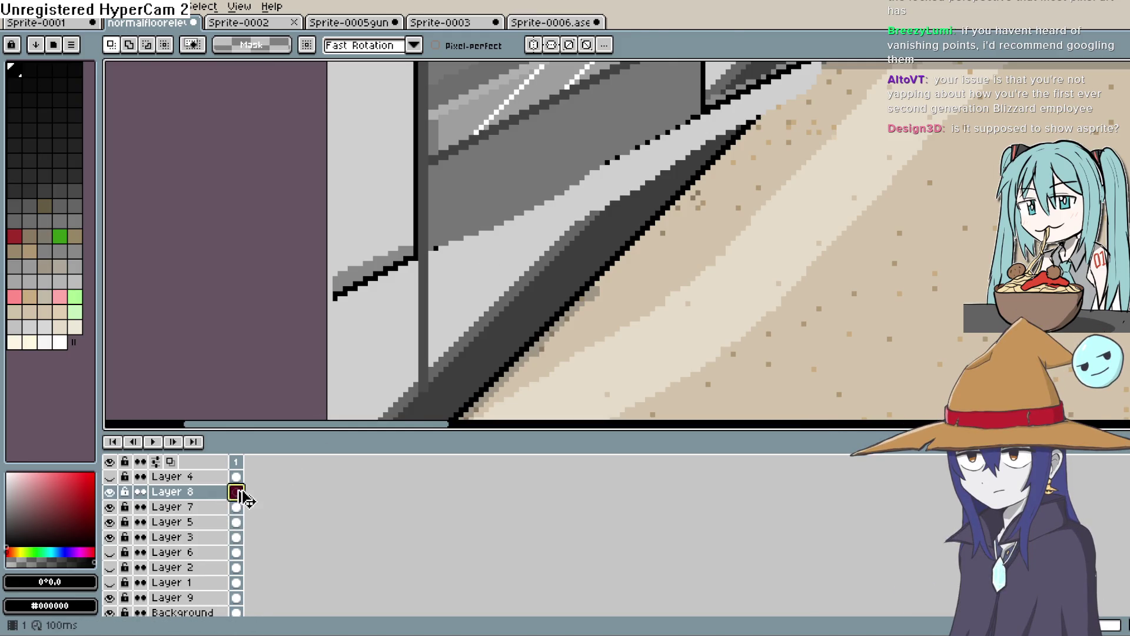
# Step: Hide Layer 8 and paint a small grey patch at the door's lower corner on Layer 9
pyautogui.click(110, 491)
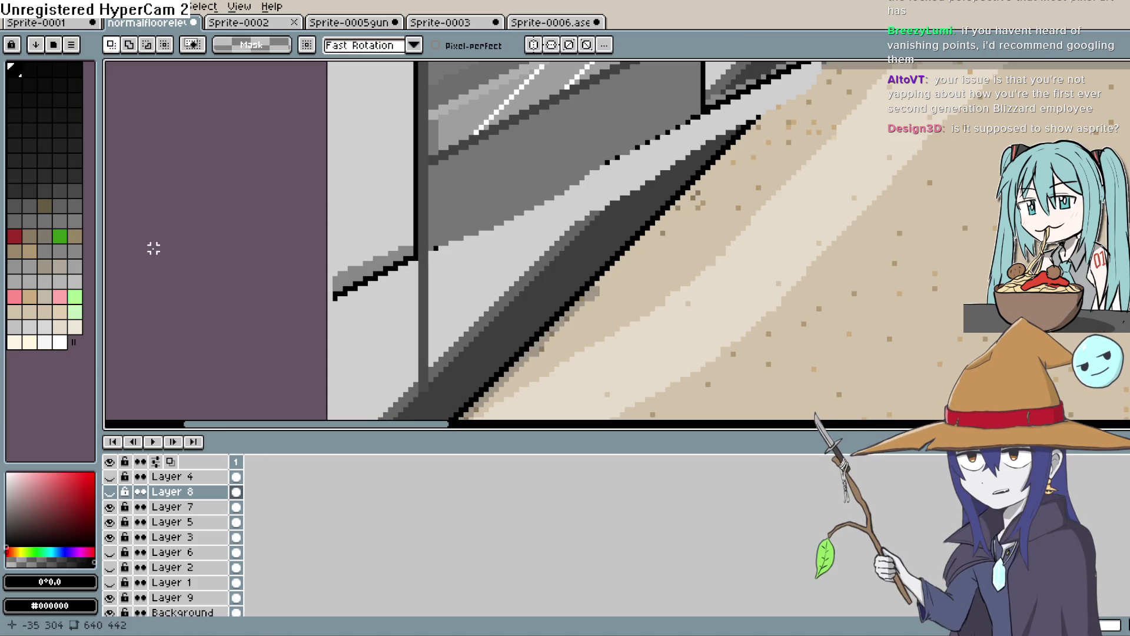
pyautogui.scroll(-3, 206, 253)
pyautogui.scroll(2, 224, 248)
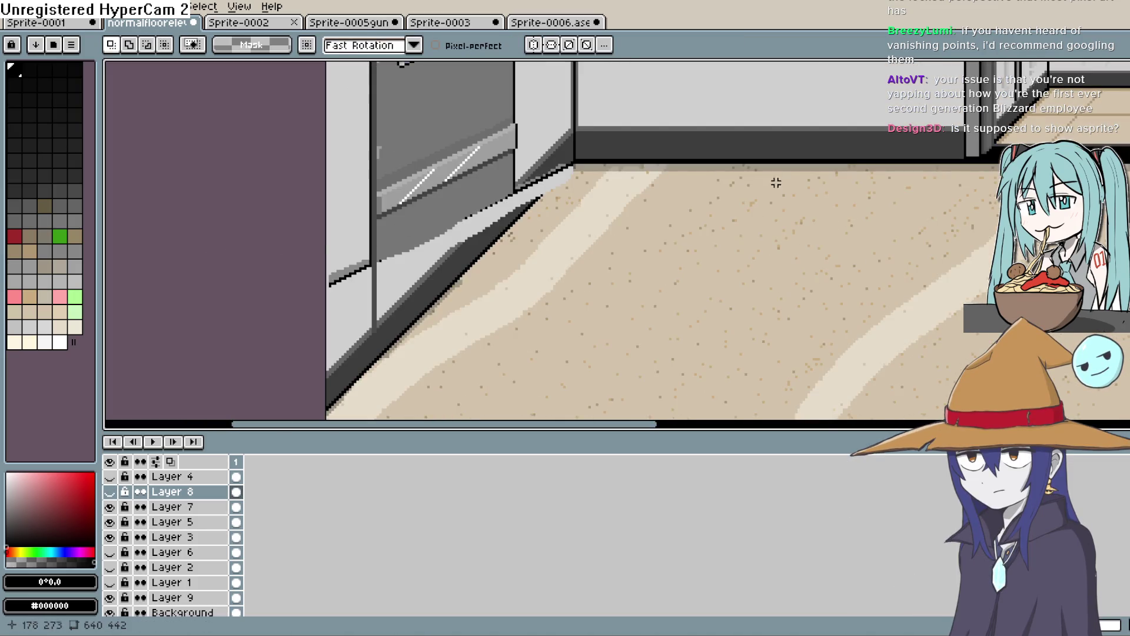
pyautogui.scroll(1, 582, 236)
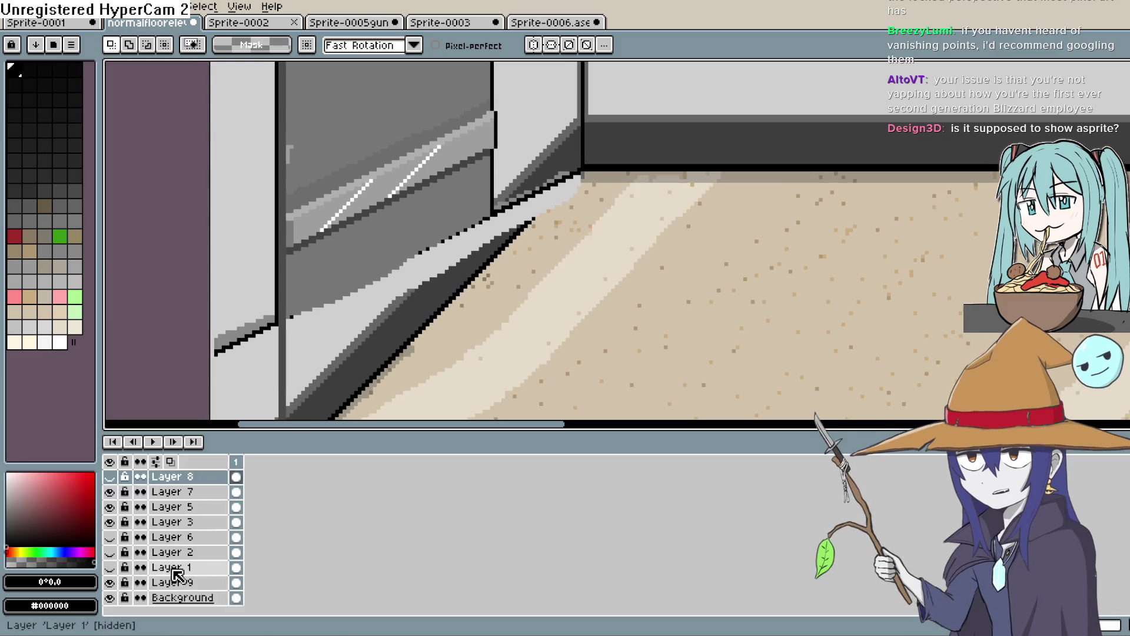
pyautogui.scroll(-1, 177, 580)
pyautogui.click(157, 580)
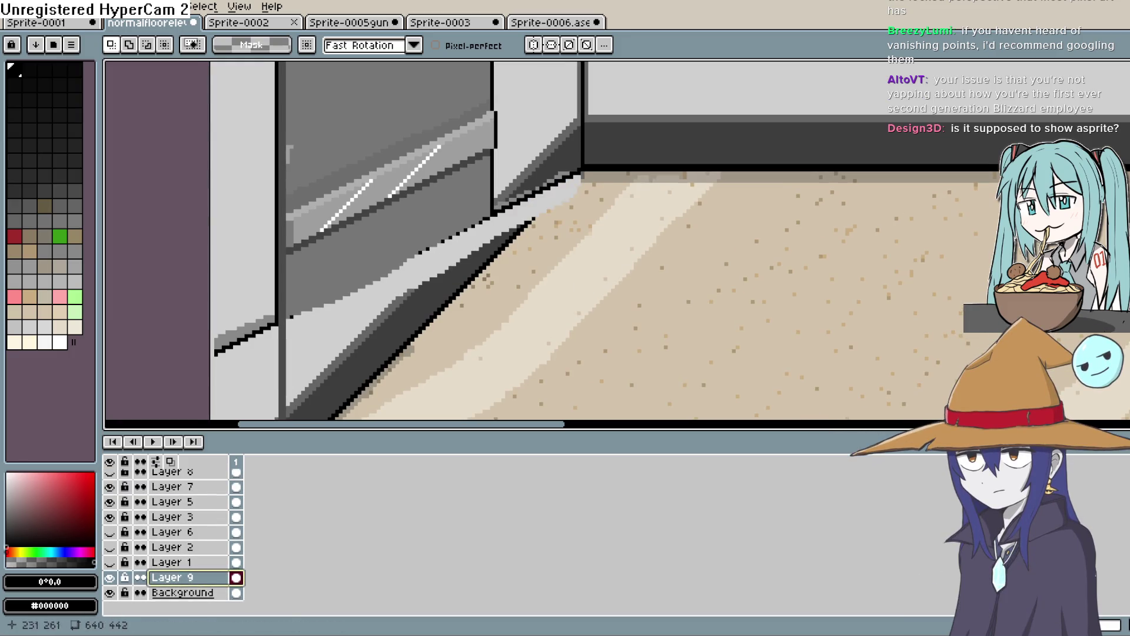
pyautogui.press('b')
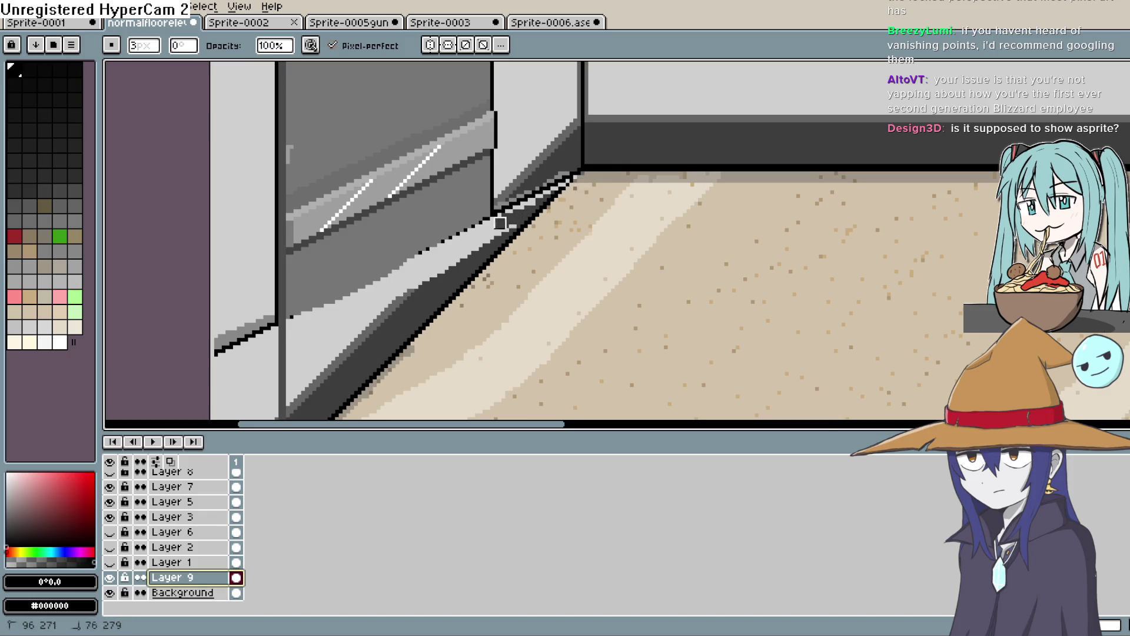
pyautogui.moveTo(496, 225); pyautogui.dragTo(480, 230)
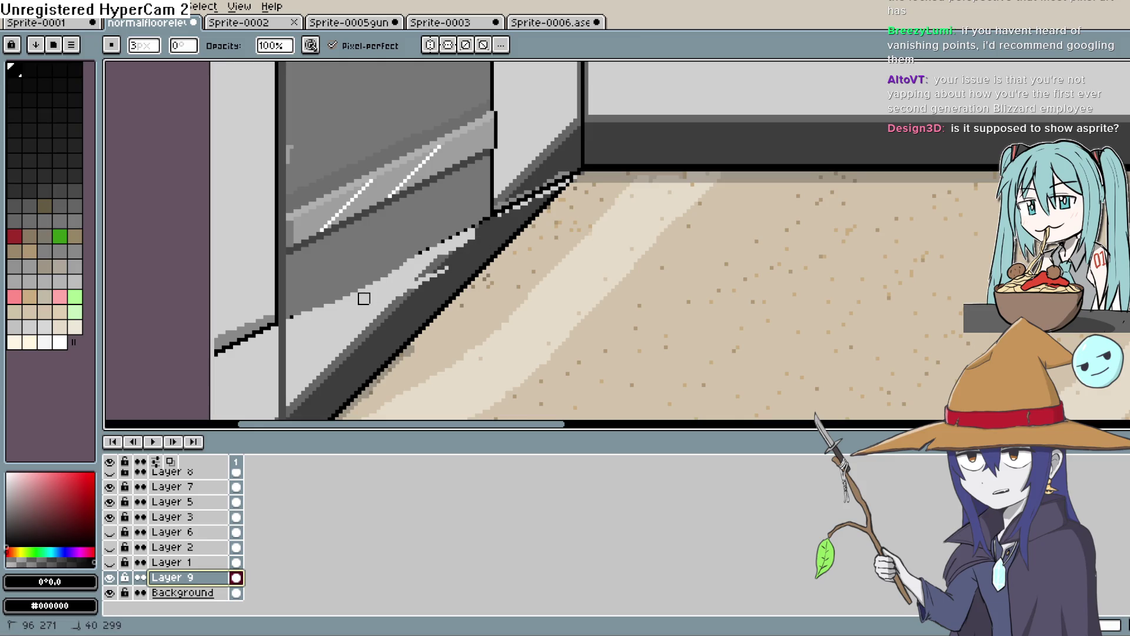
pyautogui.press('alt')
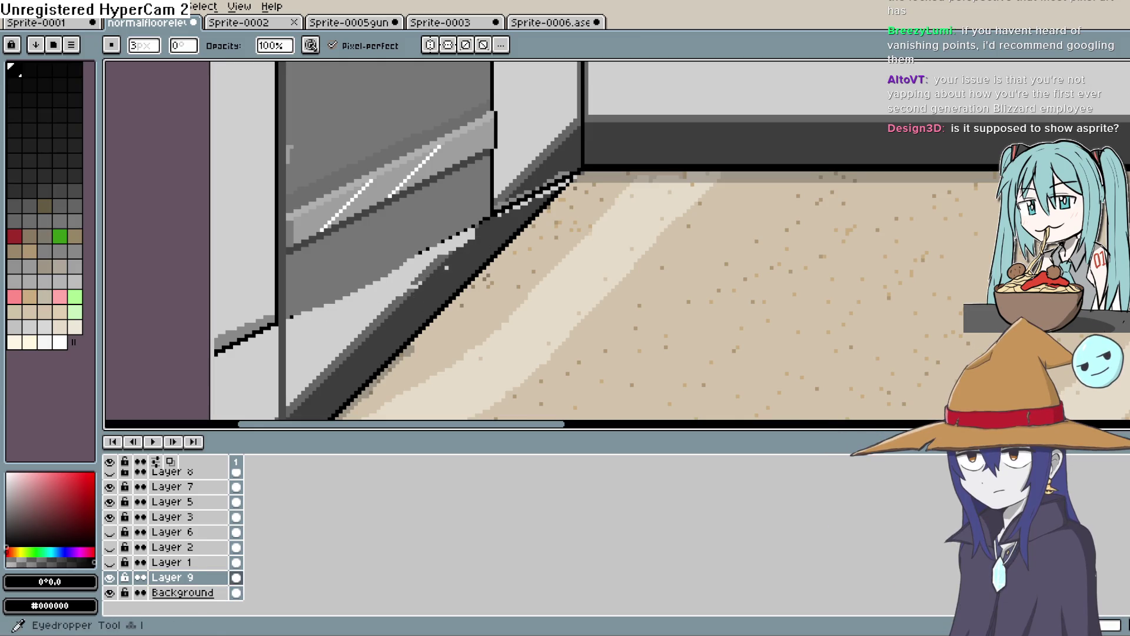
pyautogui.press('b')
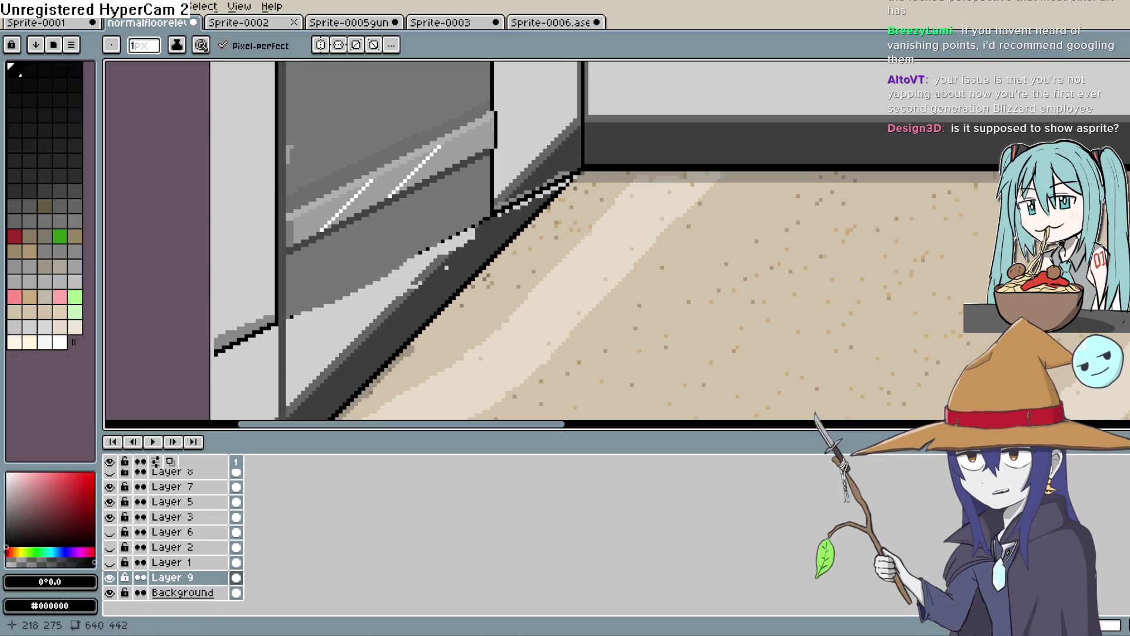
# Step: Switch over to the Construct 3 layout
pyautogui.scroll(-2, 812, 241)
pyautogui.scroll(-5, 814, 235)
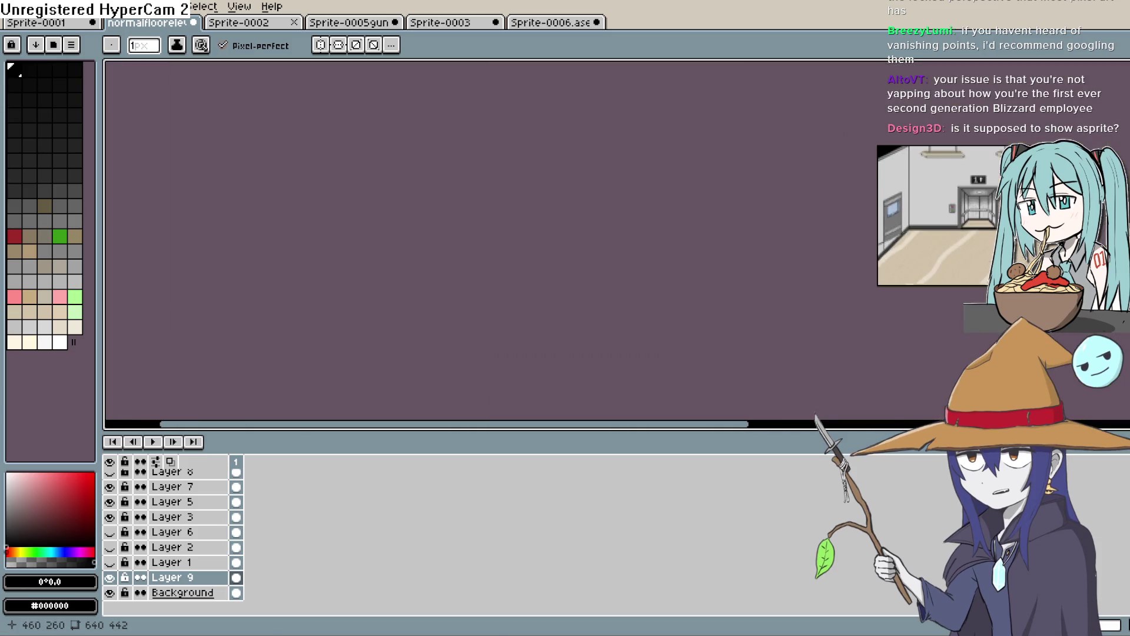
pyautogui.scroll(3, 648, 252)
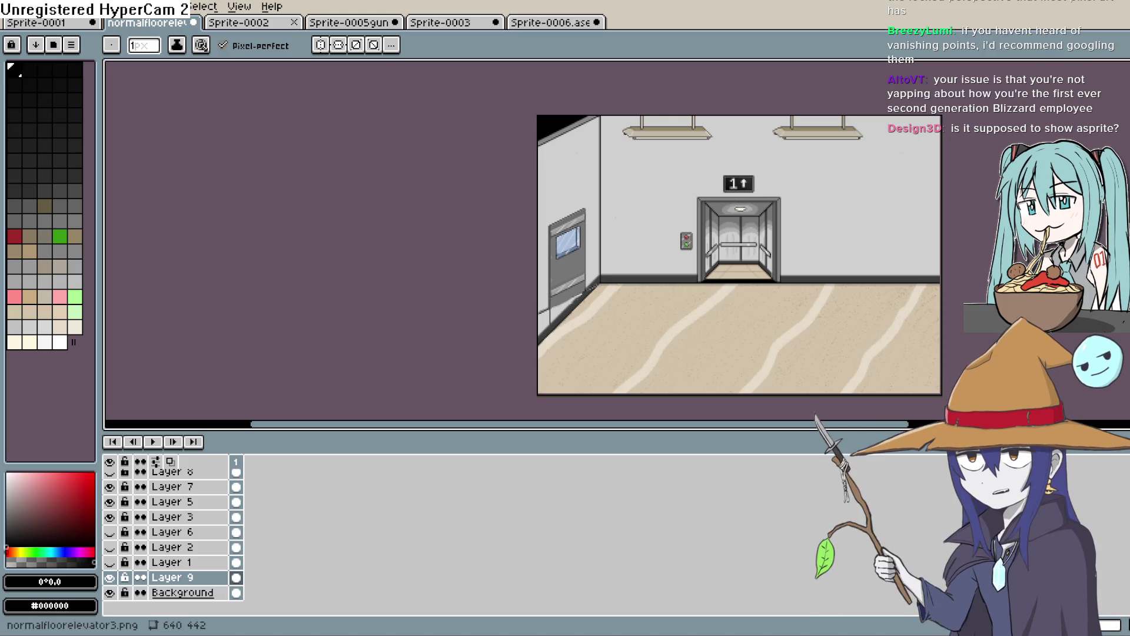
pyautogui.hotkey('alt', 'Tab')
pyautogui.scroll(3, 584, 365)
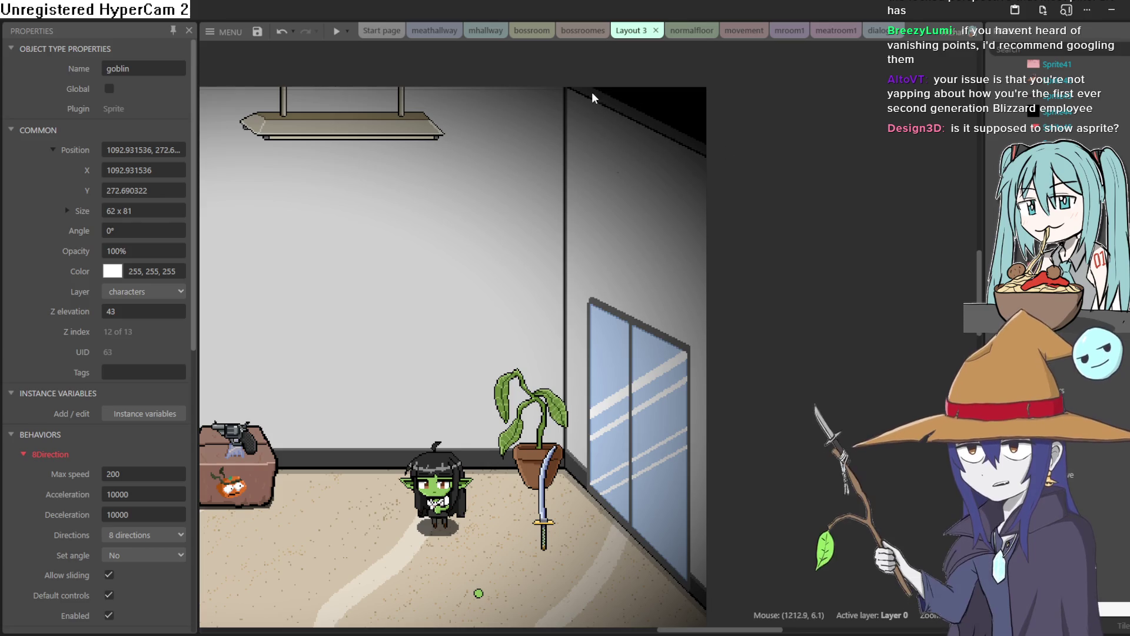
# Step: Scroll around Layout 3's characters, then minimise Construct 3 to return to Aseprite
pyautogui.scroll(-5, 305, 300)
pyautogui.scroll(5, 411, 327)
pyautogui.hscroll(-5, 411, 326)
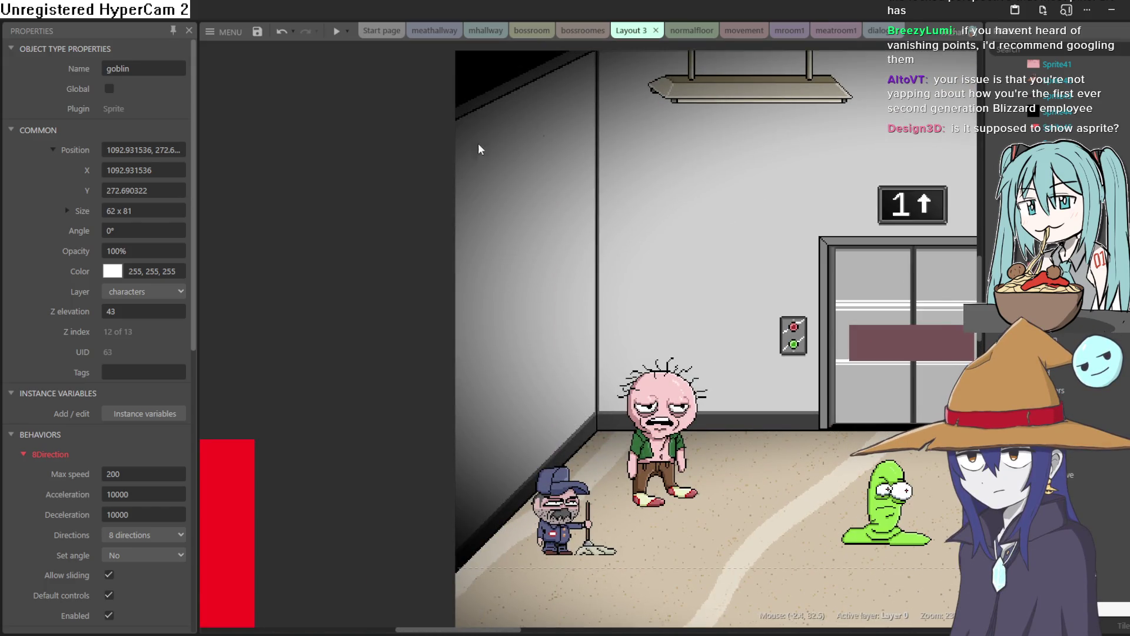
pyautogui.scroll(1, 588, 265)
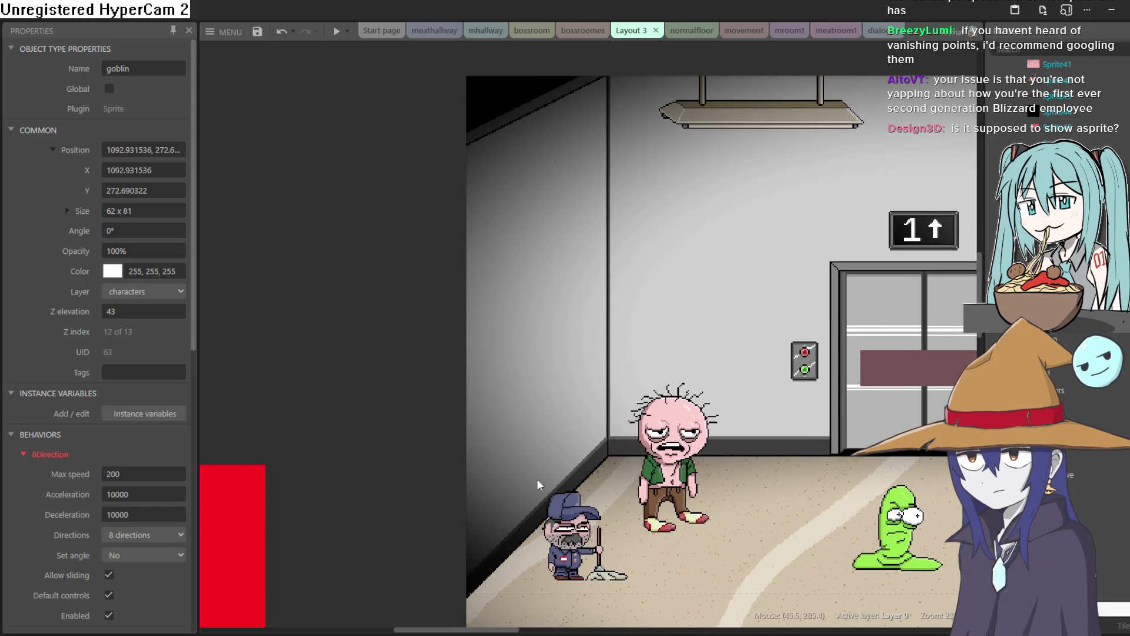
pyautogui.hscroll(3, 558, 457)
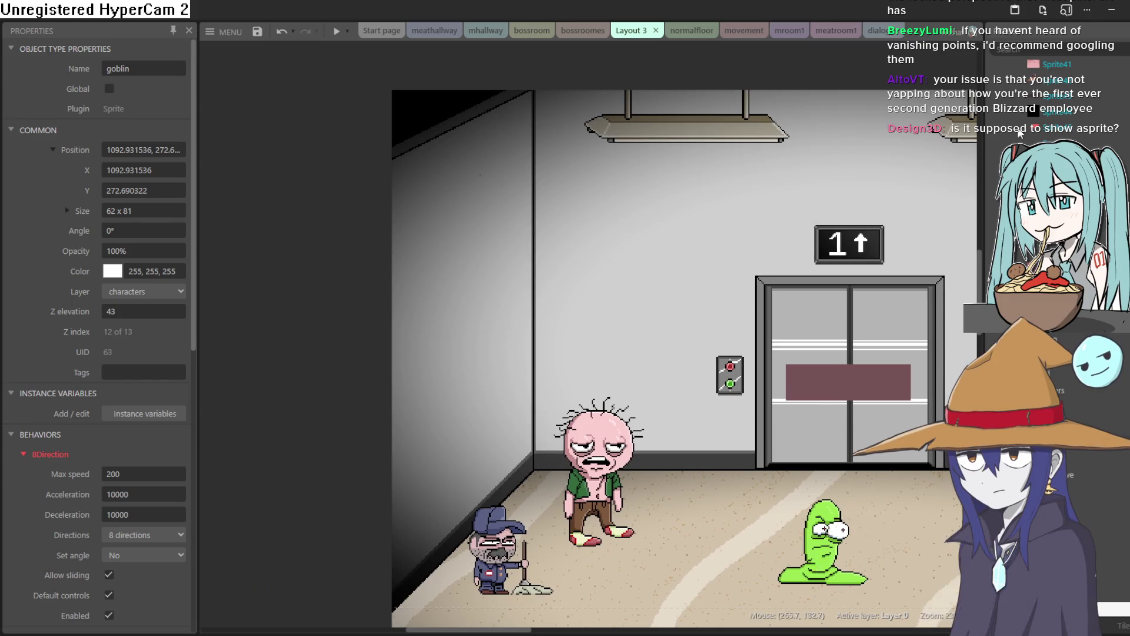
pyautogui.hscroll(2, 829, 204)
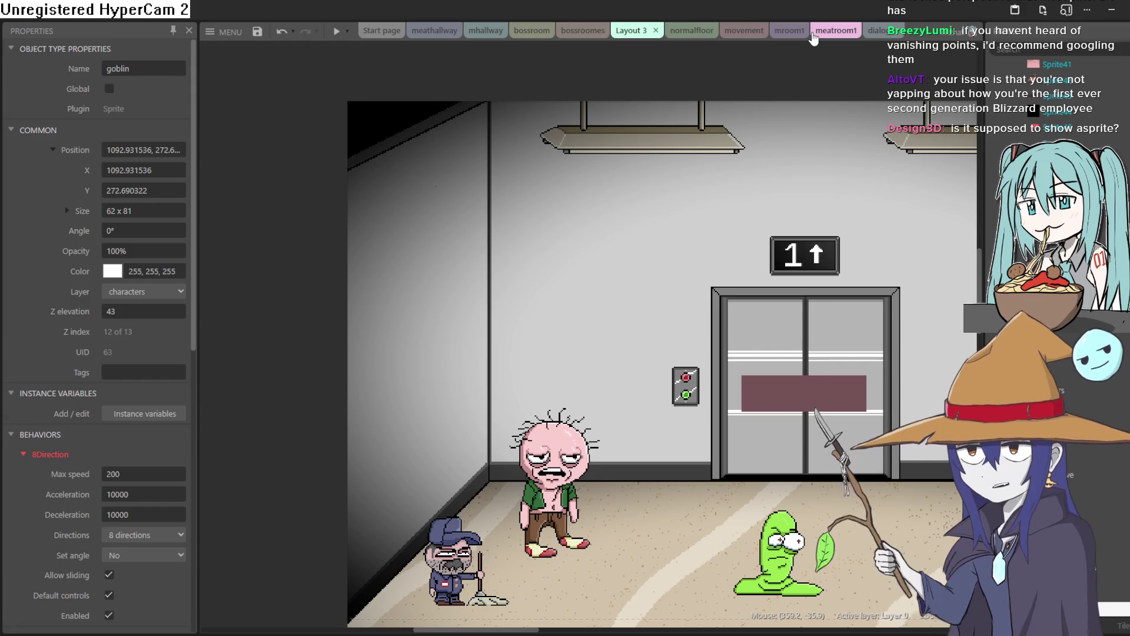
pyautogui.click(1110, 11)
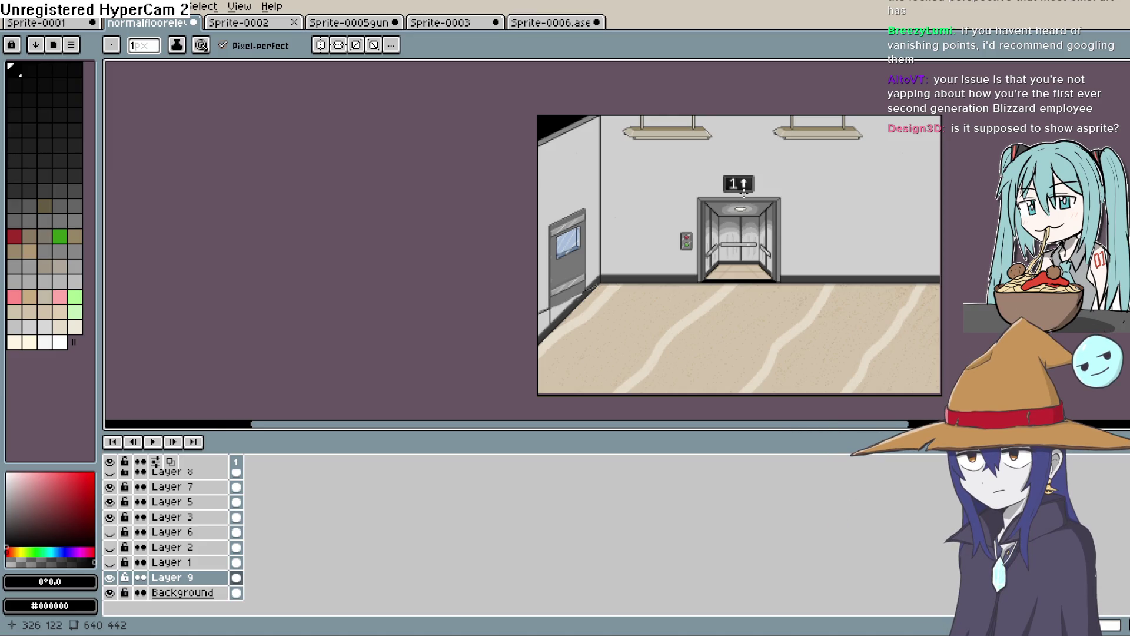
pyautogui.scroll(6, 600, 228)
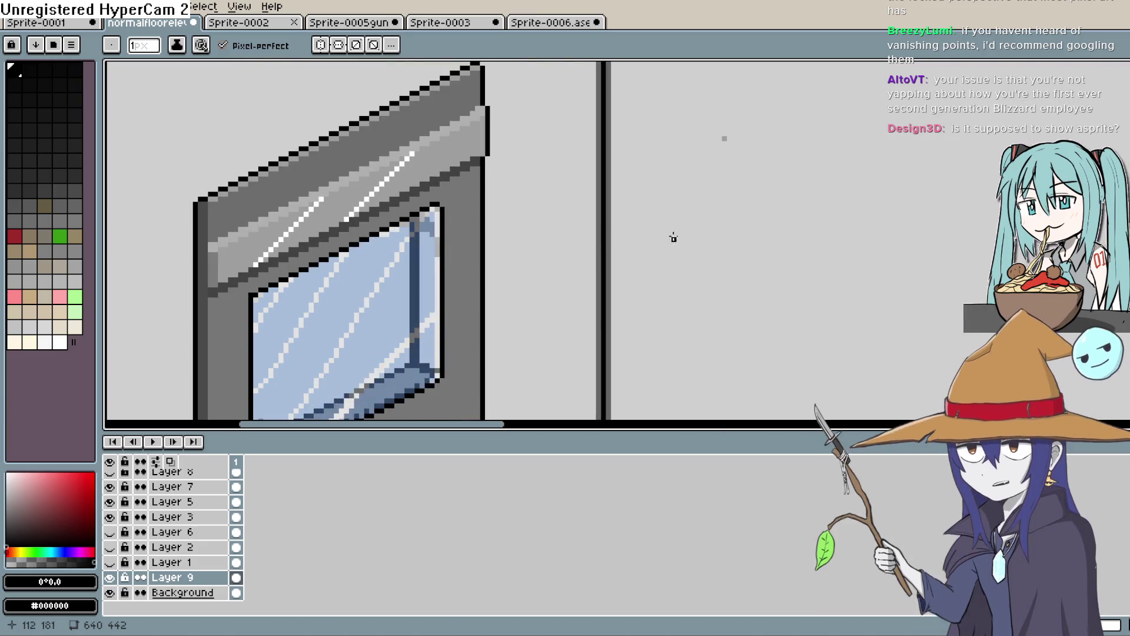
pyautogui.scroll(-5, 671, 238)
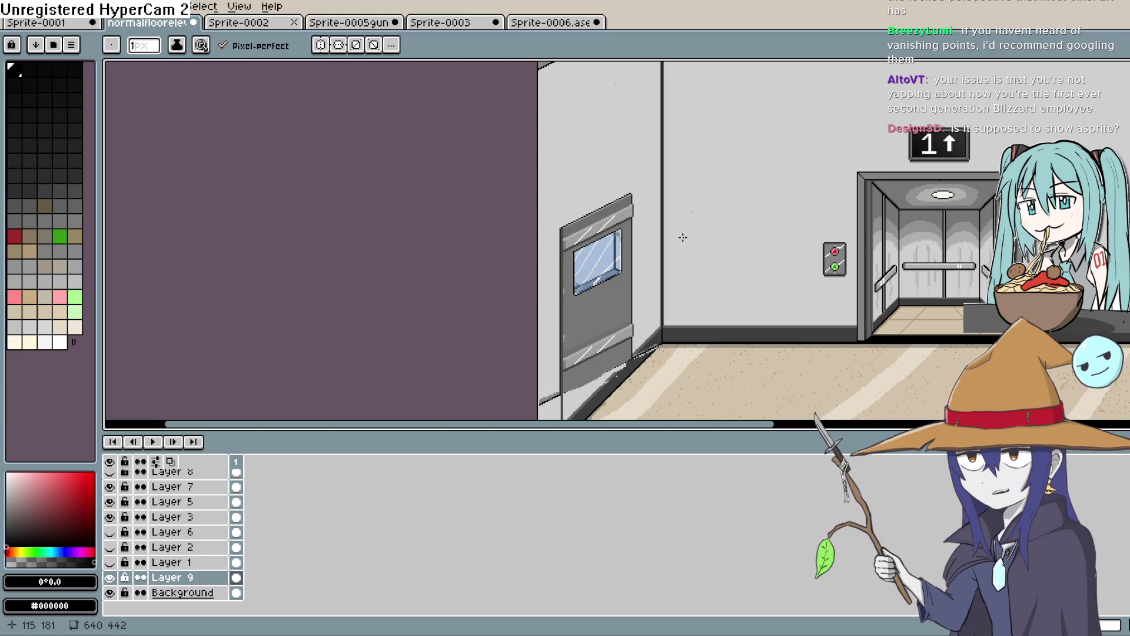
pyautogui.scroll(-1, 682, 237)
pyautogui.scroll(4, 666, 247)
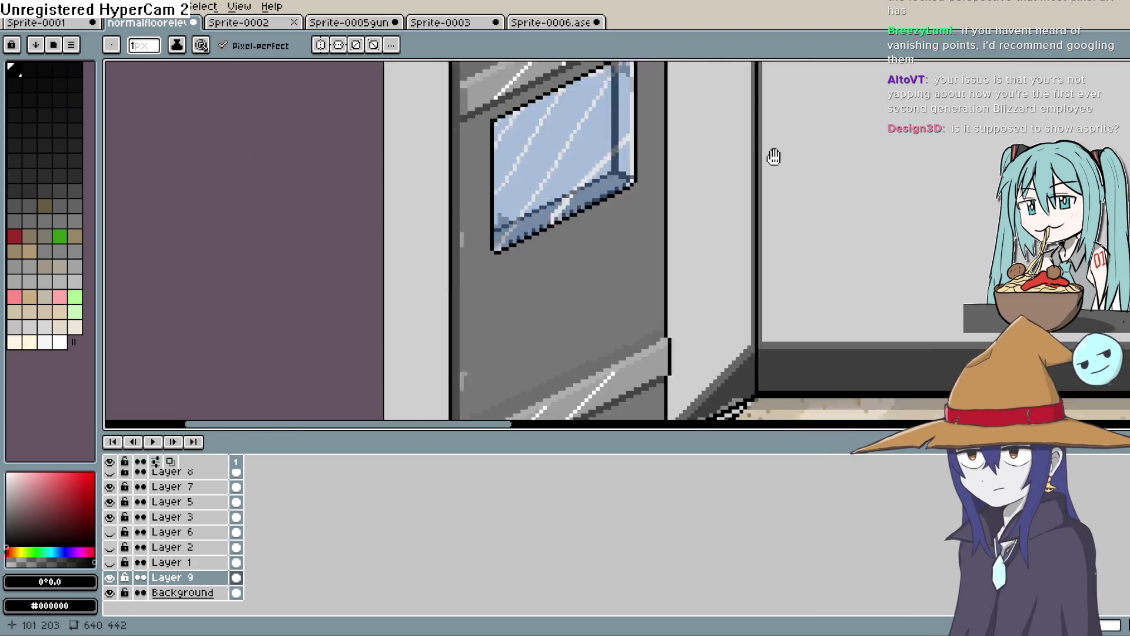
pyautogui.press('alt')
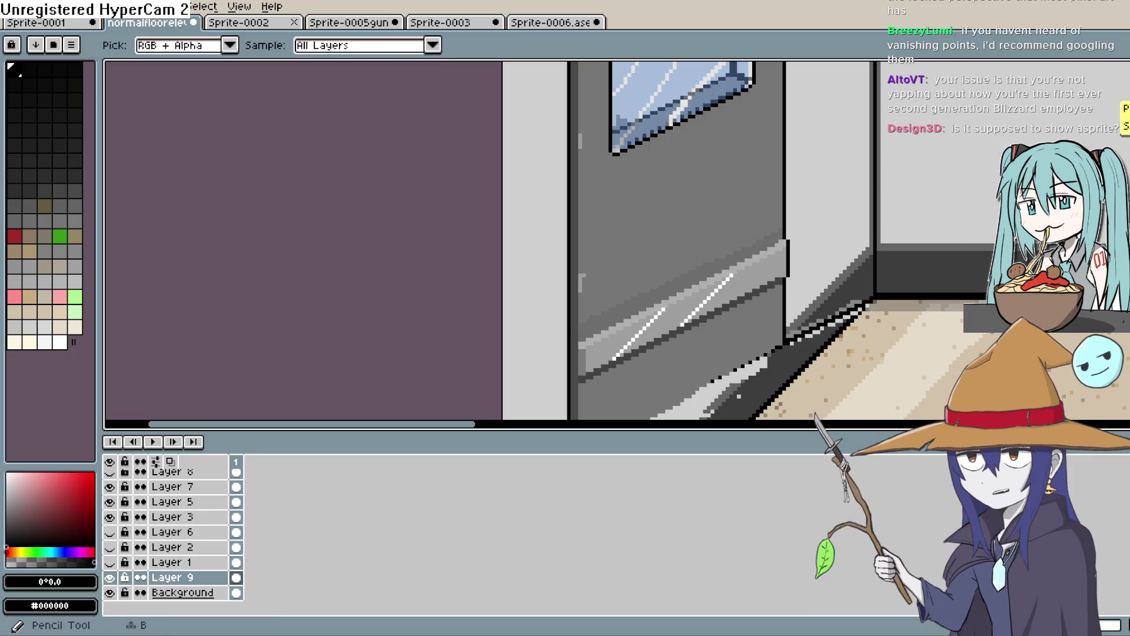
pyautogui.press('b')
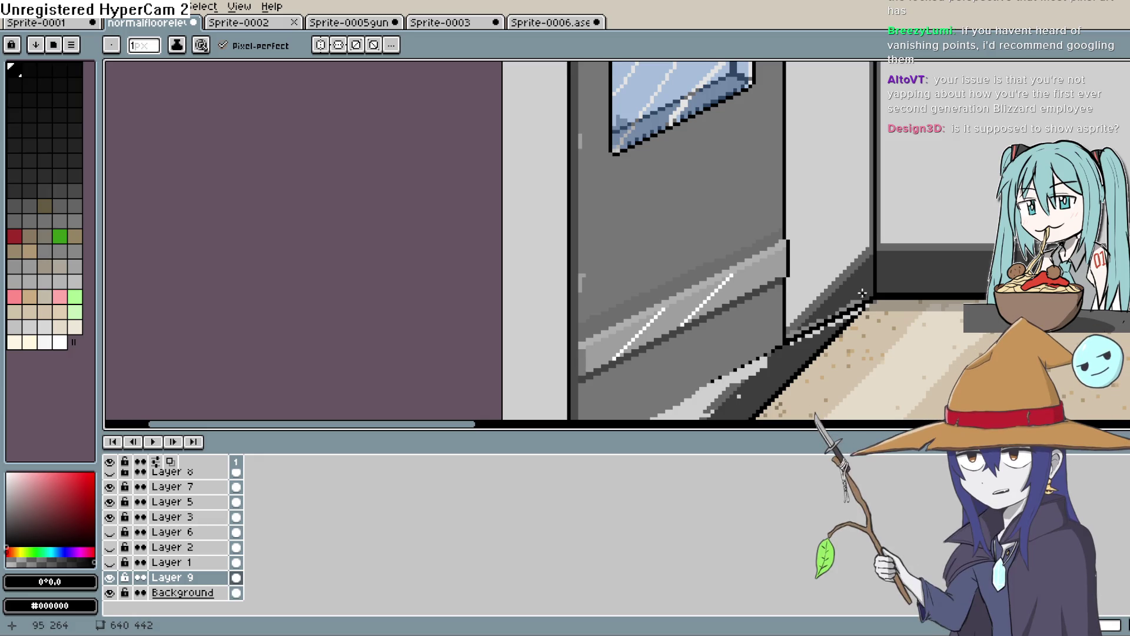
pyautogui.scroll(2, 861, 293)
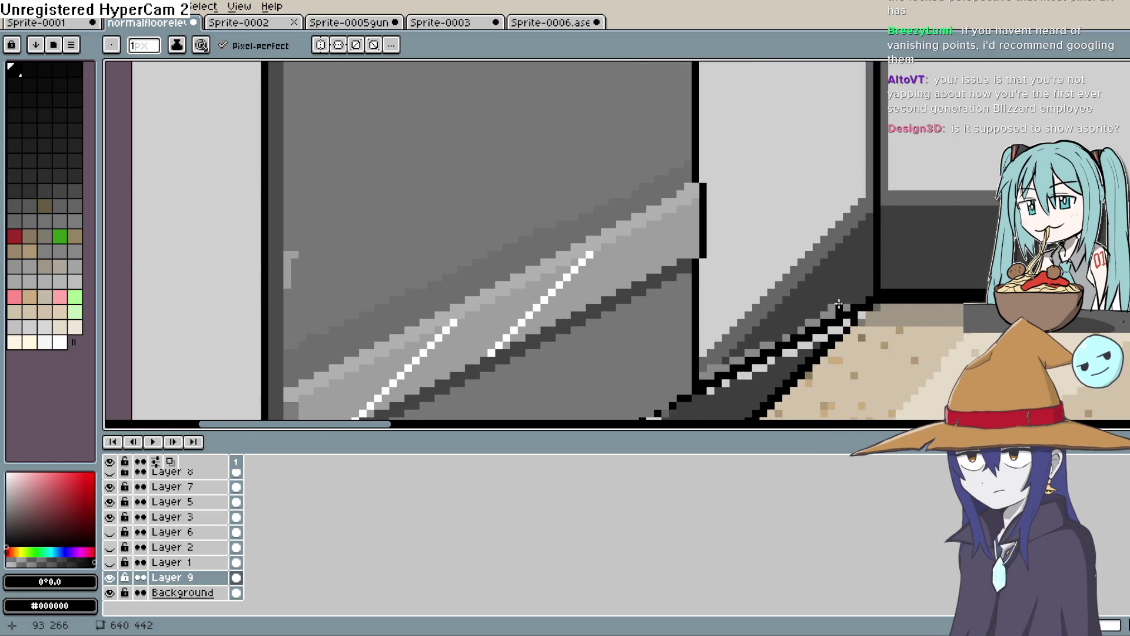
# Step: Sample black, shrink the pencil to 2px and place a pixel on the stair-step edge
pyautogui.press('i')
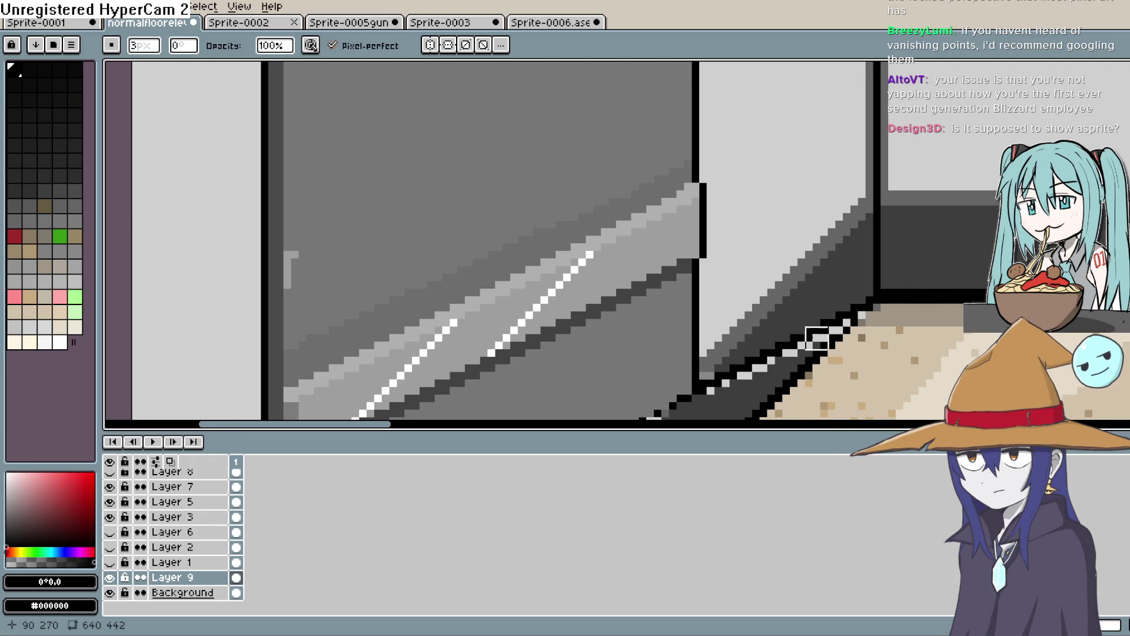
pyautogui.press('-')
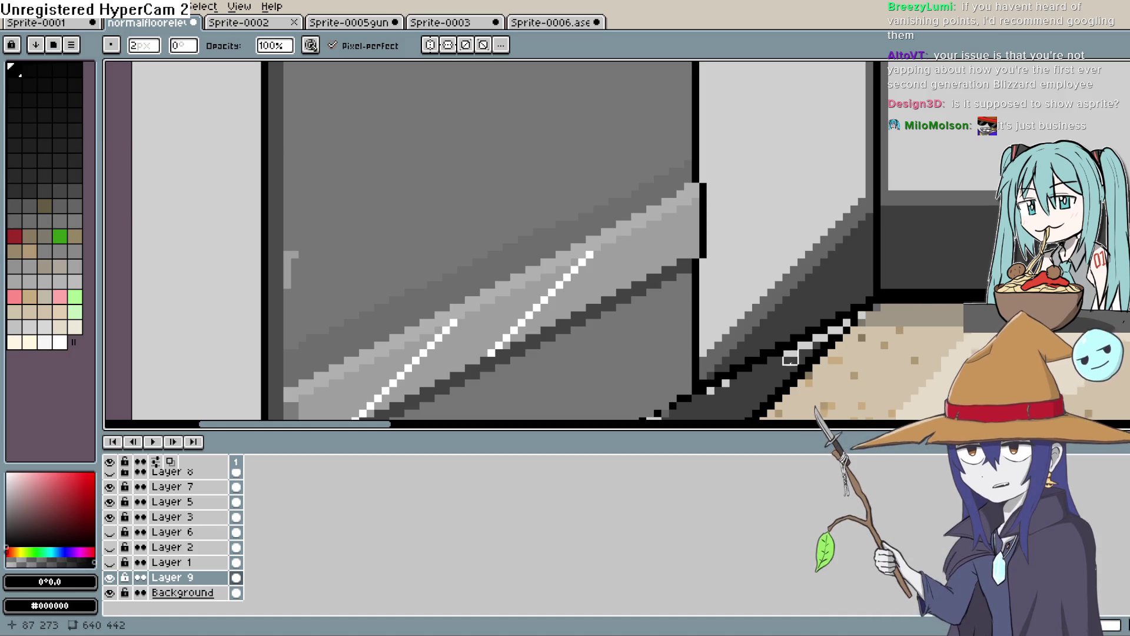
pyautogui.click(836, 334)
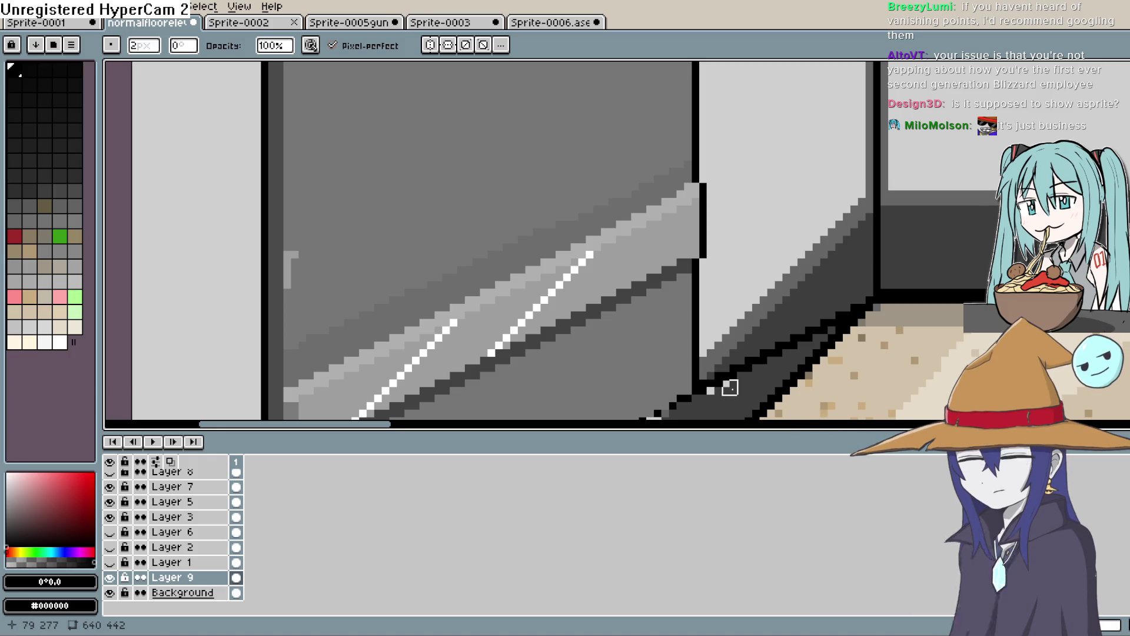
pyautogui.moveTo(715, 403); pyautogui.dragTo(919, 264)
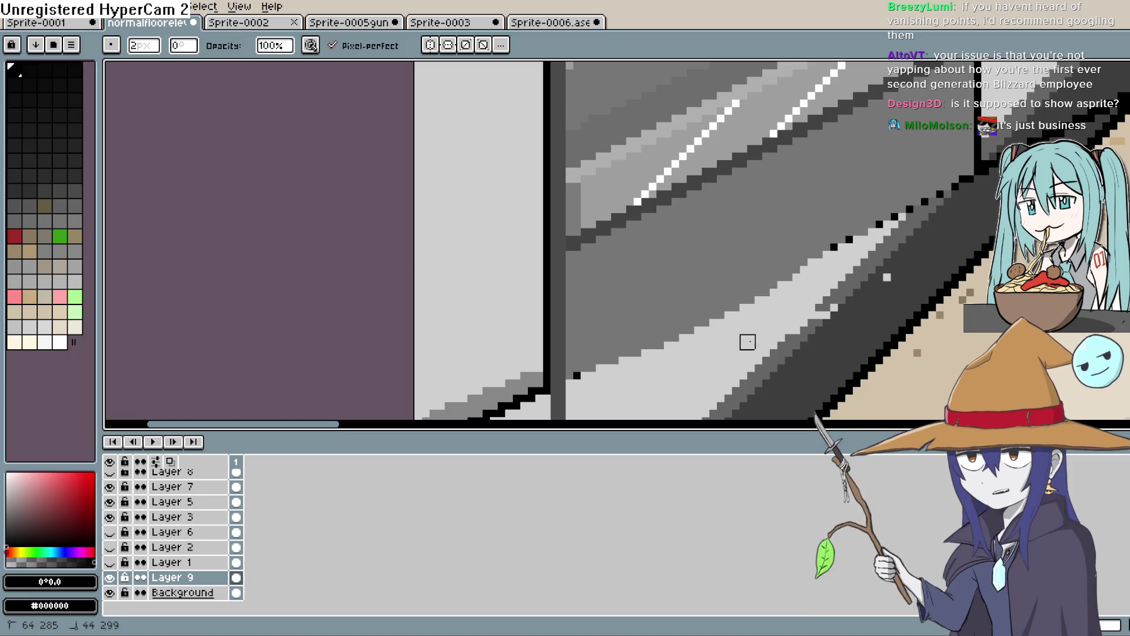
pyautogui.moveTo(687, 358); pyautogui.dragTo(820, 282)
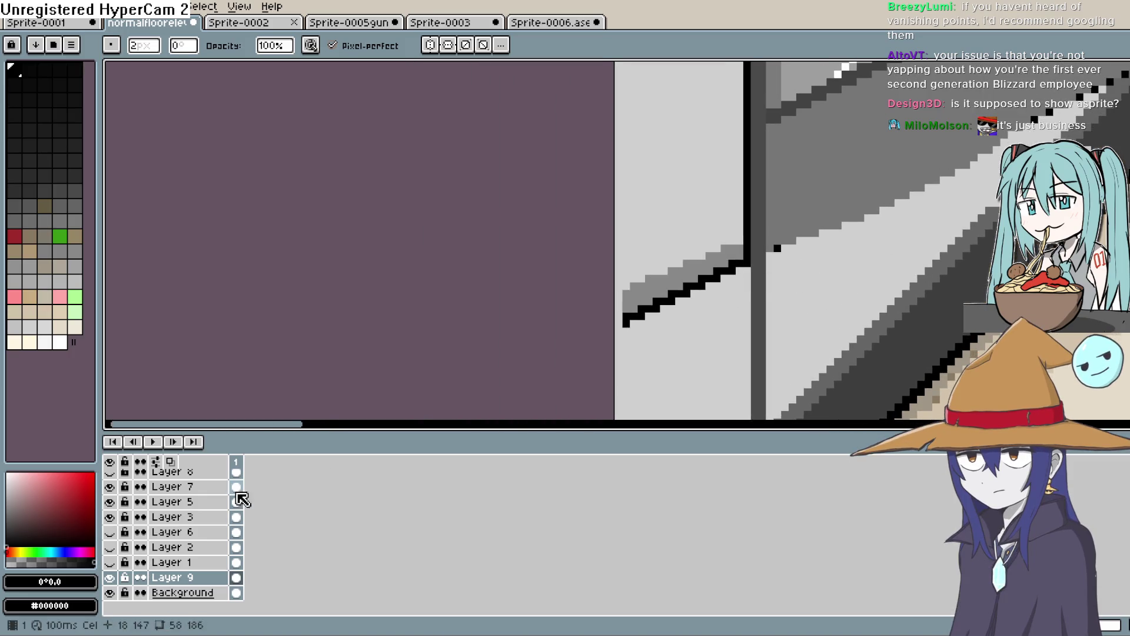
# Step: On Layer 7, extend the black stair outline and undo a stray mark
pyautogui.click(183, 593)
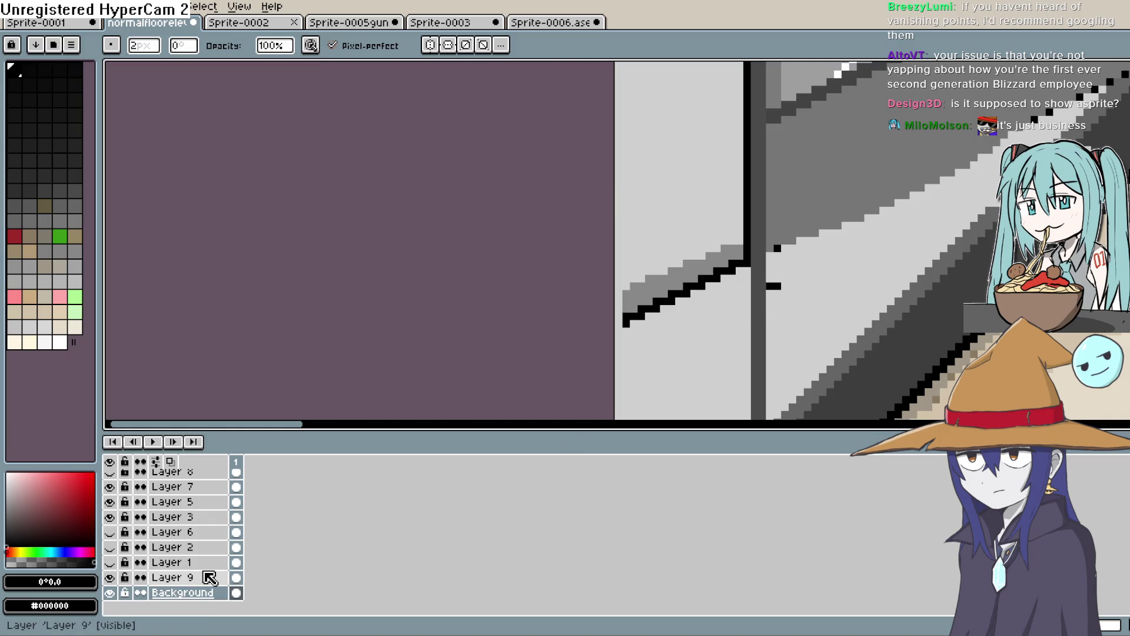
pyautogui.scroll(1, 209, 490)
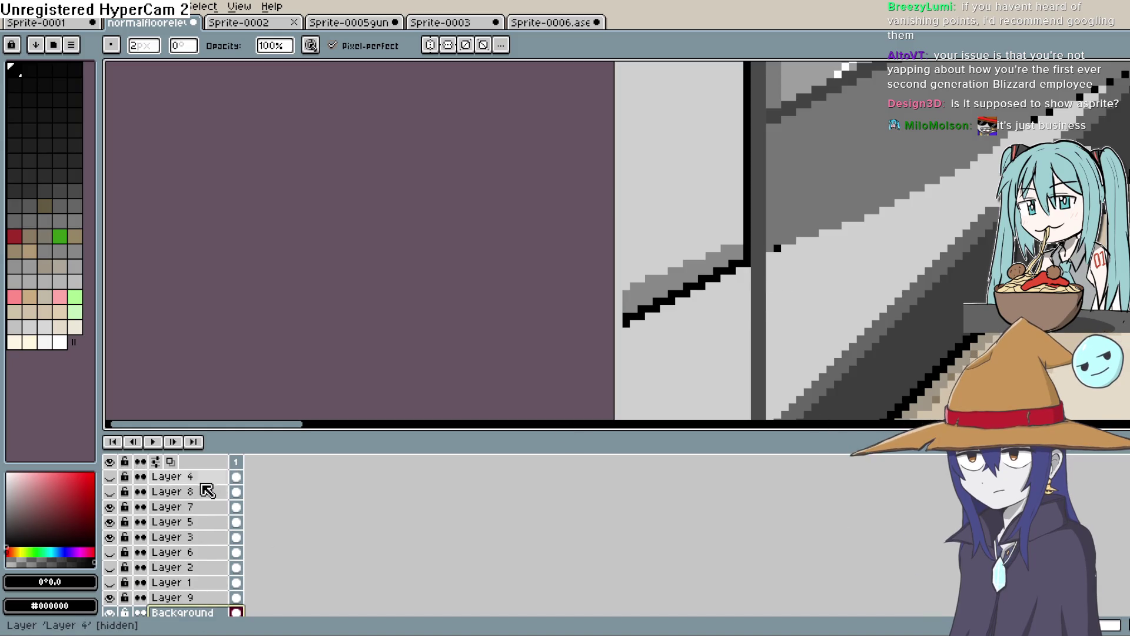
pyautogui.click(189, 508)
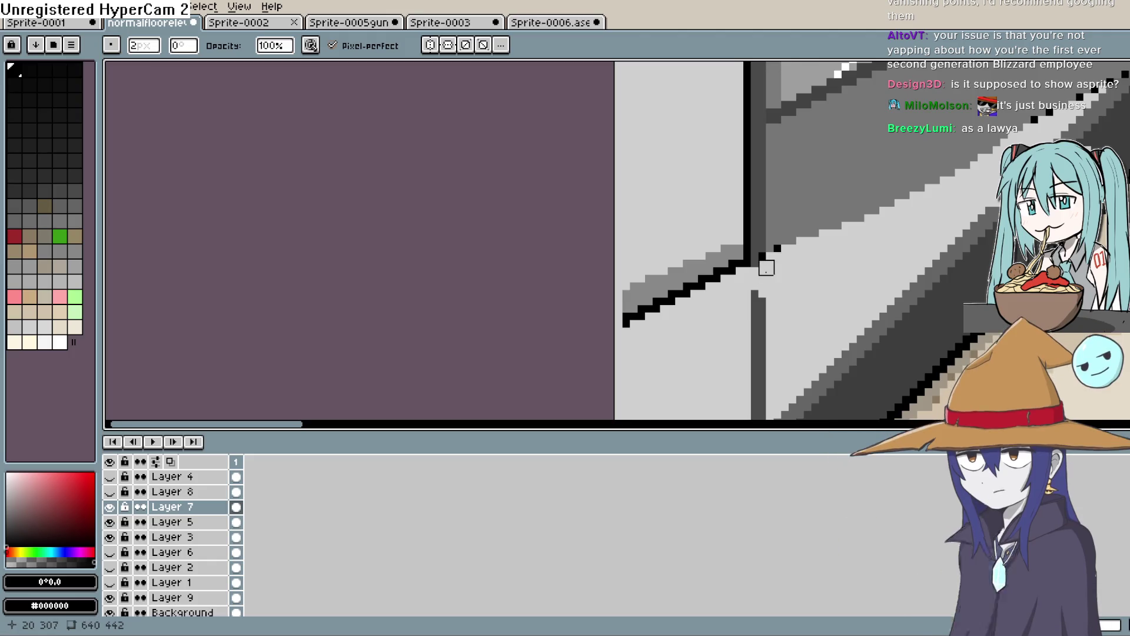
pyautogui.click(759, 257)
pyautogui.moveTo(760, 293); pyautogui.dragTo(753, 340)
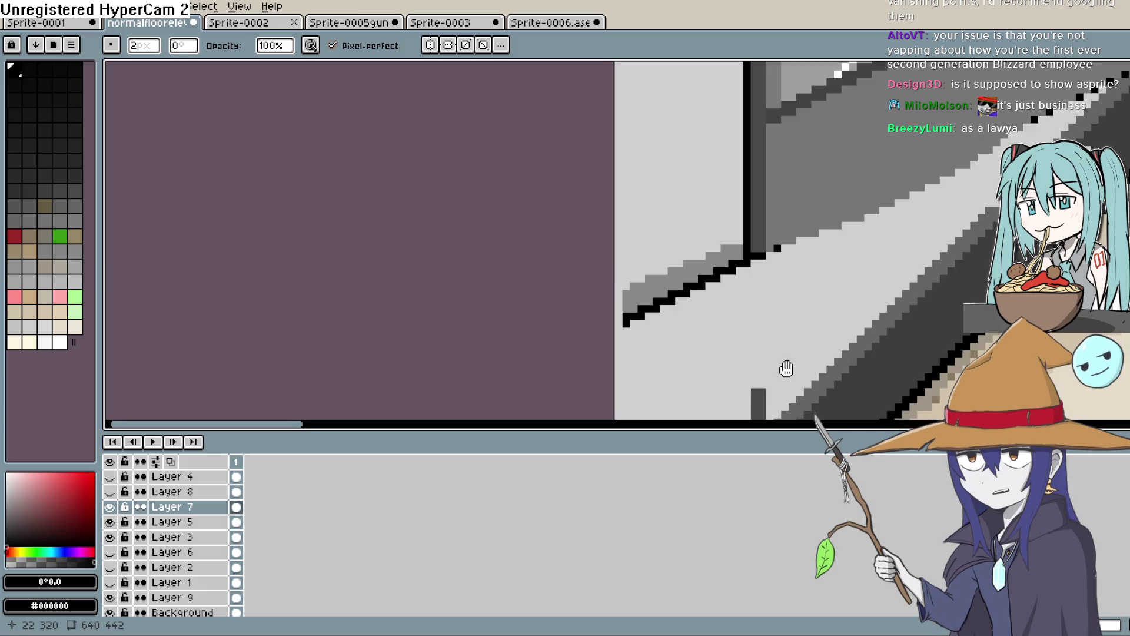
pyautogui.scroll(-5, 785, 368)
pyautogui.hotkey('ctrl', 'z')
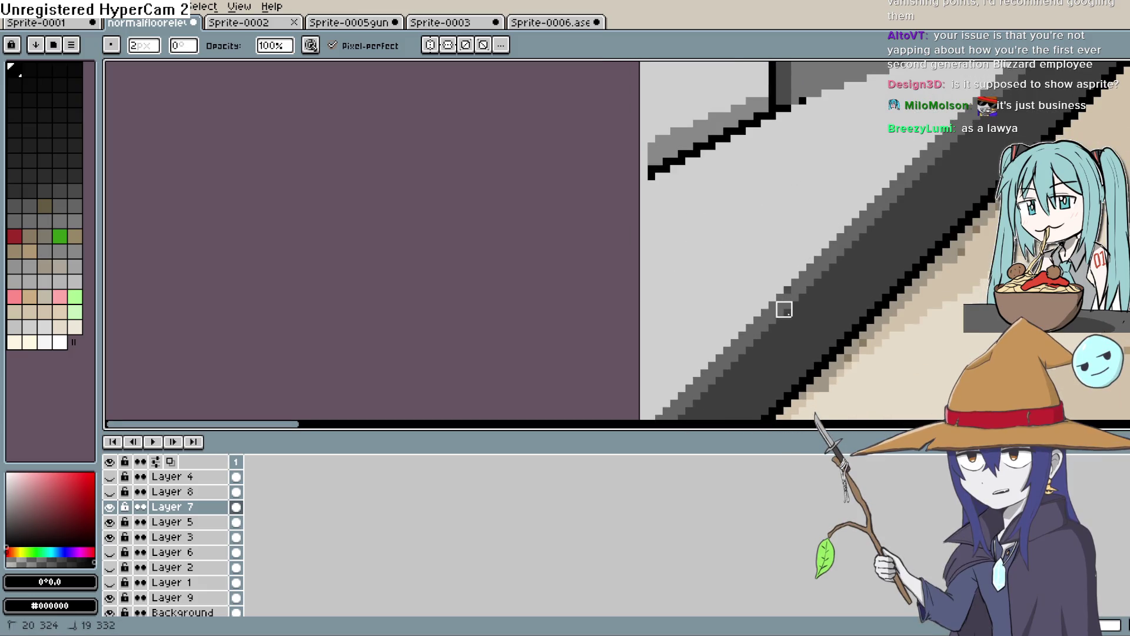
pyautogui.scroll(8, 859, 254)
pyautogui.hscroll(10, 727, 303)
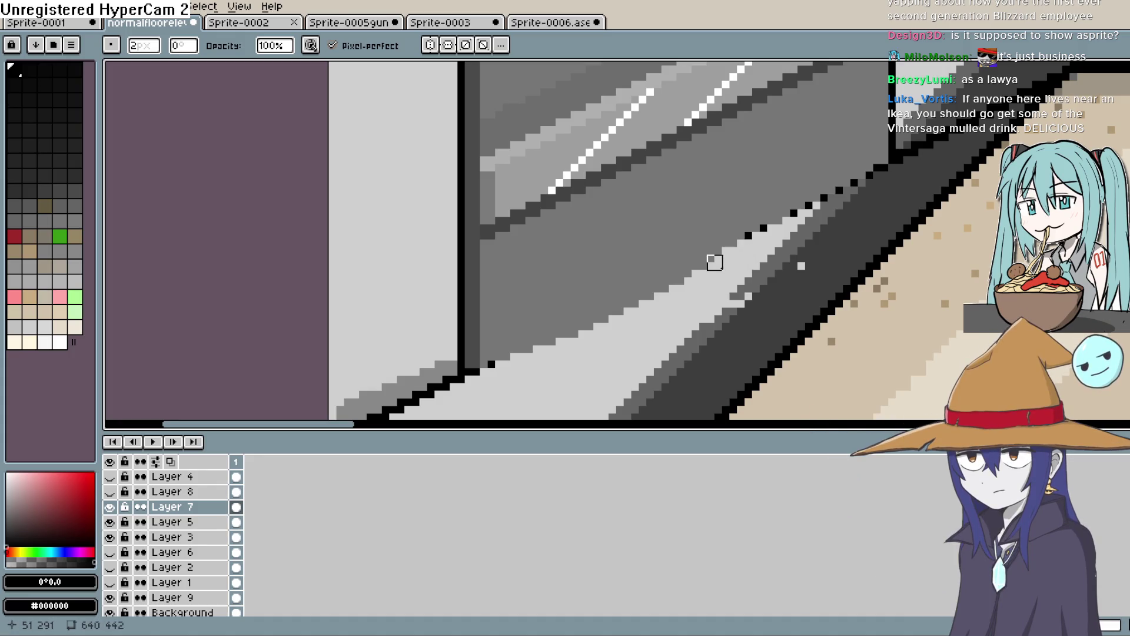
pyautogui.click(684, 285)
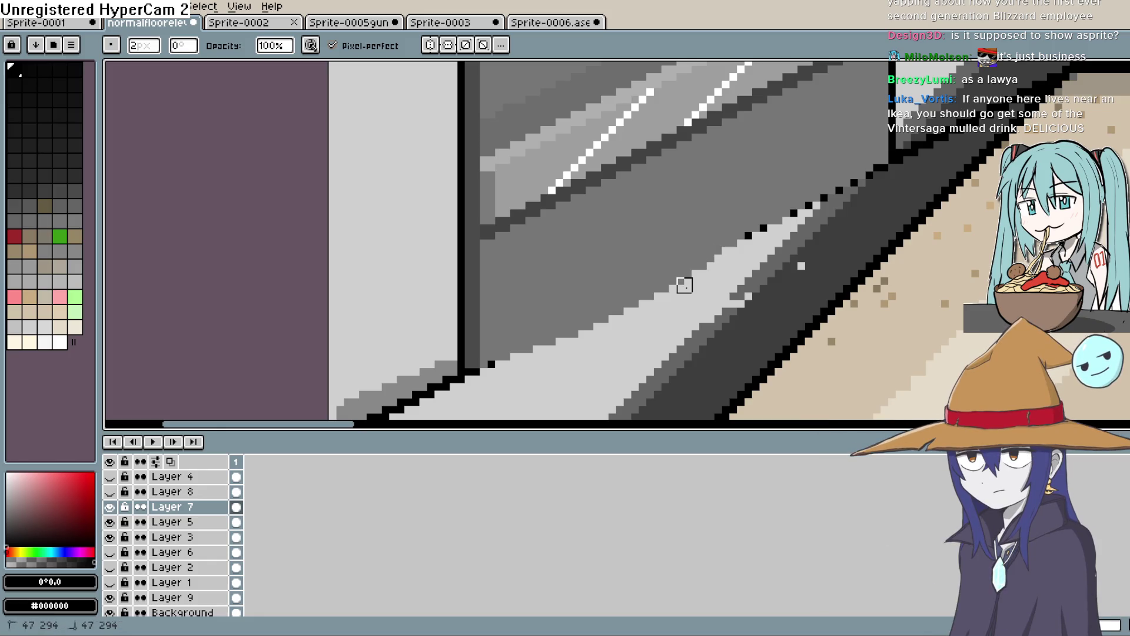
pyautogui.moveTo(805, 286); pyautogui.dragTo(785, 368)
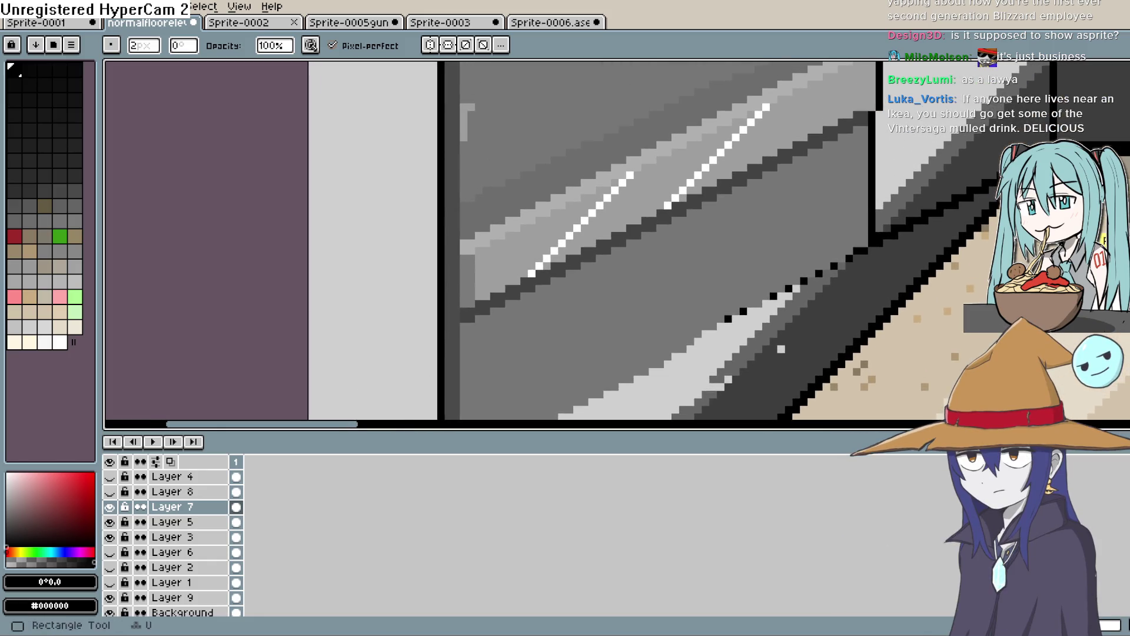
# Step: Draw the black diagonal railing line along the door's base toward the upper right
pyautogui.press('b')
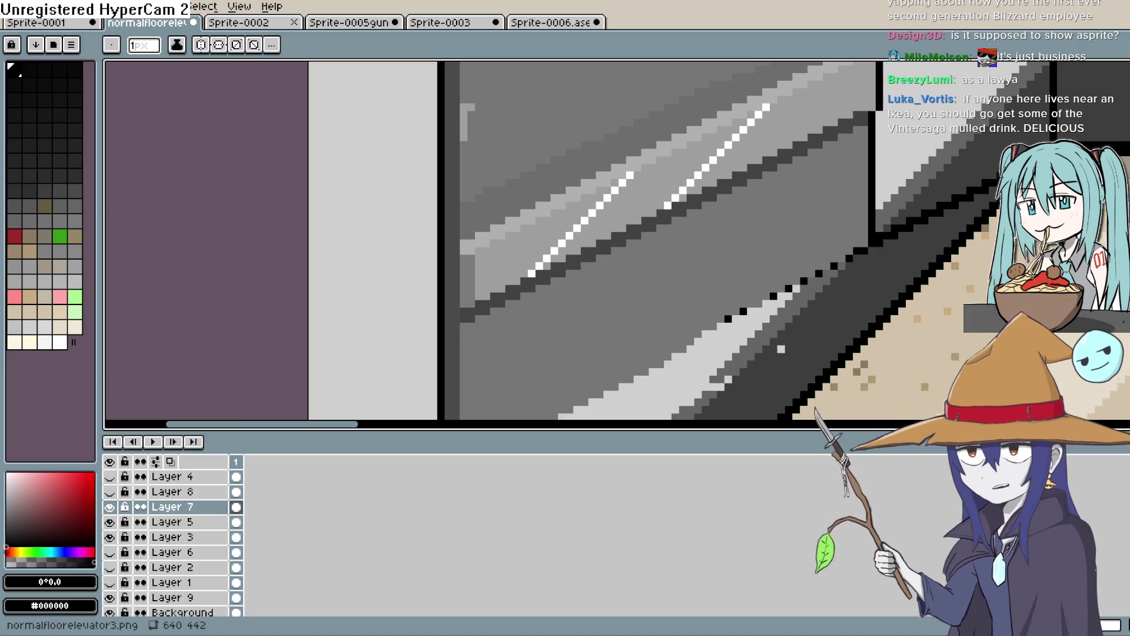
pyautogui.moveTo(719, 318); pyautogui.dragTo(586, 403)
pyautogui.moveTo(542, 419); pyautogui.dragTo(731, 245)
pyautogui.hotkey('ctrl', 'z')
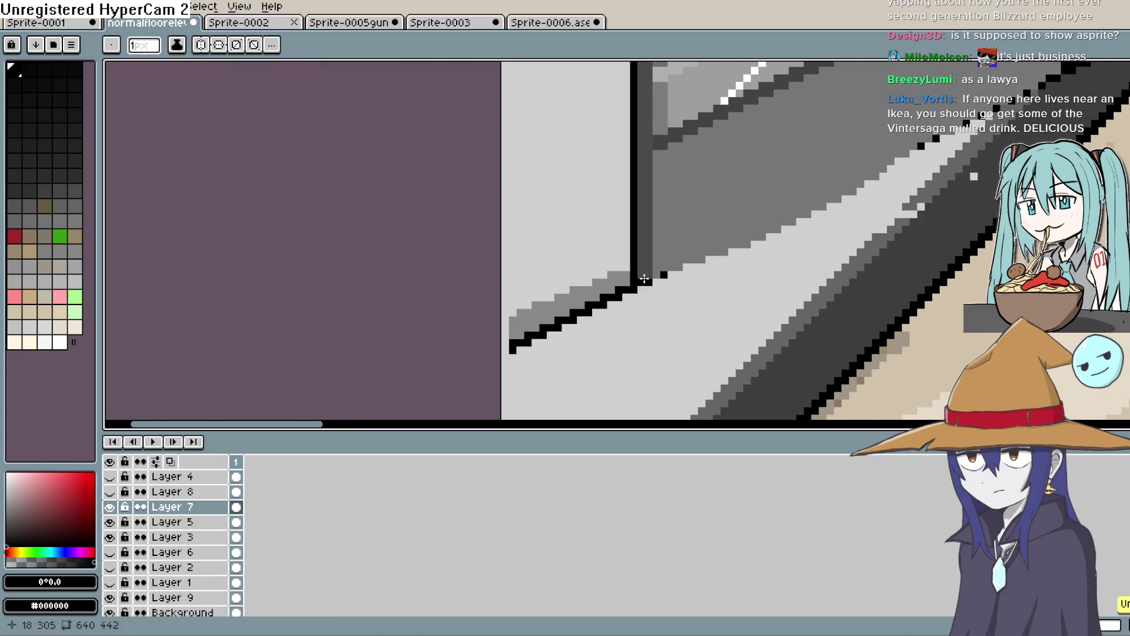
pyautogui.moveTo(646, 284); pyautogui.dragTo(1023, 106)
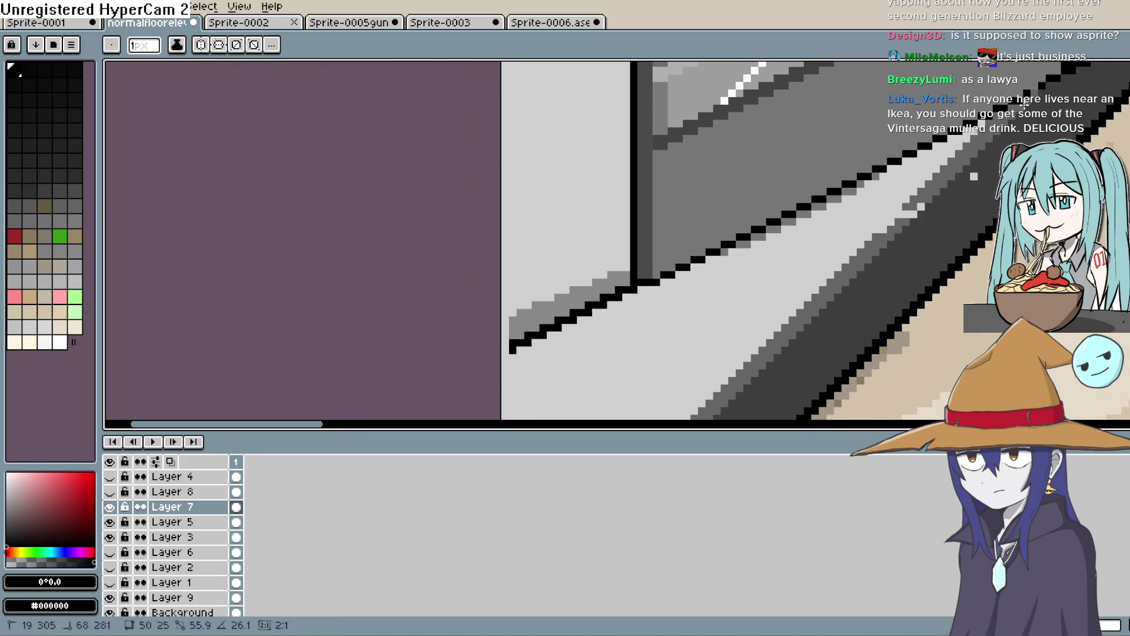
pyautogui.moveTo(1073, 79); pyautogui.dragTo(1072, 100)
pyautogui.moveTo(1072, 174); pyautogui.dragTo(976, 301)
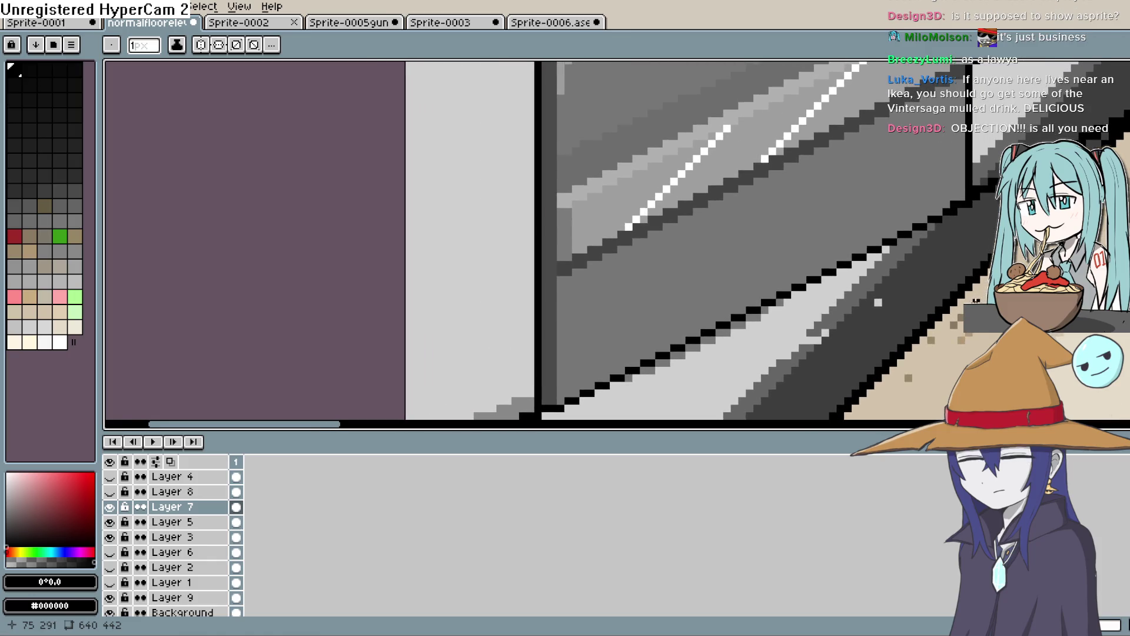
pyautogui.scroll(-3, 922, 281)
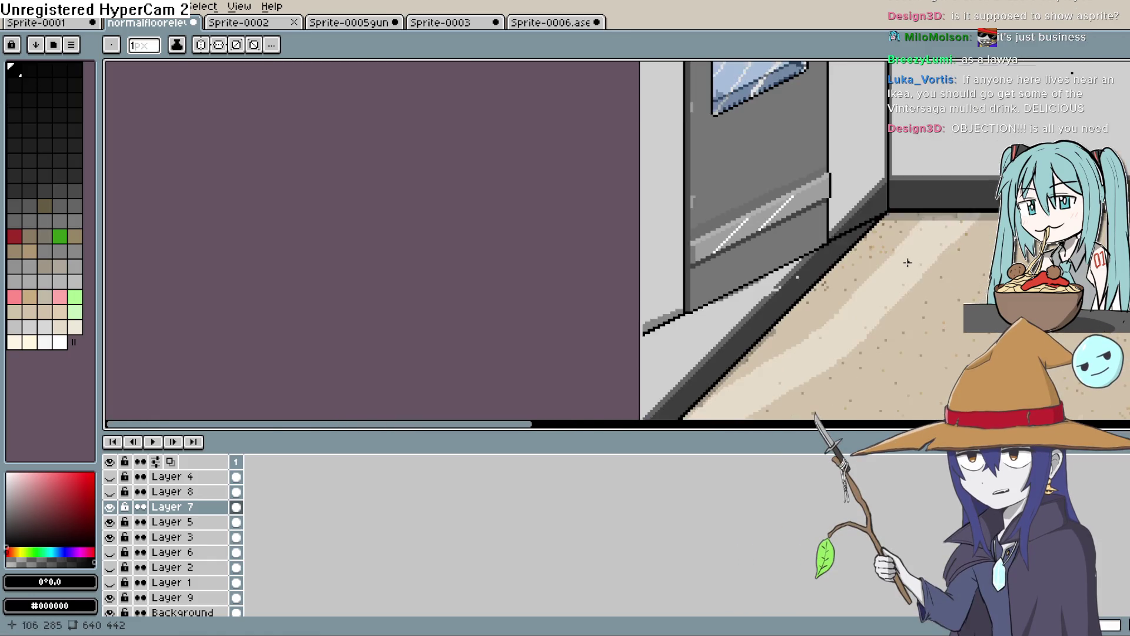
pyautogui.hscroll(5, 906, 259)
pyautogui.scroll(-3, 905, 271)
pyautogui.moveTo(905, 272); pyautogui.dragTo(847, 386)
pyautogui.scroll(-3, 848, 385)
pyautogui.scroll(3, 778, 328)
pyautogui.moveTo(770, 329)
pyautogui.mouseDown()
pyautogui.moveTo(753, 316)
pyautogui.moveTo(760, 343)
pyautogui.moveTo(763, 316)
pyautogui.mouseUp()
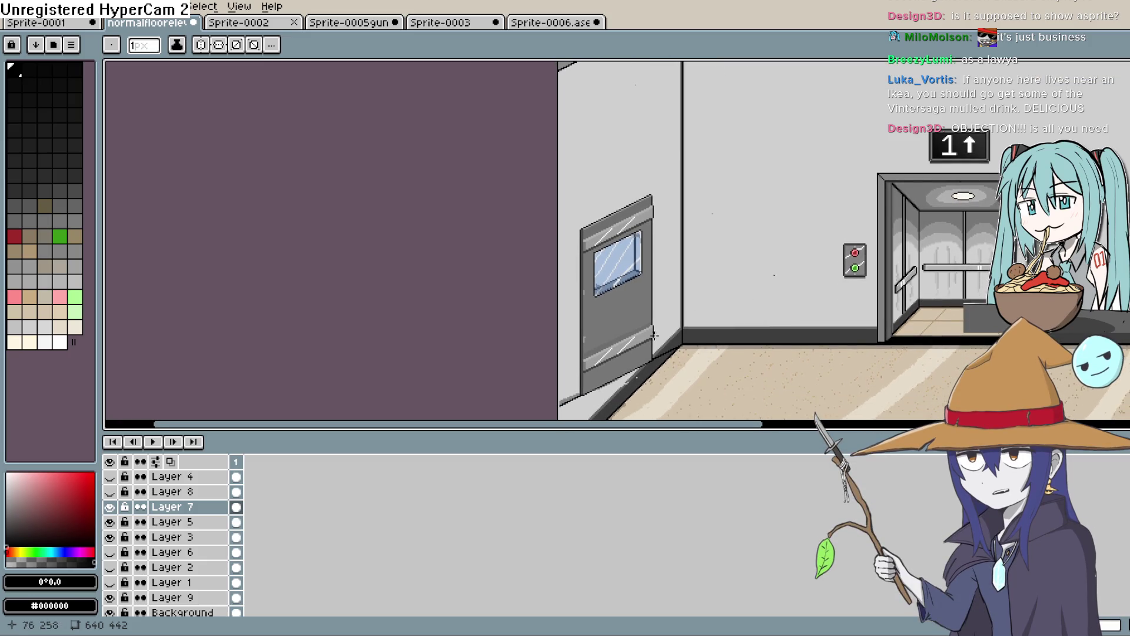
pyautogui.scroll(3, 704, 349)
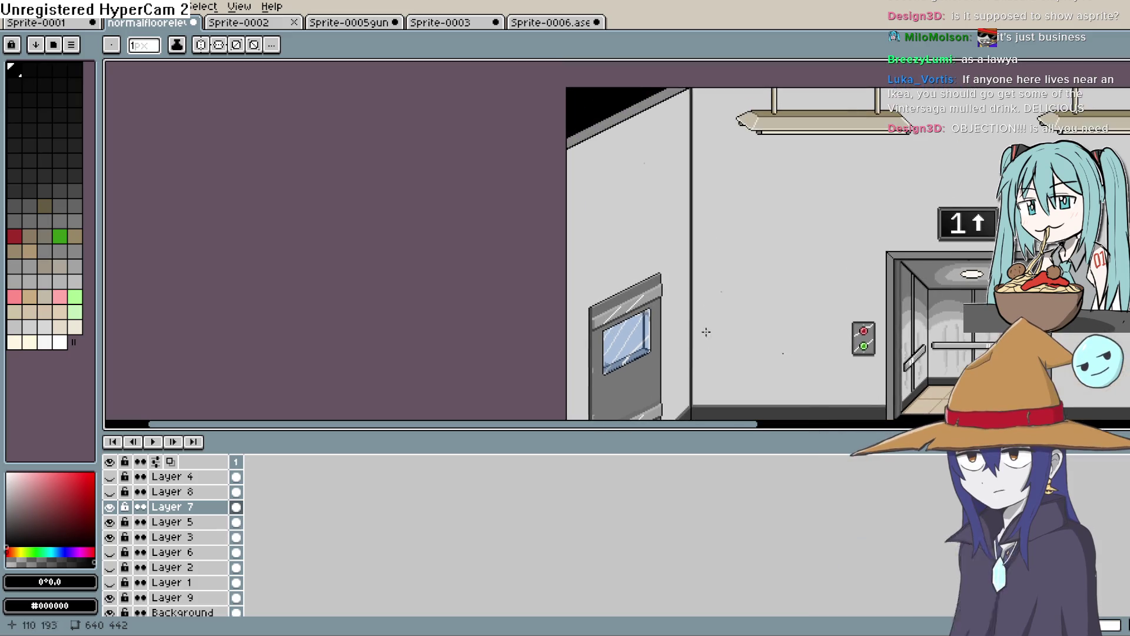
pyautogui.scroll(-9, 704, 349)
pyautogui.scroll(2, 683, 314)
pyautogui.scroll(2, 684, 314)
pyautogui.scroll(2, 653, 277)
pyautogui.hscroll(-2, 653, 277)
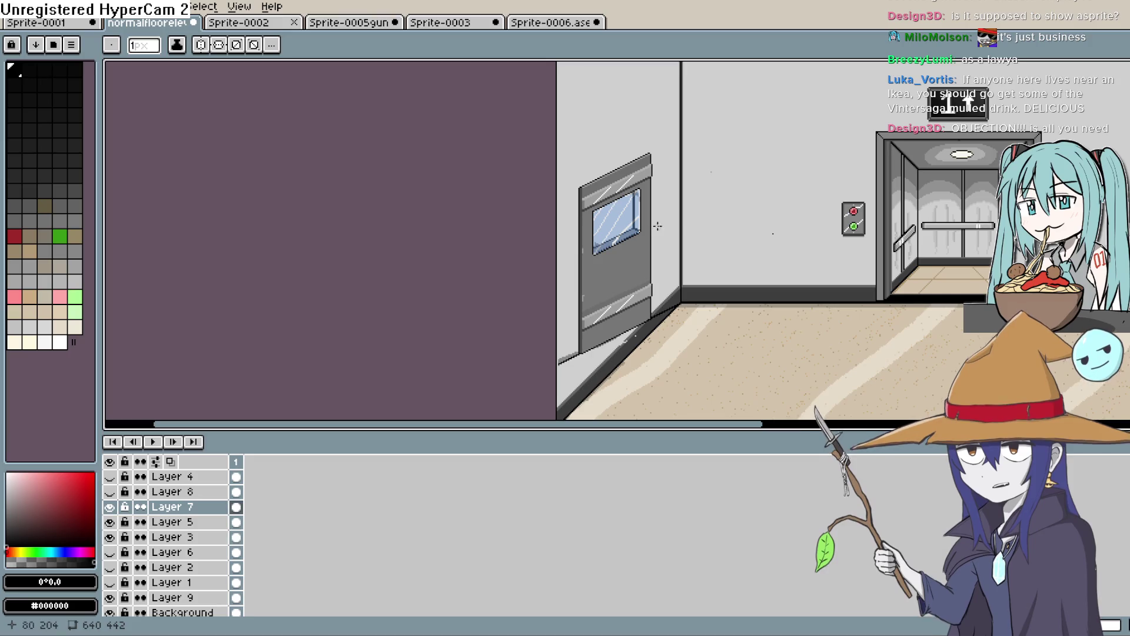
pyautogui.moveTo(686, 214); pyautogui.dragTo(687, 231)
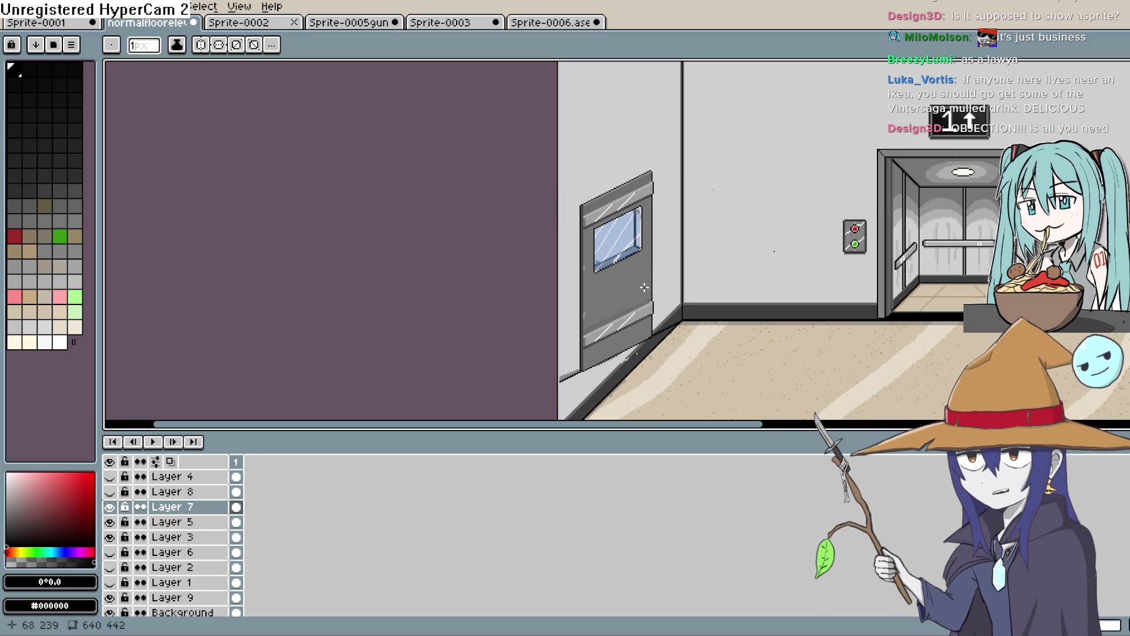
pyautogui.scroll(2, 663, 229)
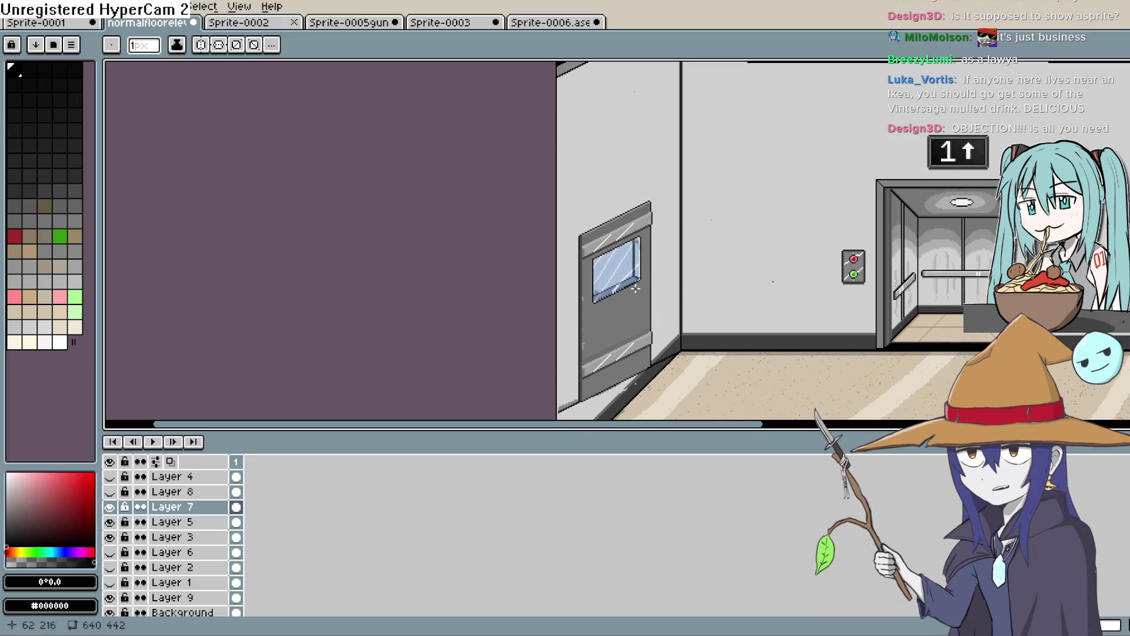
pyautogui.scroll(4, 681, 342)
pyautogui.scroll(1, 681, 342)
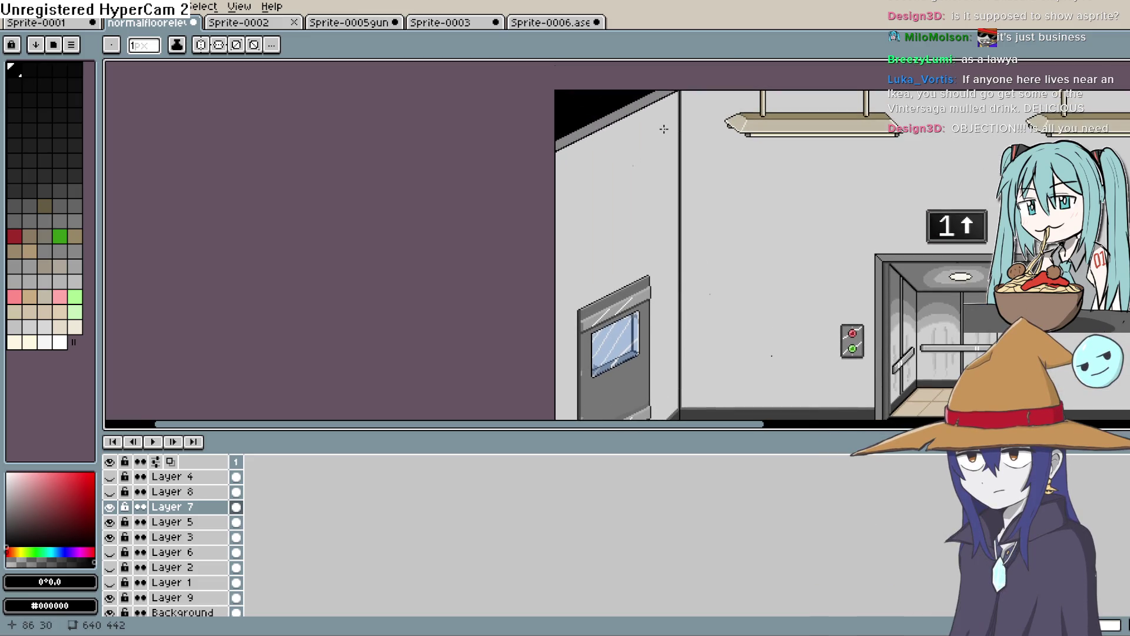
pyautogui.scroll(-2, 670, 156)
pyautogui.scroll(2, 663, 220)
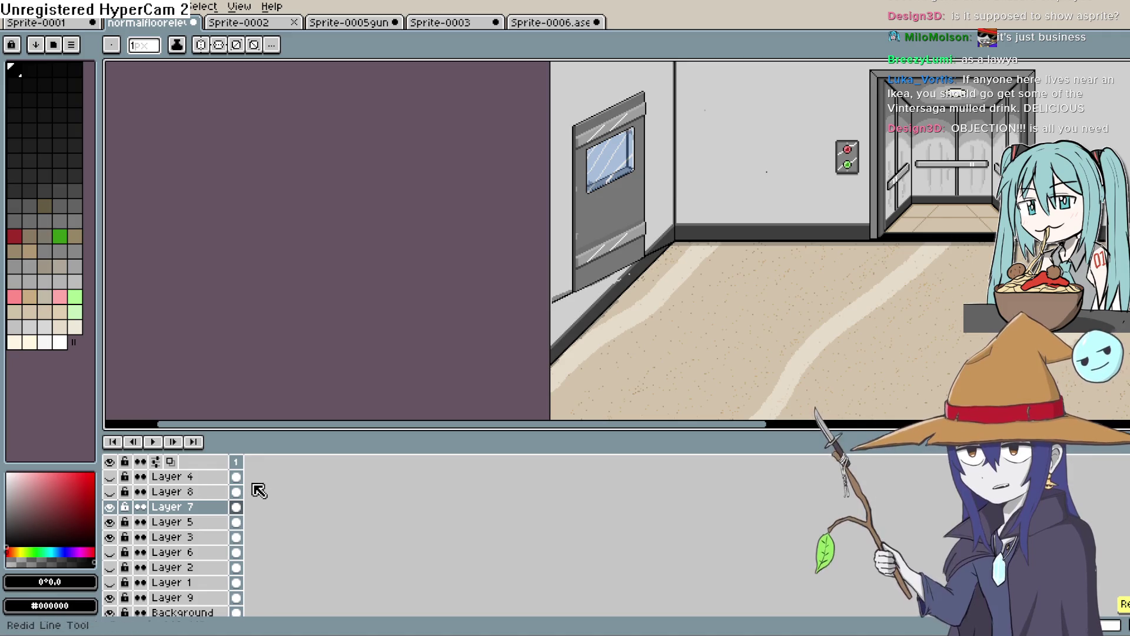
# Step: Save the hallway background as normalfloorelevator3.png and accept losing its layers
pyautogui.click(21, 7)
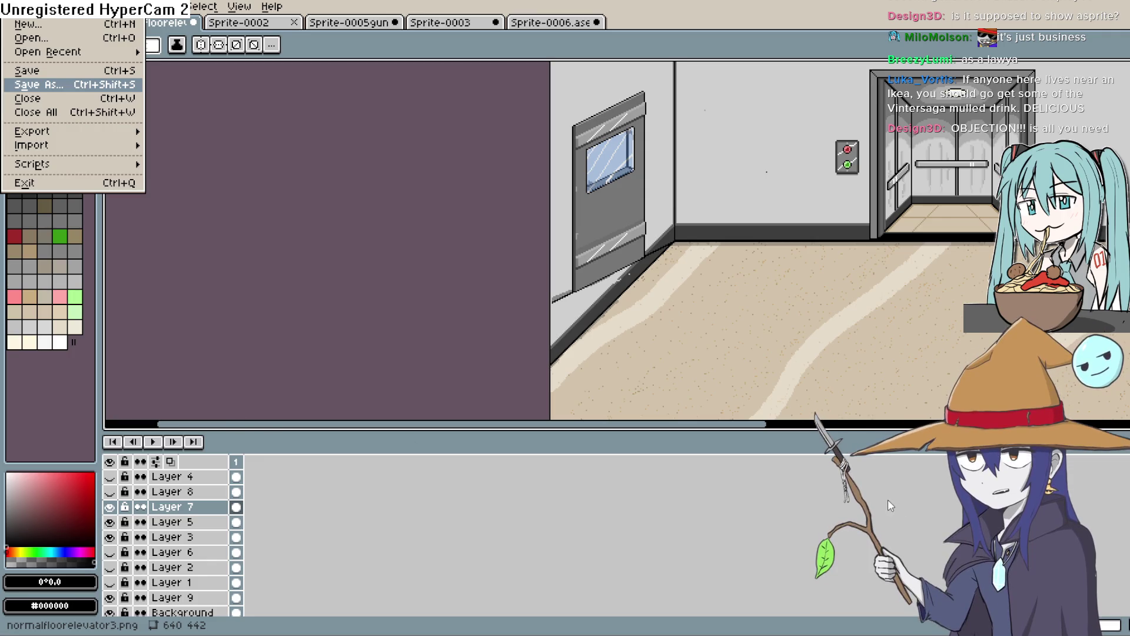
pyautogui.hotkey('ctrl', 's')
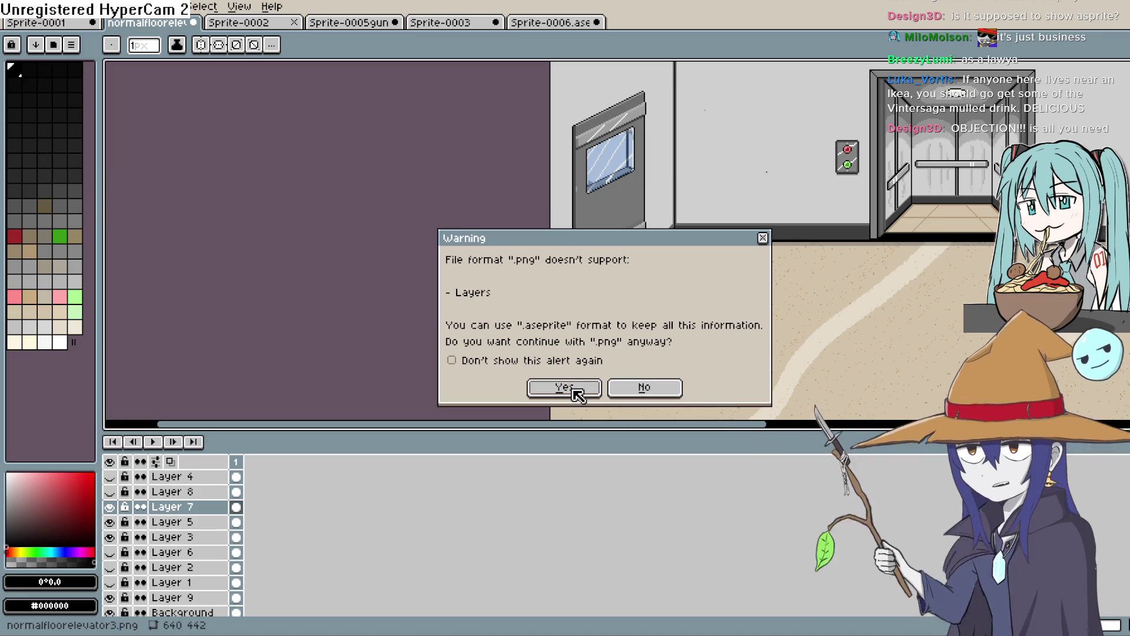
pyautogui.click(645, 389)
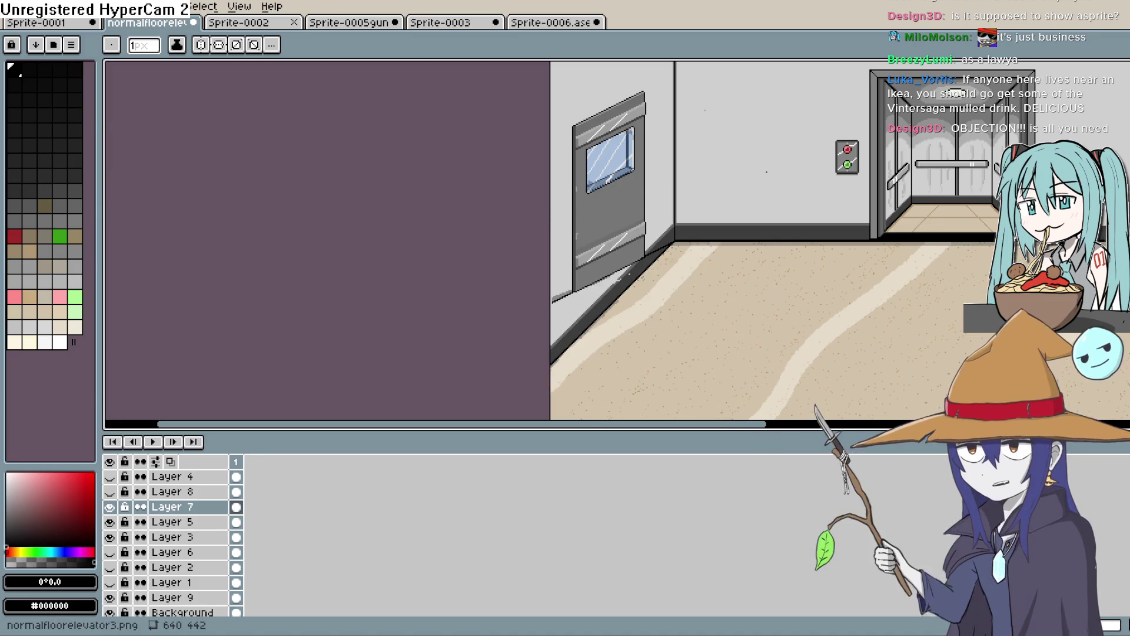
# Step: Switch to the Sprite-0006 tab with the tall suited figure sprite
pyautogui.click(12, 7)
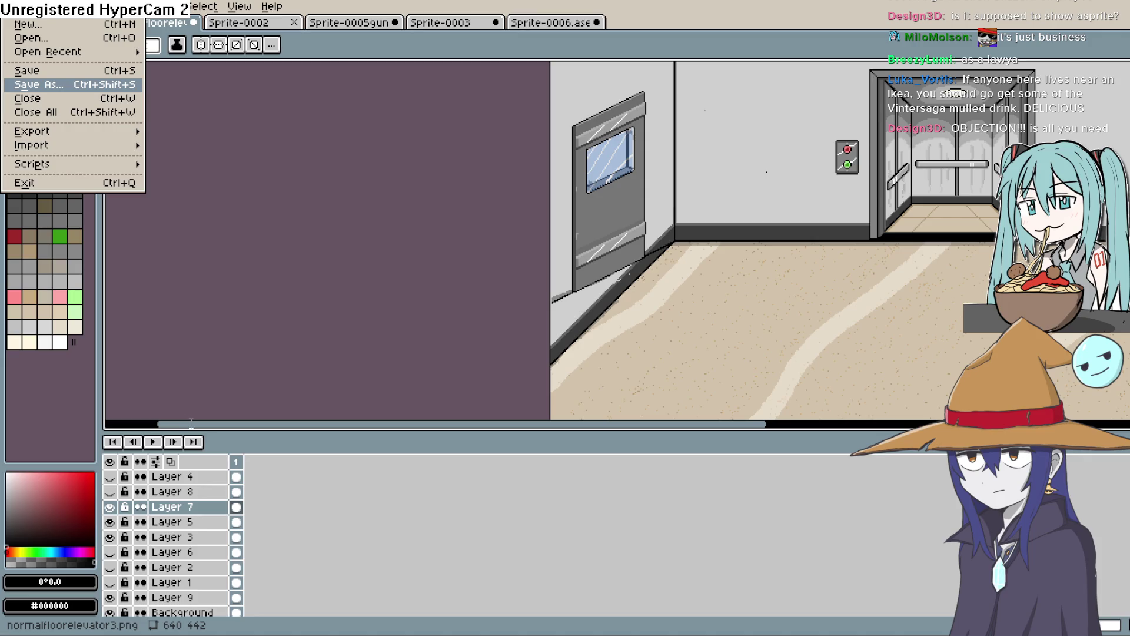
pyautogui.click(896, 486)
pyautogui.scroll(2, 671, 235)
pyautogui.scroll(-4, 651, 202)
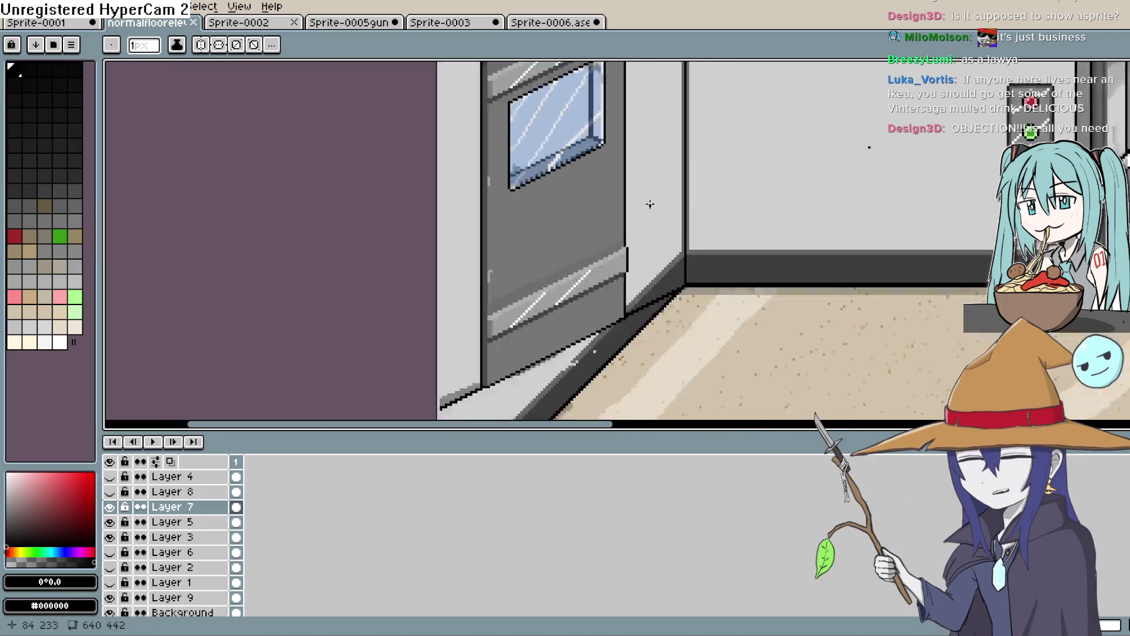
pyautogui.scroll(3, 650, 205)
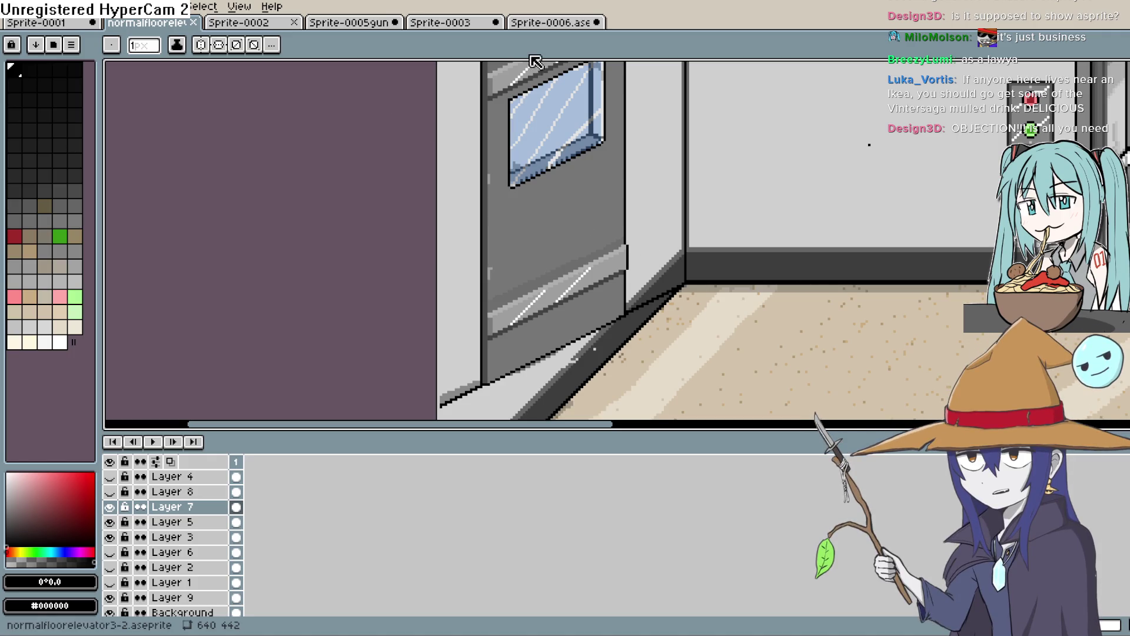
pyautogui.click(545, 24)
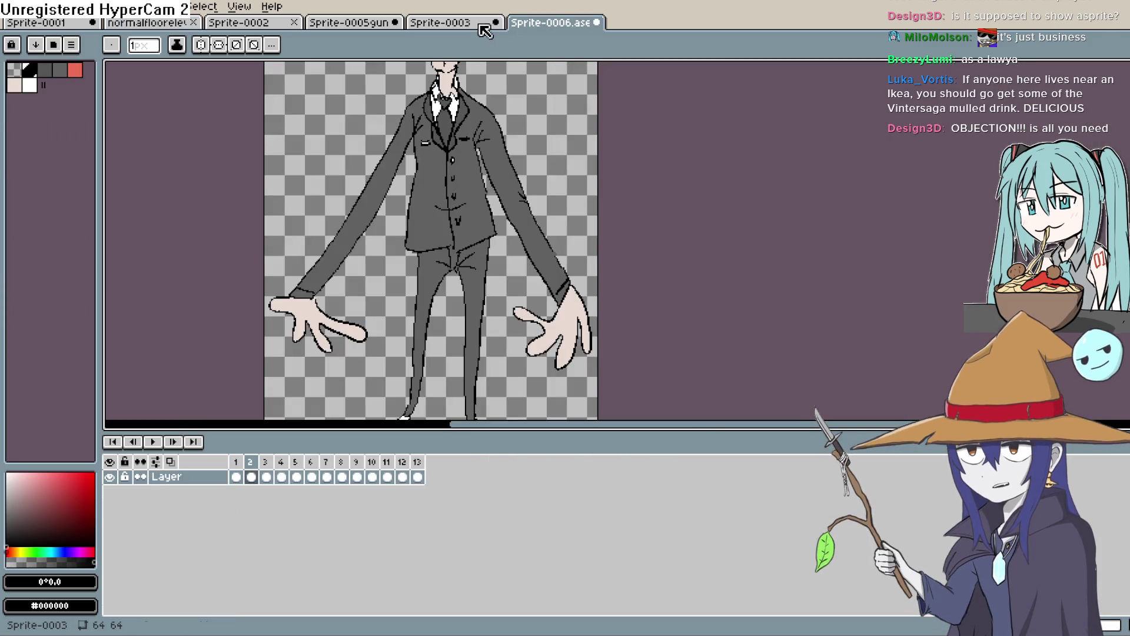
# Step: Go through the elf, goblin, Sprite-0002 and hallway tabs, ending on Sprite-0001's pink corridor
pyautogui.click(453, 26)
pyautogui.click(356, 26)
pyautogui.click(263, 22)
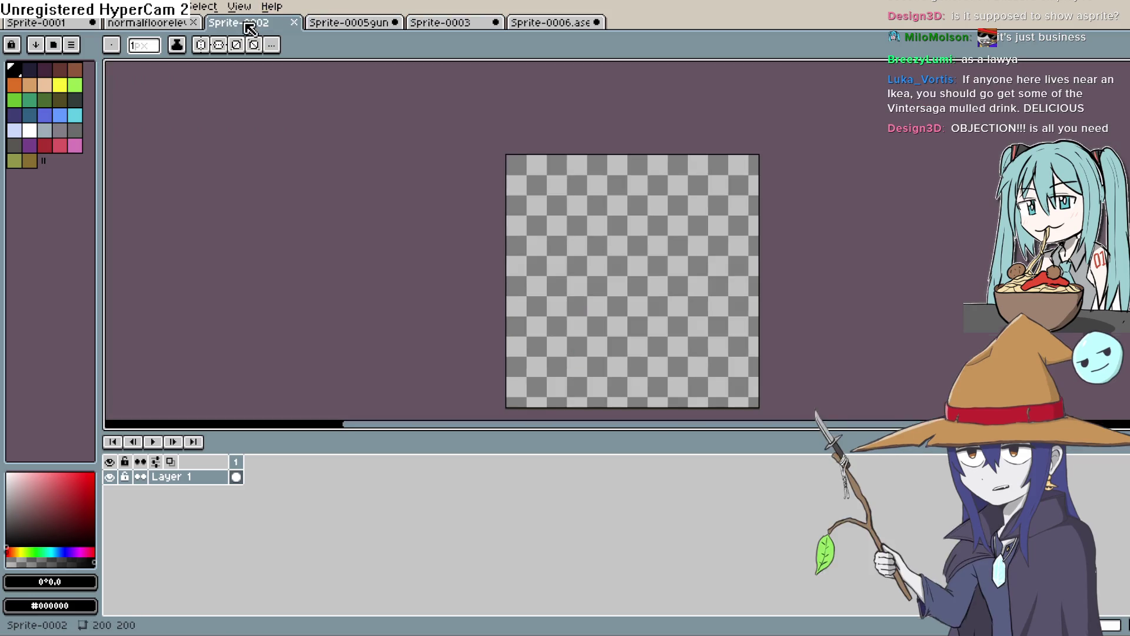
pyautogui.click(118, 24)
pyautogui.click(52, 24)
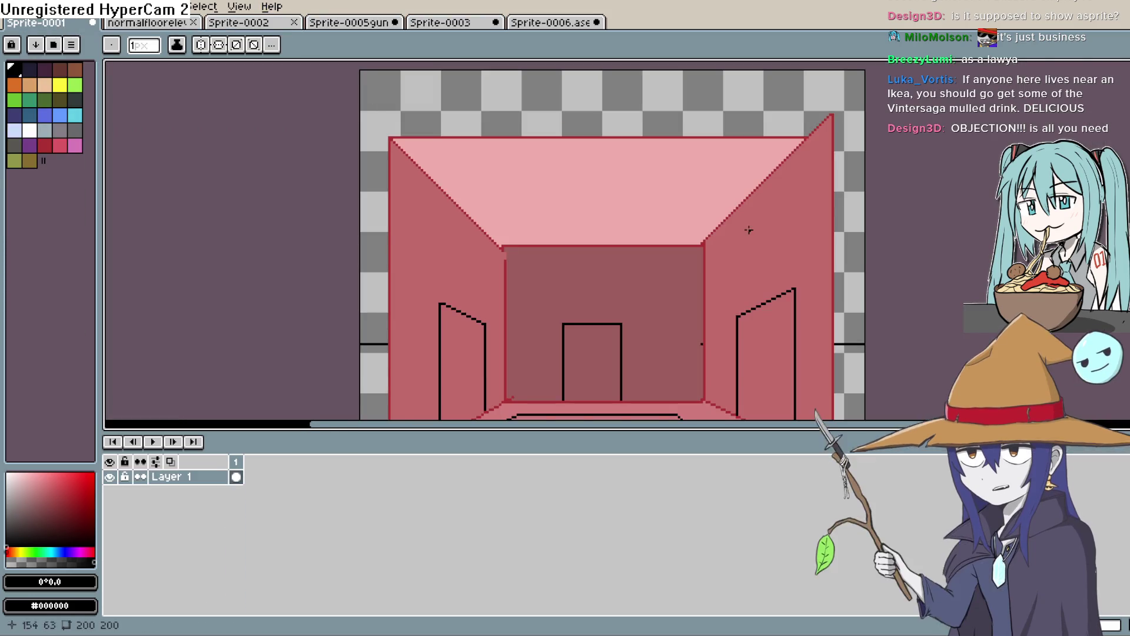
# Step: Nudge the corridor view up and add a new Layer 2 above Layer 1
pyautogui.scroll(-3, 744, 232)
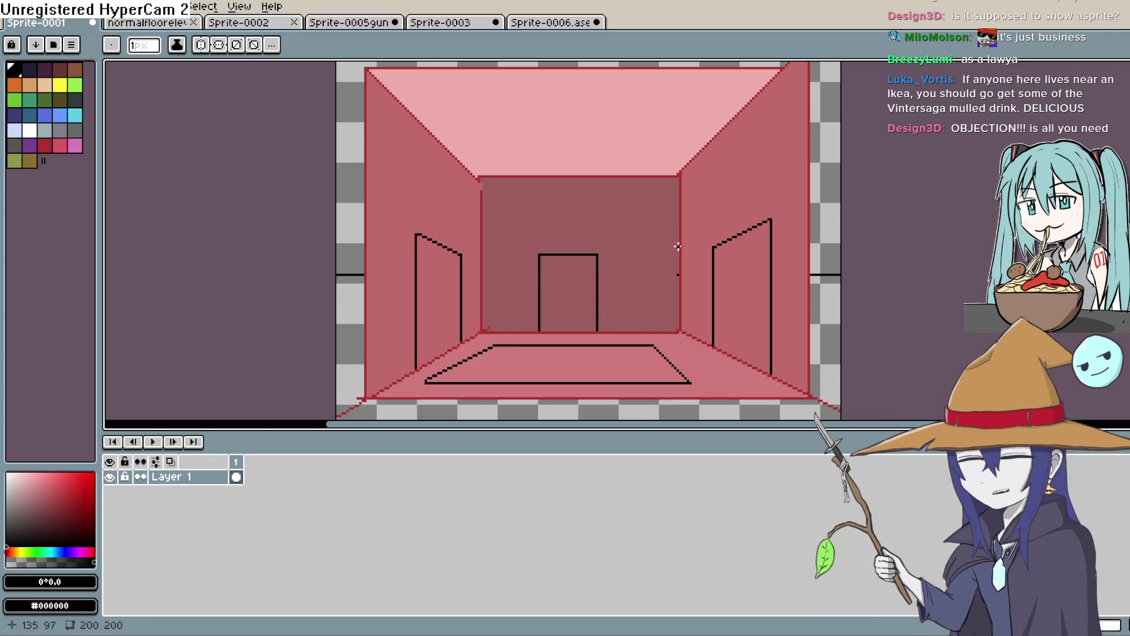
pyautogui.moveTo(679, 274)
pyautogui.mouseDown()
pyautogui.moveTo(676, 285)
pyautogui.moveTo(679, 272)
pyautogui.mouseUp()
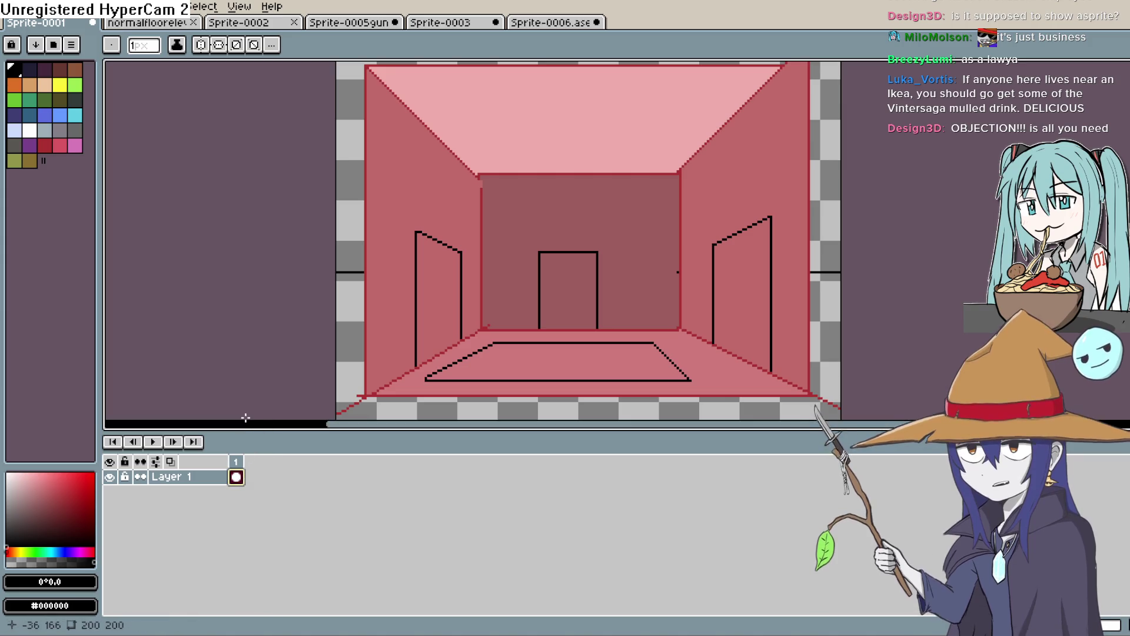
pyautogui.hotkey('shift', 'n')
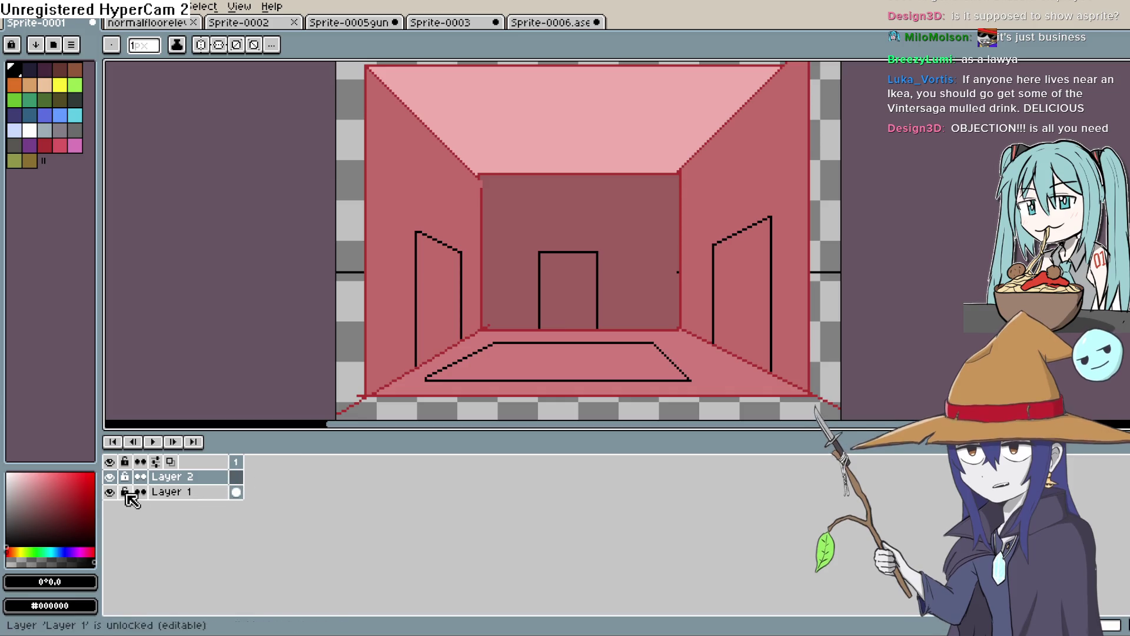
# Step: Hide Layer 1 and draw a black horizontal horizon line across the canvas
pyautogui.click(110, 492)
pyautogui.press('l')
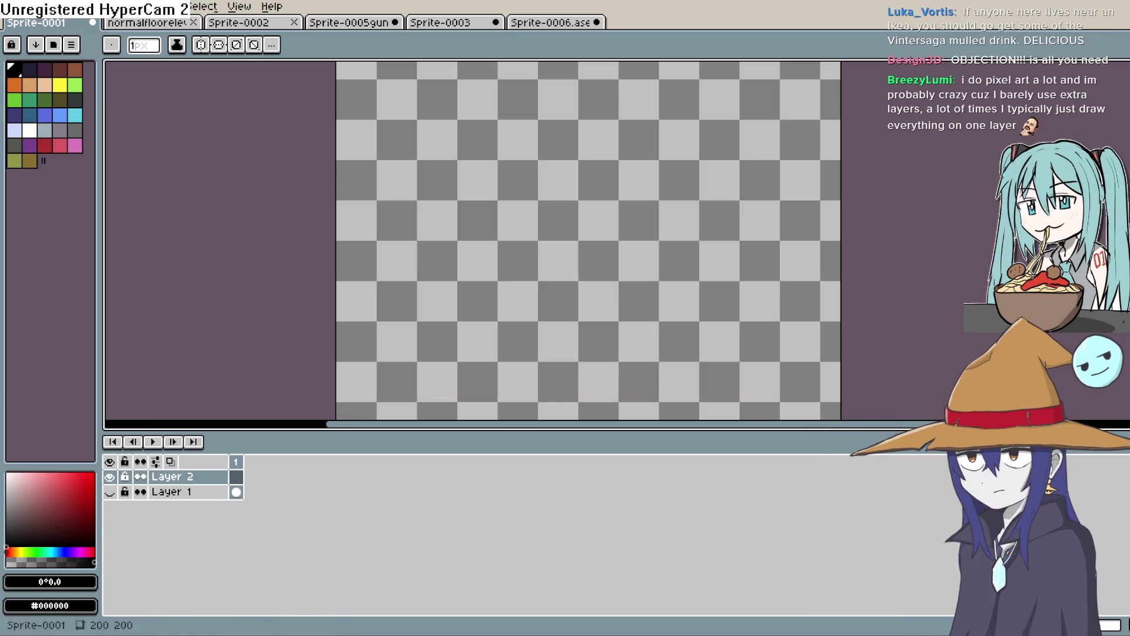
pyautogui.moveTo(336, 310); pyautogui.dragTo(853, 306)
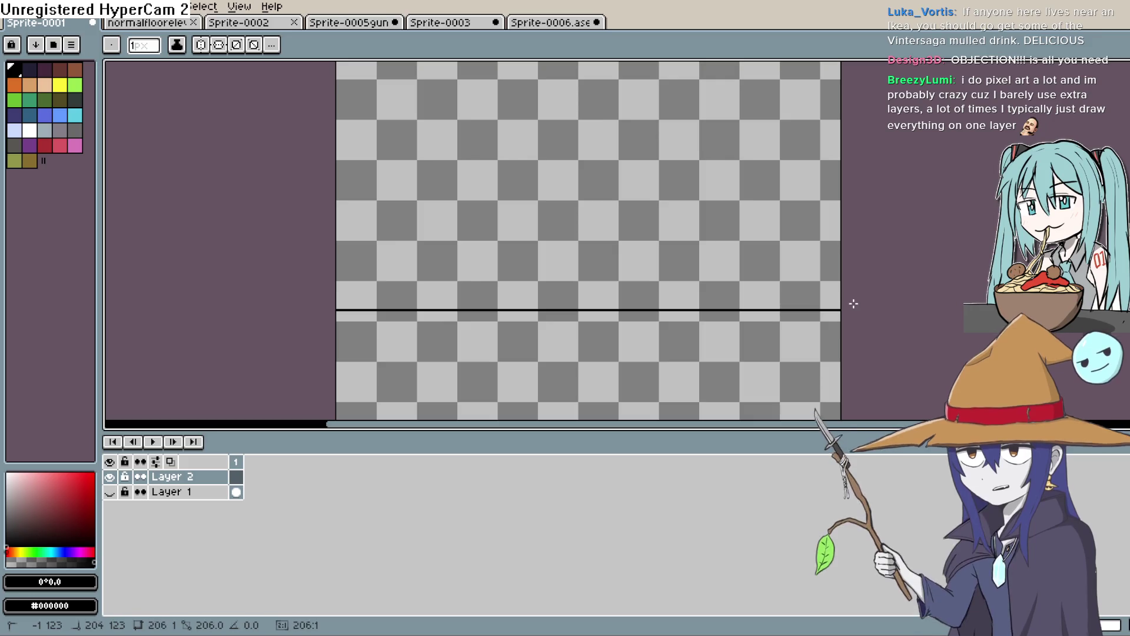
pyautogui.moveTo(436, 304); pyautogui.dragTo(434, 307)
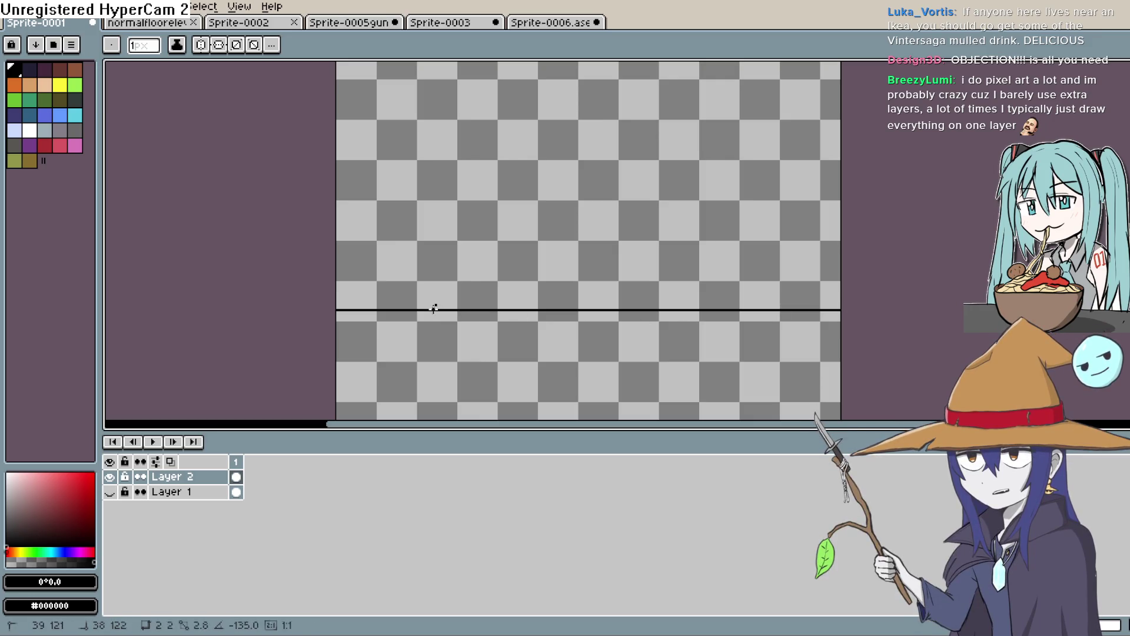
# Step: Mark two light-green points on the horizon, one left and one right
pyautogui.click(75, 85)
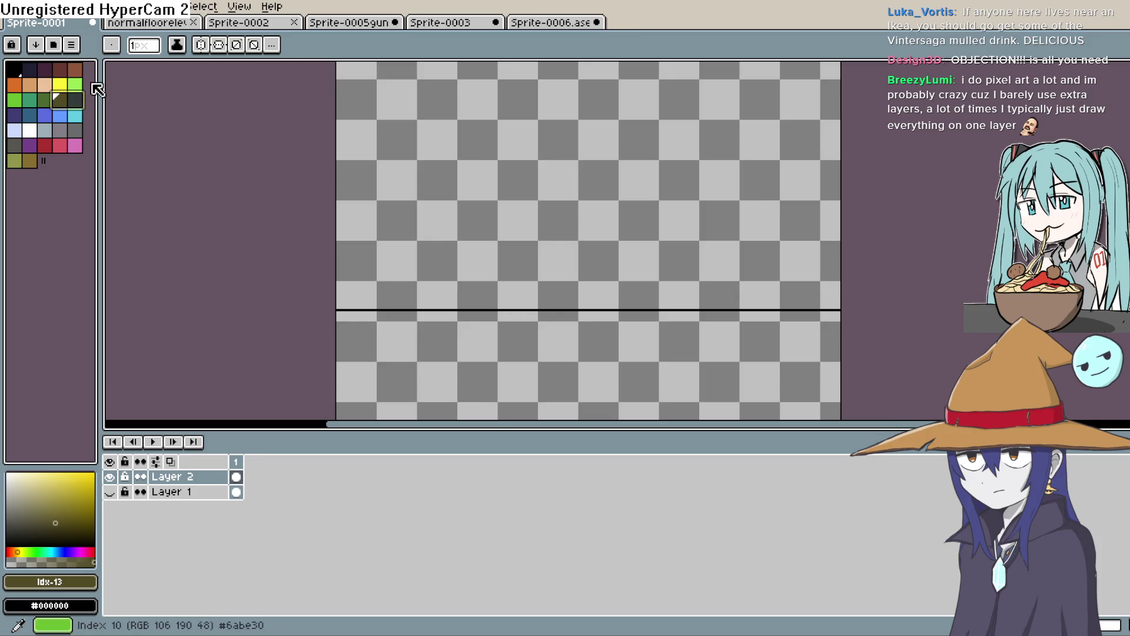
pyautogui.click(418, 307)
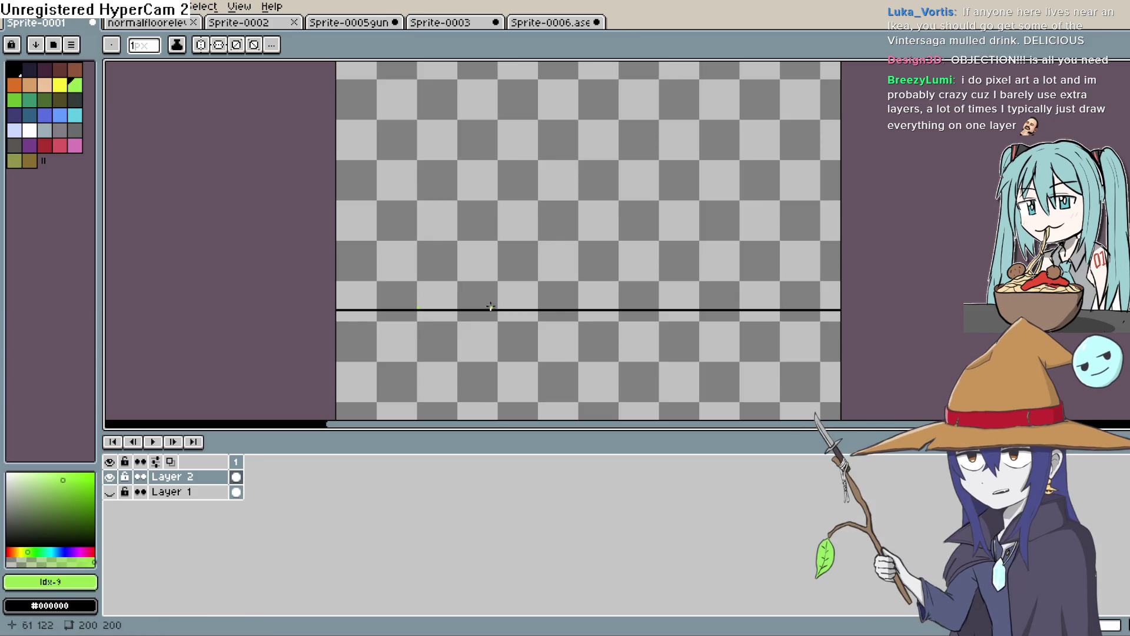
pyautogui.click(723, 308)
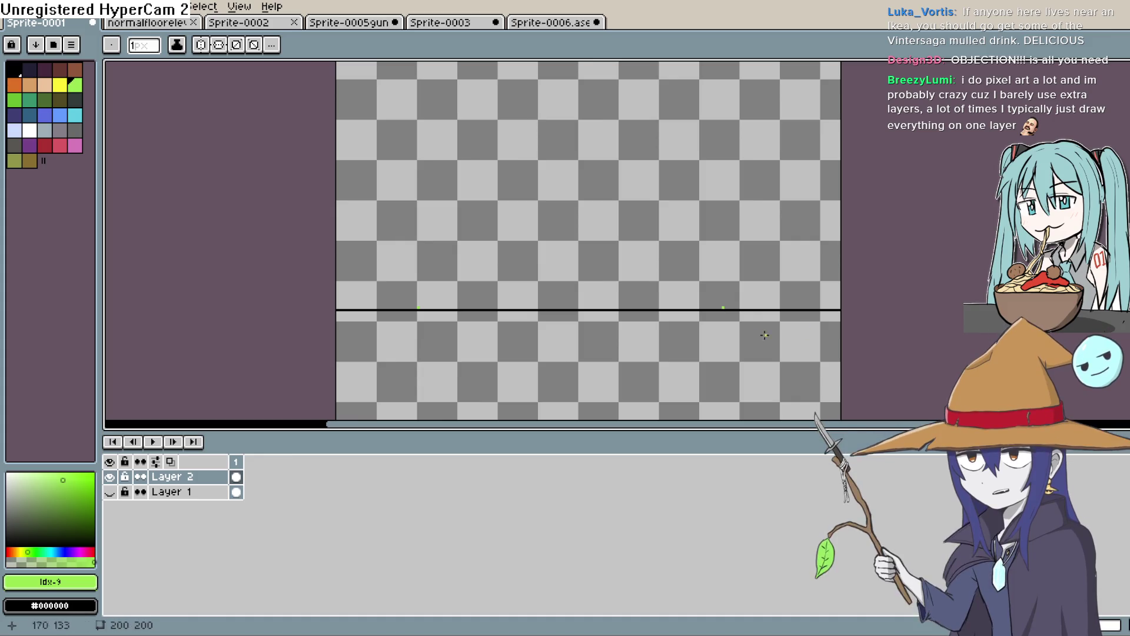
# Step: Draw green guide lines from both horizon points up to the apex, plus a vertical centre line
pyautogui.moveTo(722, 309)
pyautogui.mouseDown()
pyautogui.moveTo(538, 404)
pyautogui.moveTo(497, 419)
pyautogui.moveTo(458, 413)
pyautogui.mouseUp()
pyautogui.moveTo(418, 297)
pyautogui.mouseDown()
pyautogui.moveTo(591, 385)
pyautogui.moveTo(599, 146)
pyautogui.mouseUp()
pyautogui.moveTo(608, 64); pyautogui.dragTo(608, 63)
pyautogui.scroll(1, 620, 177)
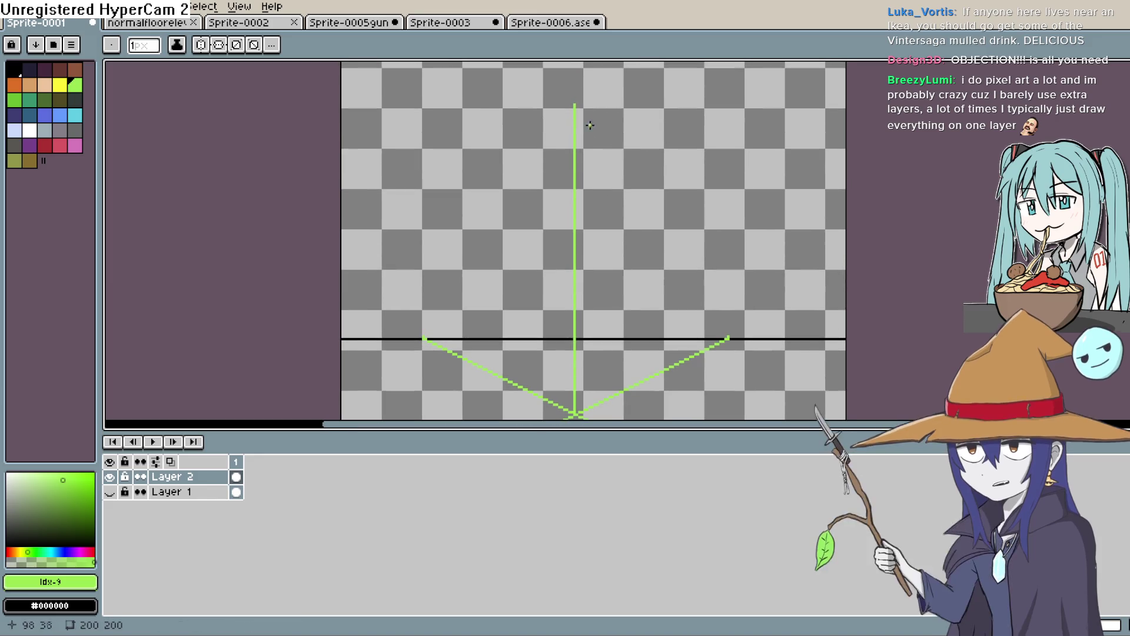
pyautogui.moveTo(728, 339); pyautogui.dragTo(596, 165)
pyautogui.moveTo(423, 335); pyautogui.dragTo(583, 191)
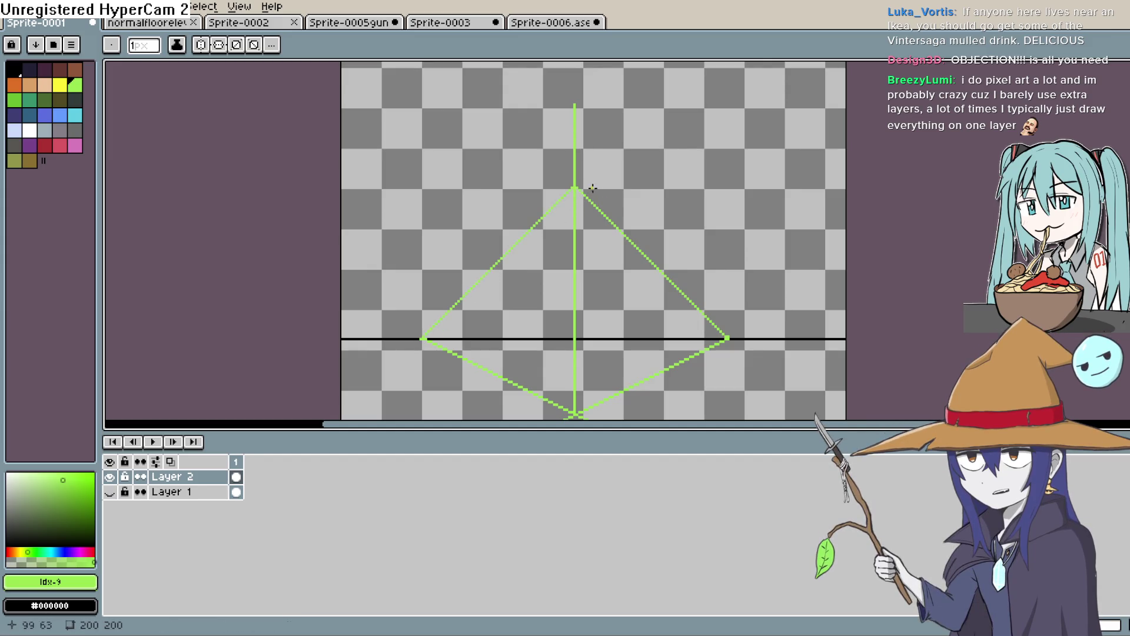
pyautogui.scroll(-3, 591, 186)
# Step: Add the lower crossing diagonals from the bottom and left vertices, cancelling stray line previews
pyautogui.moveTo(534, 311); pyautogui.dragTo(547, 322)
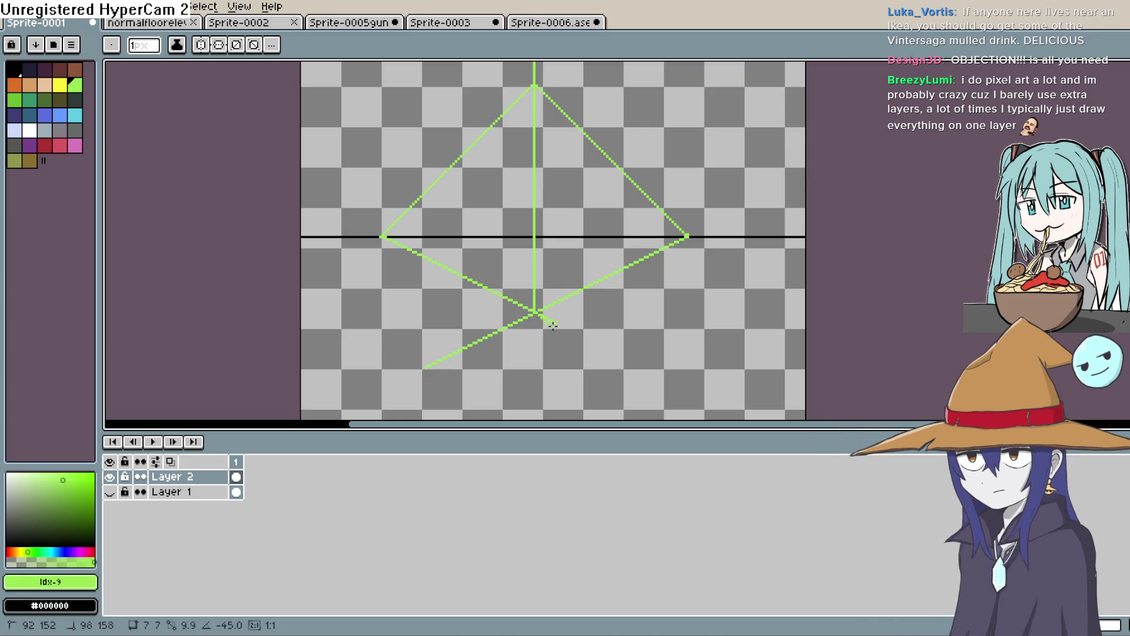
pyautogui.moveTo(606, 359); pyautogui.dragTo(730, 259)
pyautogui.press('Escape')
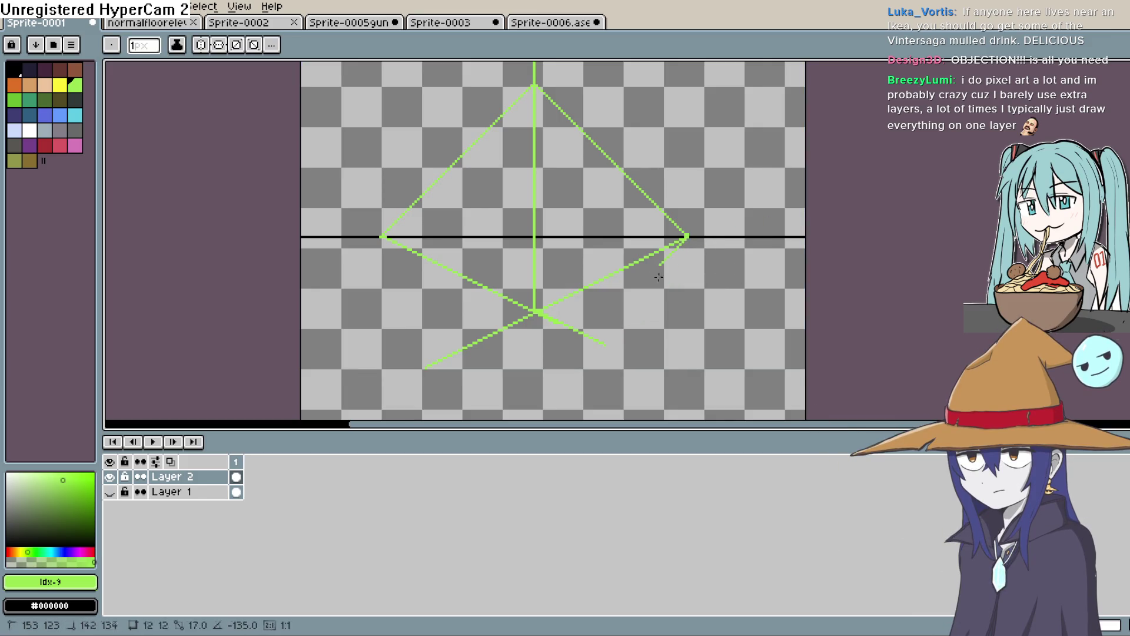
pyautogui.moveTo(616, 327); pyautogui.dragTo(498, 412)
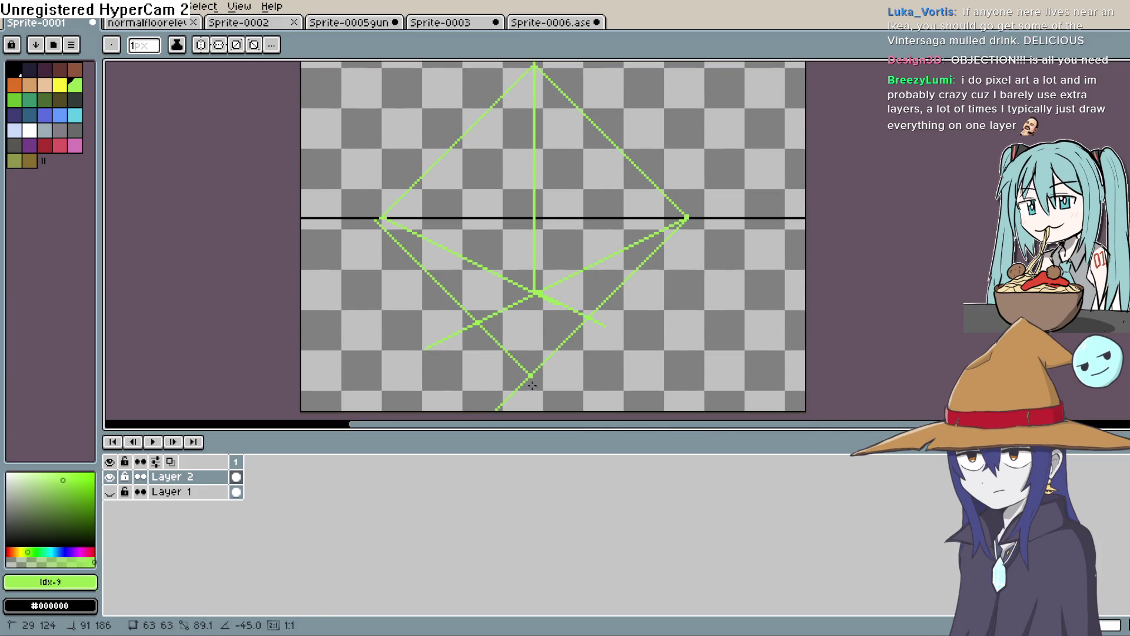
pyautogui.press('Escape')
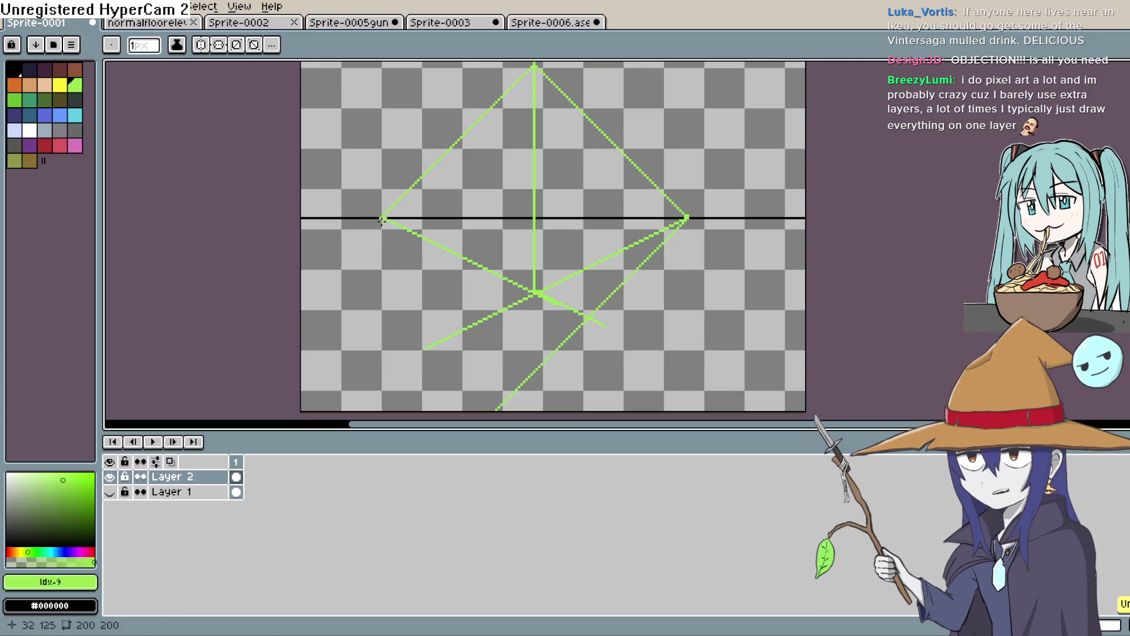
pyautogui.moveTo(381, 218); pyautogui.dragTo(424, 258)
pyautogui.moveTo(534, 348); pyautogui.dragTo(560, 370)
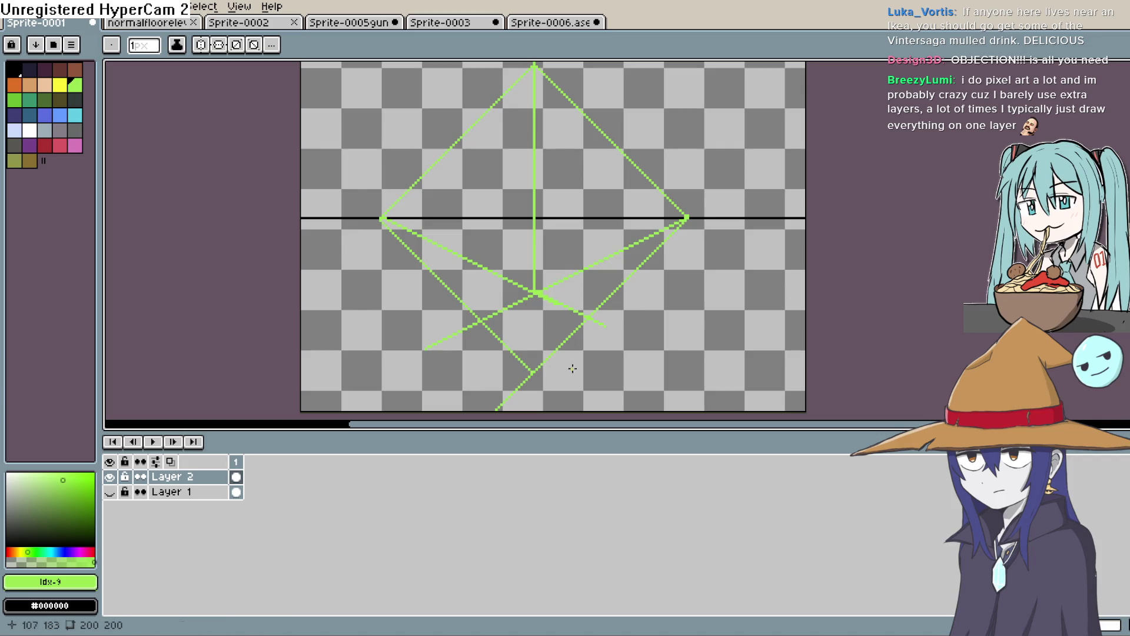
pyautogui.click(50, 512)
# Step: Bucket-fill the diamond's upper faces with a saturated dark green
pyautogui.moveTo(49, 511); pyautogui.dragTo(58, 512)
pyautogui.click(585, 197)
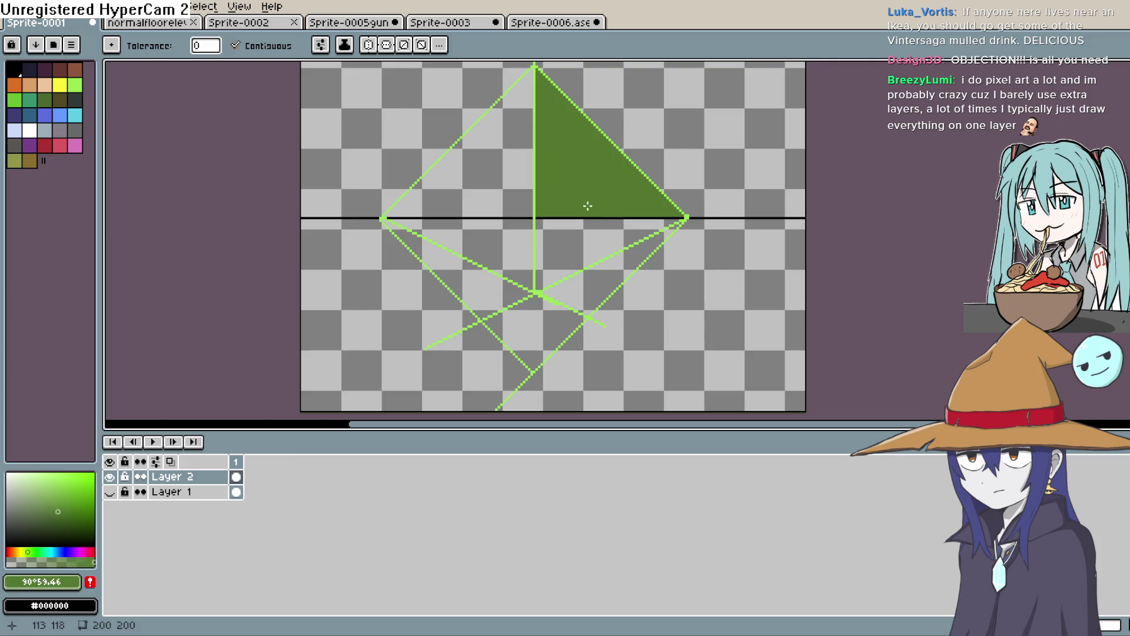
pyautogui.click(582, 222)
pyautogui.click(506, 187)
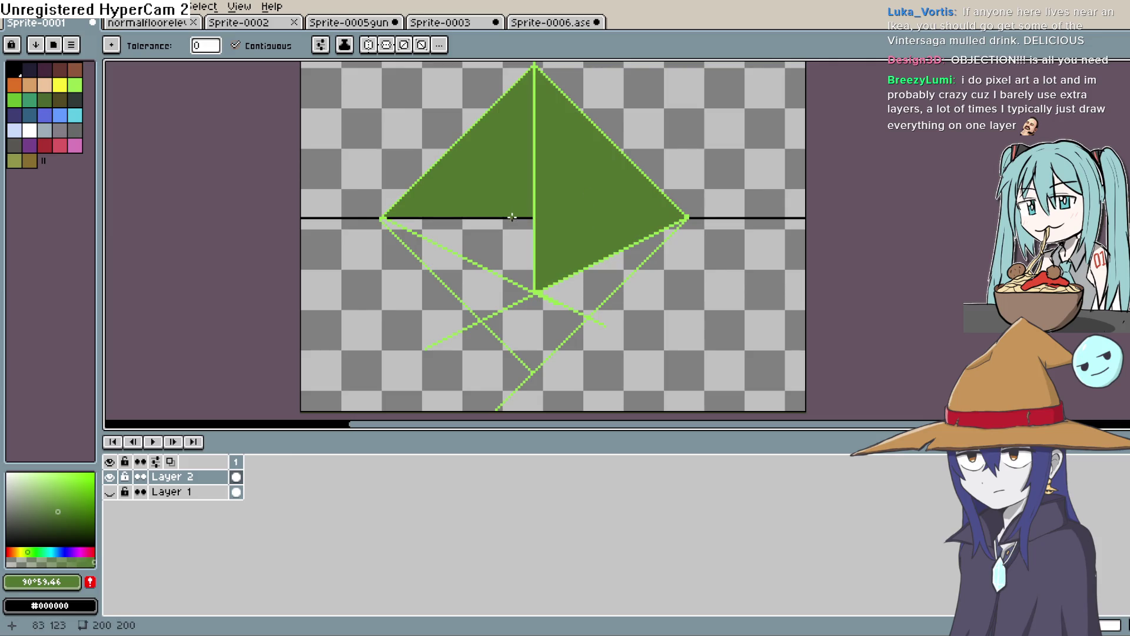
pyautogui.click(512, 218)
pyautogui.click(506, 237)
# Step: Fill the lower-left and lower-right faces light green, undoing one misplaced fill
pyautogui.click(39, 492)
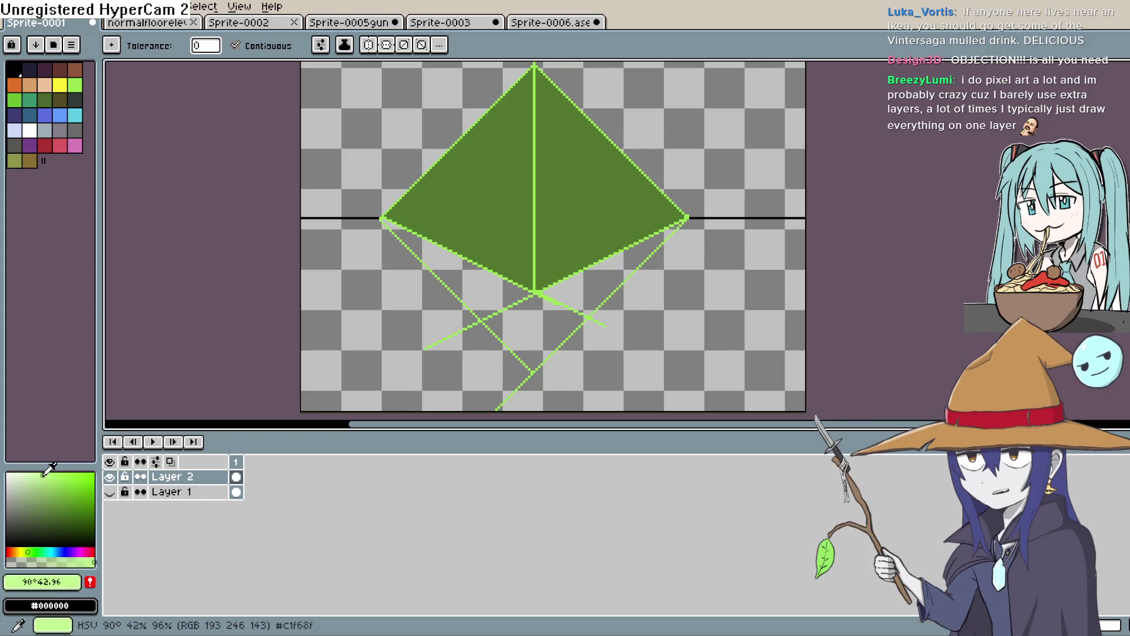
pyautogui.click(483, 191)
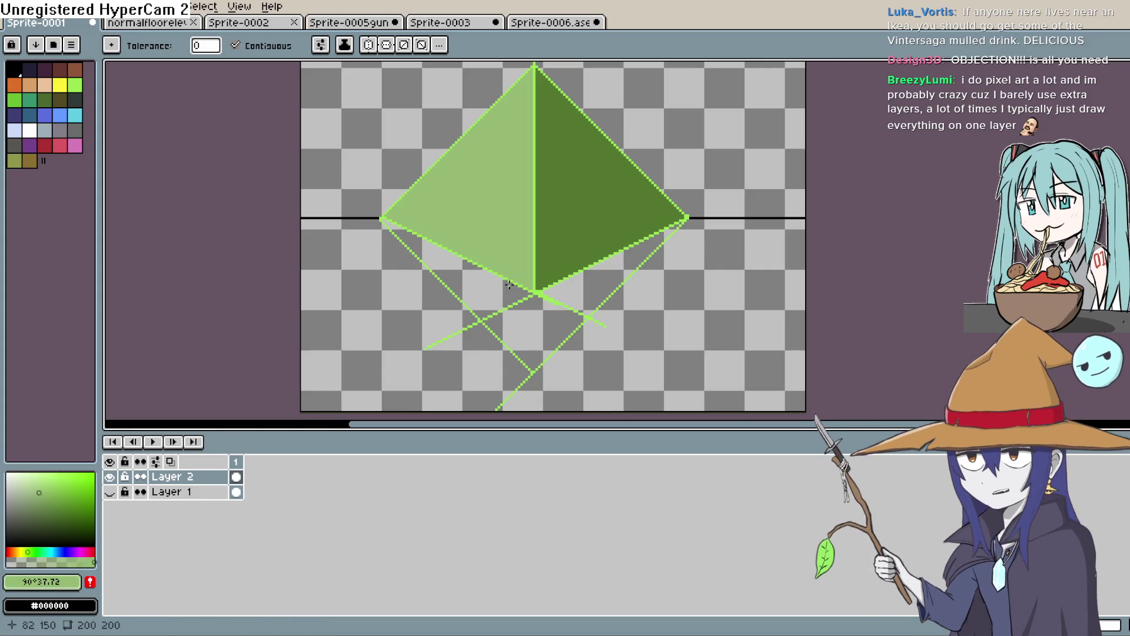
pyautogui.hotkey('ctrl', 'z')
pyautogui.click(465, 271)
pyautogui.click(533, 329)
pyautogui.click(591, 272)
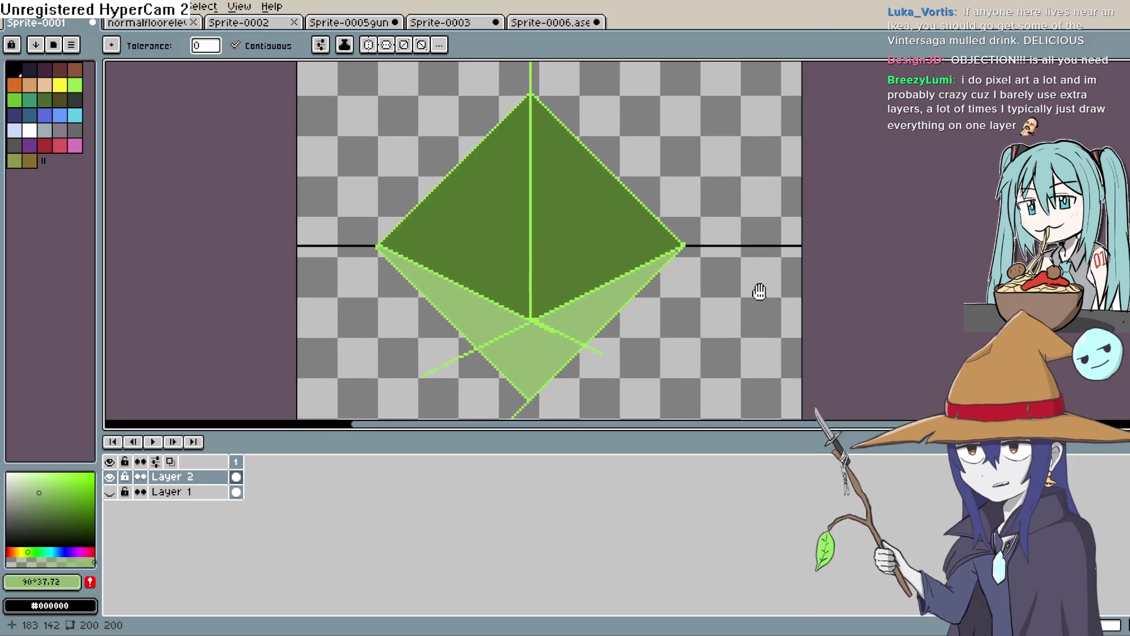
pyautogui.click(45, 511)
# Step: Fill the ground on both sides dark grey and the empty sky light blue
pyautogui.click(11, 522)
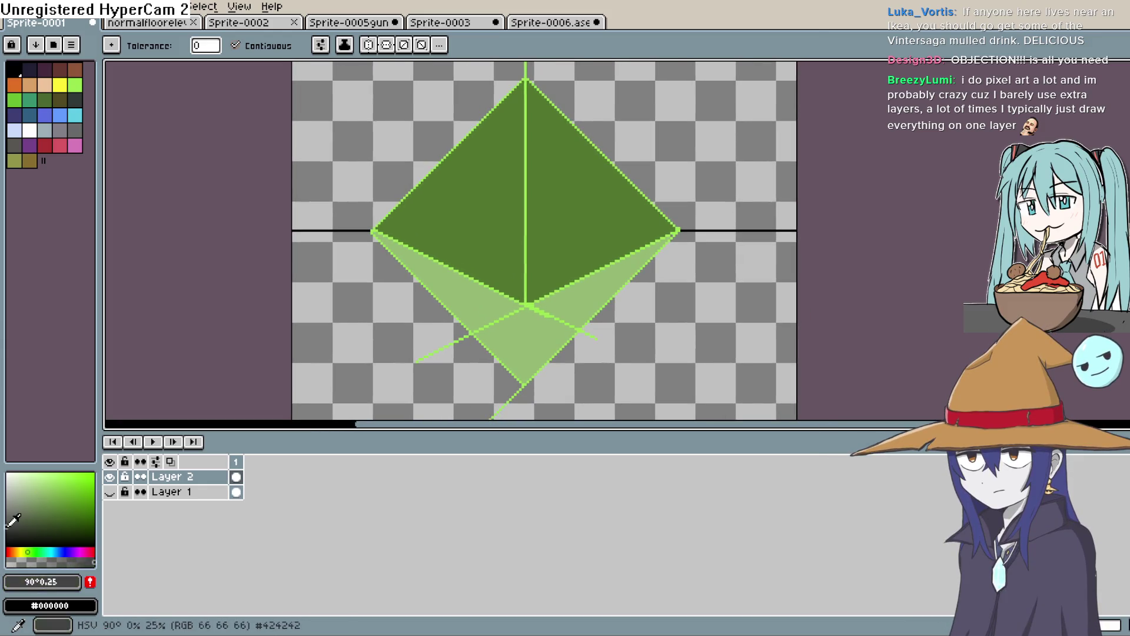
pyautogui.click(345, 340)
pyautogui.click(694, 339)
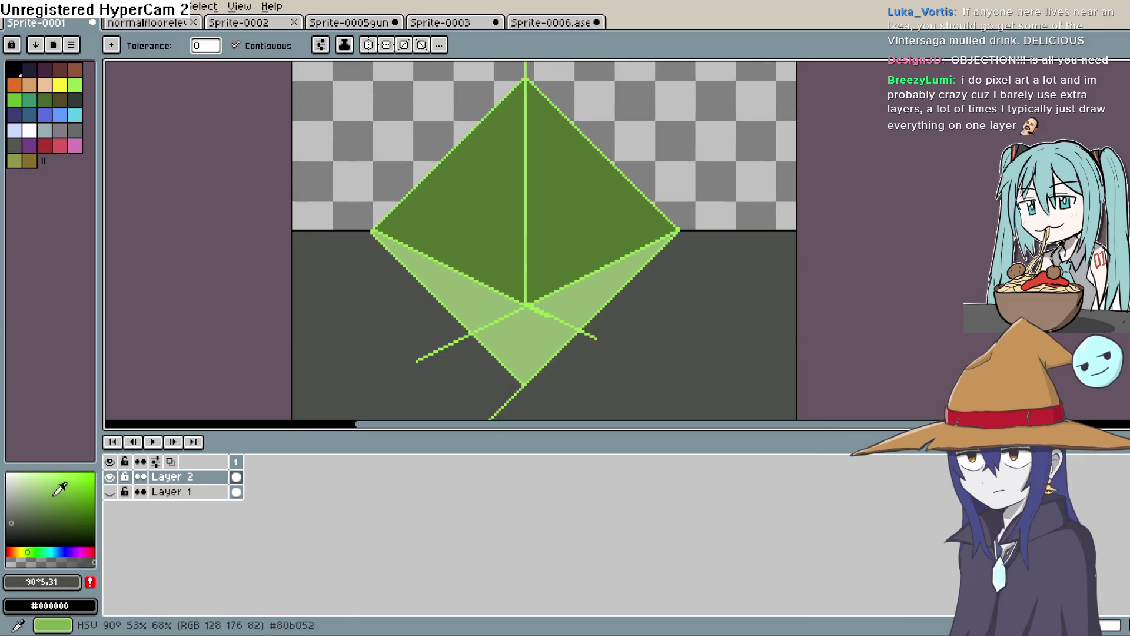
pyautogui.click(55, 551)
pyautogui.click(34, 476)
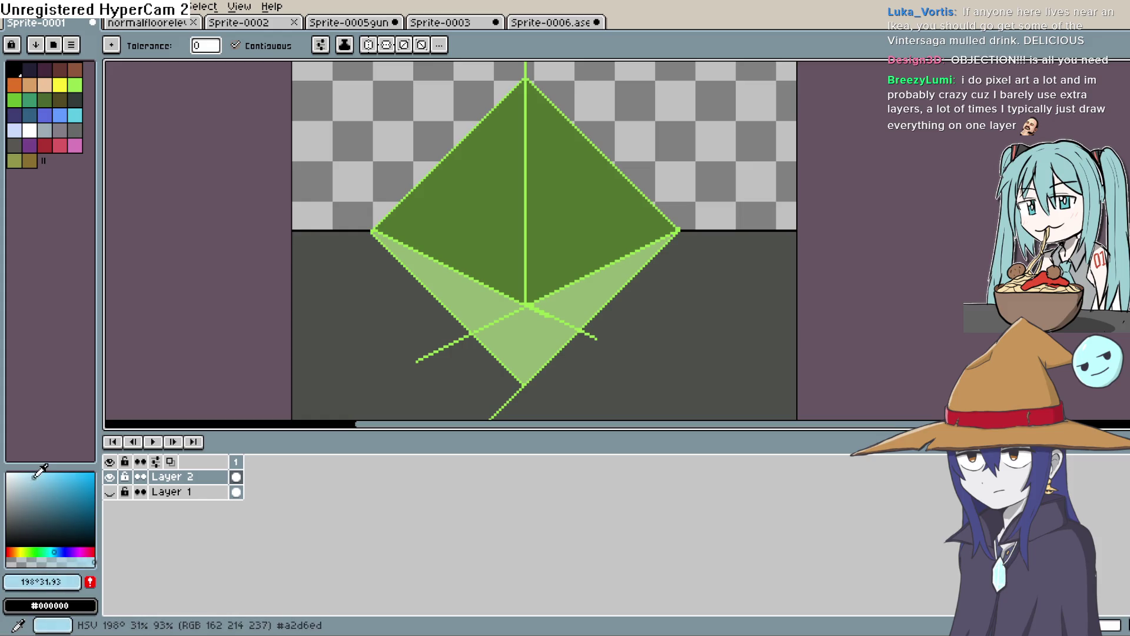
pyautogui.click(585, 133)
pyautogui.scroll(-3, 705, 276)
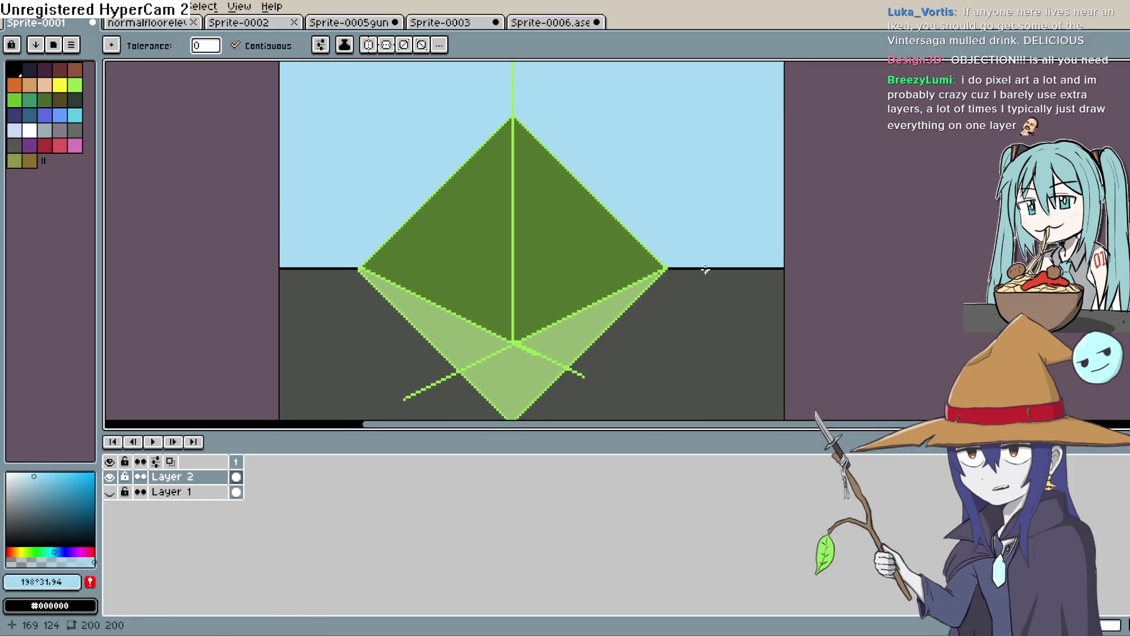
pyautogui.scroll(2, 705, 275)
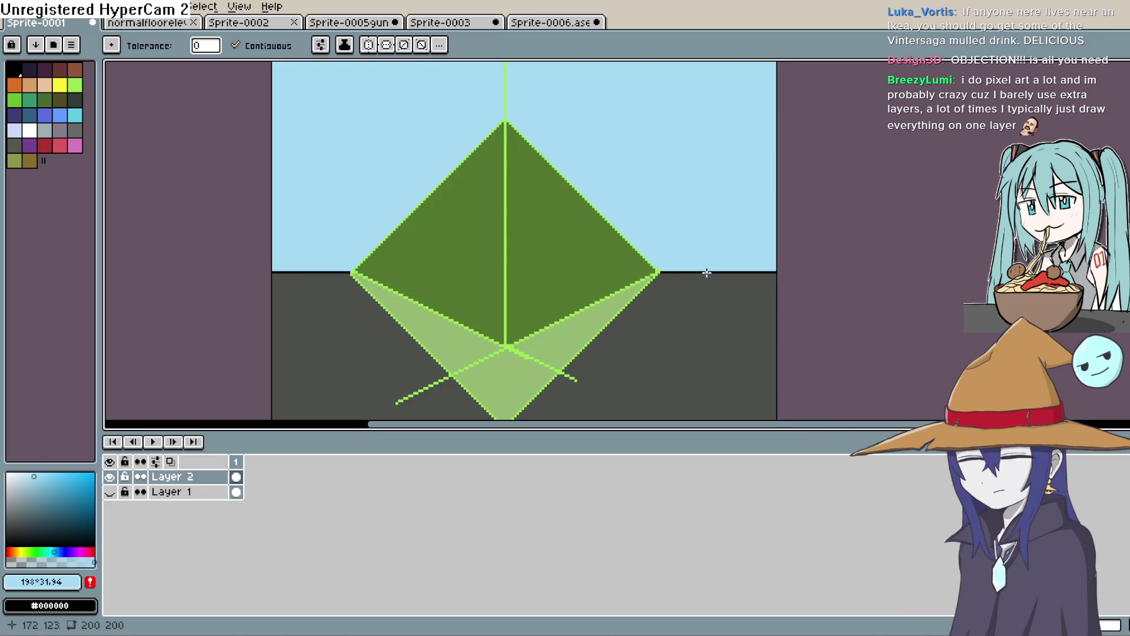
pyautogui.click(1121, 118)
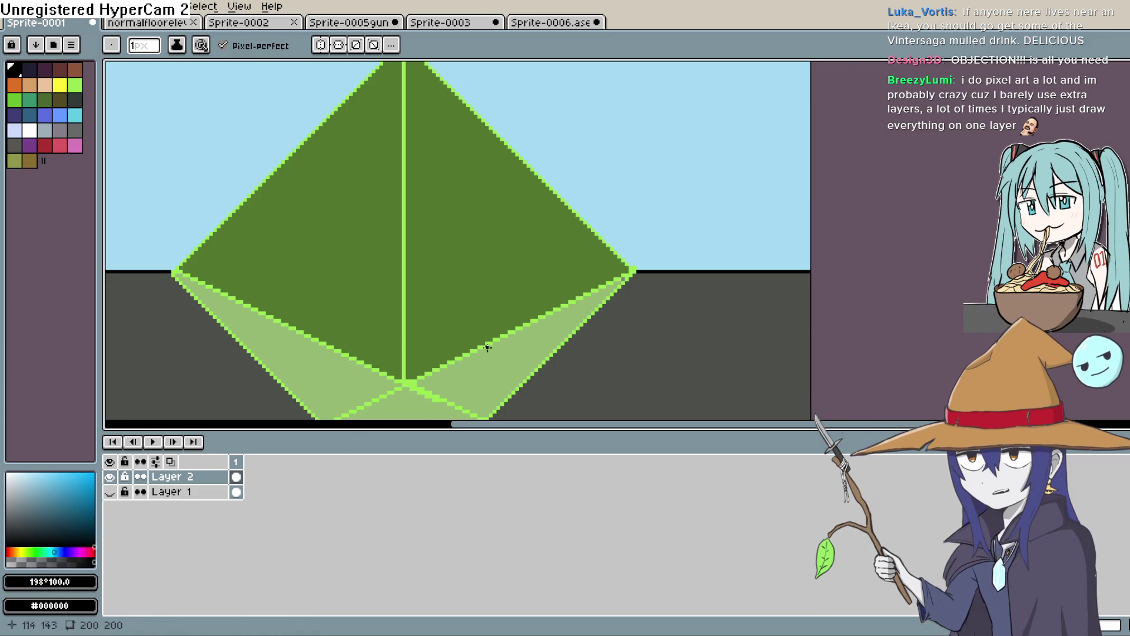
# Step: On a new Layer 3, outline a black cartoon figure with a mouth and set white as secondary colour
pyautogui.hotkey('shift', 'n')
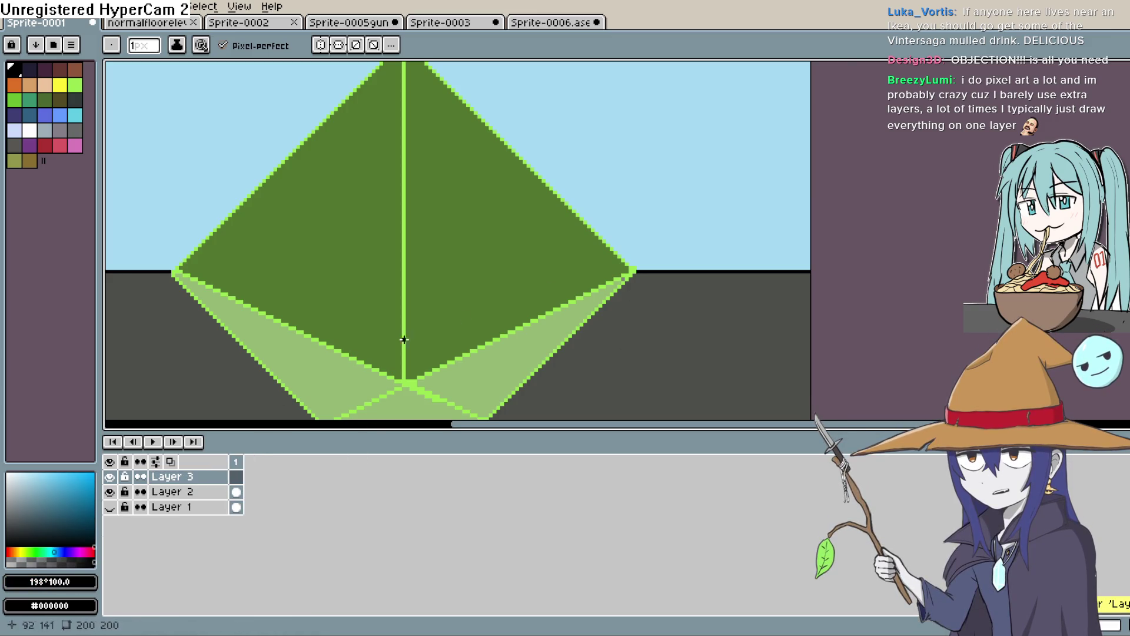
pyautogui.moveTo(524, 291)
pyautogui.mouseDown()
pyautogui.moveTo(517, 274)
pyautogui.moveTo(566, 259)
pyautogui.moveTo(556, 290)
pyautogui.moveTo(505, 294)
pyautogui.moveTo(474, 277)
pyautogui.moveTo(507, 308)
pyautogui.moveTo(587, 307)
pyautogui.moveTo(558, 303)
pyautogui.moveTo(551, 320)
pyautogui.moveTo(482, 341)
pyautogui.mouseUp()
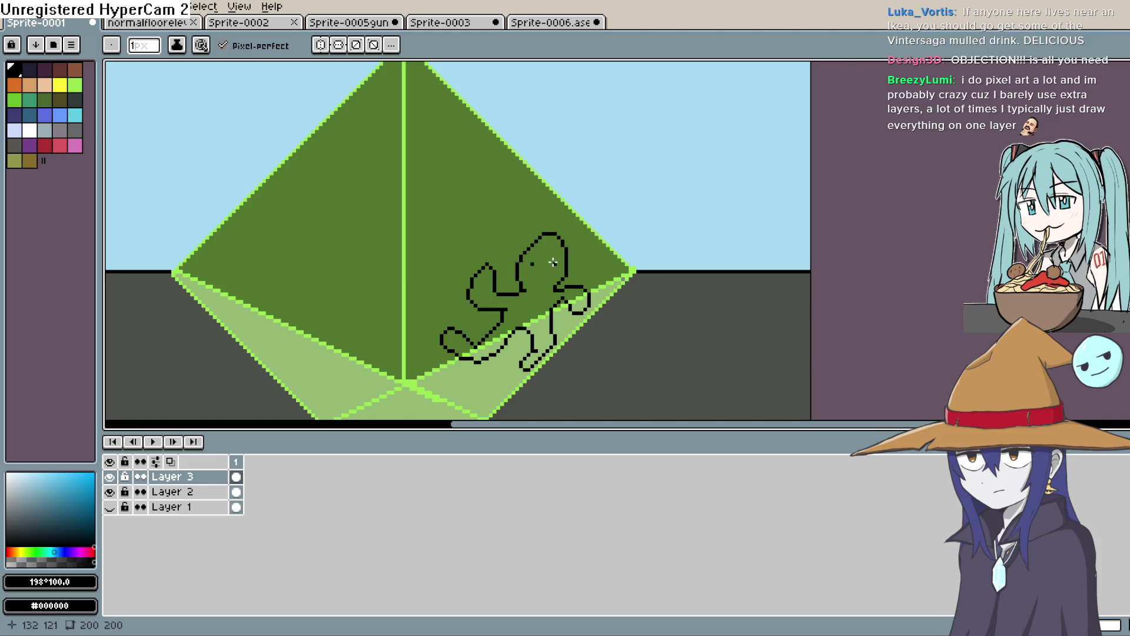
pyautogui.moveTo(531, 274); pyautogui.dragTo(553, 277)
pyautogui.rightClick(29, 130)
# Step: Fill the figure's head, body, legs and limb loop white, then recentre the view
pyautogui.press('g')
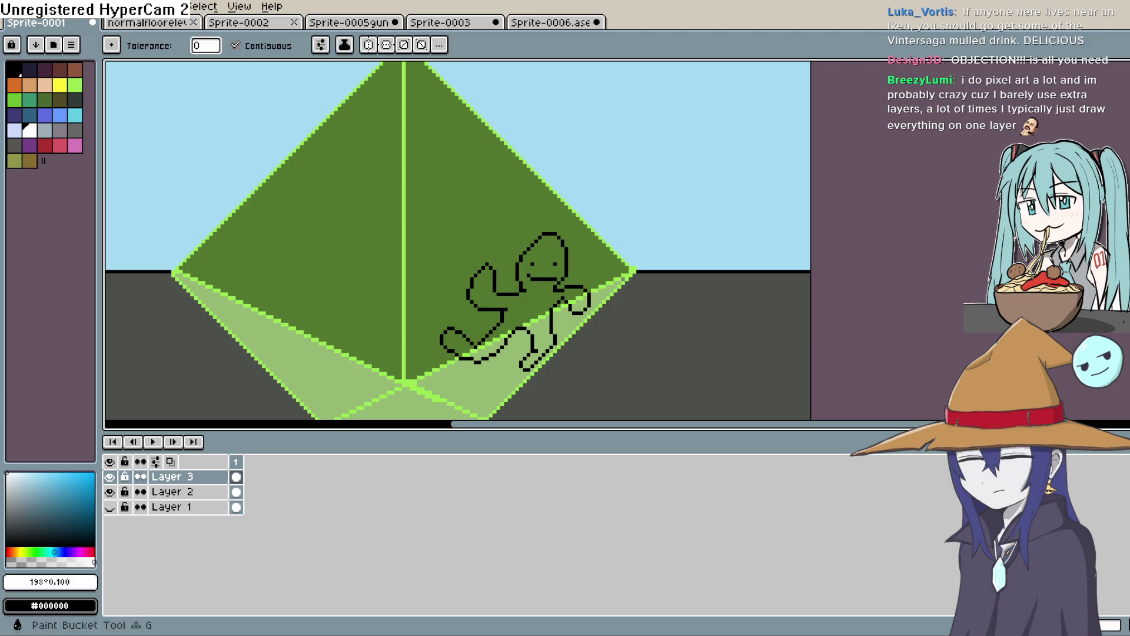
pyautogui.rightClick(541, 301)
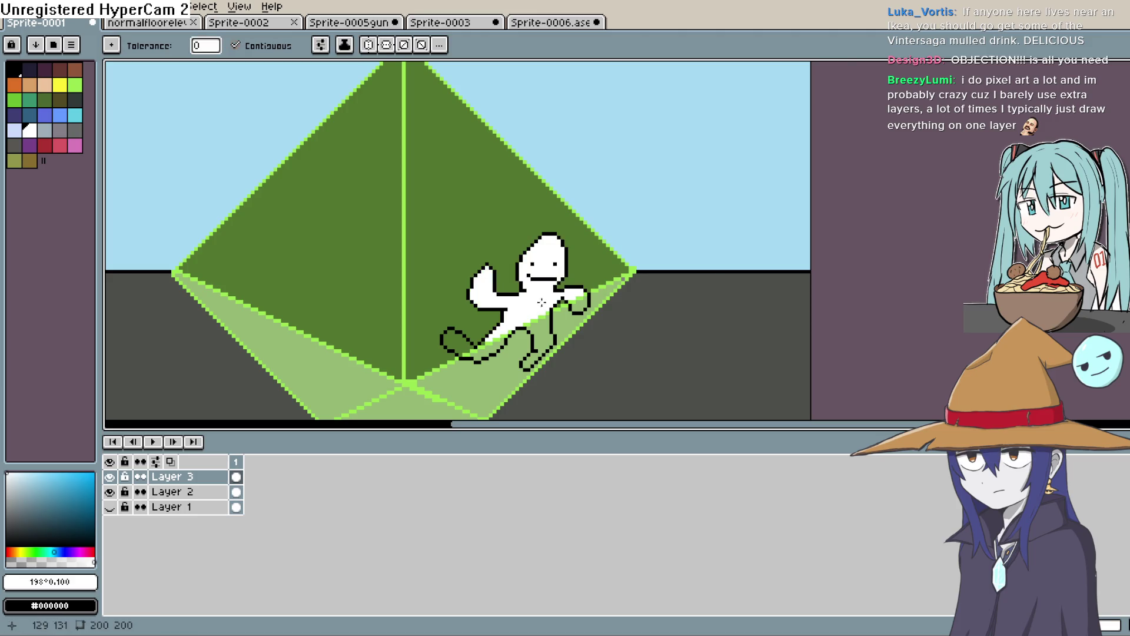
pyautogui.rightClick(546, 321)
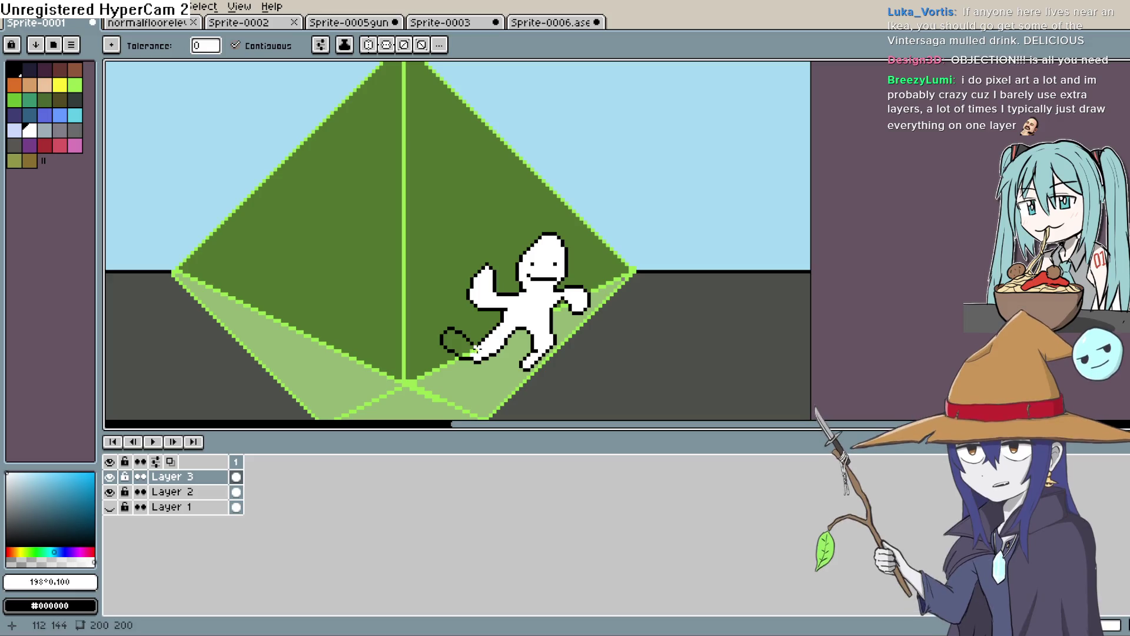
pyautogui.click(465, 349)
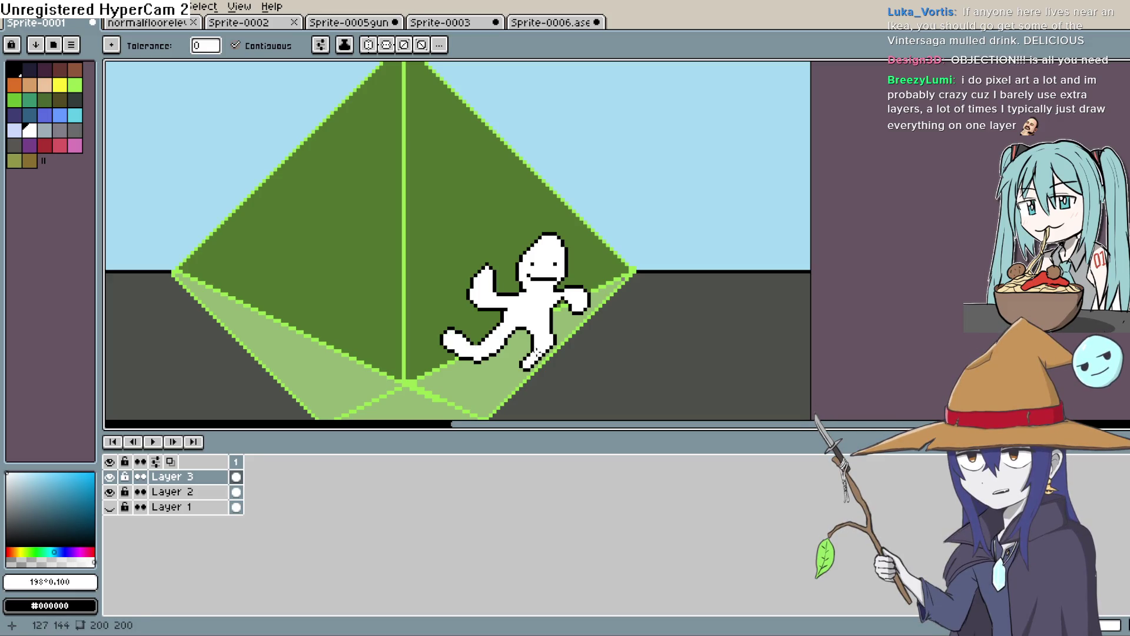
pyautogui.scroll(-5, 595, 271)
pyautogui.scroll(4, 598, 273)
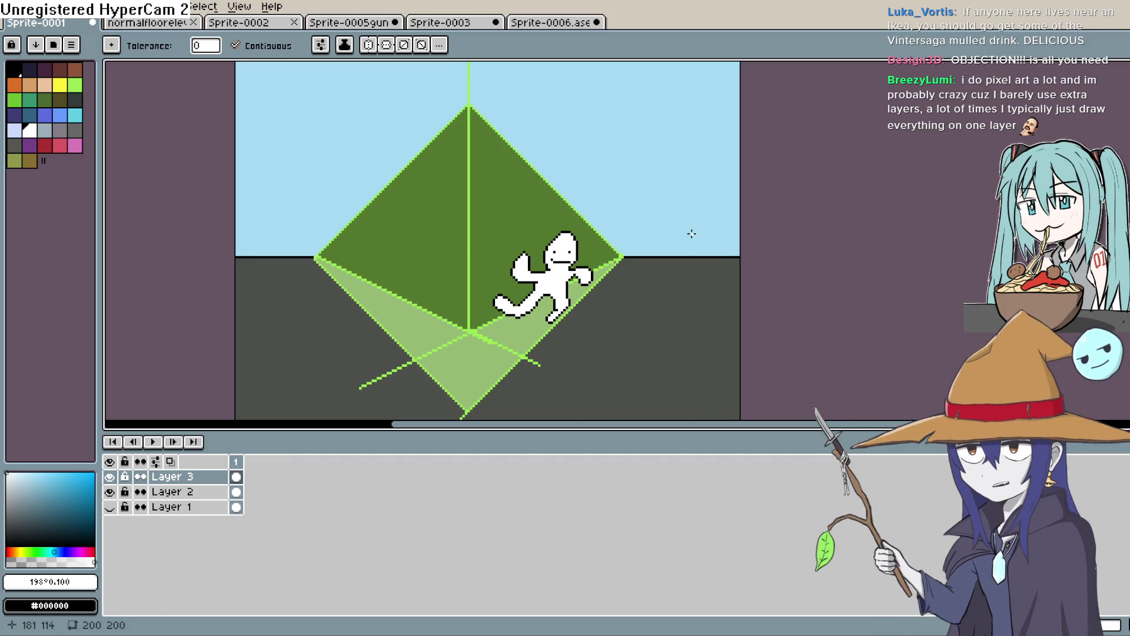
pyautogui.moveTo(609, 250)
pyautogui.mouseDown()
pyautogui.moveTo(601, 275)
pyautogui.moveTo(638, 318)
pyautogui.mouseUp()
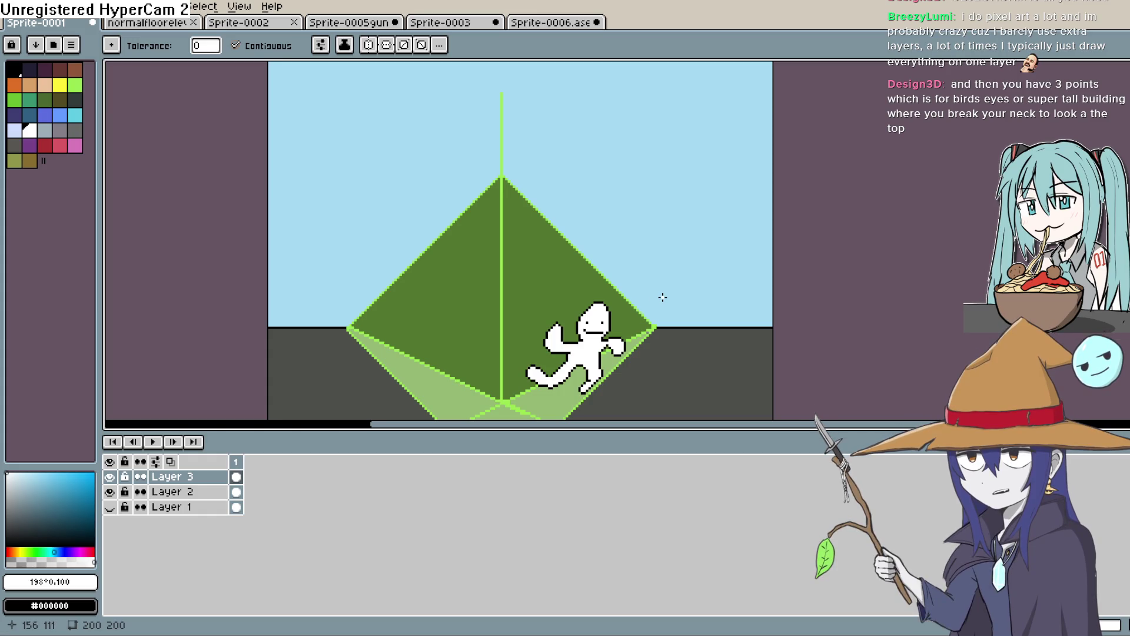
pyautogui.moveTo(661, 295); pyautogui.dragTo(717, 254)
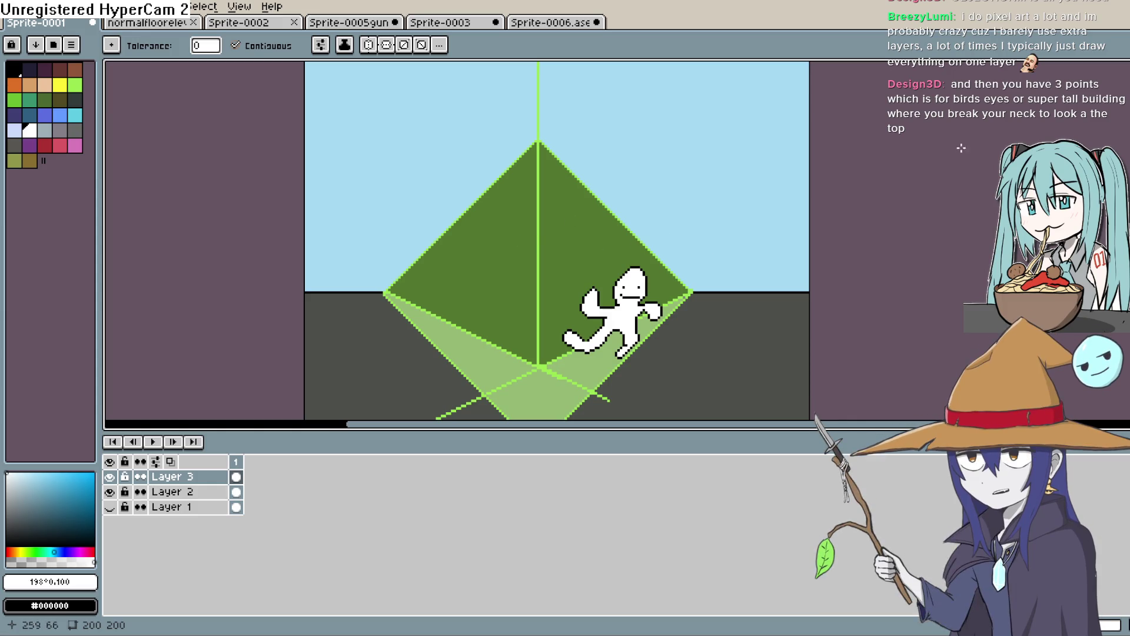
pyautogui.press('l')
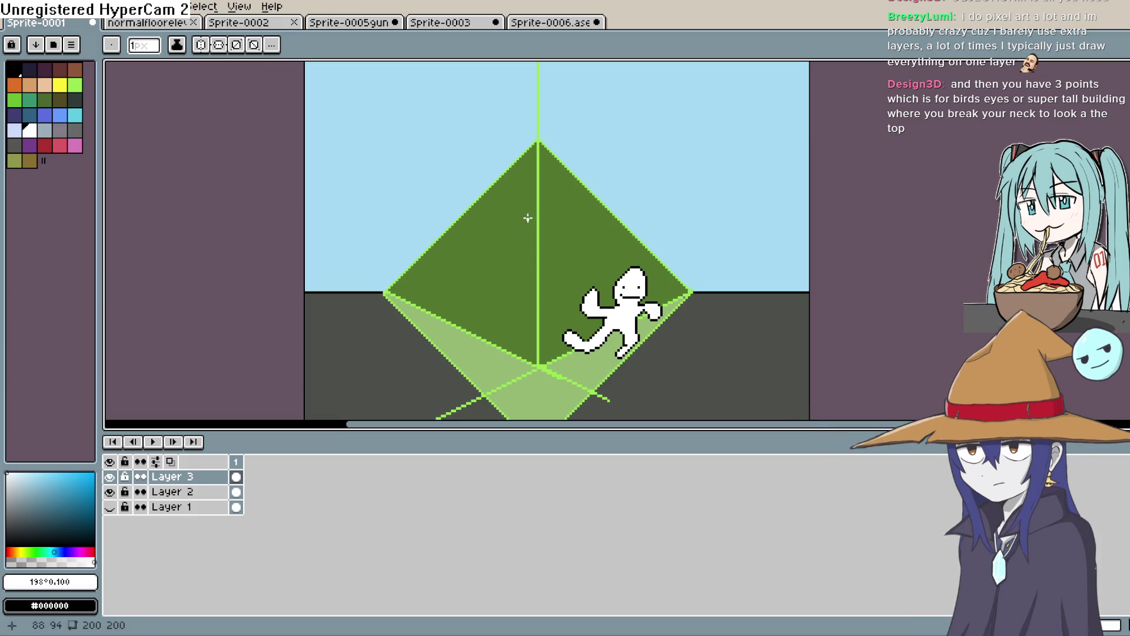
# Step: Sample the light green (#99e550) and draw vertical railing bars on both diamond slopes
pyautogui.press('i')
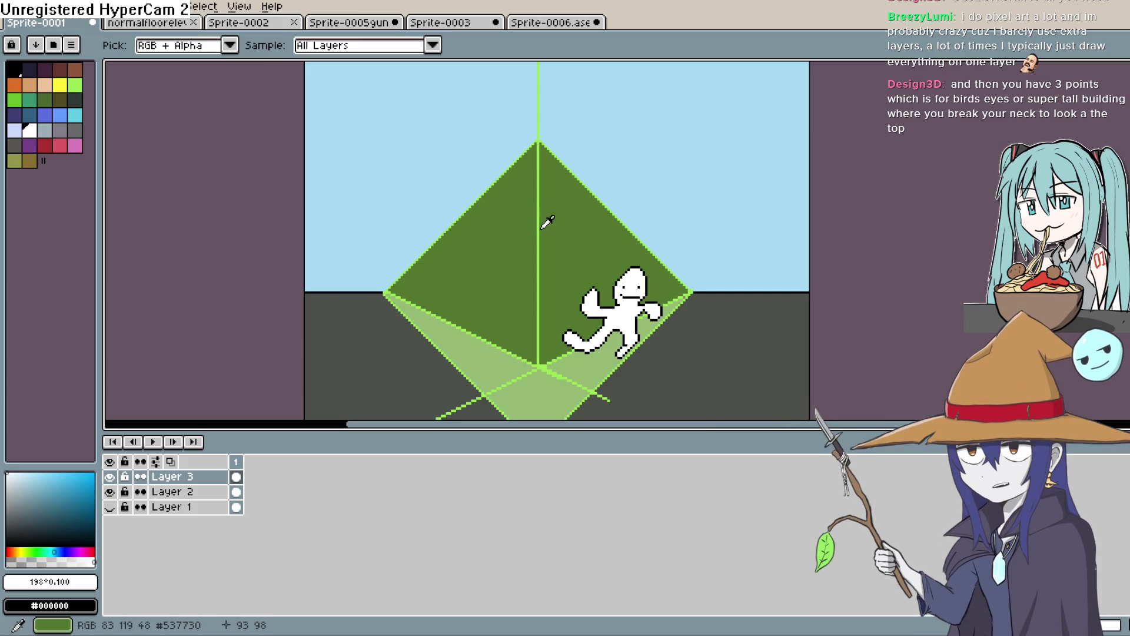
pyautogui.click(540, 230)
pyautogui.press('l')
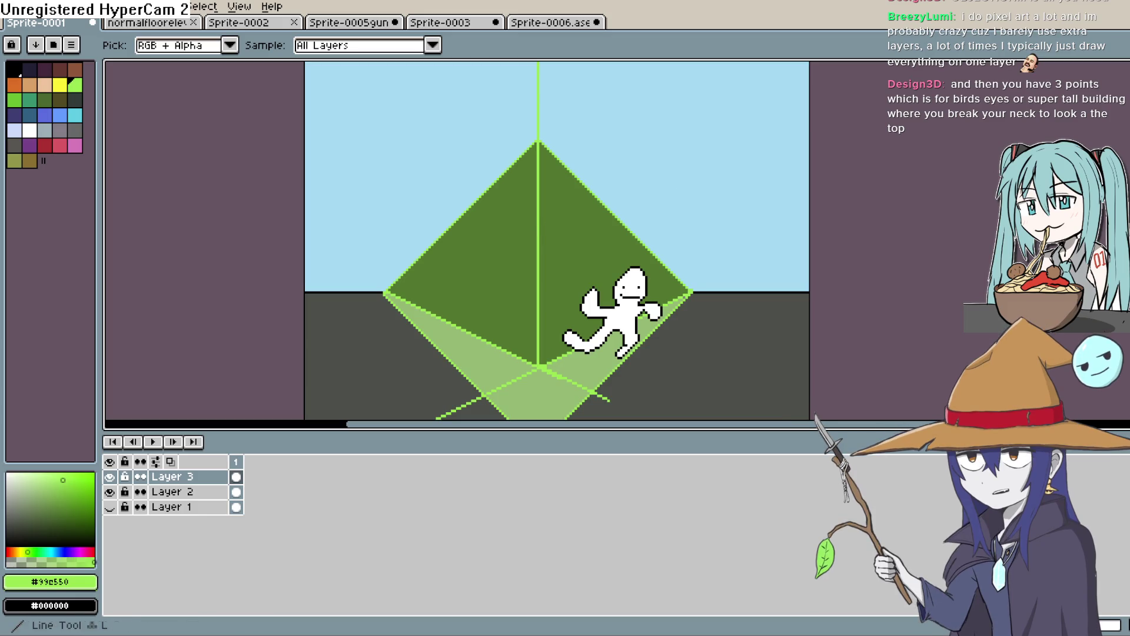
pyautogui.moveTo(480, 201); pyautogui.dragTo(480, 202)
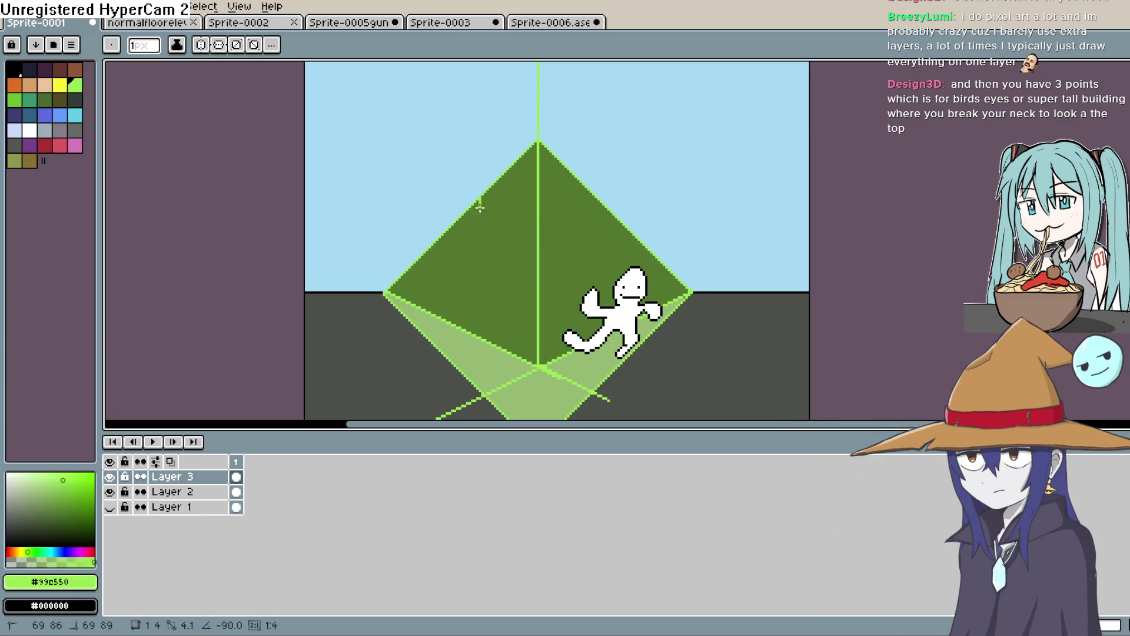
pyautogui.moveTo(471, 336); pyautogui.dragTo(471, 336)
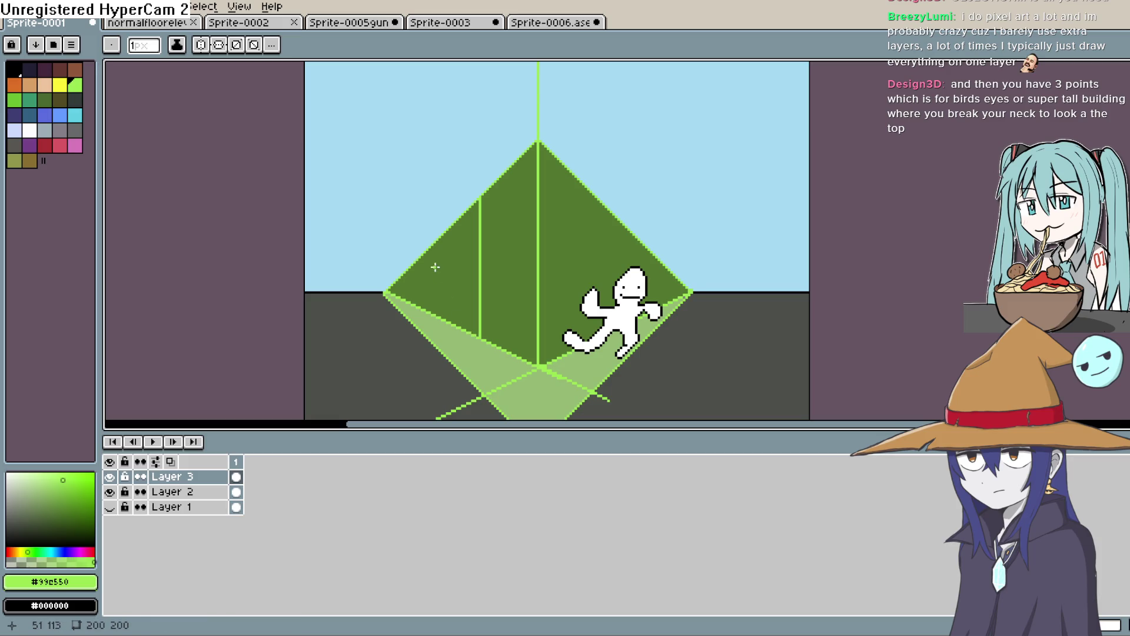
pyautogui.moveTo(421, 256); pyautogui.dragTo(422, 304)
pyautogui.moveTo(610, 237); pyautogui.dragTo(610, 238)
pyautogui.hotkey('ctrl', 'z')
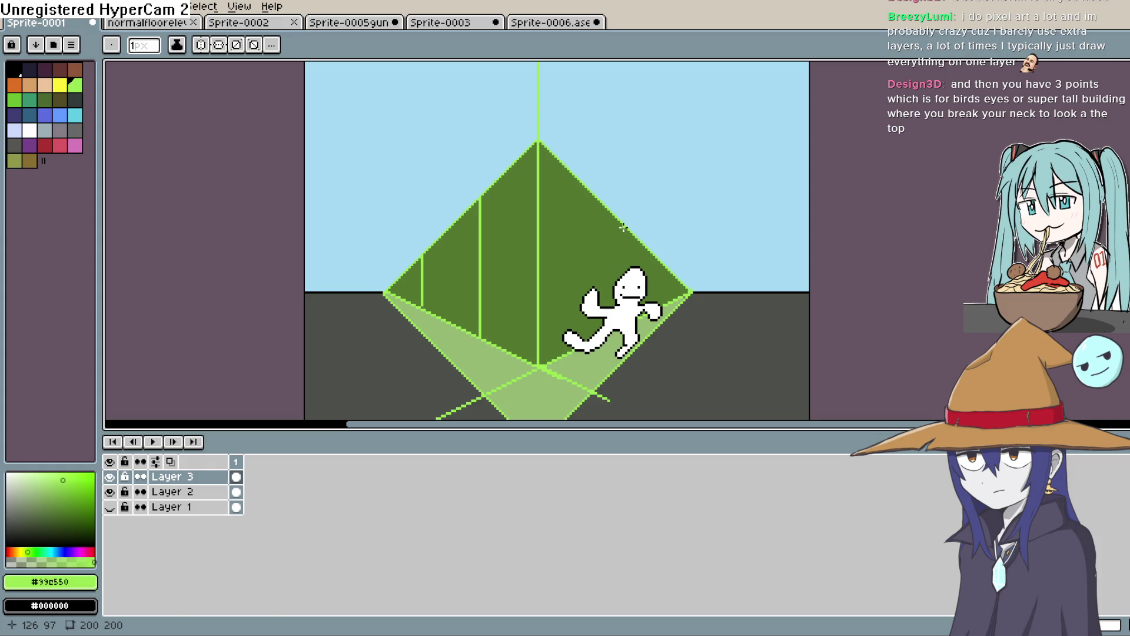
pyautogui.moveTo(623, 273); pyautogui.dragTo(623, 273)
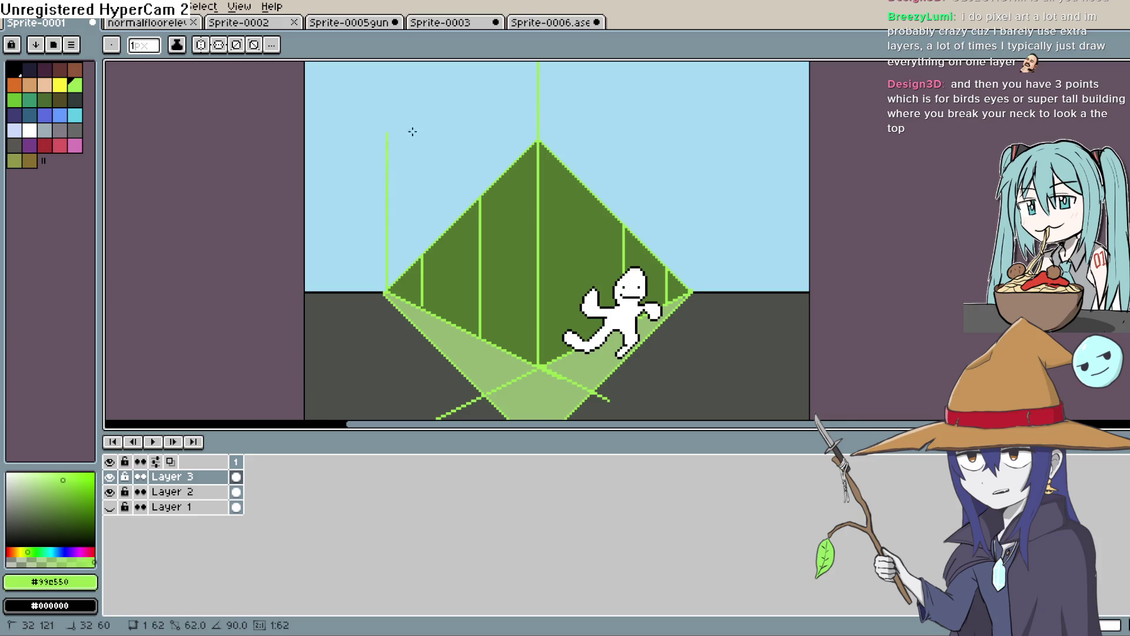
# Step: Undo two tall vertical guide lines at the corners, then return to Construct 3
pyautogui.moveTo(413, 138); pyautogui.dragTo(412, 62)
pyautogui.moveTo(692, 341); pyautogui.dragTo(694, 260)
pyautogui.moveTo(690, 68); pyautogui.dragTo(690, 68)
pyautogui.hotkey('ctrl', 'z')
pyautogui.hotkey('ctrl', 'z')
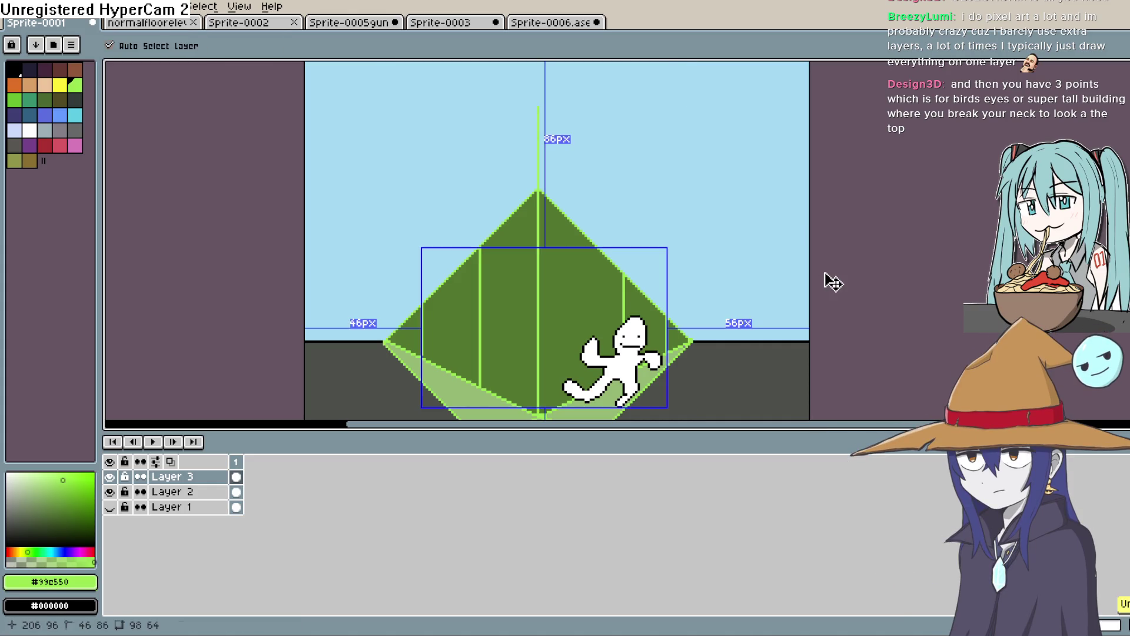
pyautogui.press('b')
pyautogui.scroll(-3, 775, 184)
pyautogui.scroll(-1, 765, 230)
pyautogui.scroll(1, 771, 243)
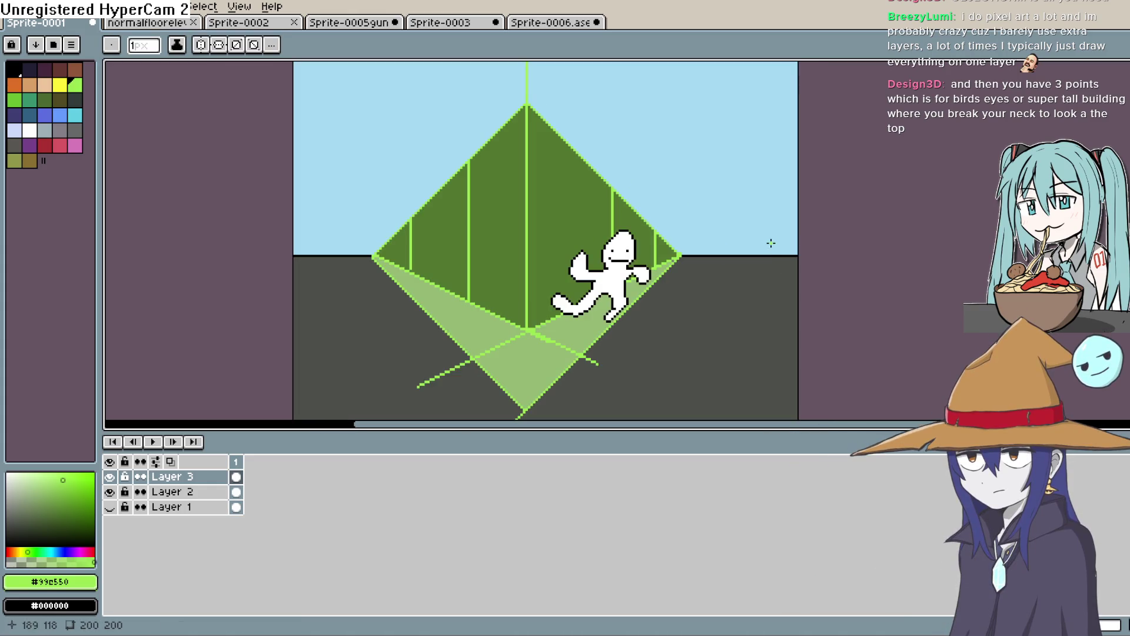
pyautogui.scroll(-1, 771, 243)
pyautogui.hscroll(-1, 819, 233)
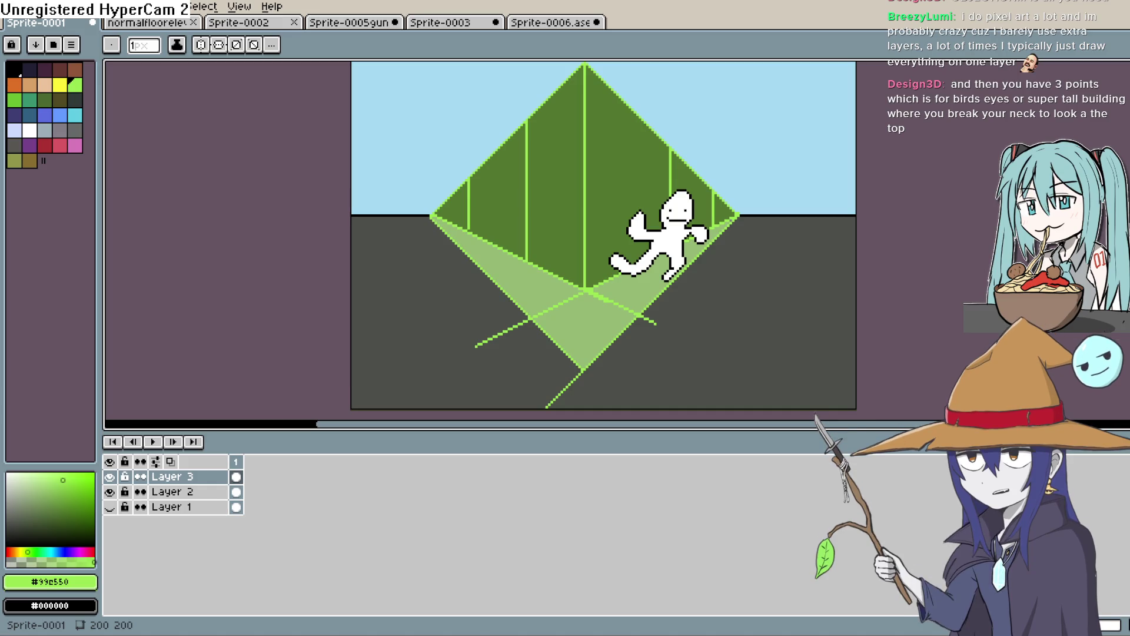
pyautogui.hotkey('alt', 'Tab')
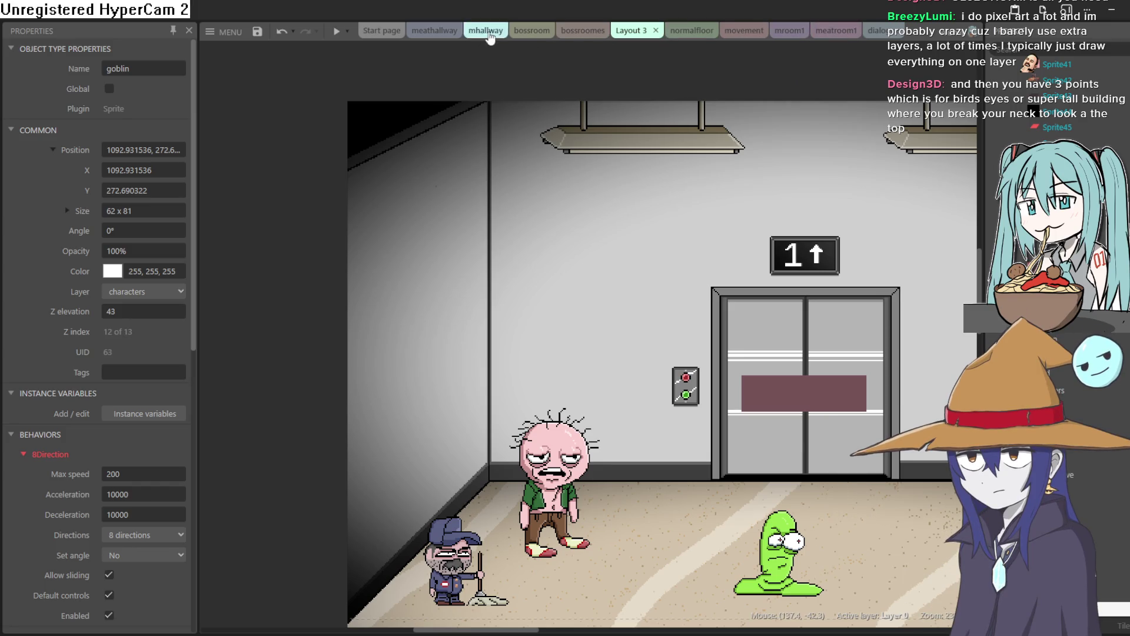
# Step: Preview the meatroom1 layout with F5 and walk the goblin right, then back left
pyautogui.click(830, 30)
pyautogui.press('F5')
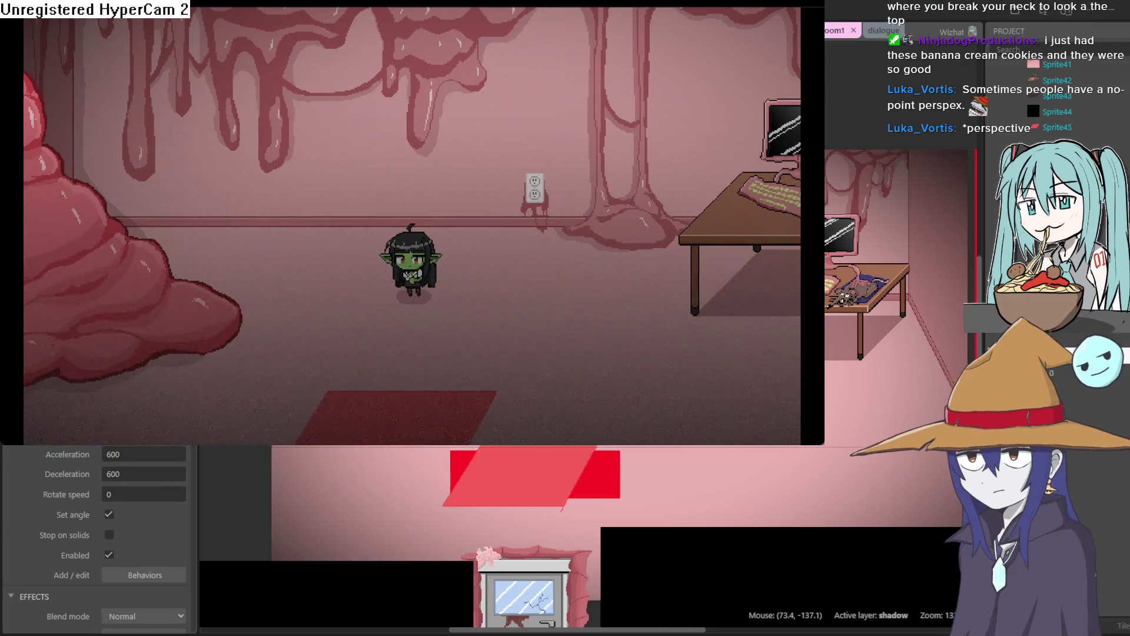
pyautogui.press('Right')
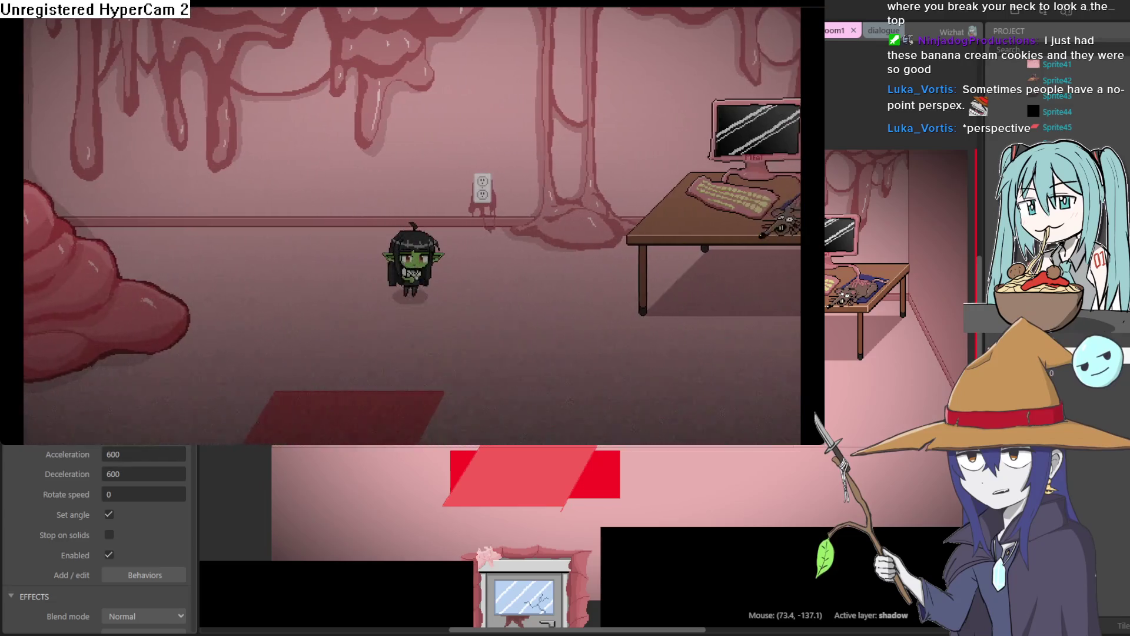
pyautogui.press('Right')
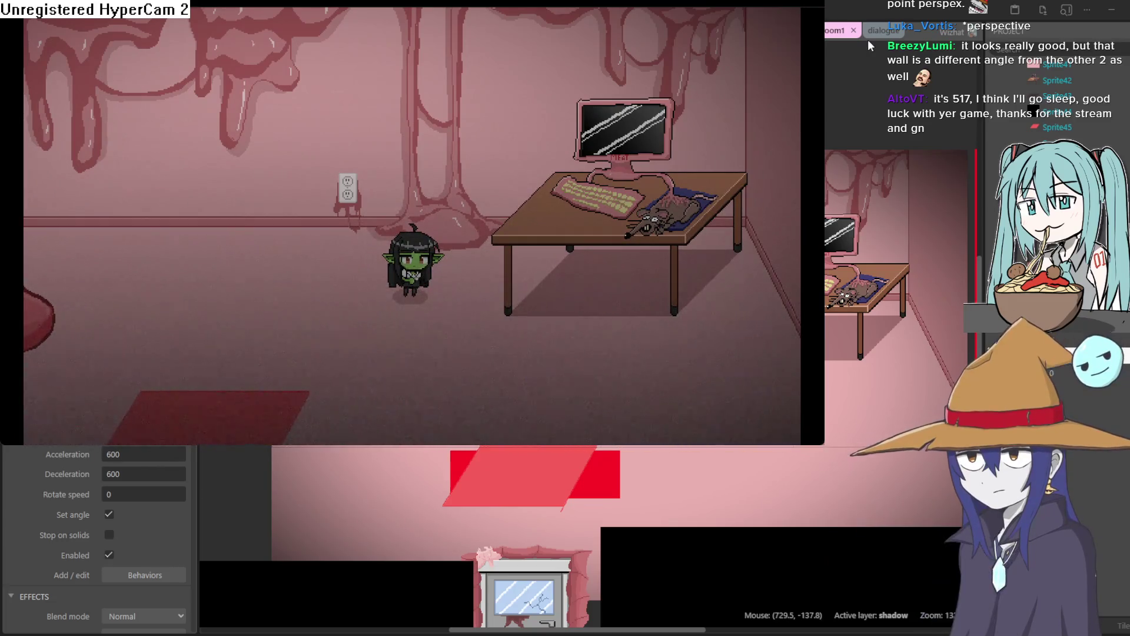
pyautogui.press('Left')
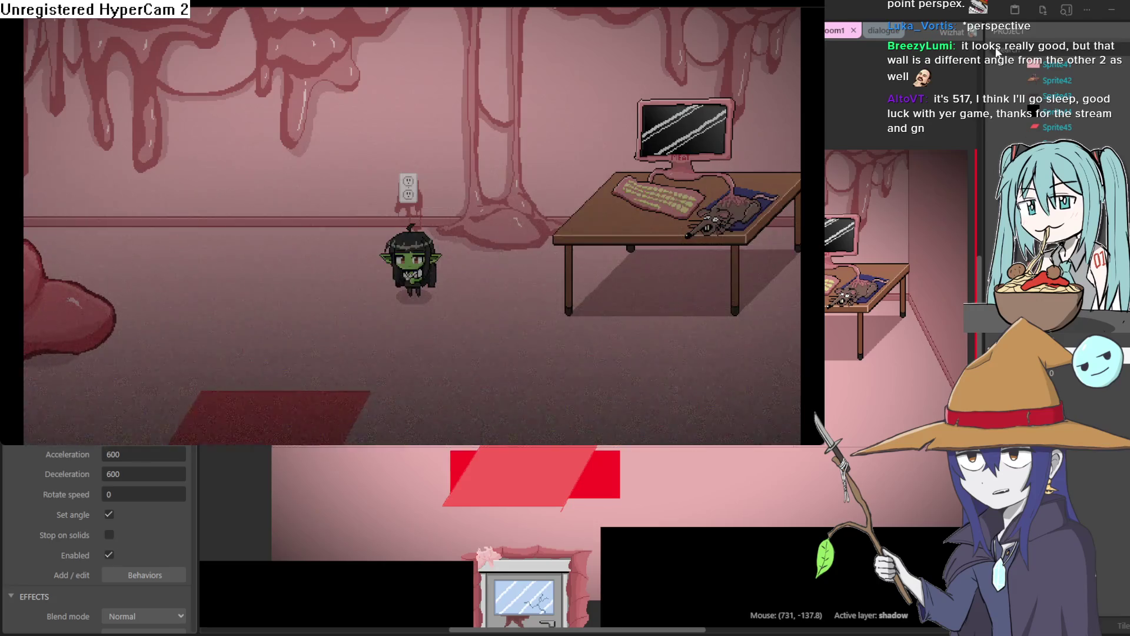
# Step: Close the preview, then move the pink blob left in meatroom1 and undo it
pyautogui.click(996, 51)
pyautogui.click(871, 30)
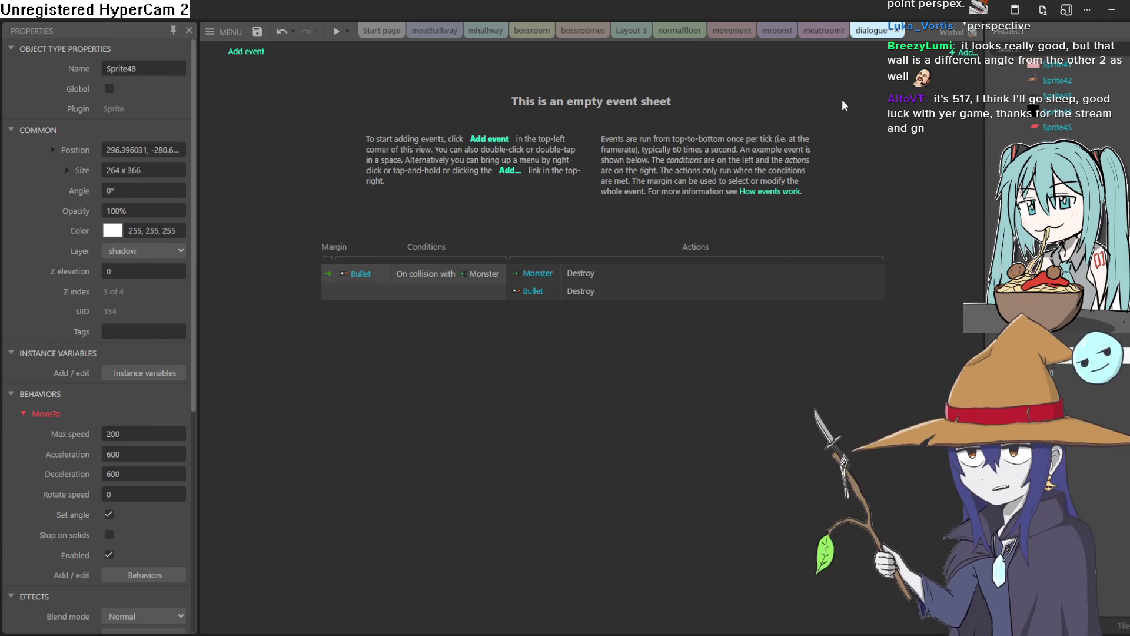
pyautogui.click(824, 30)
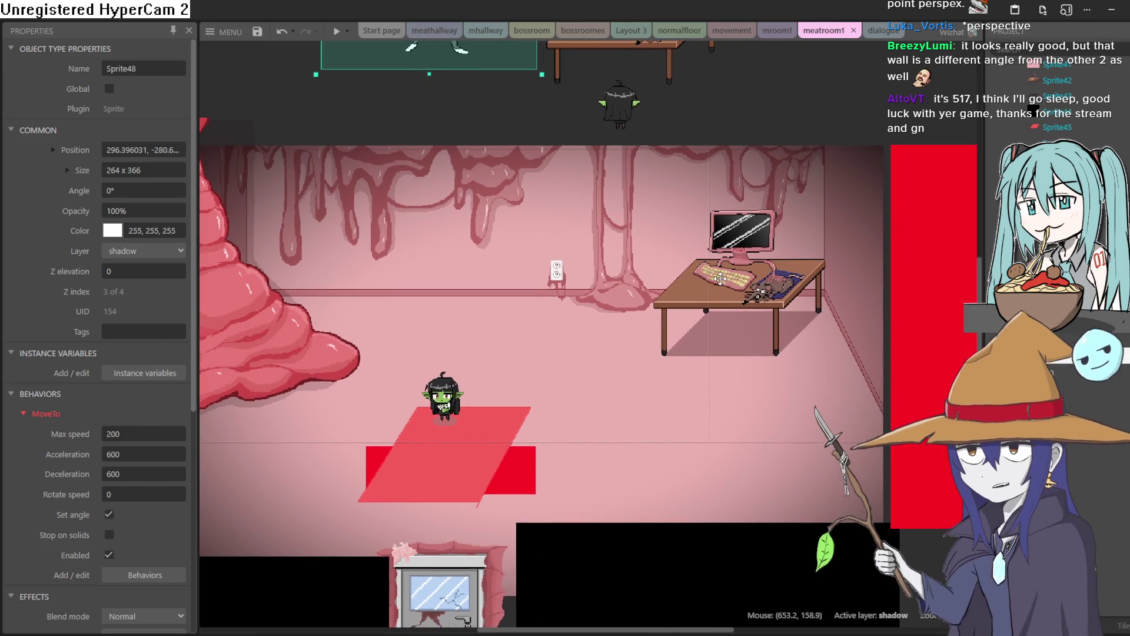
pyautogui.moveTo(720, 279); pyautogui.dragTo(910, 255)
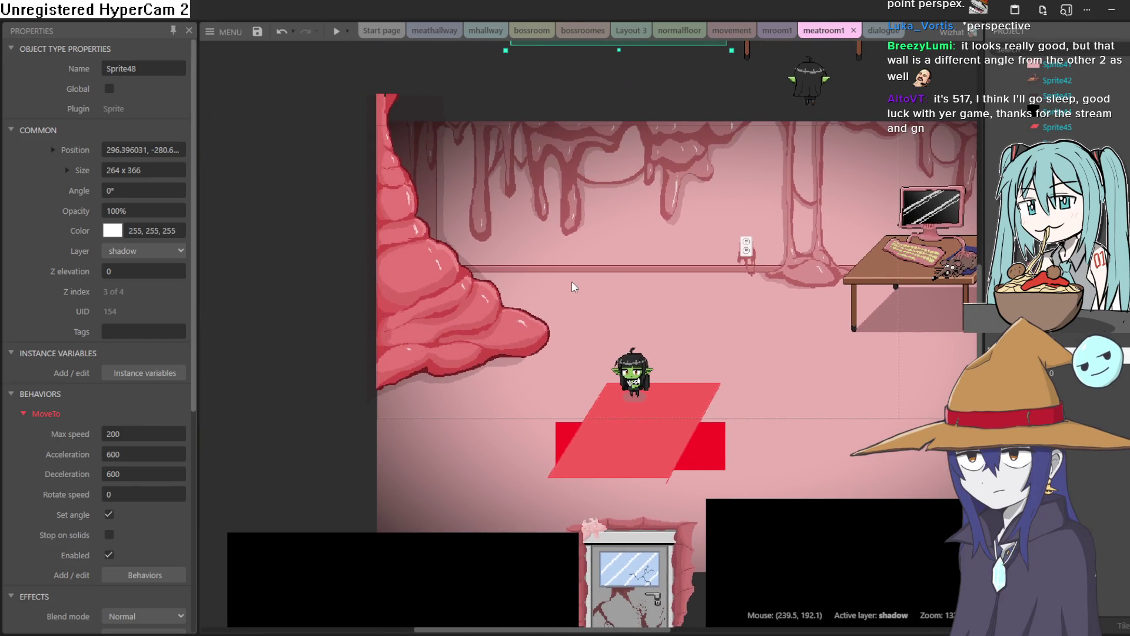
pyautogui.click(453, 292)
pyautogui.moveTo(492, 325)
pyautogui.mouseDown()
pyautogui.moveTo(391, 376)
pyautogui.moveTo(338, 382)
pyautogui.moveTo(301, 377)
pyautogui.moveTo(302, 366)
pyautogui.mouseUp()
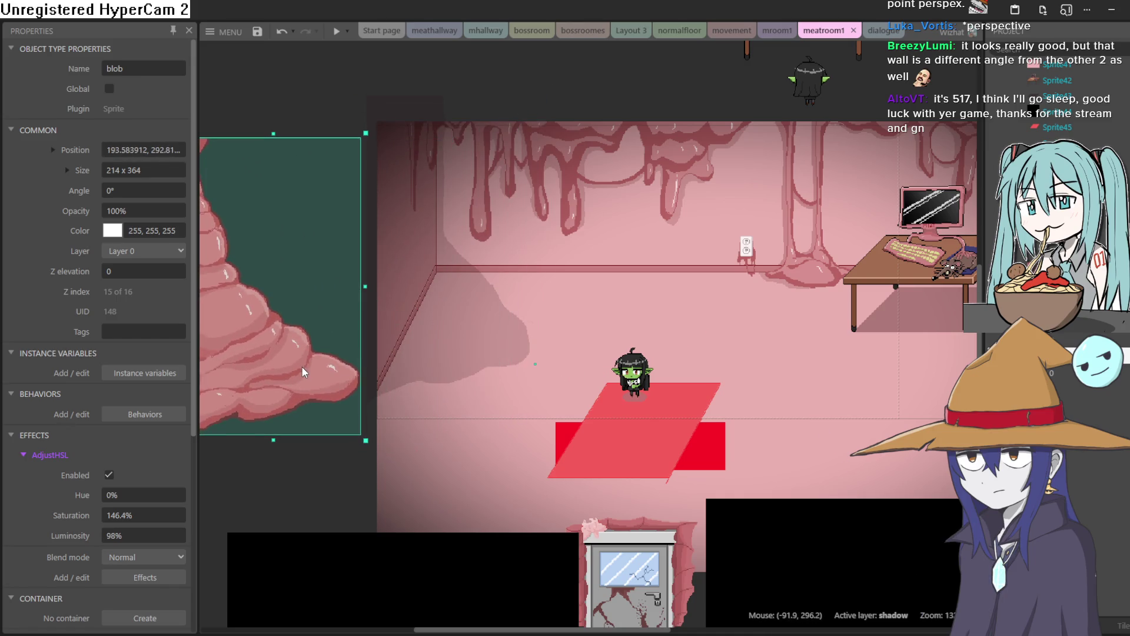
pyautogui.moveTo(766, 321)
pyautogui.mouseDown()
pyautogui.moveTo(720, 340)
pyautogui.moveTo(516, 343)
pyautogui.moveTo(683, 319)
pyautogui.moveTo(587, 316)
pyautogui.mouseUp()
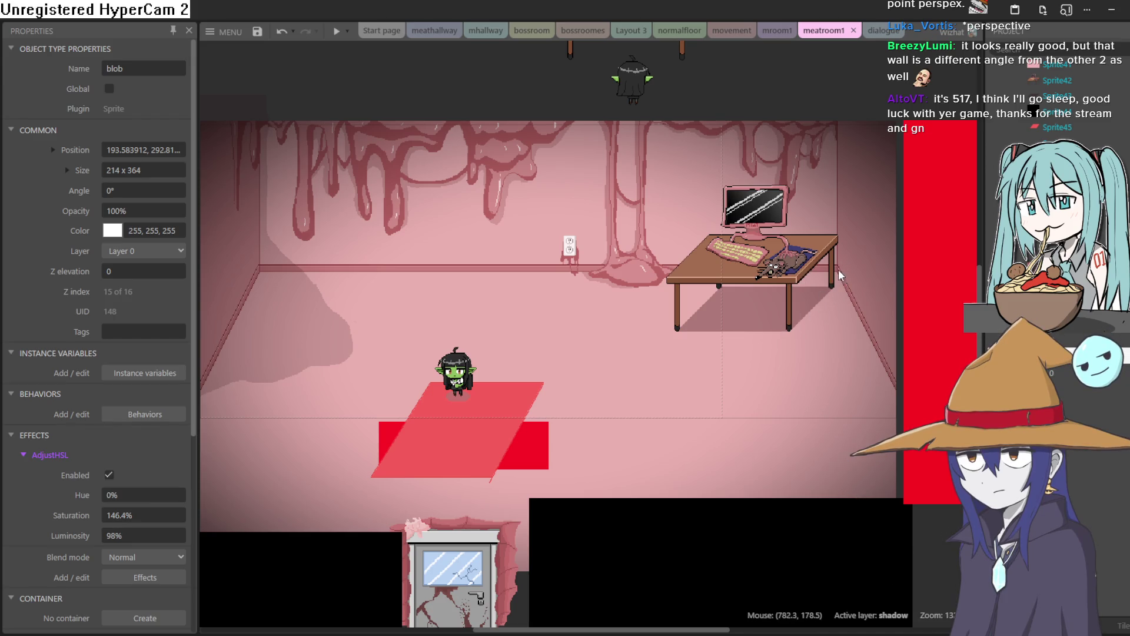
pyautogui.moveTo(342, 385)
pyautogui.mouseDown()
pyautogui.moveTo(471, 359)
pyautogui.moveTo(461, 366)
pyautogui.mouseUp()
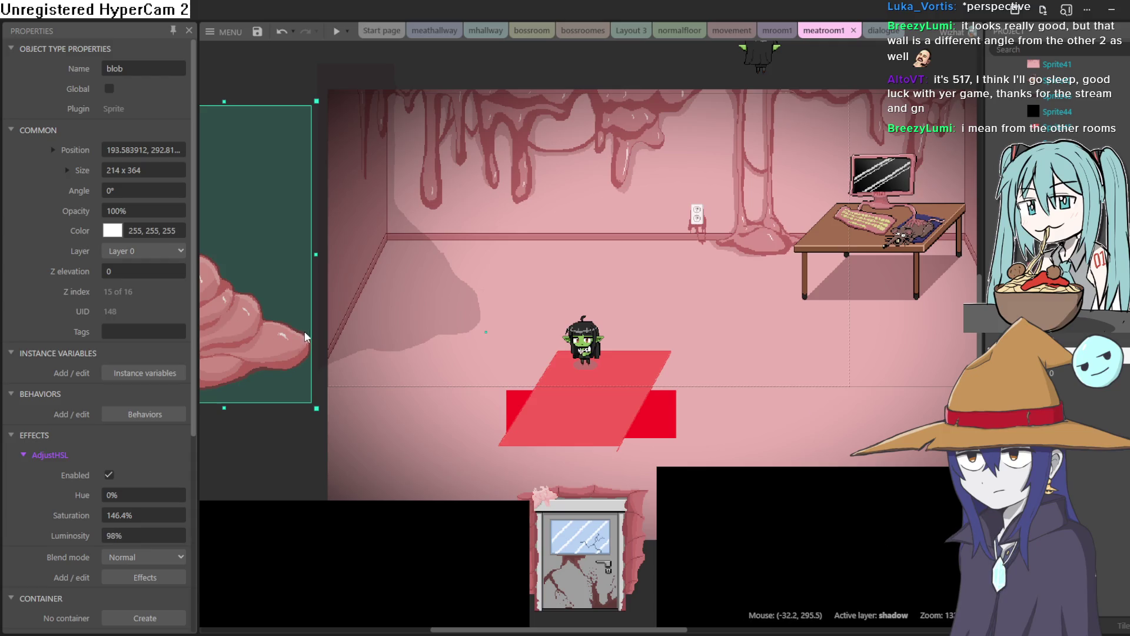
pyautogui.hotkey('ctrl', 'z')
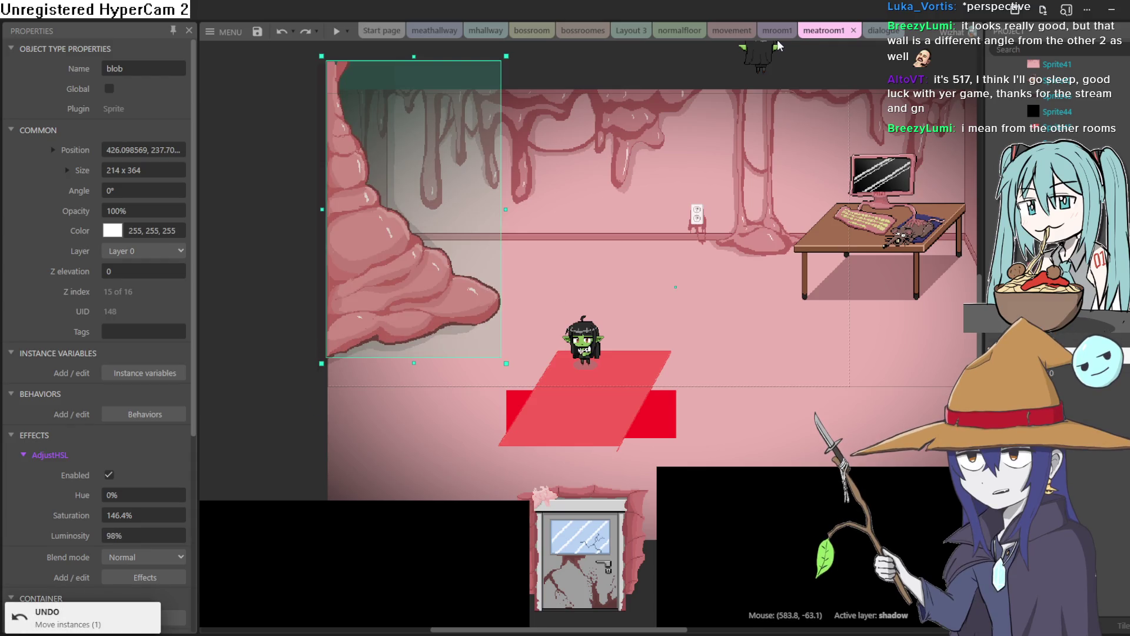
# Step: Check the mroom1, movement and normalfloor sheets, then move the goblin and undo it
pyautogui.click(777, 31)
pyautogui.click(732, 31)
pyautogui.click(673, 31)
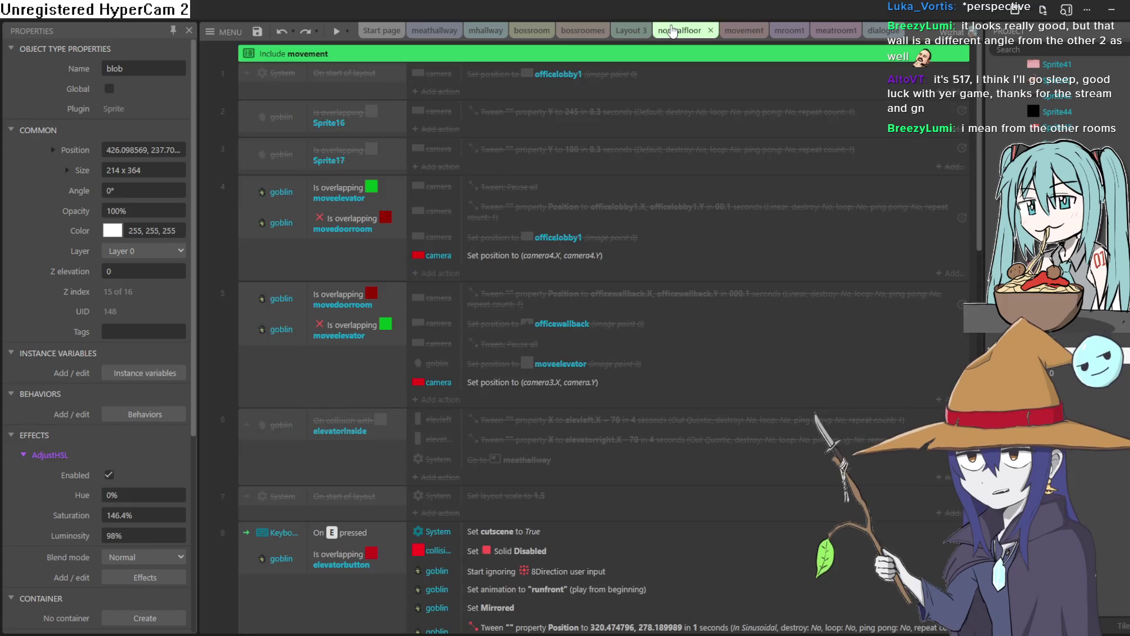
pyautogui.click(820, 30)
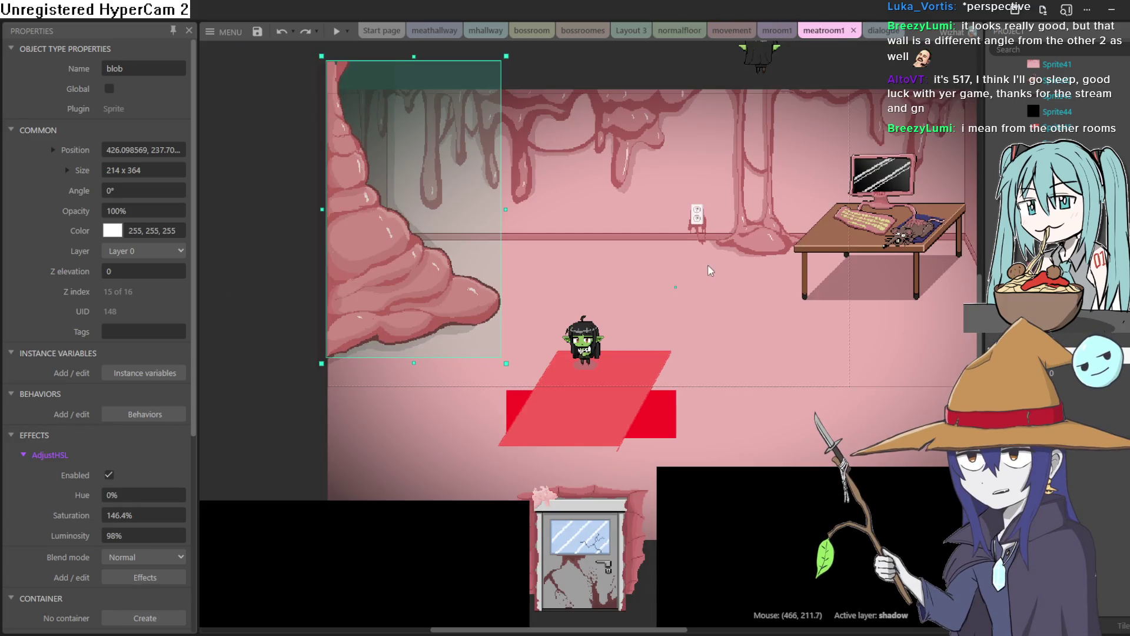
pyautogui.click(544, 330)
pyautogui.moveTo(604, 247); pyautogui.dragTo(627, 219)
pyautogui.moveTo(653, 259); pyautogui.dragTo(667, 269)
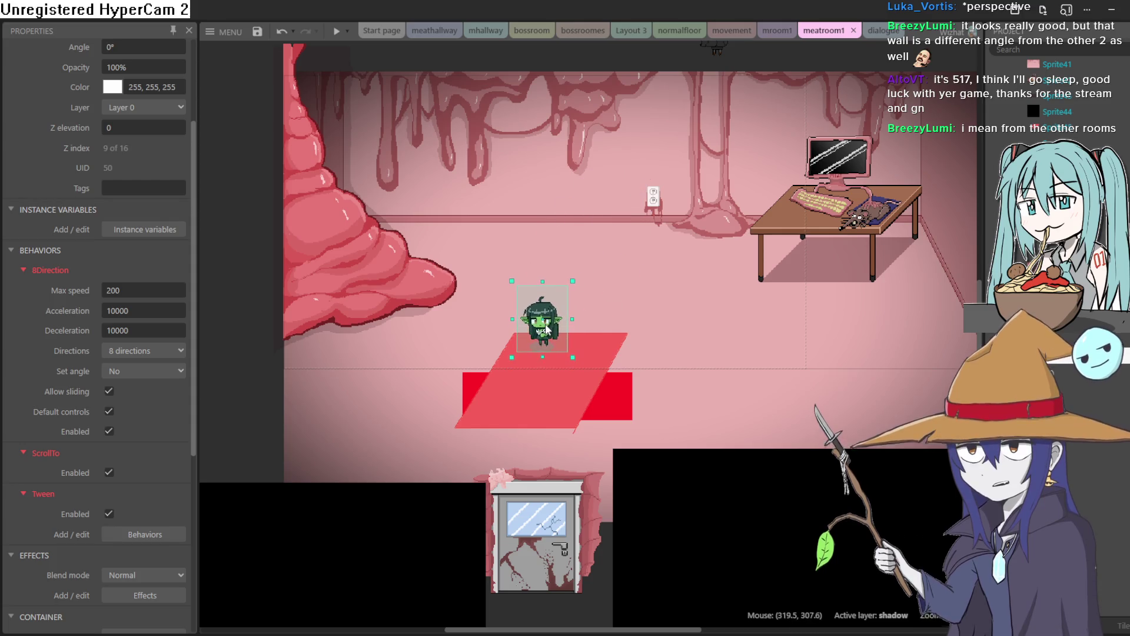
pyautogui.hotkey('ctrl', 'z')
# Step: Browse the movement, normalfloor, Layout 3, bossroom, mhallway and dialogue tabs, ending on mroom1
pyautogui.hscroll(2, 618, 203)
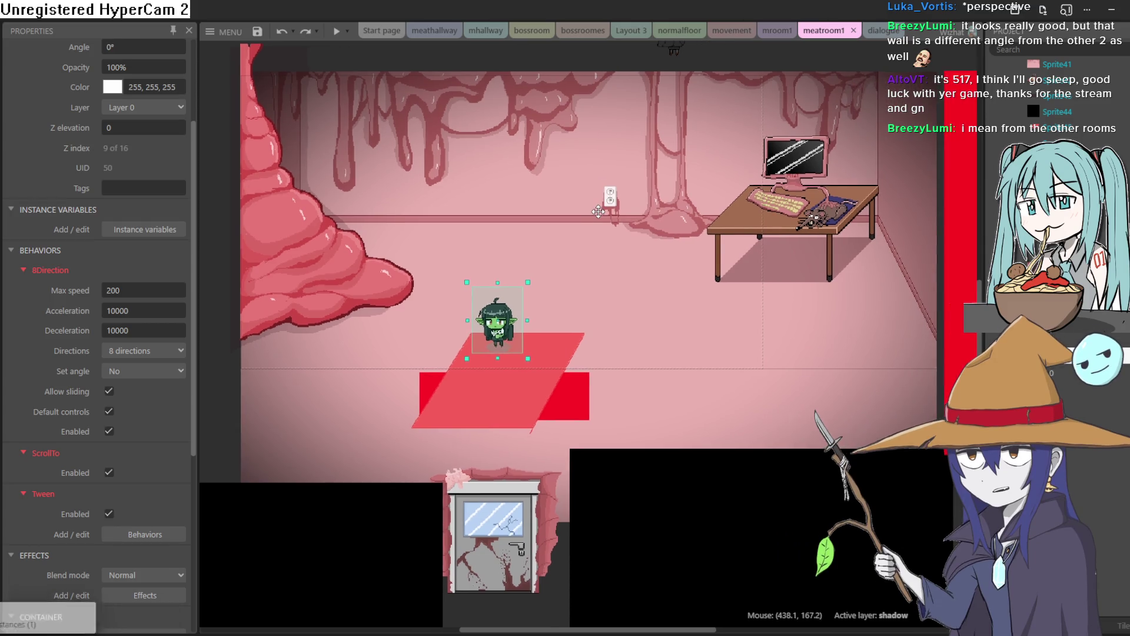
pyautogui.click(781, 32)
pyautogui.click(723, 35)
pyautogui.click(680, 33)
pyautogui.click(631, 33)
pyautogui.click(570, 35)
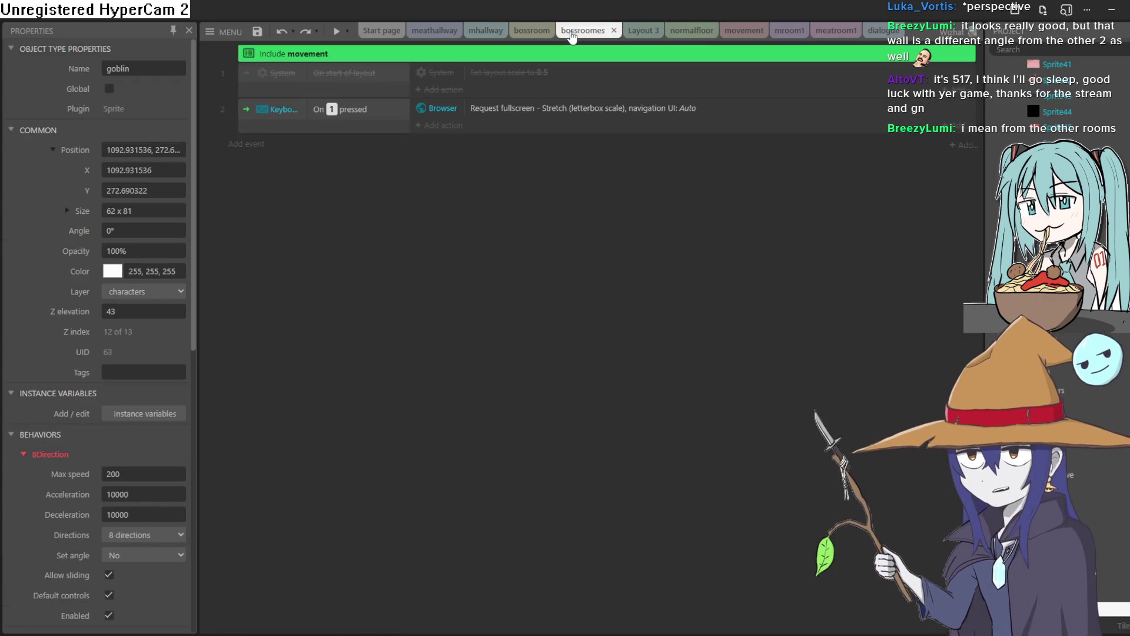
pyautogui.click(532, 33)
pyautogui.click(485, 32)
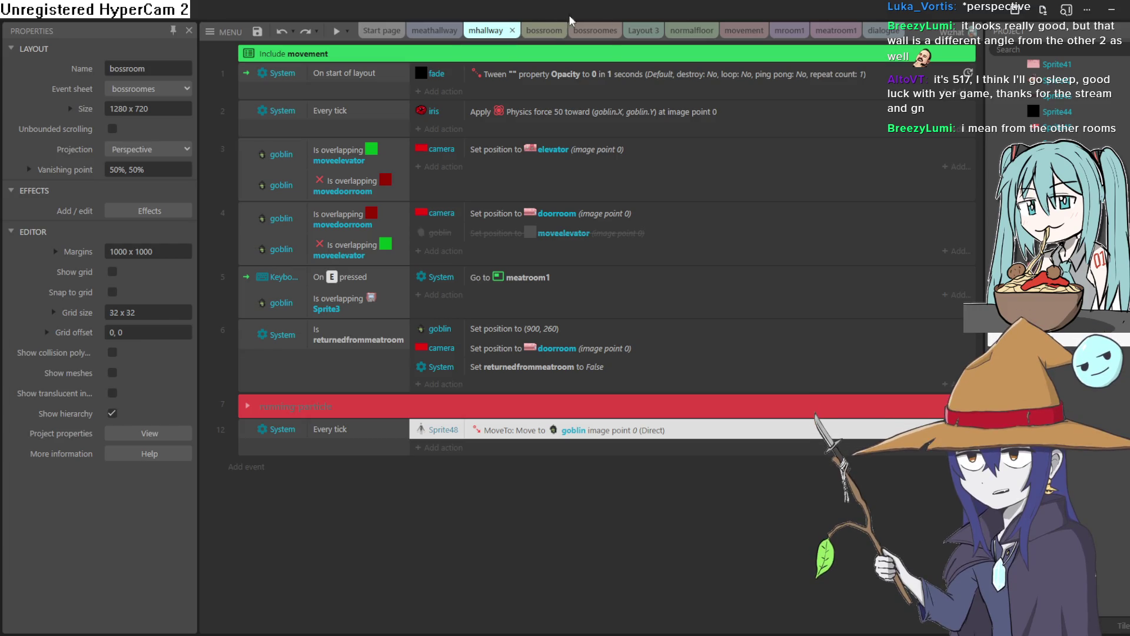
pyautogui.click(886, 30)
pyautogui.click(836, 34)
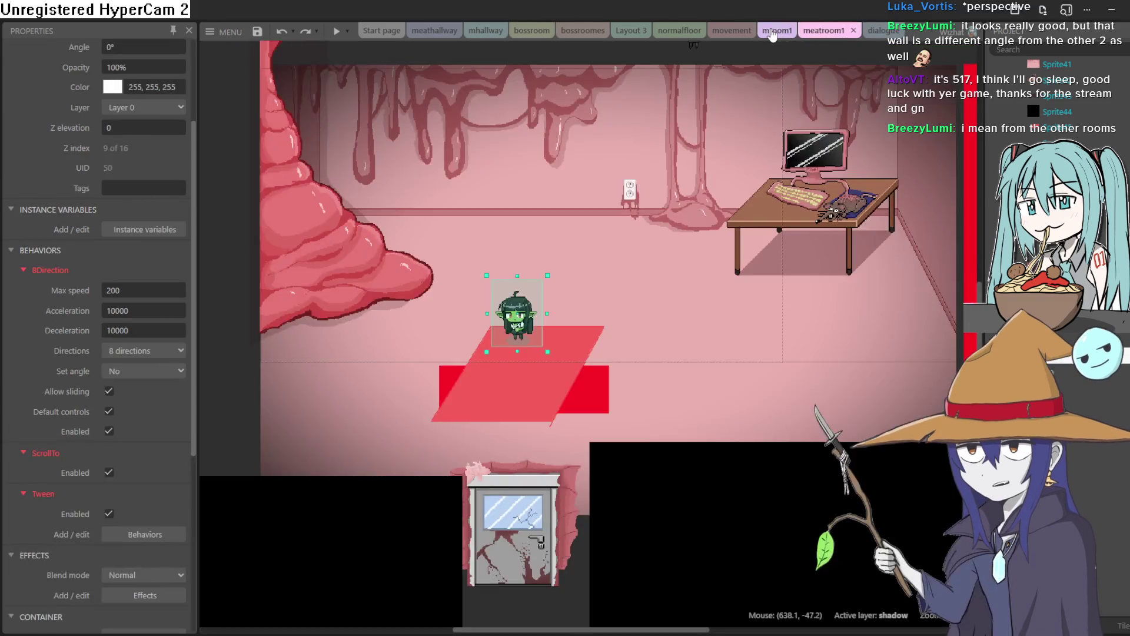
pyautogui.click(777, 31)
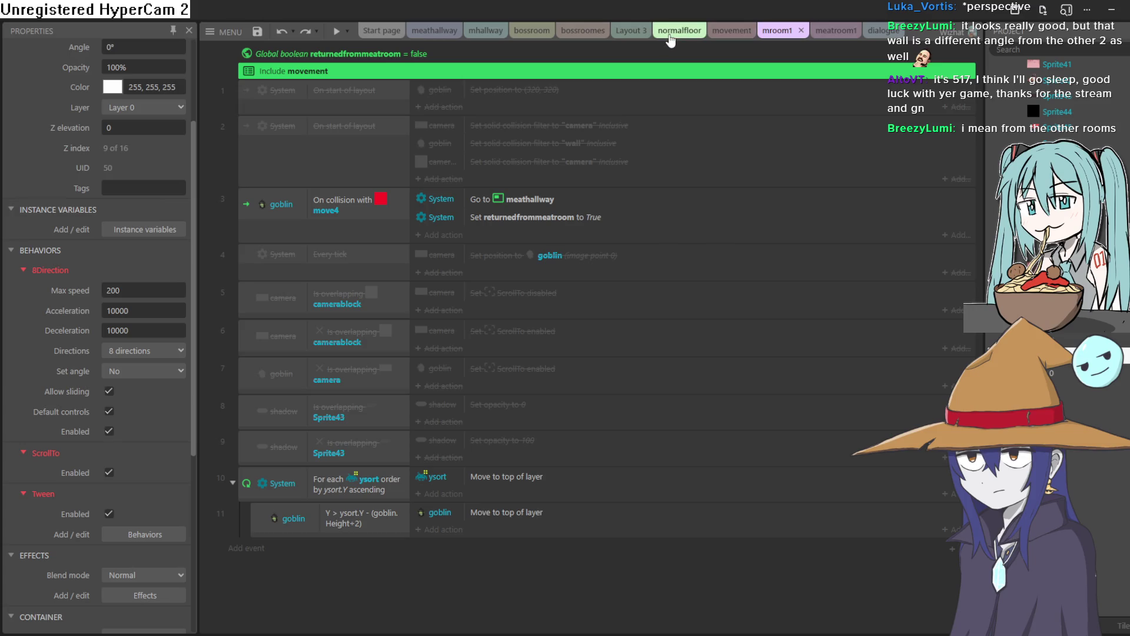
# Step: Open the meathallway layout and scroll around the veined pink hallway
pyautogui.click(439, 32)
pyautogui.hscroll(10, 772, 284)
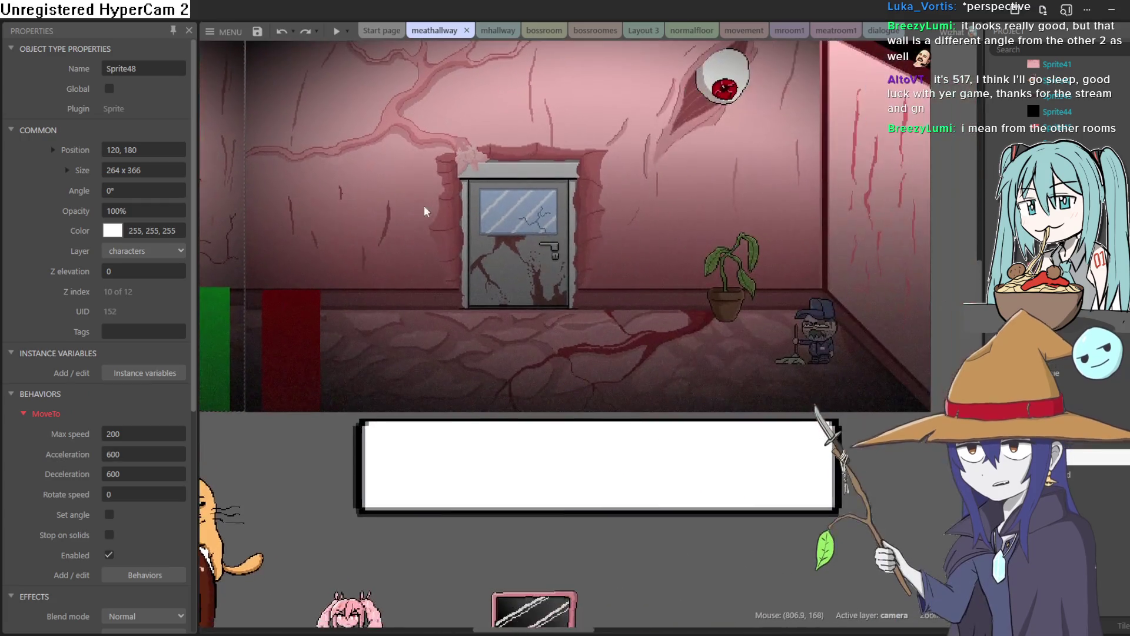
pyautogui.scroll(2, 670, 253)
pyautogui.scroll(1, 670, 253)
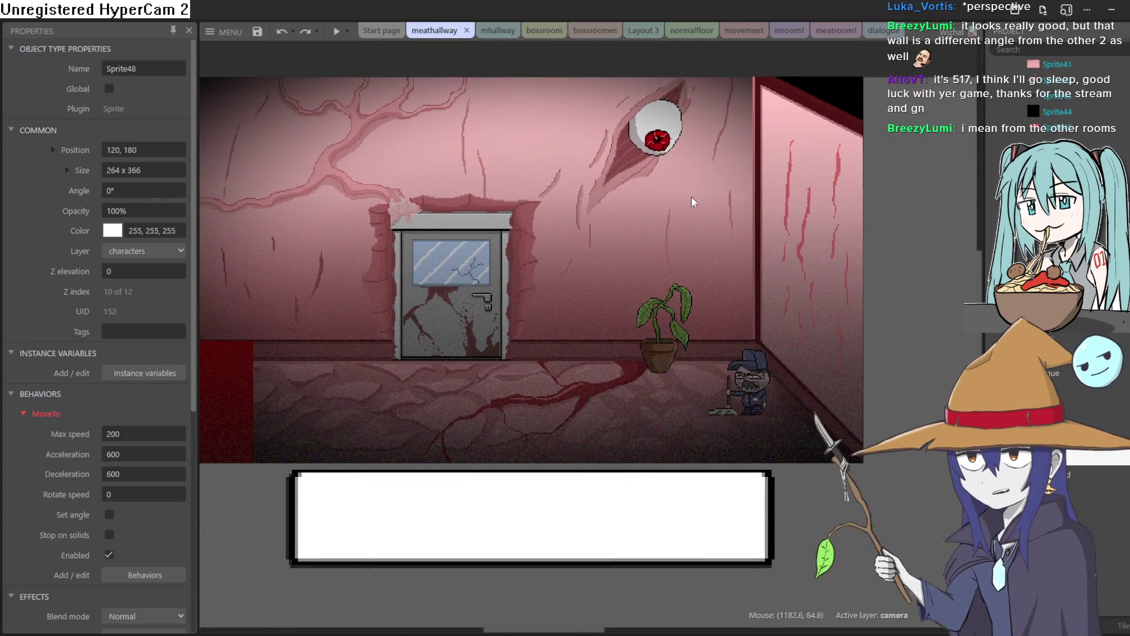
pyautogui.hscroll(-8, 716, 195)
pyautogui.scroll(-2, 688, 197)
pyautogui.hscroll(-4, 762, 236)
pyautogui.scroll(2, 461, 106)
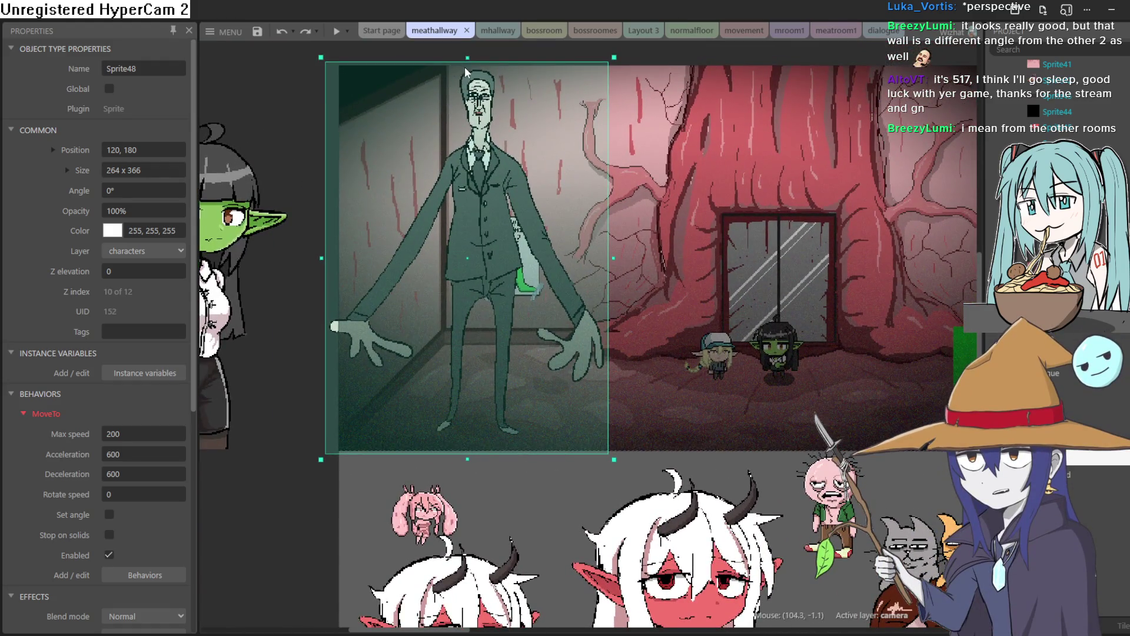
pyautogui.hscroll(15, 618, 203)
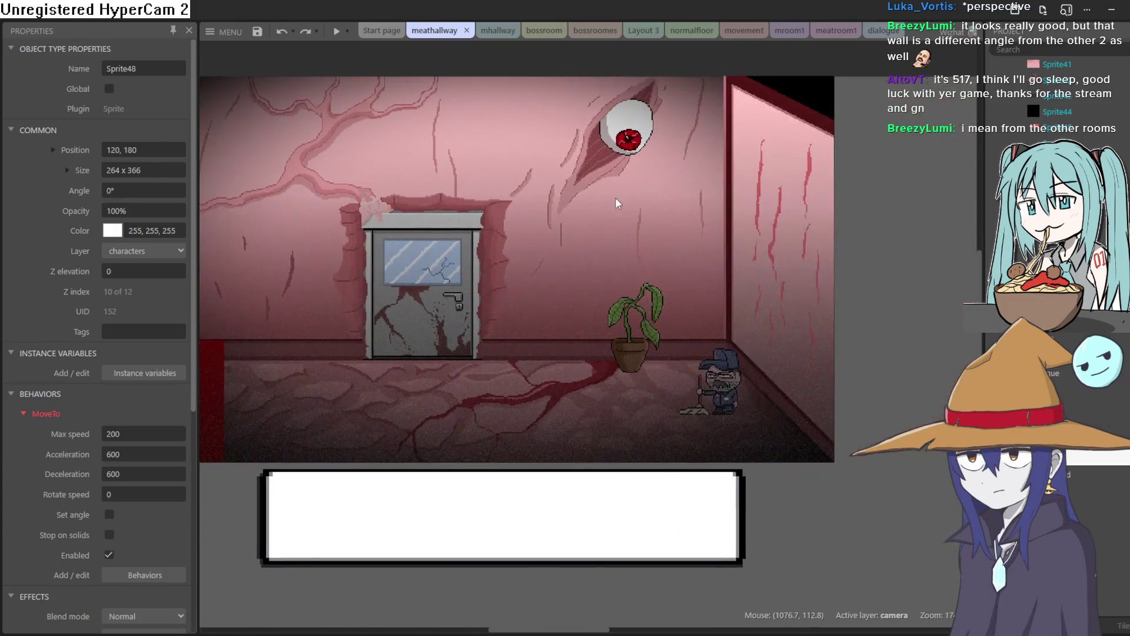
# Step: Preview the game to check the hallway with the tall man, then close the preview
pyautogui.hscroll(3, 618, 202)
pyautogui.hscroll(-7, 598, 222)
pyautogui.scroll(-1, 598, 235)
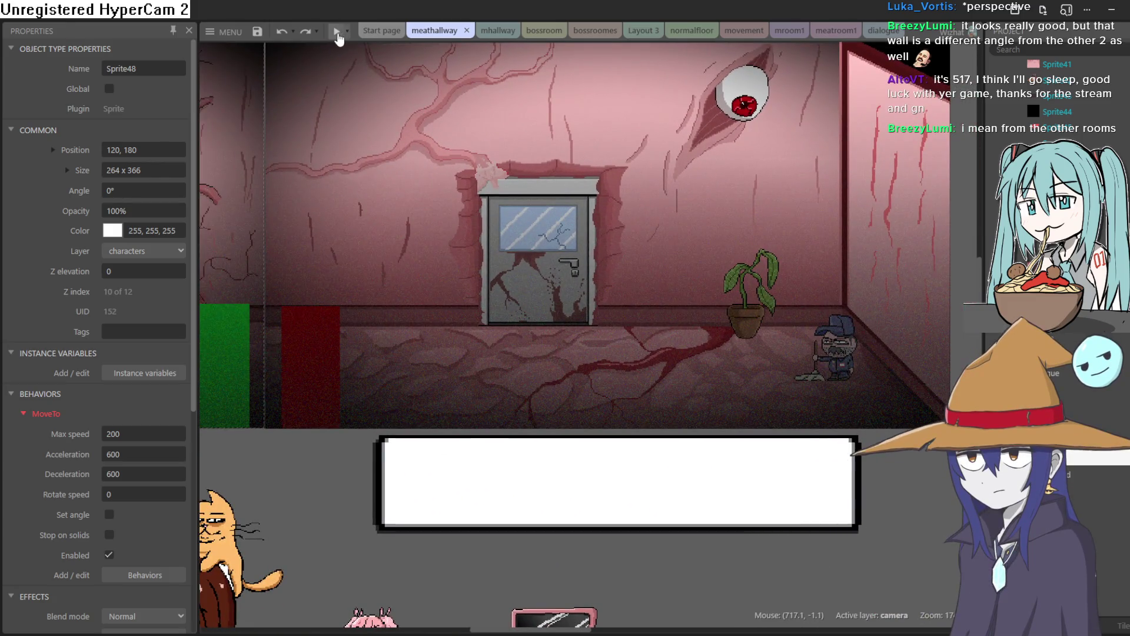
pyautogui.click(339, 34)
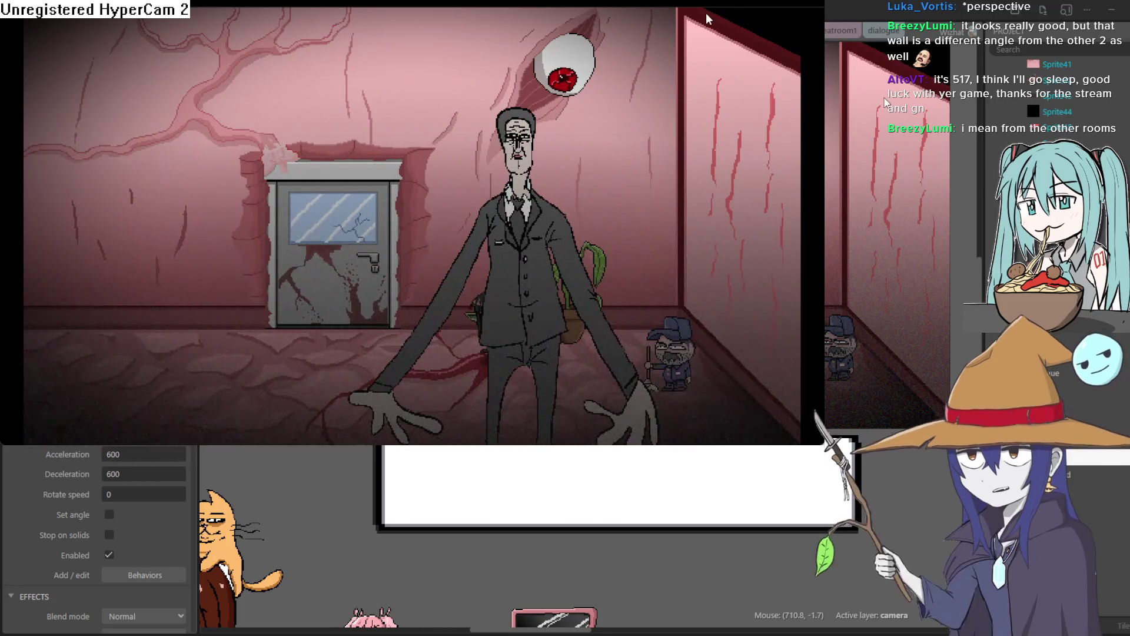
pyautogui.click(982, 54)
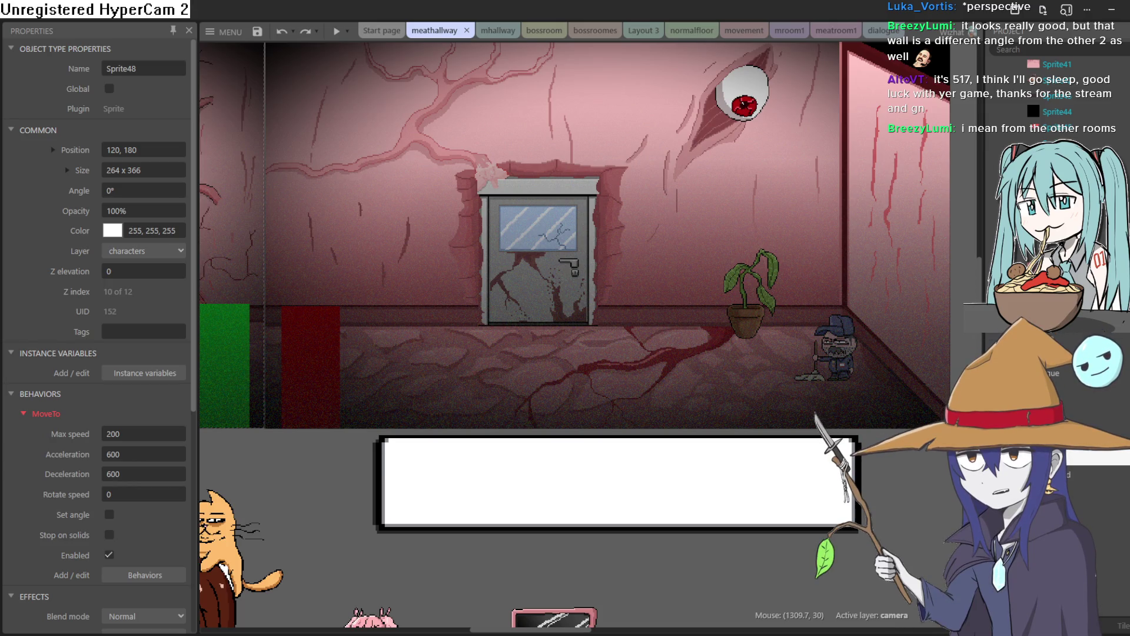
# Step: Pan the meathallway layout down, then minimize Construct 3 to return to Aseprite
pyautogui.moveTo(963, 192)
pyautogui.mouseDown()
pyautogui.moveTo(958, 245)
pyautogui.moveTo(970, 204)
pyautogui.mouseUp()
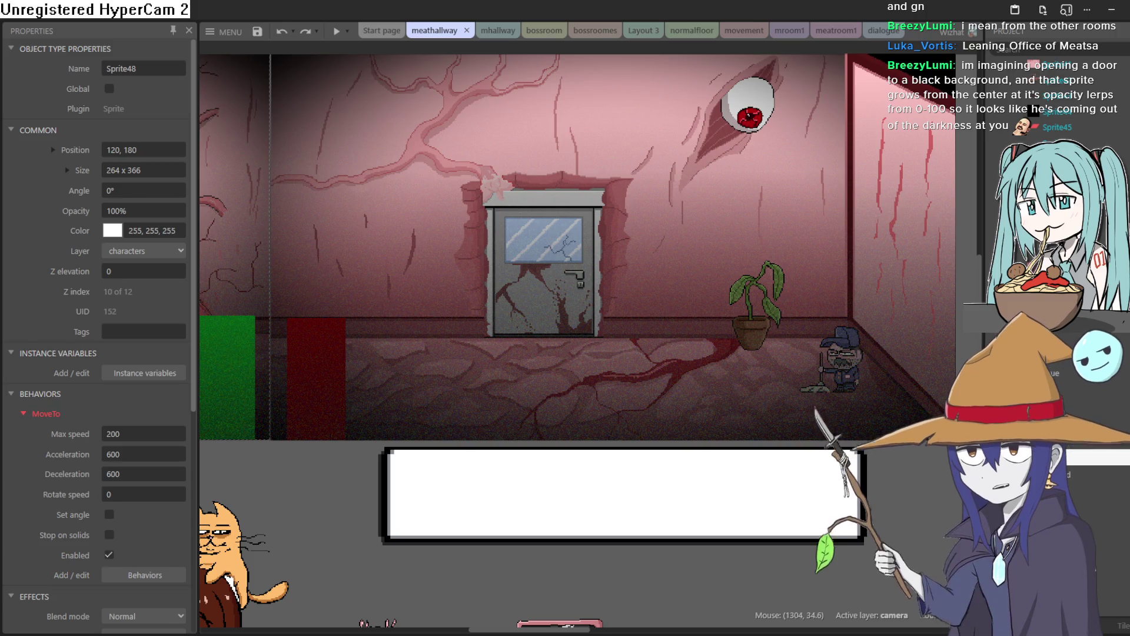
pyautogui.click(1111, 16)
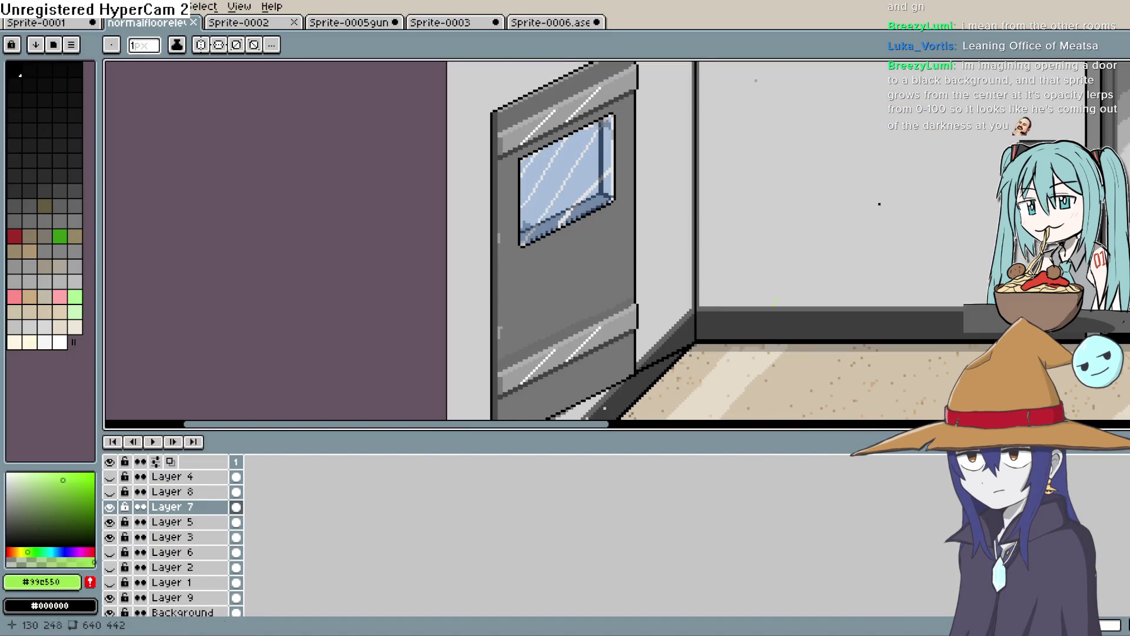
pyautogui.scroll(-3, 758, 256)
pyautogui.scroll(3, 758, 256)
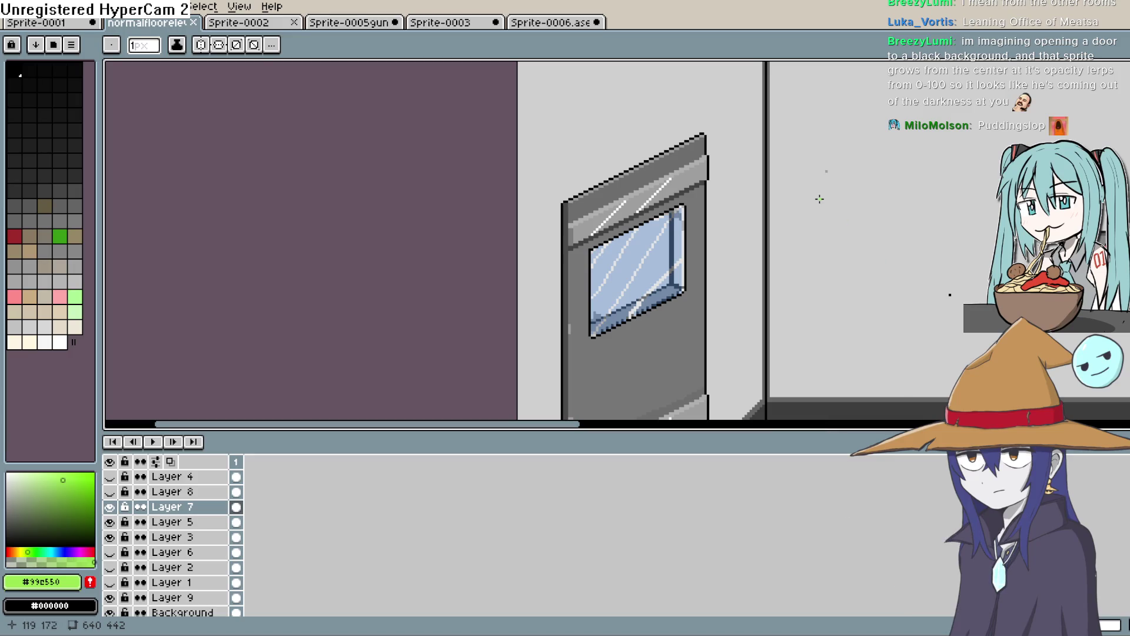
pyautogui.moveTo(785, 184)
pyautogui.mouseDown()
pyautogui.moveTo(767, 391)
pyautogui.moveTo(810, 417)
pyautogui.mouseUp()
pyautogui.moveTo(860, 277)
pyautogui.mouseDown()
pyautogui.moveTo(848, 327)
pyautogui.moveTo(856, 345)
pyautogui.moveTo(861, 326)
pyautogui.moveTo(867, 333)
pyautogui.mouseUp()
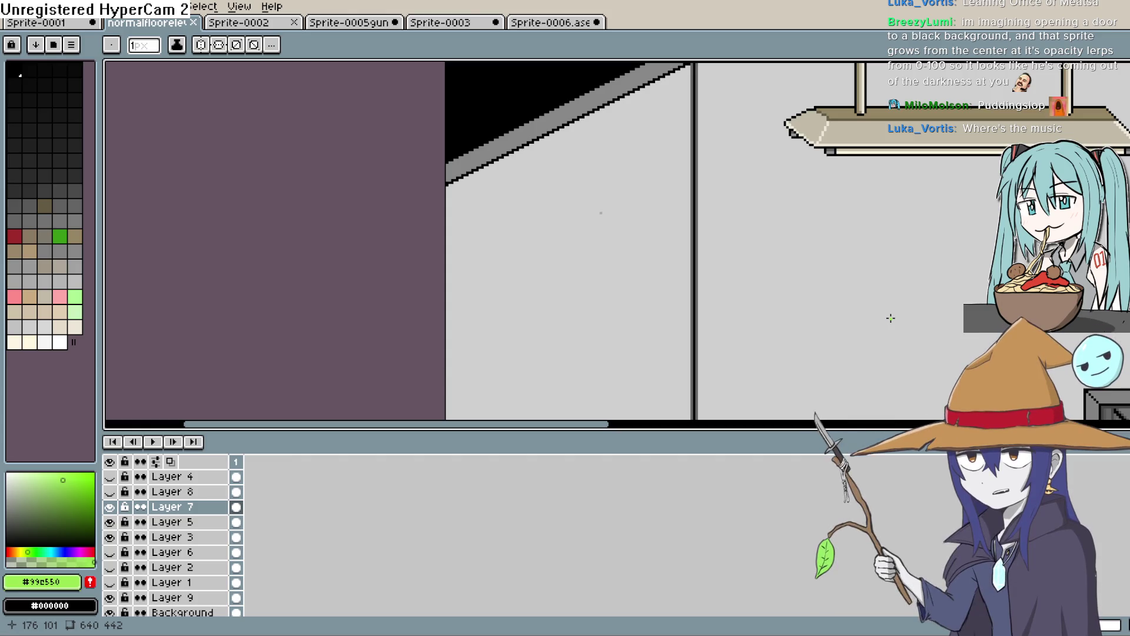
pyautogui.scroll(-2, 836, 318)
pyautogui.scroll(2, 801, 321)
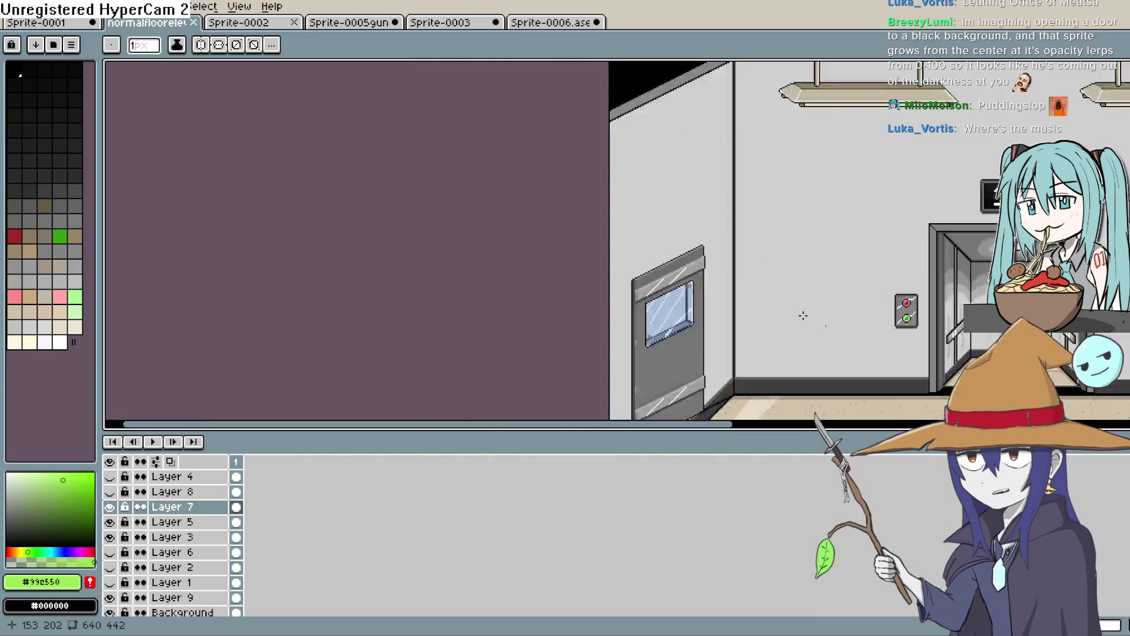
pyautogui.moveTo(794, 330)
pyautogui.mouseDown()
pyautogui.moveTo(855, 218)
pyautogui.moveTo(888, 221)
pyautogui.moveTo(938, 189)
pyautogui.moveTo(972, 236)
pyautogui.moveTo(845, 255)
pyautogui.moveTo(849, 316)
pyautogui.mouseUp()
pyautogui.scroll(-1, 973, 235)
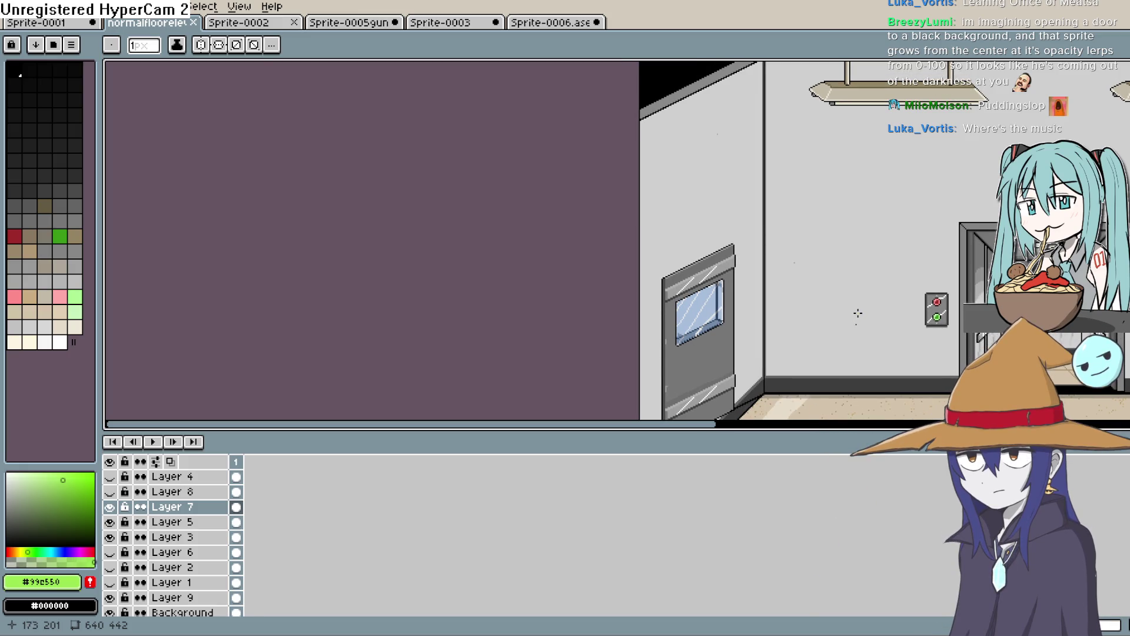
pyautogui.moveTo(883, 297)
pyautogui.mouseDown()
pyautogui.moveTo(803, 222)
pyautogui.moveTo(853, 250)
pyautogui.mouseUp()
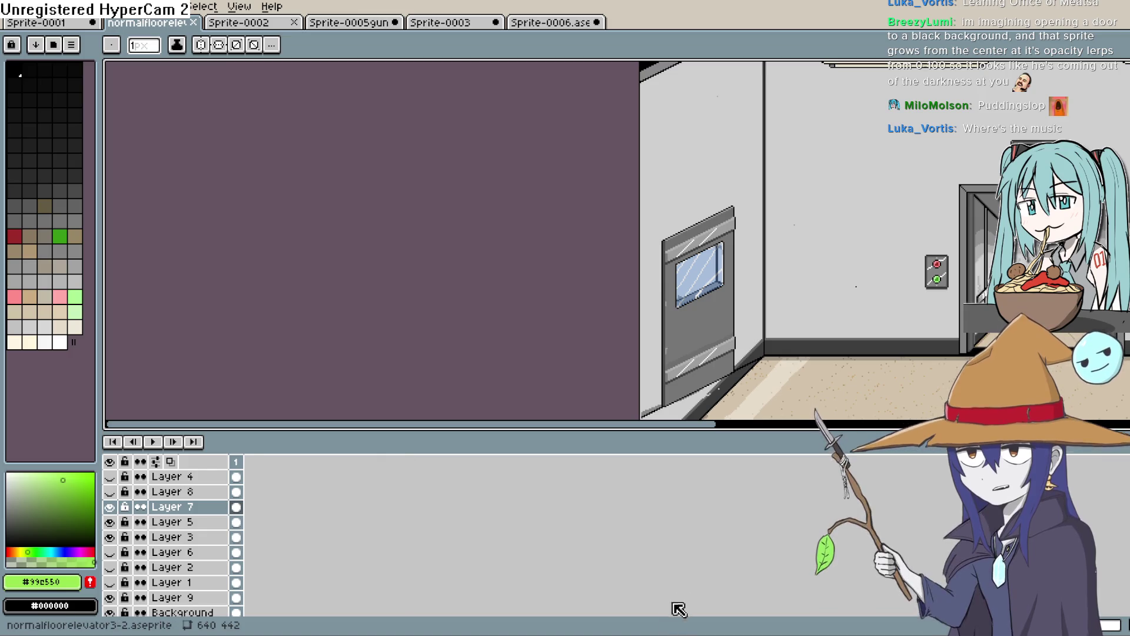
pyautogui.moveTo(805, 201)
pyautogui.mouseDown()
pyautogui.moveTo(820, 235)
pyautogui.moveTo(813, 259)
pyautogui.mouseUp()
pyautogui.press('l')
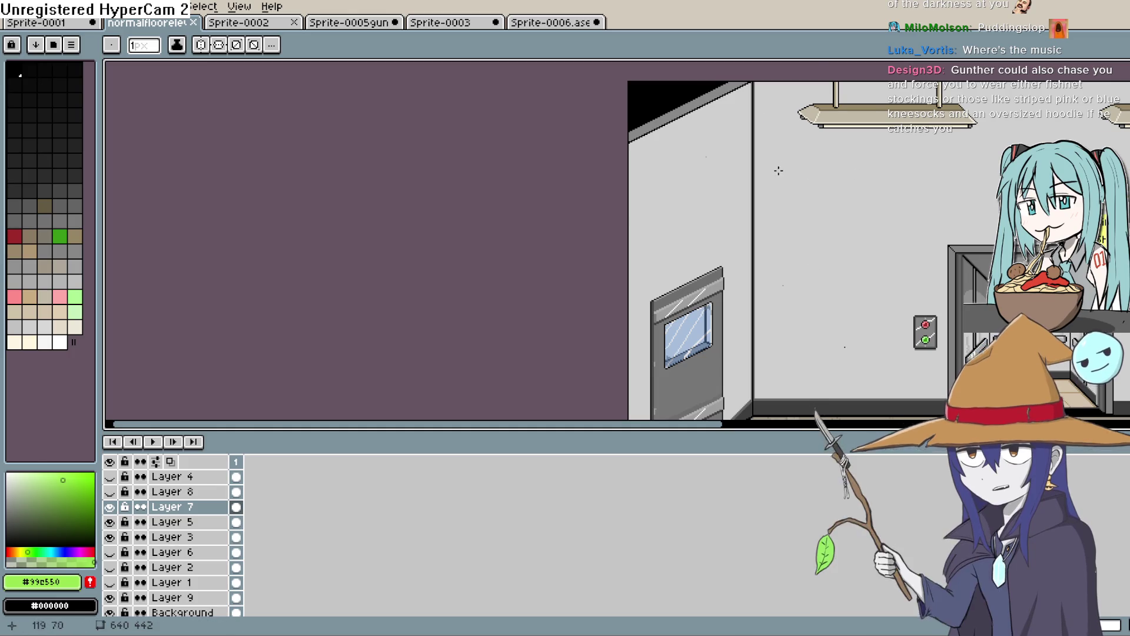
pyautogui.scroll(-3, 783, 70)
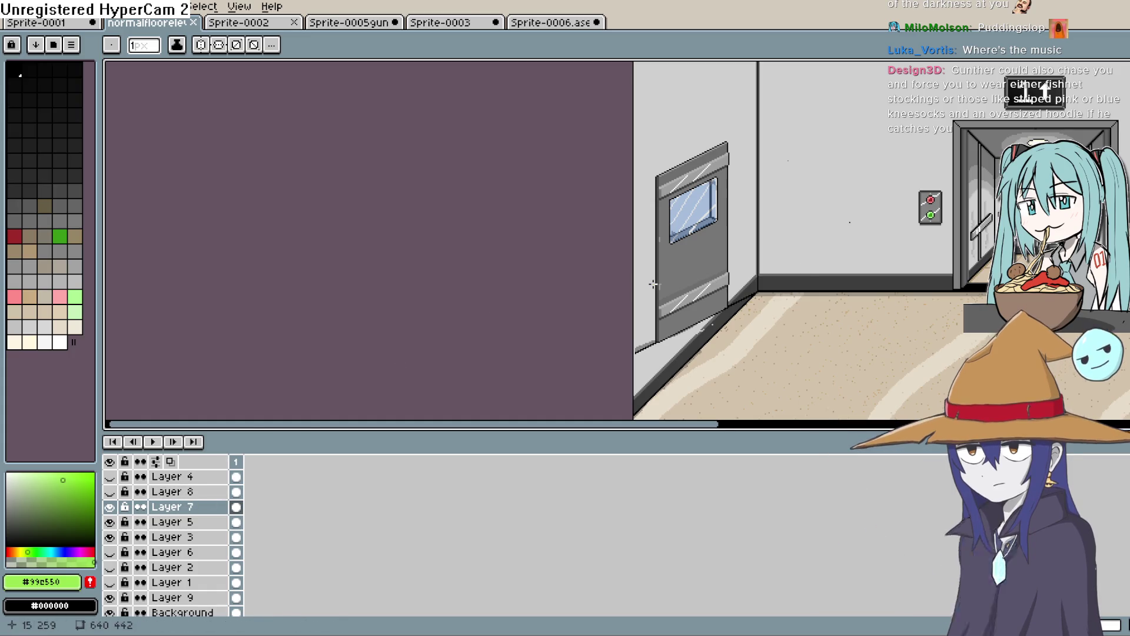
pyautogui.press('v')
# Step: Undo the recent layer additions back to Layer 7 and bring the door area into view
pyautogui.click(815, 290)
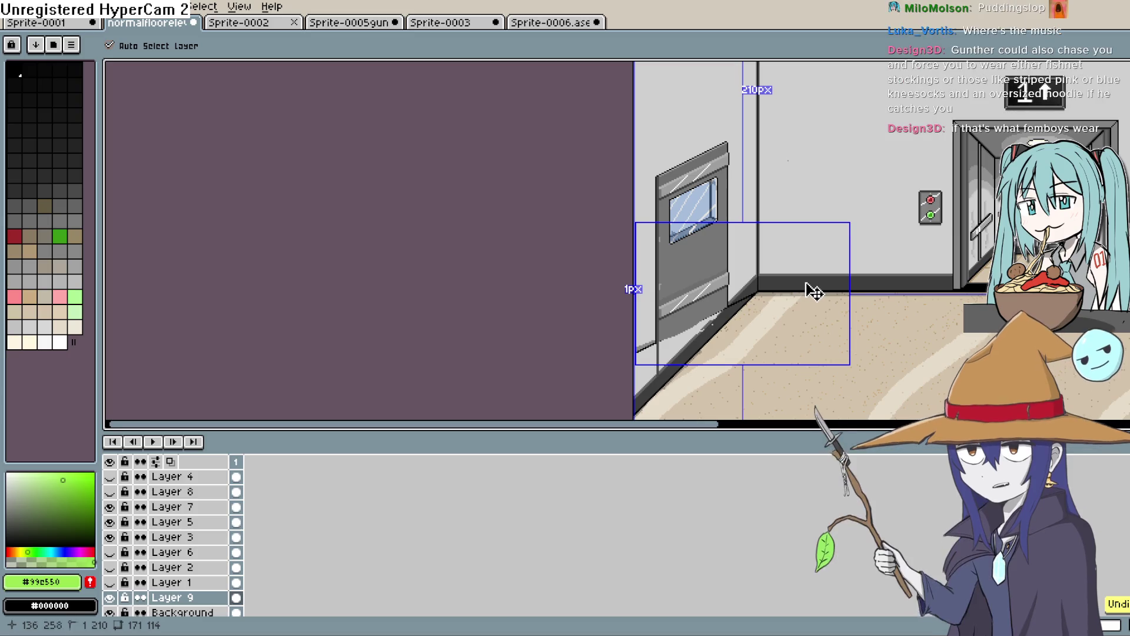
pyautogui.hotkey('ctrl', 'z')
pyautogui.hotkey('ctrl', 'z')
pyautogui.press('b')
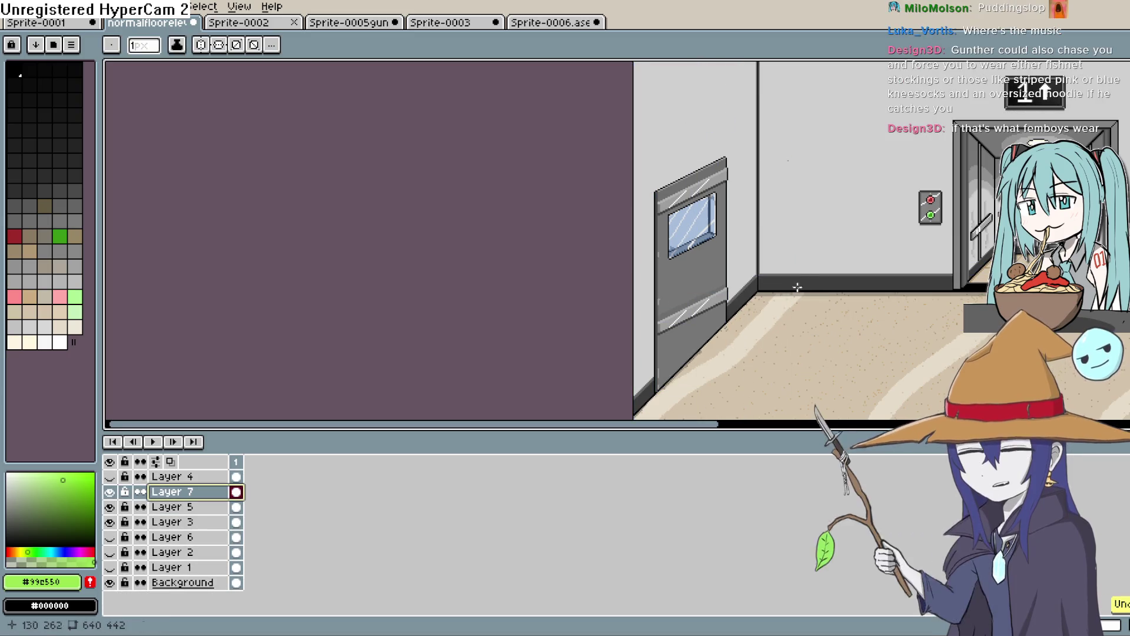
pyautogui.scroll(3, 774, 361)
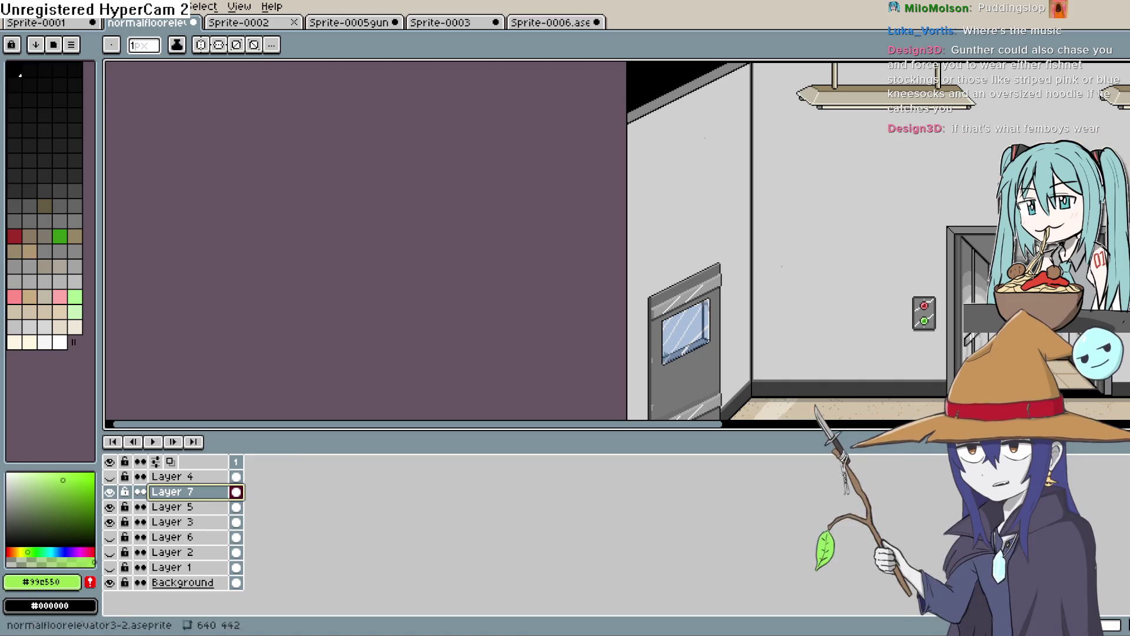
pyautogui.moveTo(853, 305)
pyautogui.mouseDown()
pyautogui.moveTo(861, 140)
pyautogui.moveTo(865, 162)
pyautogui.mouseUp()
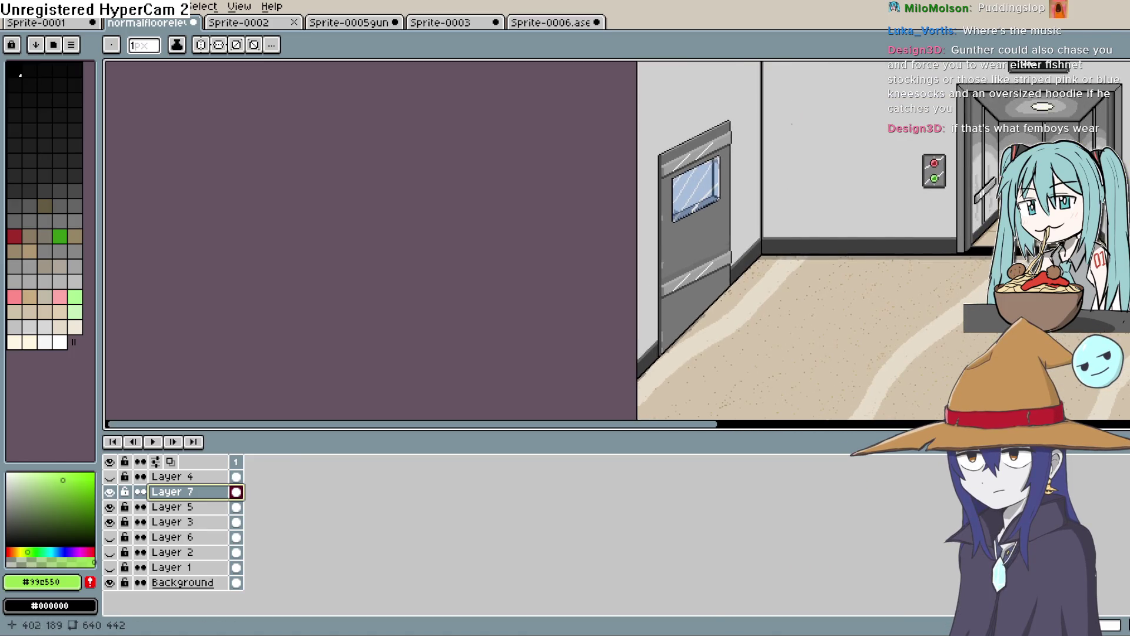
# Step: Lasso the beige diagonal strip above the door on the Background layer
pyautogui.click(1121, 69)
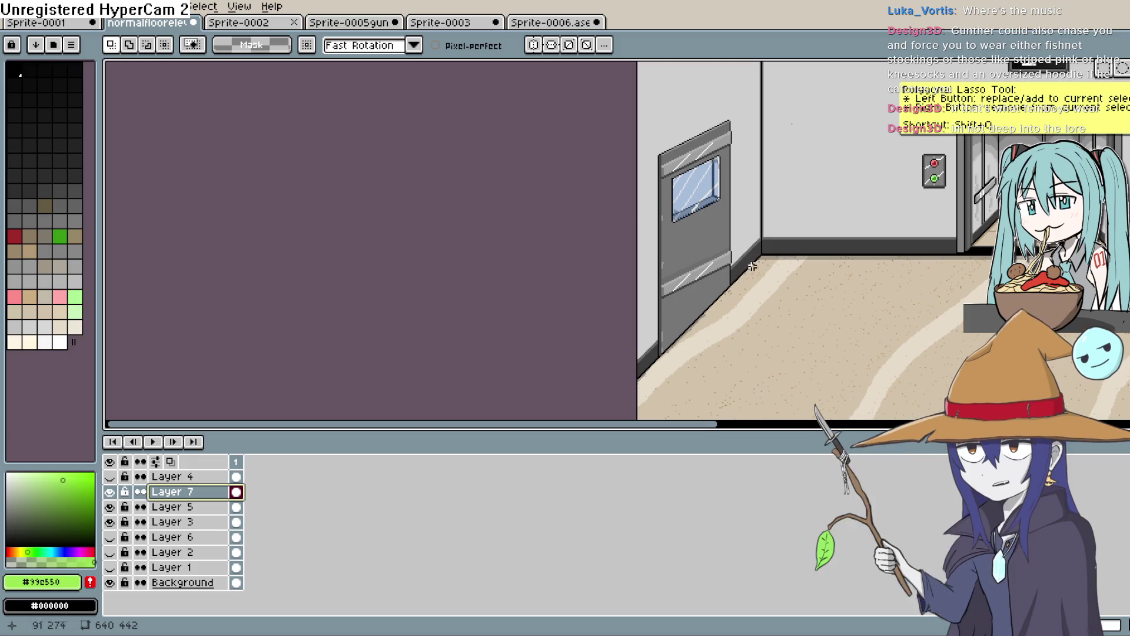
pyautogui.moveTo(757, 252); pyautogui.dragTo(753, 260)
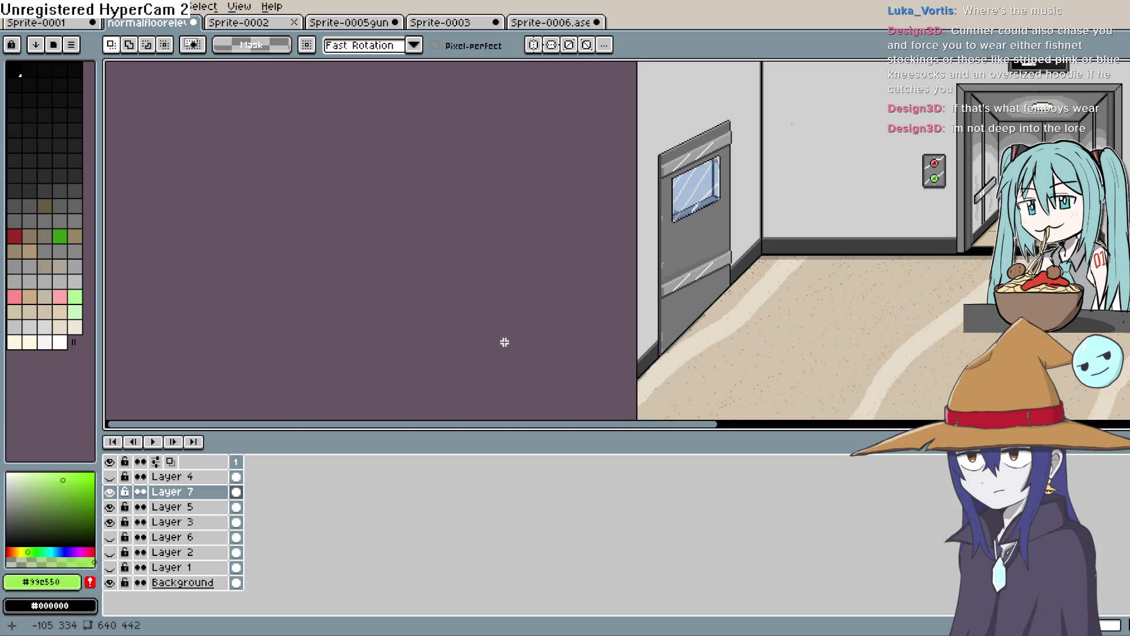
pyautogui.scroll(-3, 504, 341)
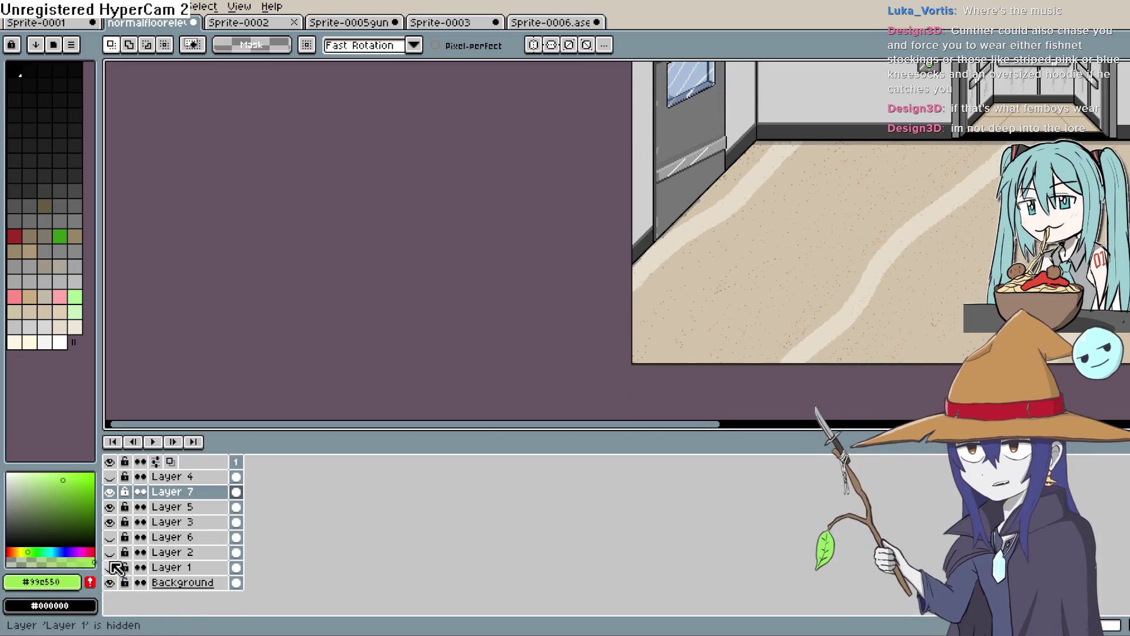
pyautogui.click(168, 583)
pyautogui.scroll(3, 763, 99)
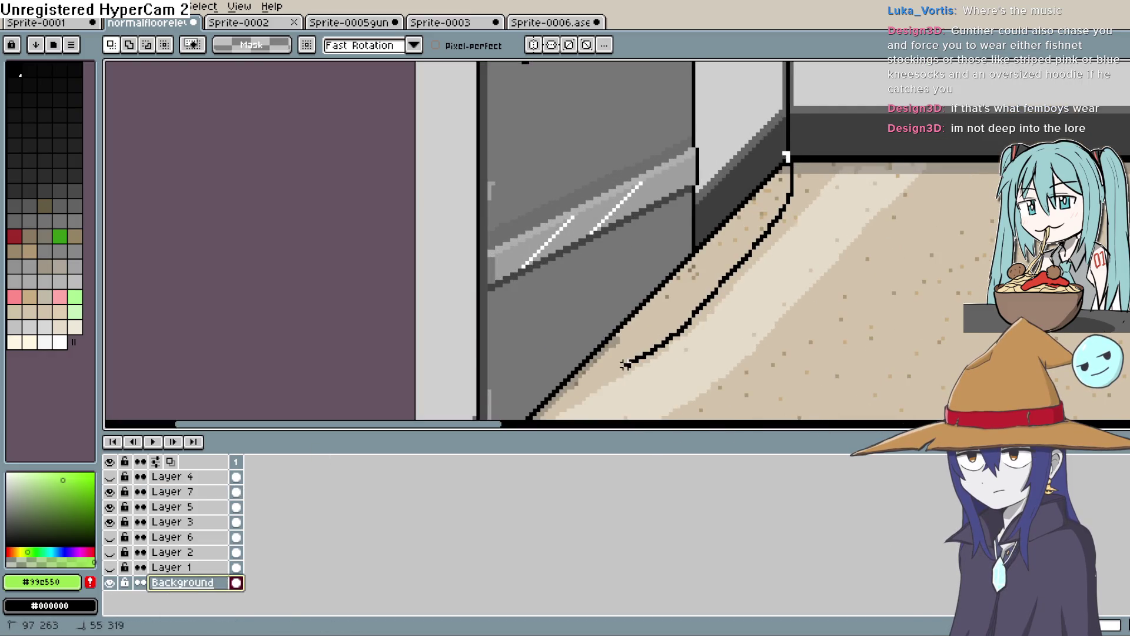
pyautogui.scroll(-5, 629, 364)
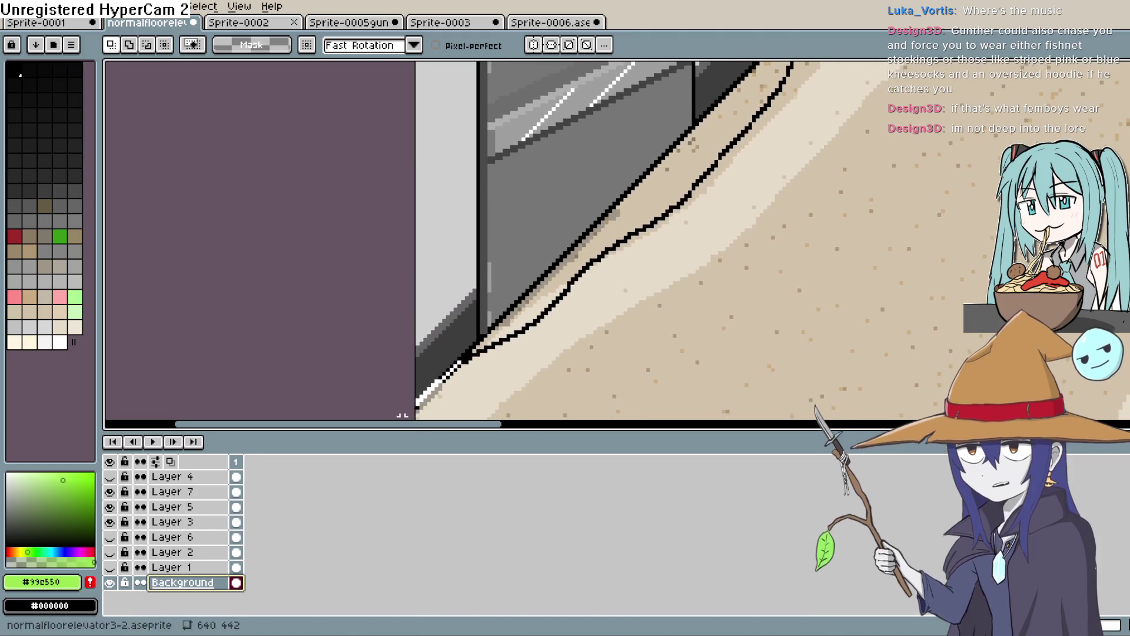
pyautogui.scroll(-1, 708, 159)
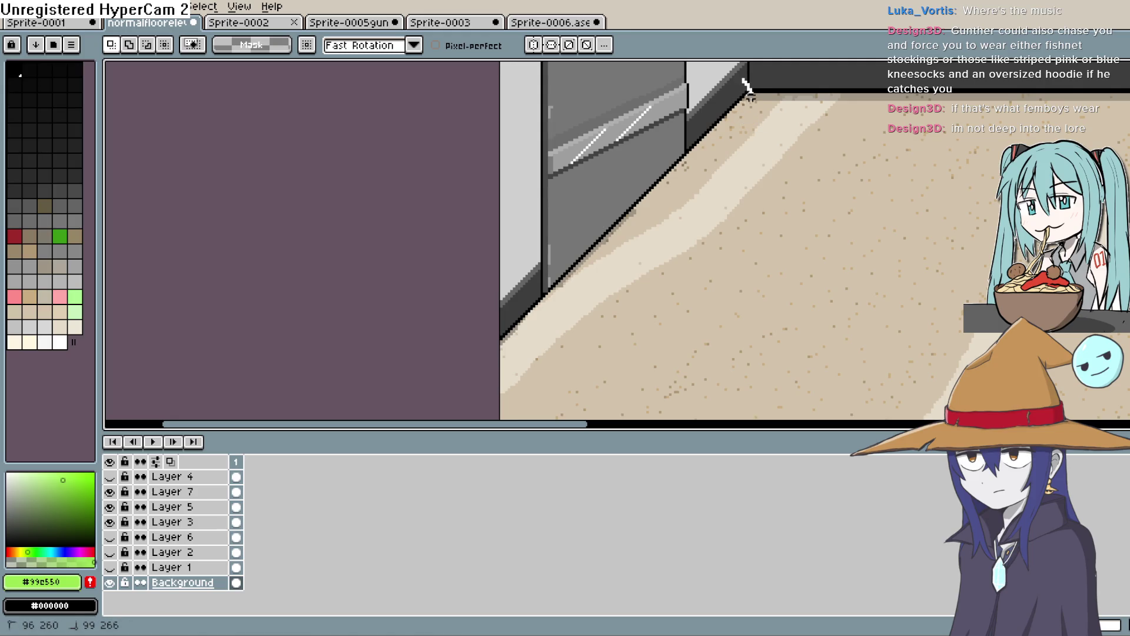
pyautogui.moveTo(693, 195)
pyautogui.mouseDown()
pyautogui.moveTo(576, 313)
pyautogui.moveTo(501, 362)
pyautogui.mouseUp()
pyautogui.moveTo(485, 277)
pyautogui.mouseDown()
pyautogui.moveTo(612, 136)
pyautogui.moveTo(683, 88)
pyautogui.moveTo(744, 77)
pyautogui.moveTo(751, 88)
pyautogui.mouseUp()
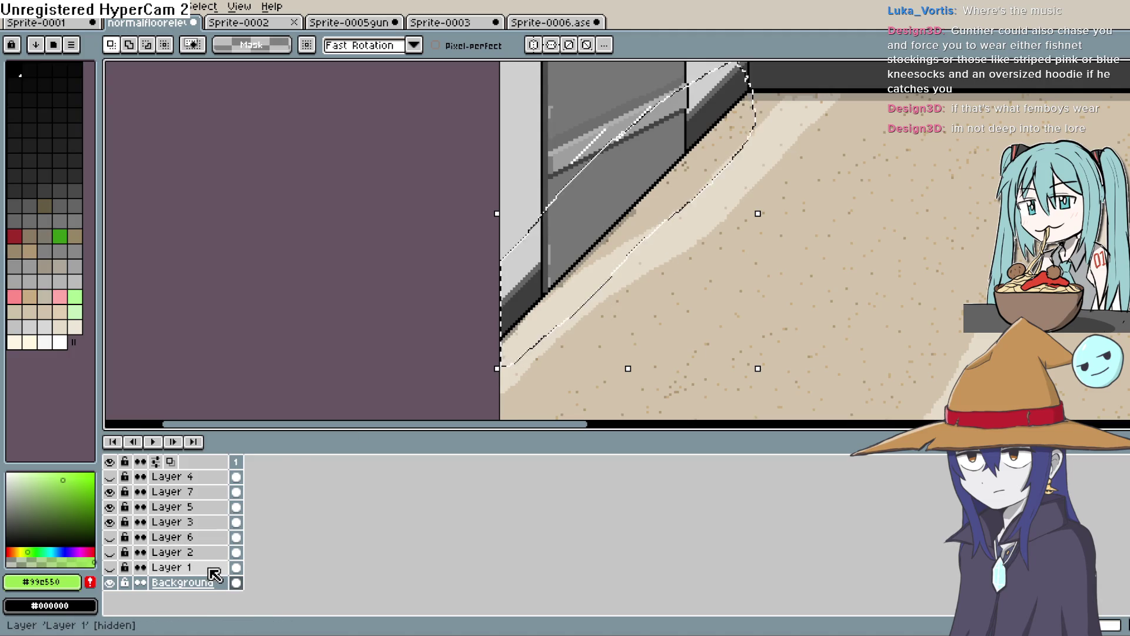
# Step: Paste the copied strip onto a new Layer 8 and move it up above the door
pyautogui.hotkey('ctrl', 'n')
pyautogui.click(648, 430)
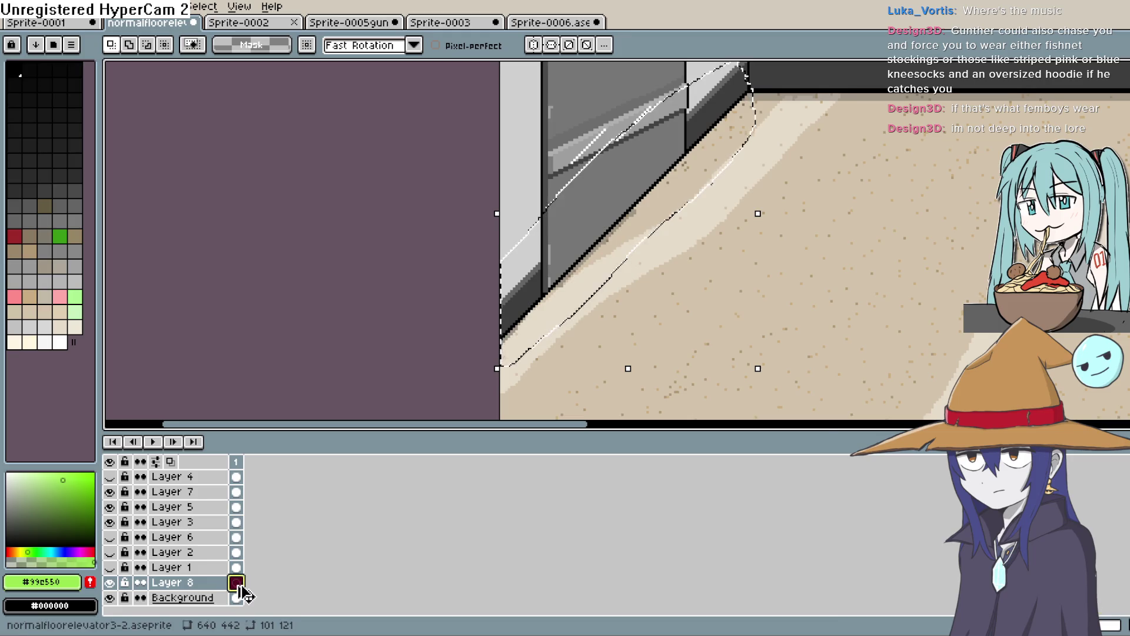
pyautogui.hotkey('ctrl', 'n')
pyautogui.click(645, 431)
pyautogui.hotkey('ctrl', 't')
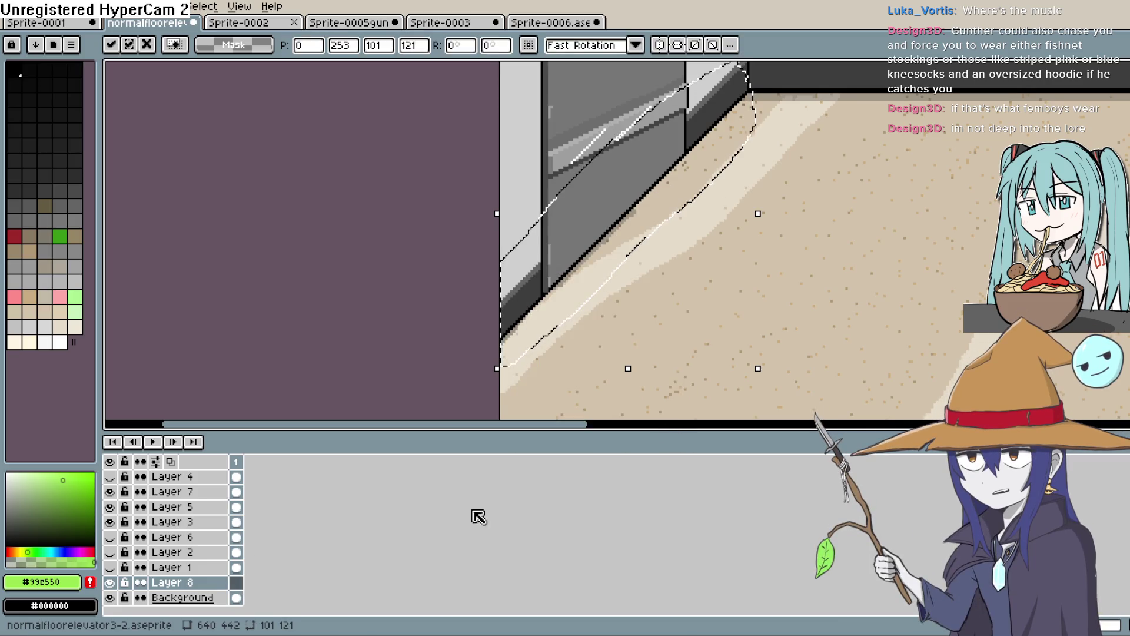
pyautogui.click(238, 584)
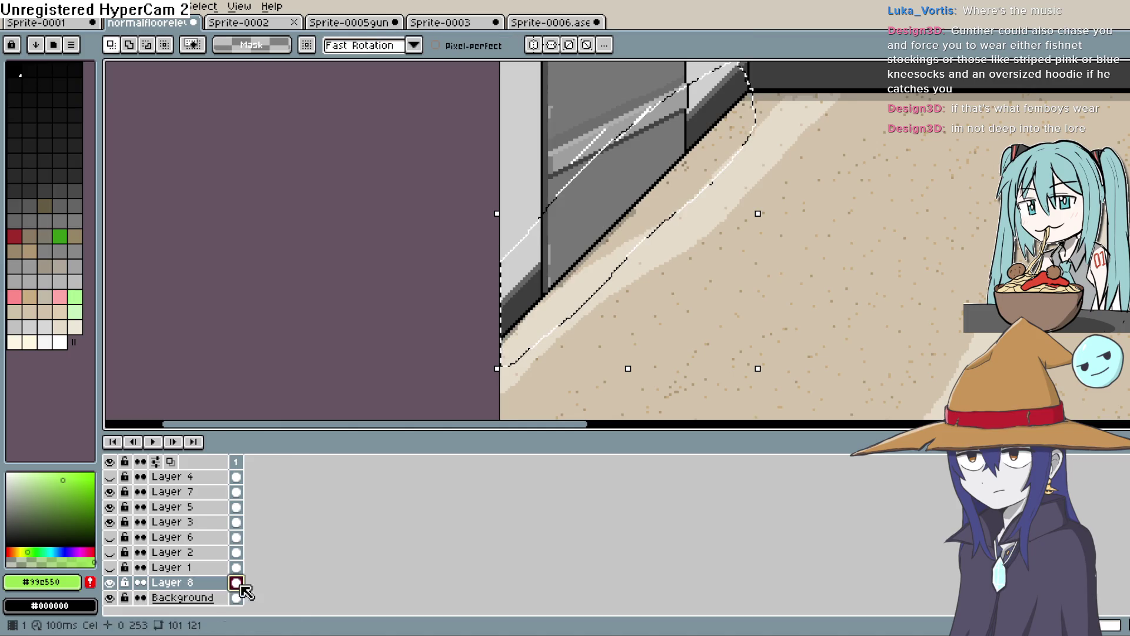
pyautogui.moveTo(628, 210)
pyautogui.mouseDown()
pyautogui.moveTo(616, 113)
pyautogui.moveTo(651, 184)
pyautogui.moveTo(736, 224)
pyautogui.moveTo(711, 70)
pyautogui.mouseUp()
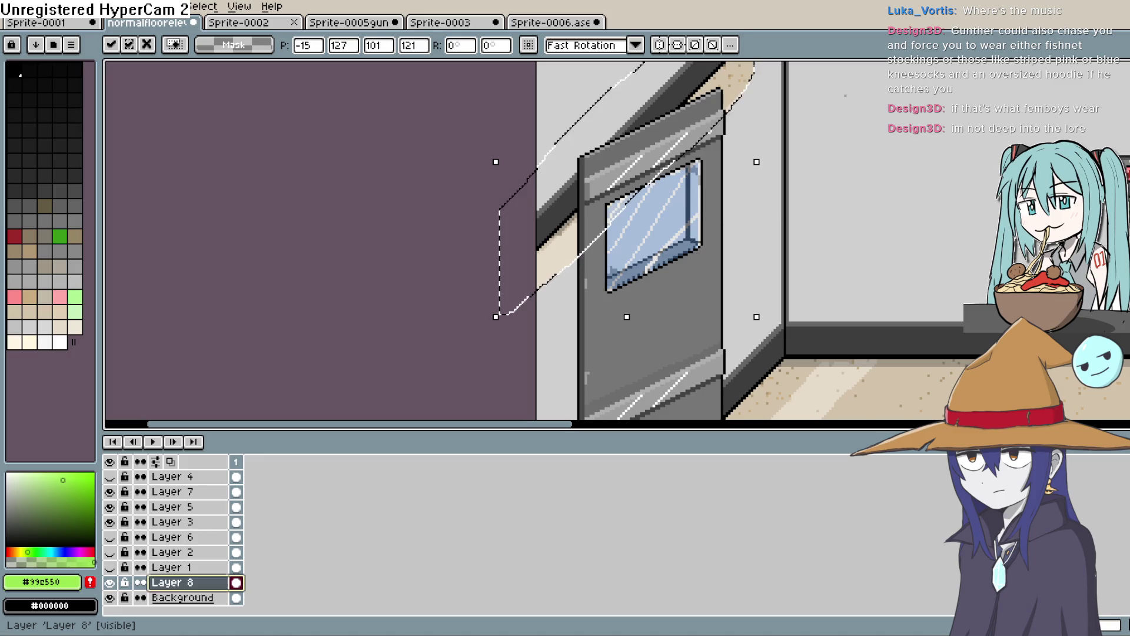
pyautogui.click(172, 582)
# Step: Move Layer 8 to the top of the stack, raise the strip, and remove its beige fill
pyautogui.moveTo(212, 480); pyautogui.dragTo(213, 477)
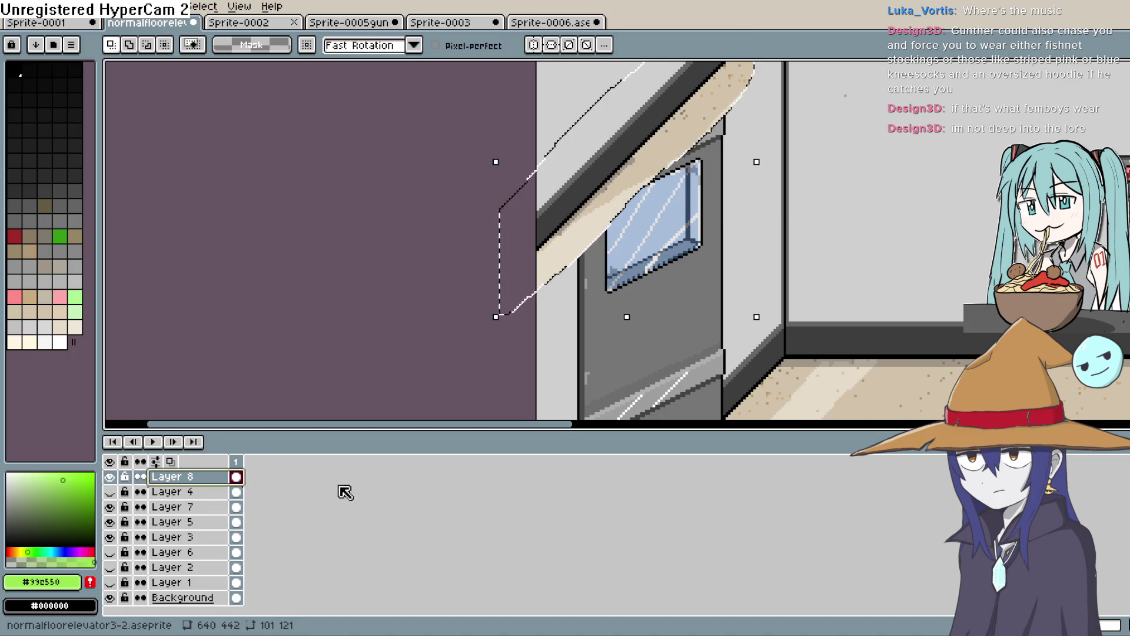
pyautogui.scroll(-2, 673, 242)
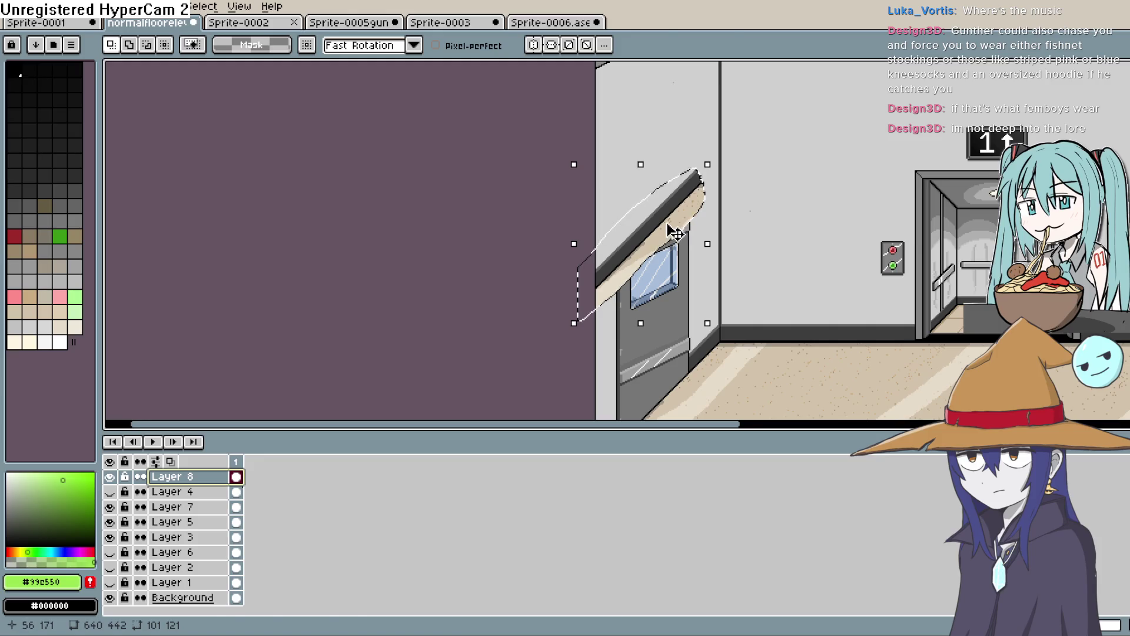
pyautogui.moveTo(676, 234); pyautogui.dragTo(678, 206)
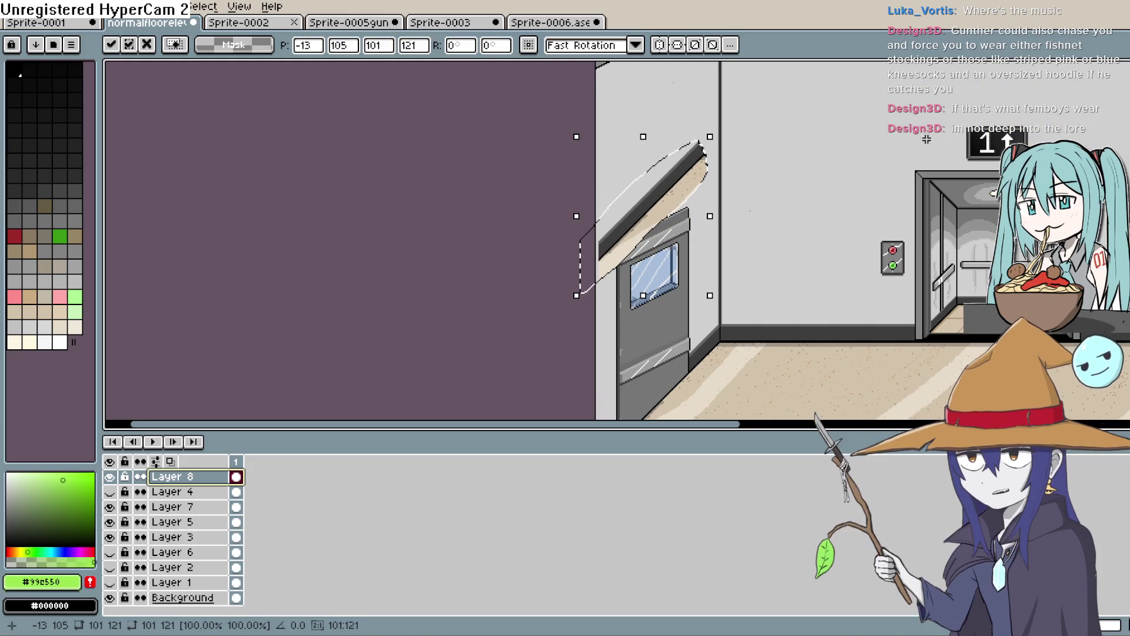
pyautogui.hotkey('ctrl', 'd')
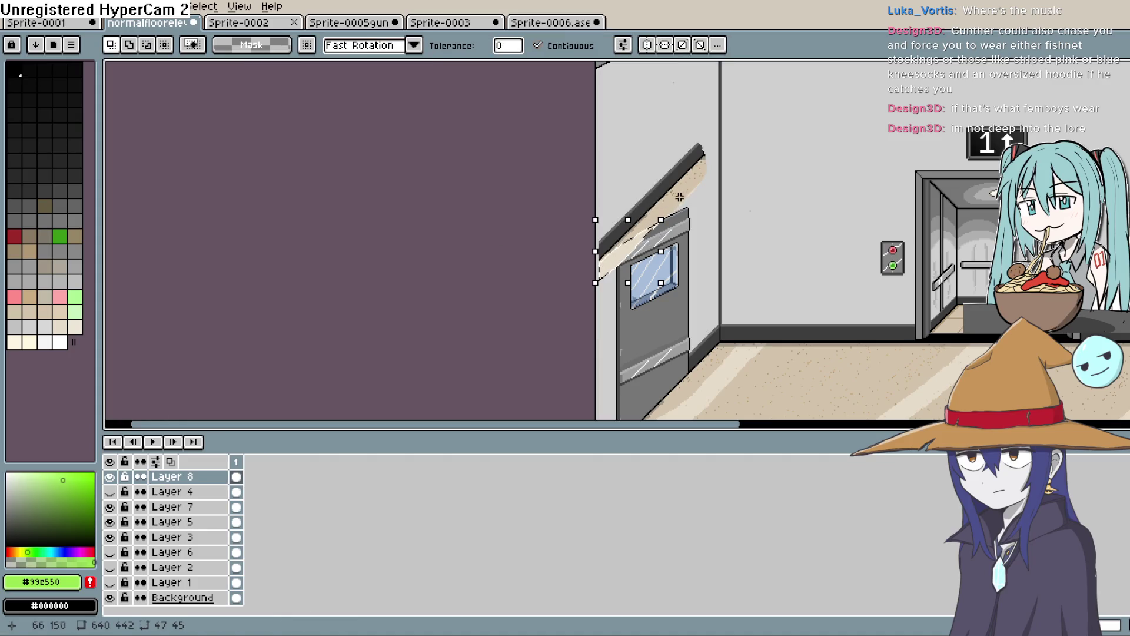
pyautogui.hotkey('ctrl', 'z')
pyautogui.hotkey('ctrl', 'z')
pyautogui.hotkey('ctrl', 'z')
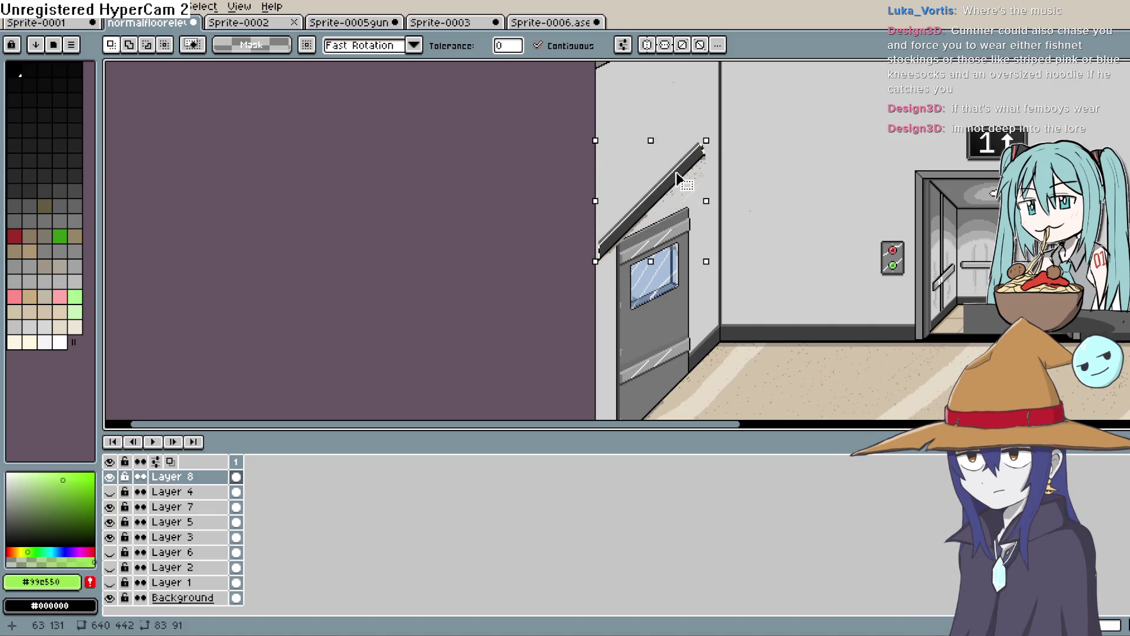
pyautogui.scroll(2, 681, 178)
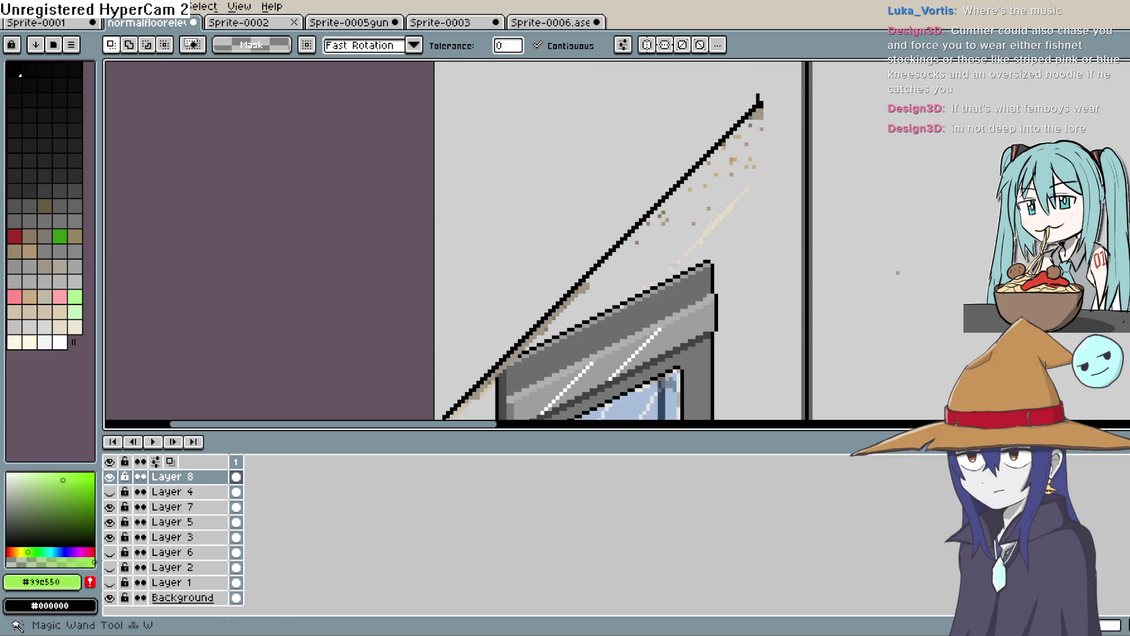
# Step: Shift the Layer 8 railing line down-right, then select the light grey area by colour
pyautogui.click(187, 476)
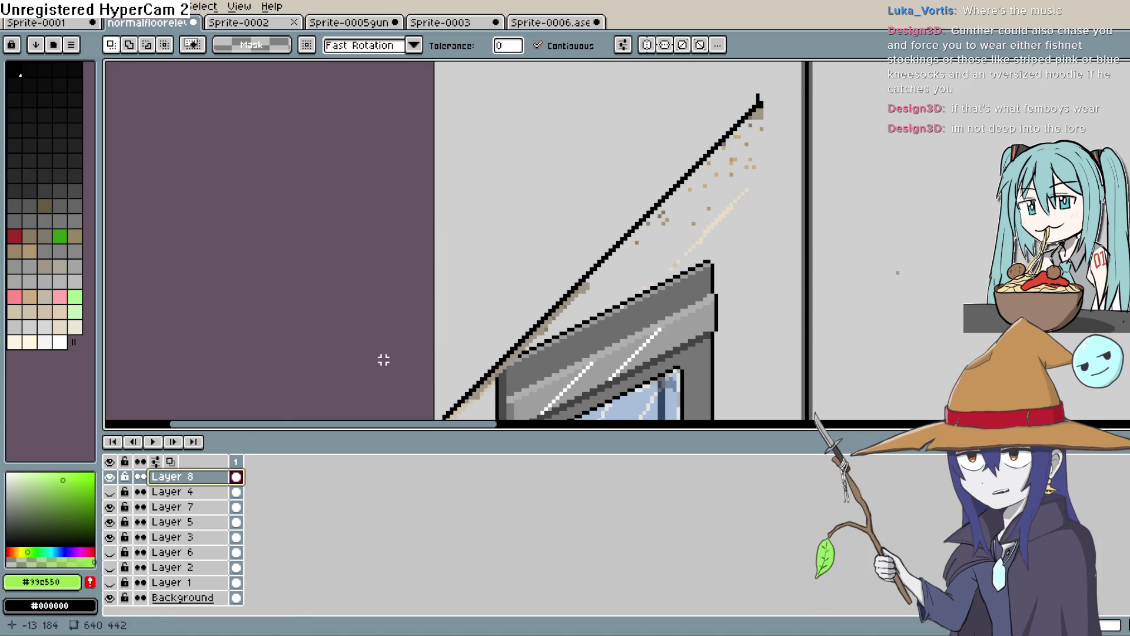
pyautogui.press('m')
pyautogui.moveTo(622, 271)
pyautogui.mouseDown()
pyautogui.moveTo(617, 261)
pyautogui.moveTo(643, 328)
pyautogui.moveTo(627, 302)
pyautogui.moveTo(512, 285)
pyautogui.moveTo(868, 295)
pyautogui.moveTo(813, 302)
pyautogui.mouseUp()
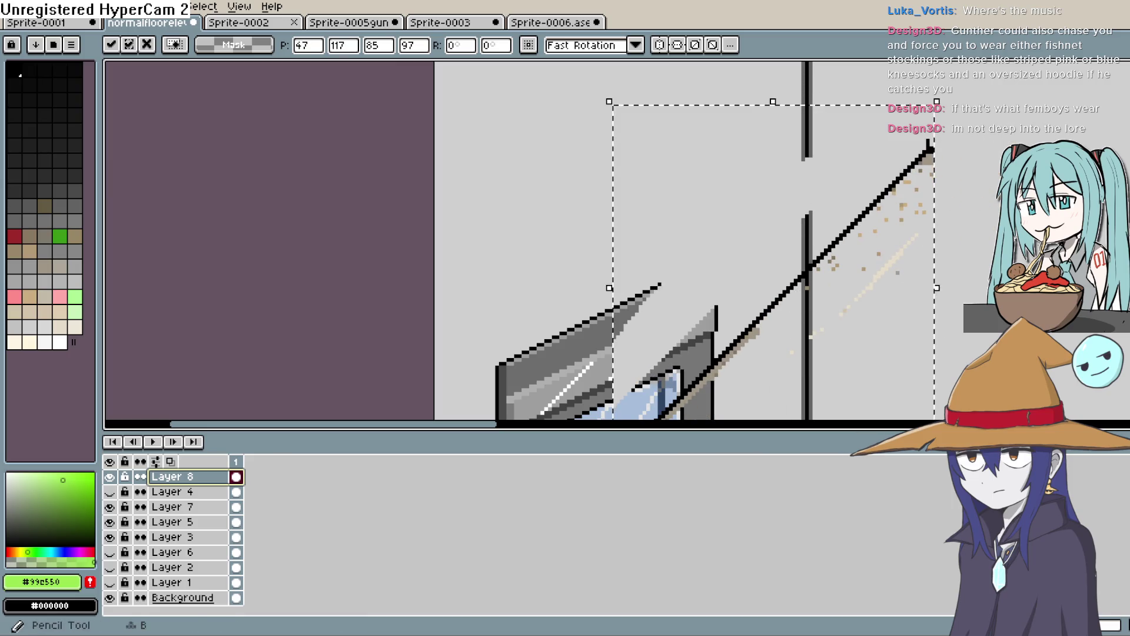
pyautogui.hotkey('ctrl', 'd')
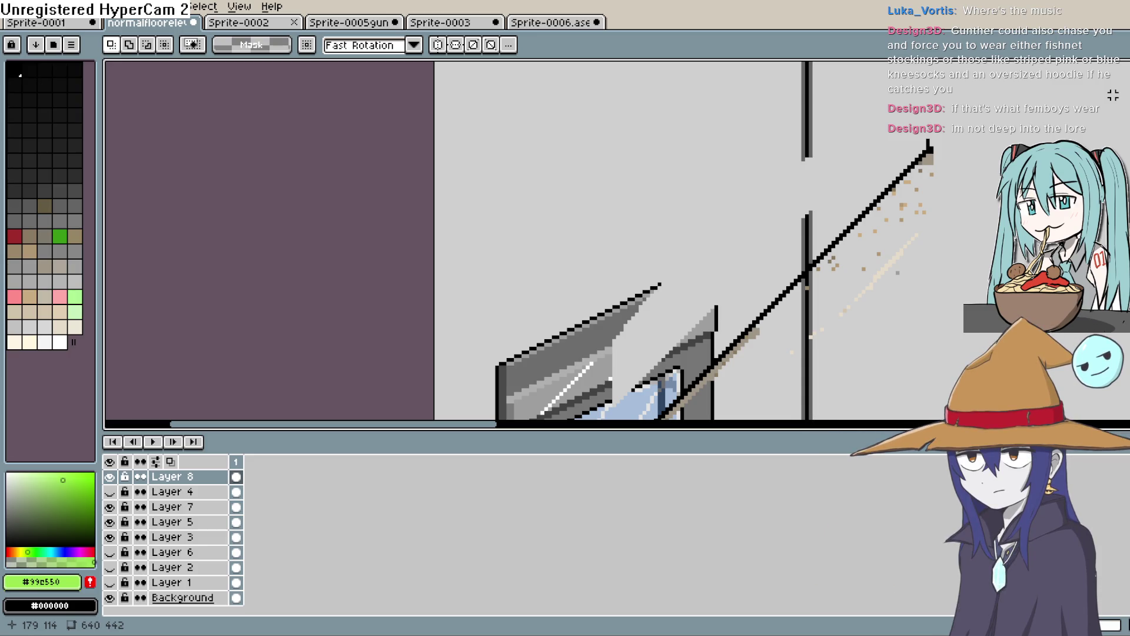
pyautogui.click(1113, 67)
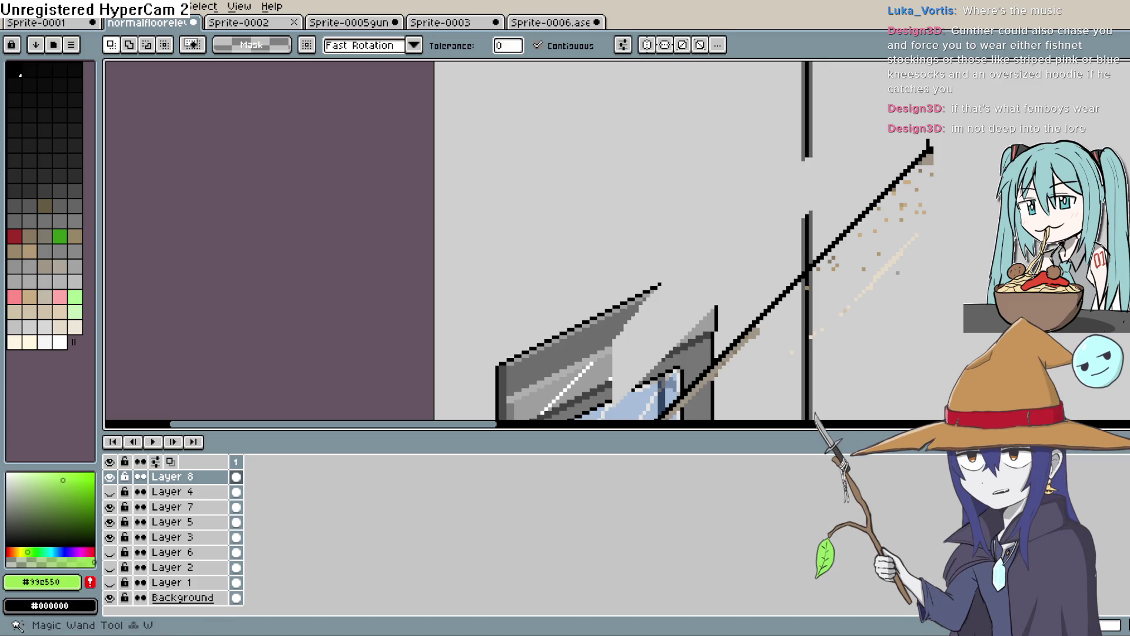
pyautogui.click(870, 157)
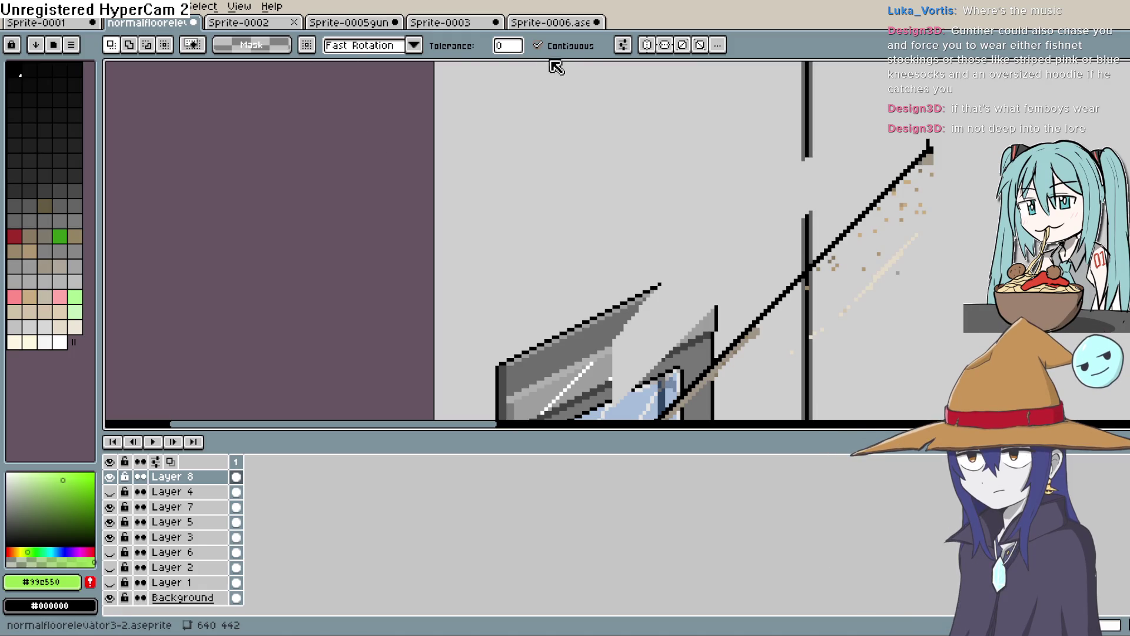
# Step: Set the Magic Wand to refer to the active layer and delete the stray grey piece
pyautogui.click(625, 46)
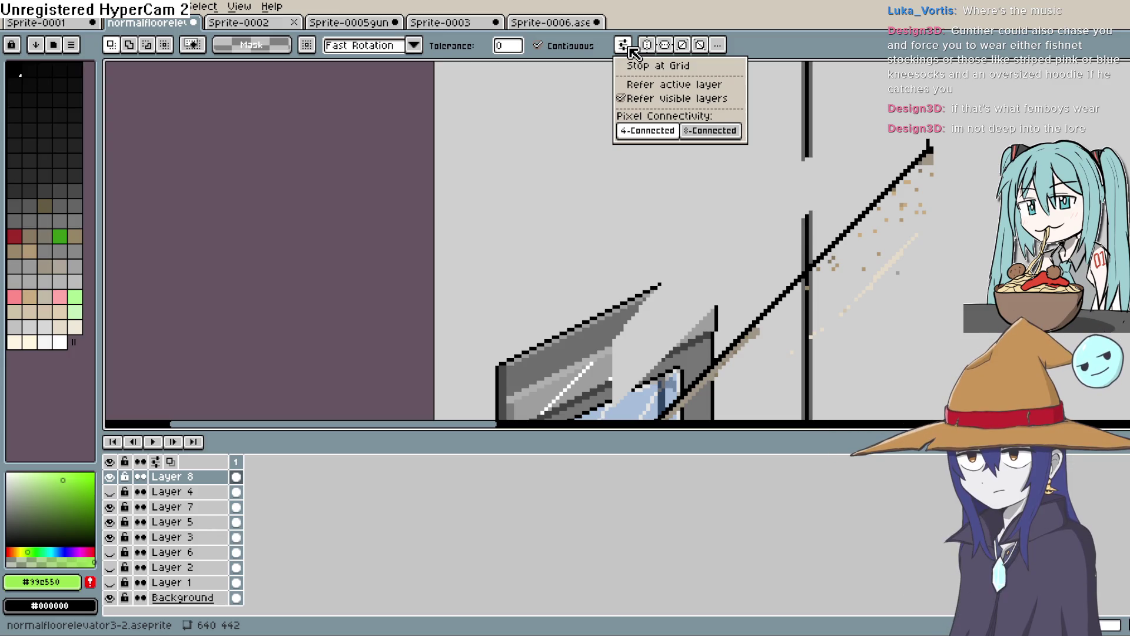
pyautogui.click(653, 86)
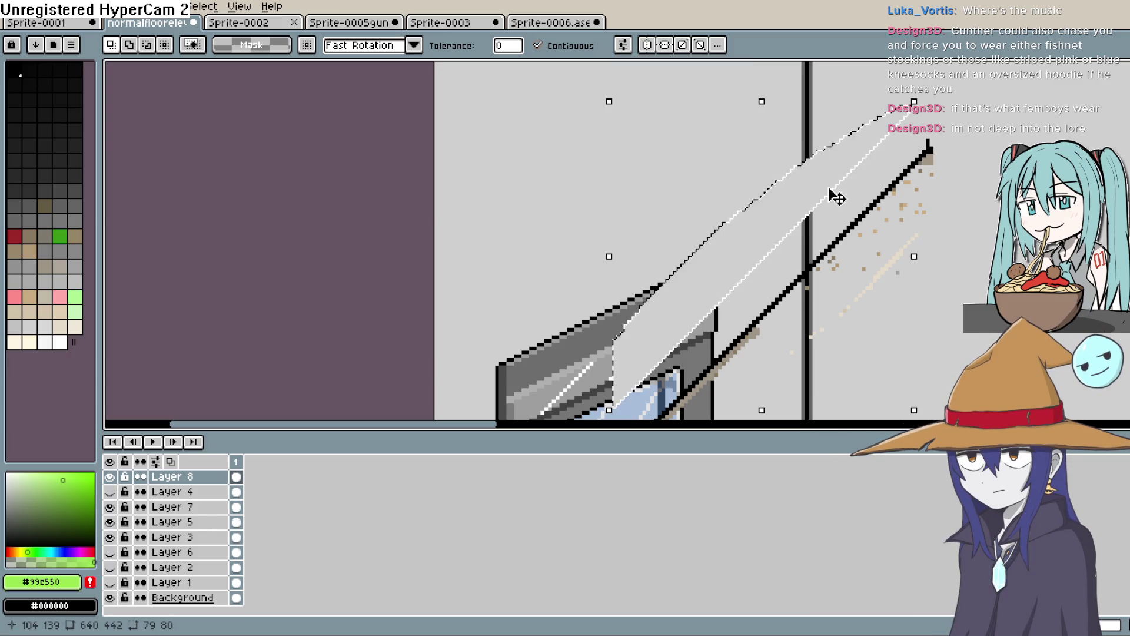
pyautogui.moveTo(833, 189)
pyautogui.mouseDown()
pyautogui.moveTo(840, 179)
pyautogui.moveTo(830, 157)
pyautogui.moveTo(823, 163)
pyautogui.mouseUp()
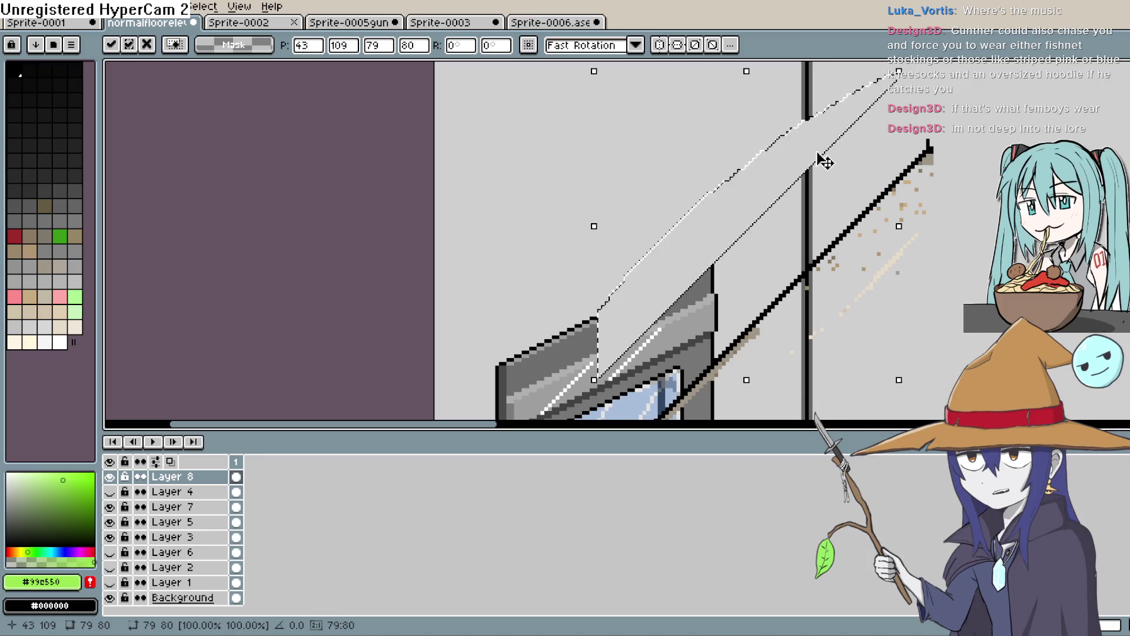
pyautogui.press('Return')
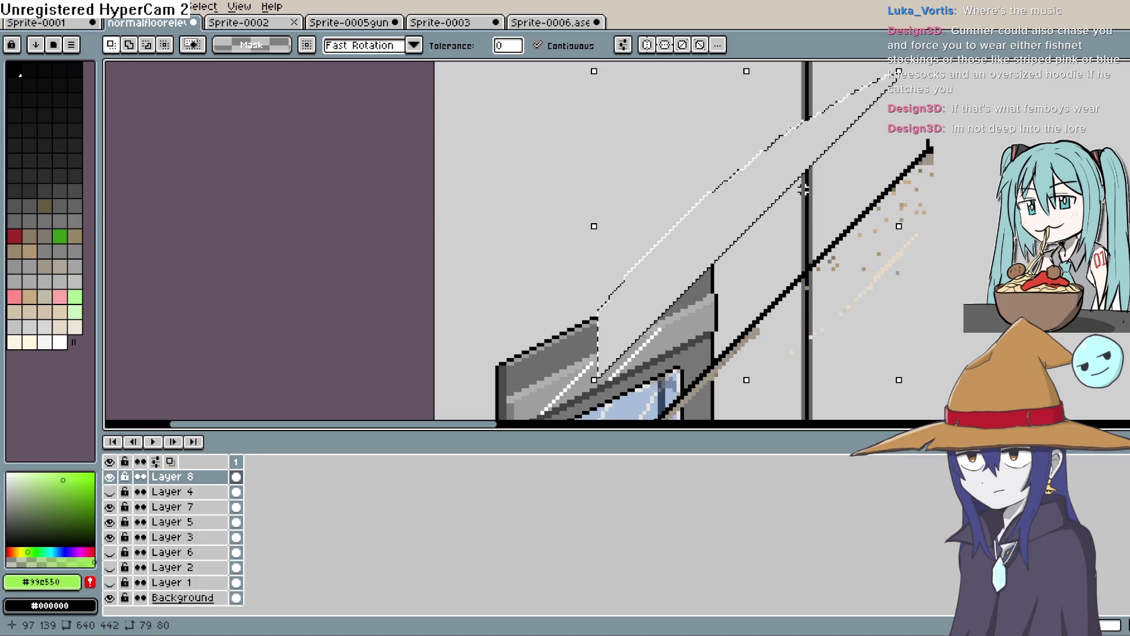
pyautogui.hotkey('ctrl', 'd')
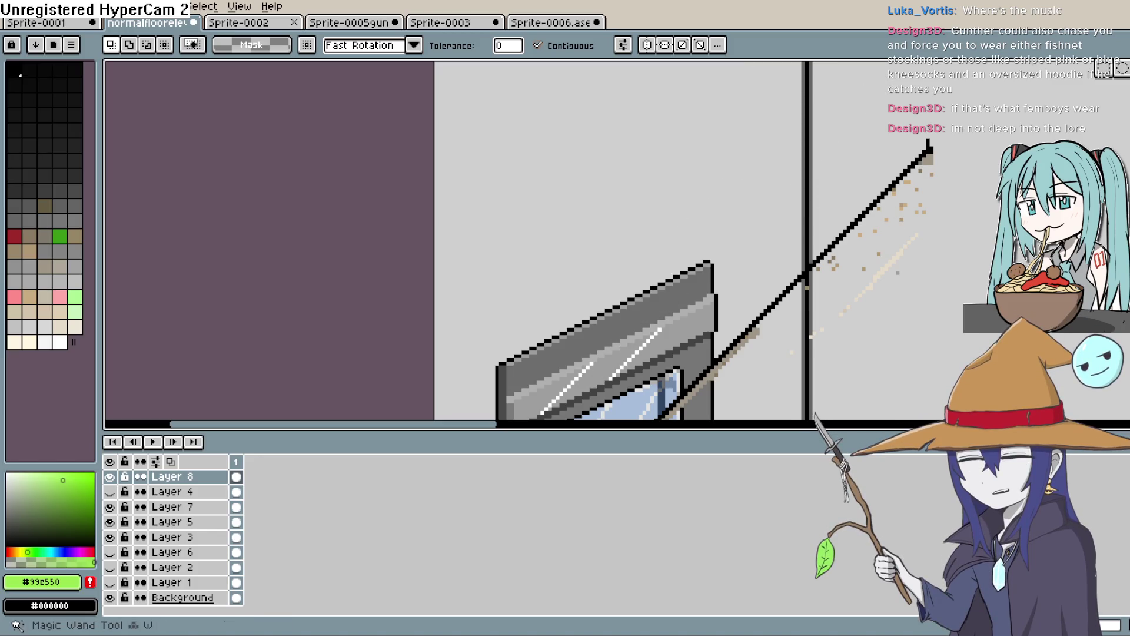
# Step: Extend the black railing line with the Pencil and shift it down-left along the door top
pyautogui.click(1113, 130)
pyautogui.moveTo(977, 115); pyautogui.dragTo(848, 159)
pyautogui.moveTo(723, 306)
pyautogui.mouseDown()
pyautogui.moveTo(665, 365)
pyautogui.moveTo(565, 412)
pyautogui.moveTo(618, 408)
pyautogui.moveTo(848, 233)
pyautogui.moveTo(974, 83)
pyautogui.mouseUp()
pyautogui.moveTo(878, 116)
pyautogui.mouseDown()
pyautogui.moveTo(729, 169)
pyautogui.moveTo(733, 183)
pyautogui.moveTo(678, 204)
pyautogui.moveTo(709, 211)
pyautogui.moveTo(678, 148)
pyautogui.moveTo(694, 114)
pyautogui.mouseUp()
# Step: Move the railing line left above the door after undoing a trial vertical flip, and add Layer 9
pyautogui.scroll(-1, 822, 194)
pyautogui.scroll(-2, 822, 194)
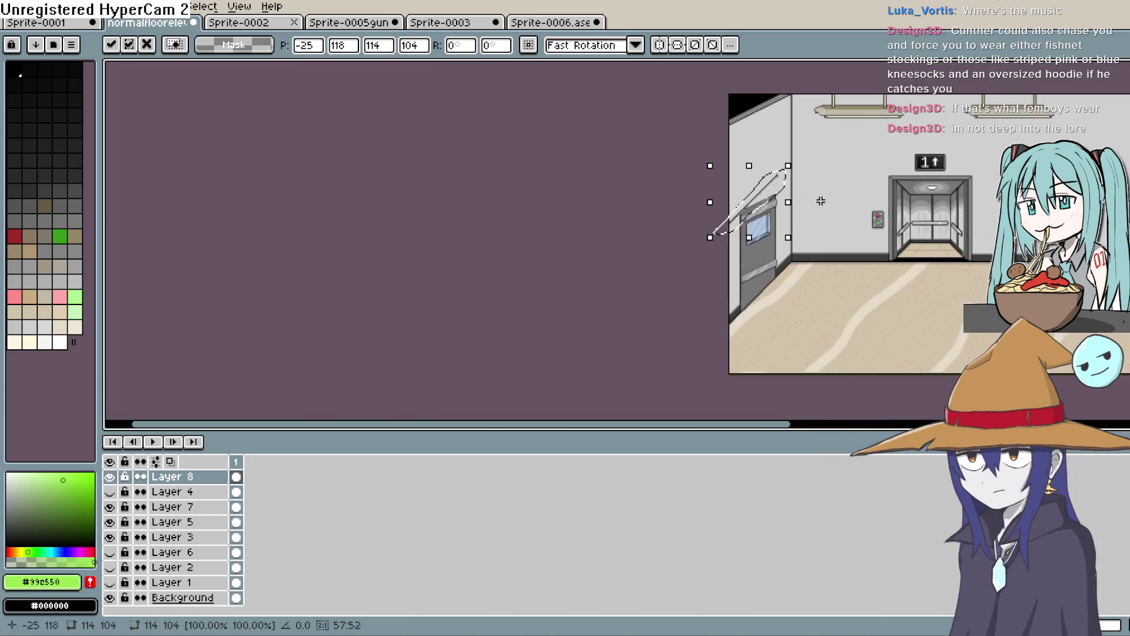
pyautogui.scroll(1, 808, 202)
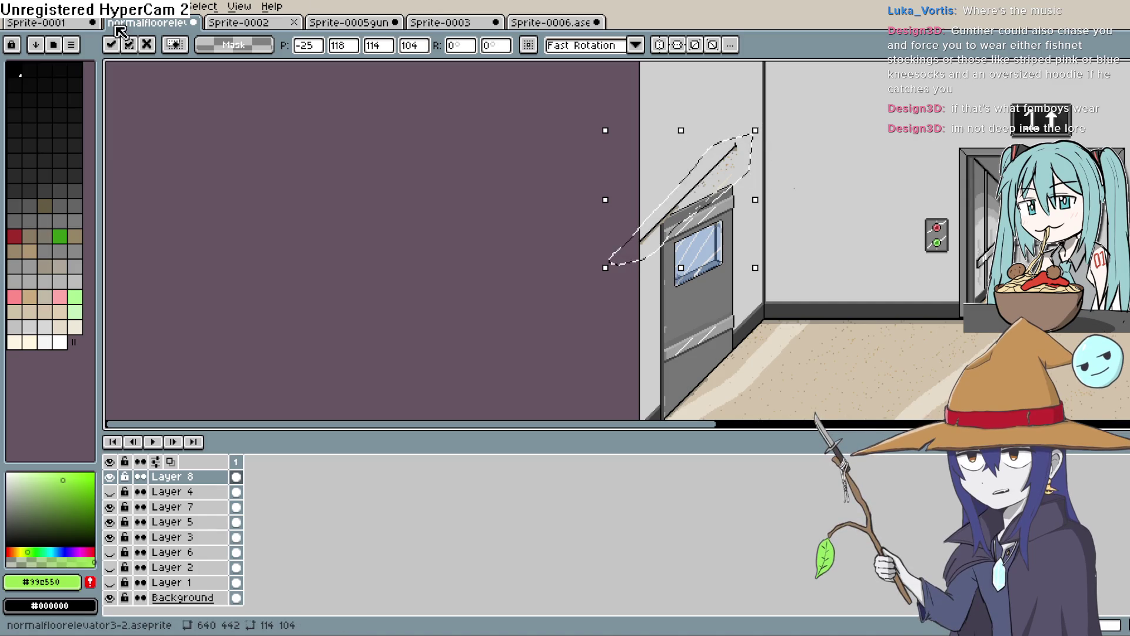
pyautogui.click(38, 6)
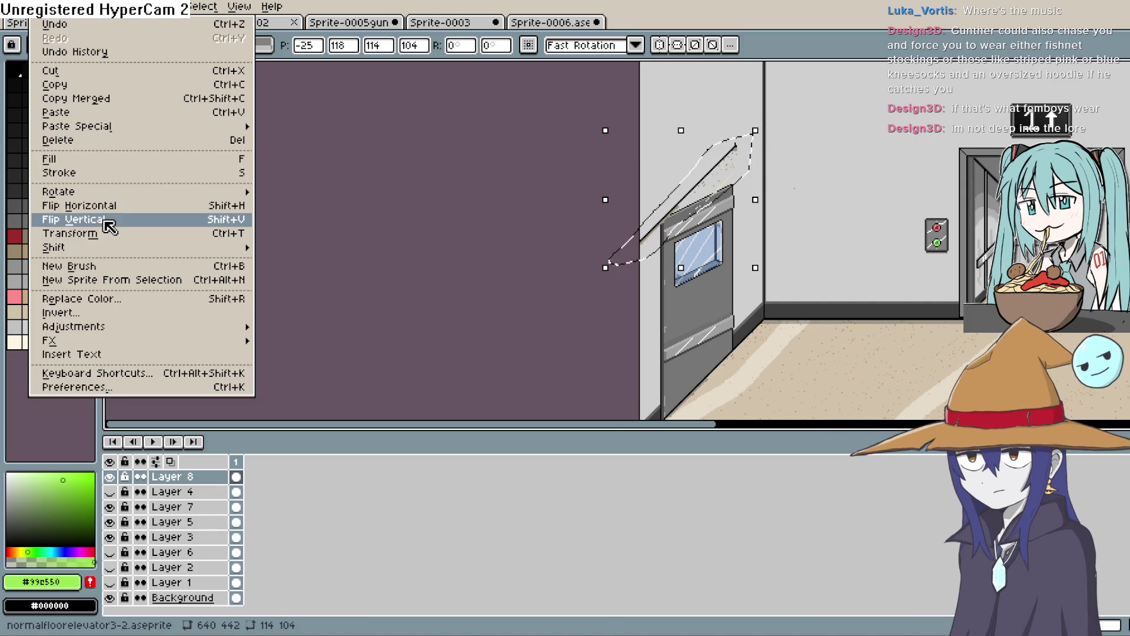
pyautogui.click(104, 222)
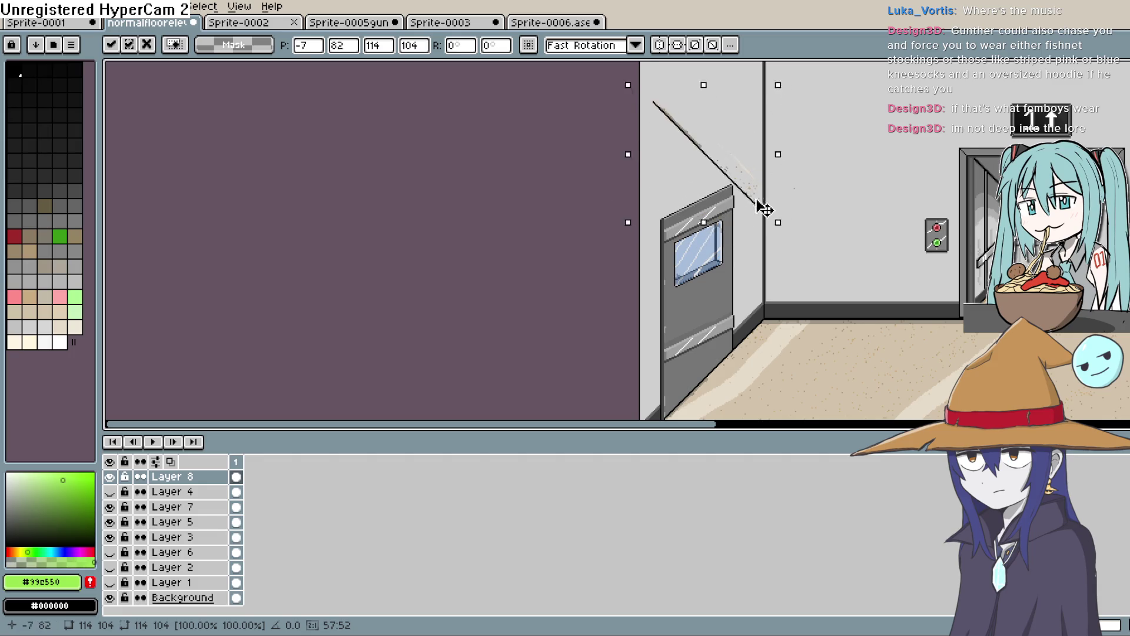
pyautogui.hotkey('ctrl', 'z')
pyautogui.moveTo(749, 216)
pyautogui.mouseDown()
pyautogui.moveTo(678, 211)
pyautogui.moveTo(684, 219)
pyautogui.mouseUp()
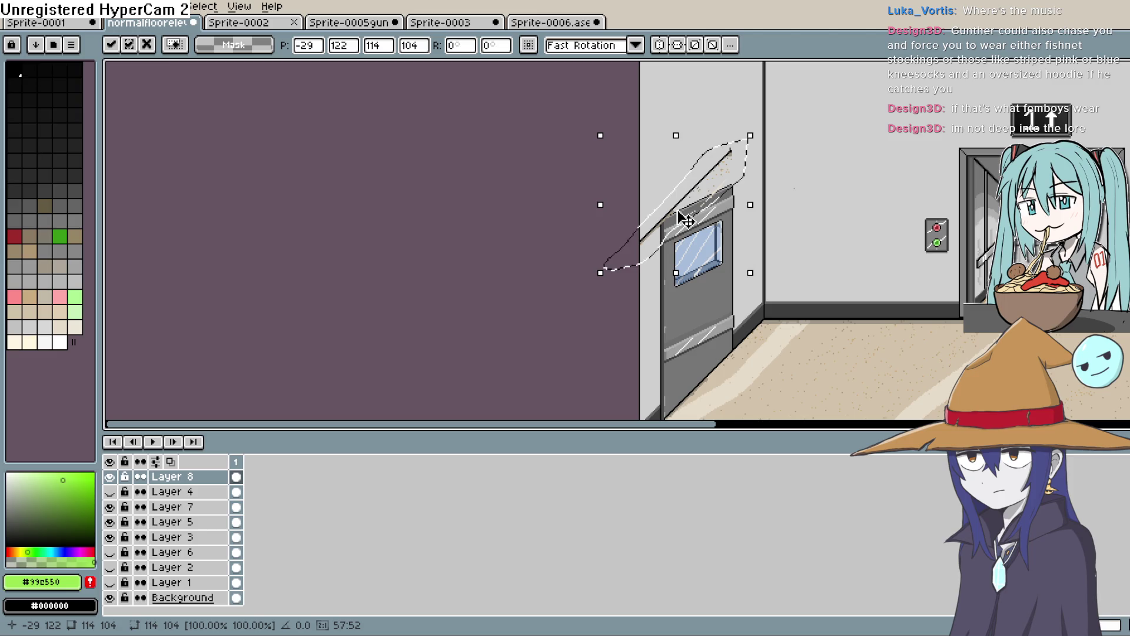
pyautogui.click(407, 322)
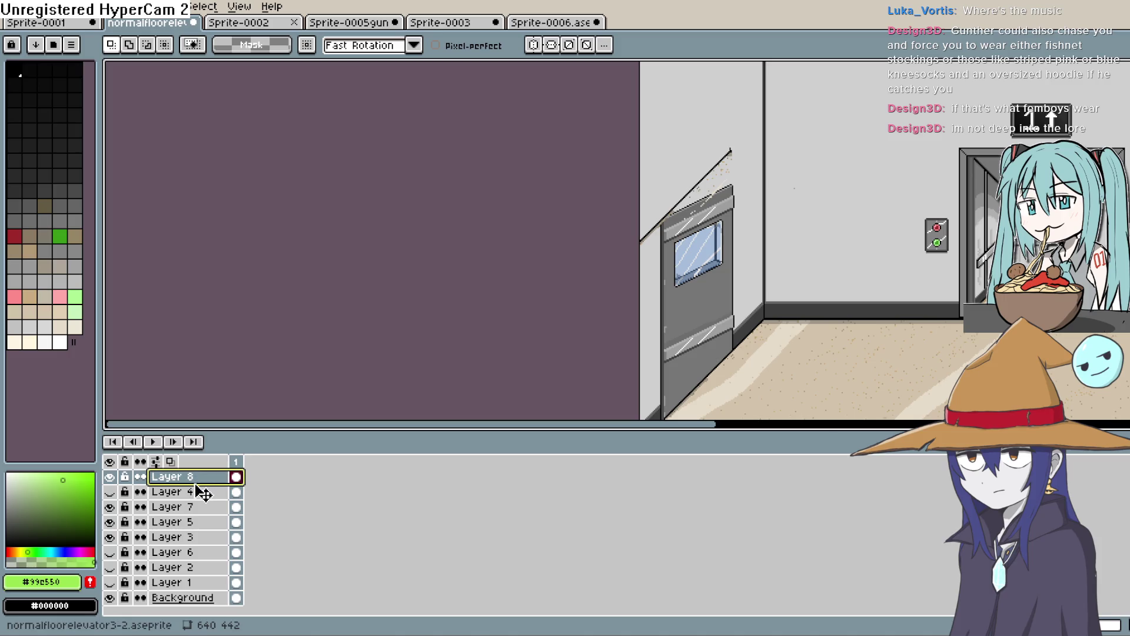
pyautogui.hotkey('shift', 'n')
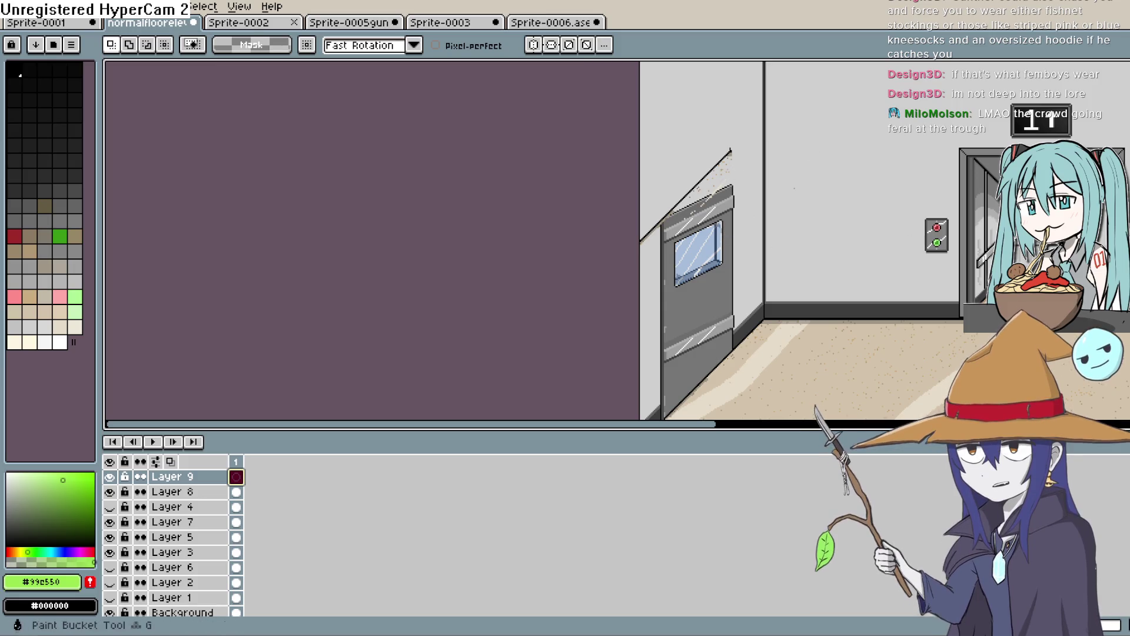
# Step: Zoom in on the railing's upper end and set a 2px pixel-perfect pencil on Layer 8
pyautogui.press('b')
pyautogui.scroll(5, 845, 244)
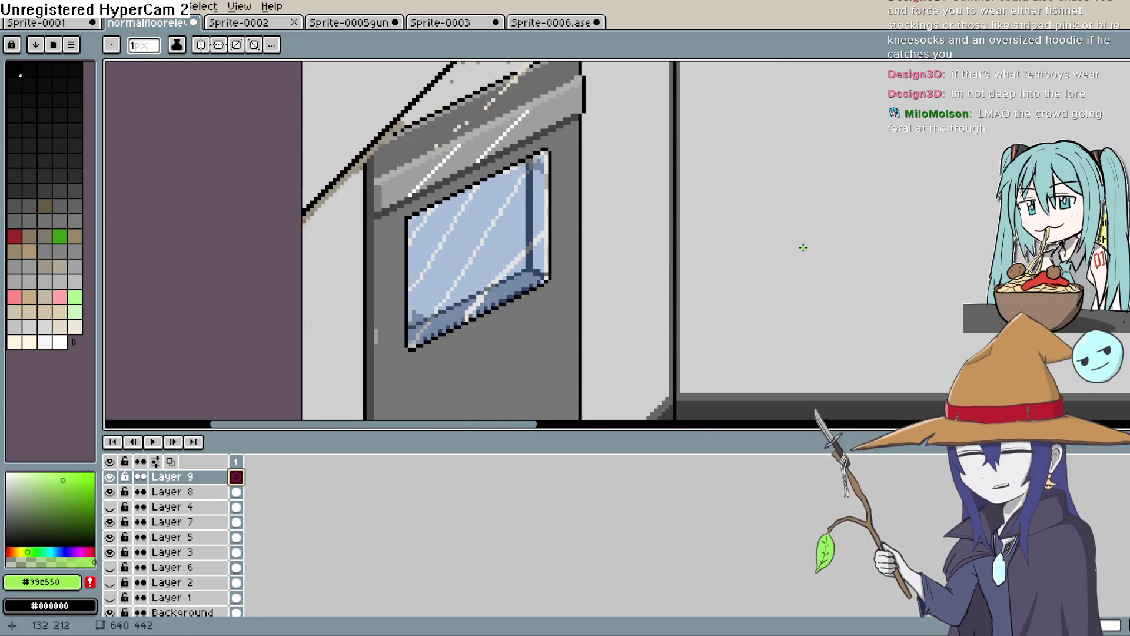
pyautogui.moveTo(714, 253); pyautogui.dragTo(732, 356)
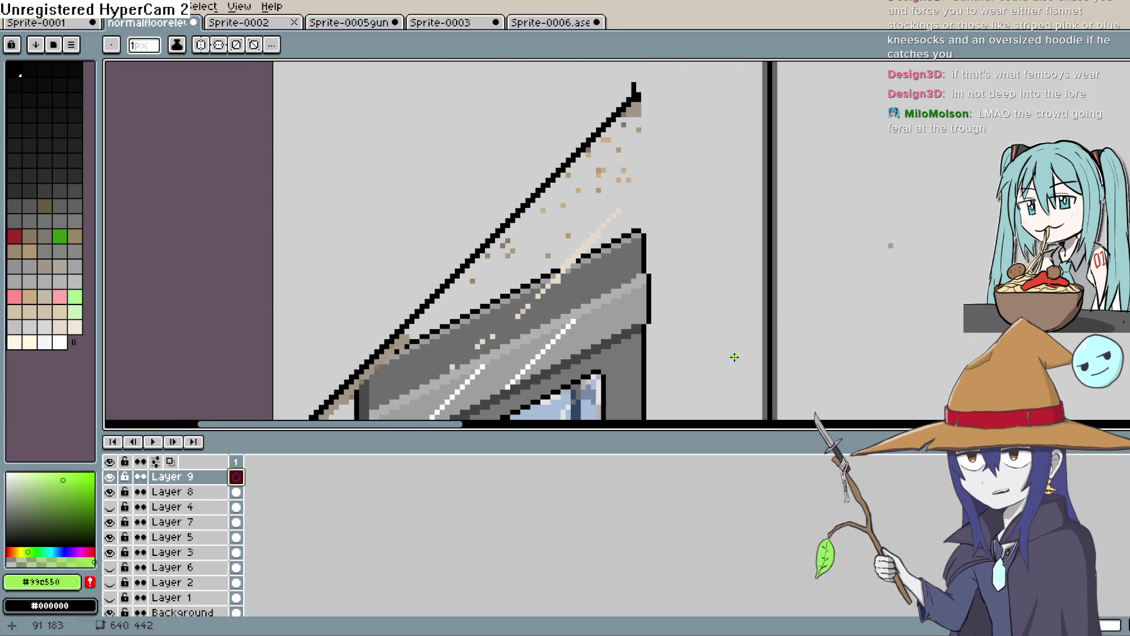
pyautogui.scroll(-1, 634, 98)
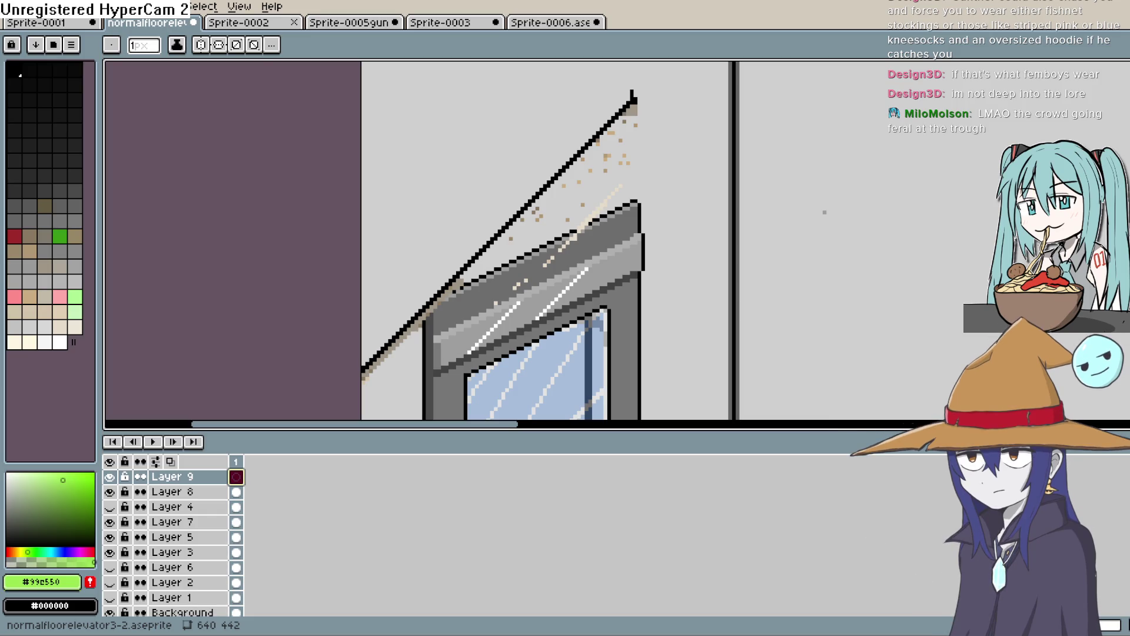
pyautogui.scroll(-1, 590, 119)
pyautogui.moveTo(589, 119); pyautogui.dragTo(589, 251)
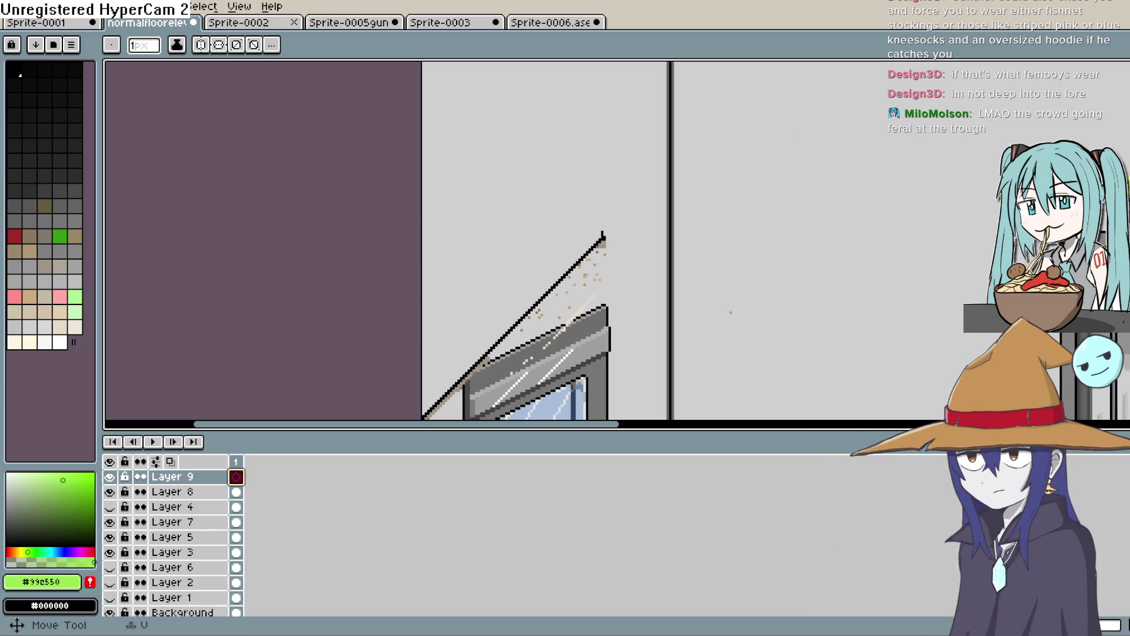
pyautogui.press('b')
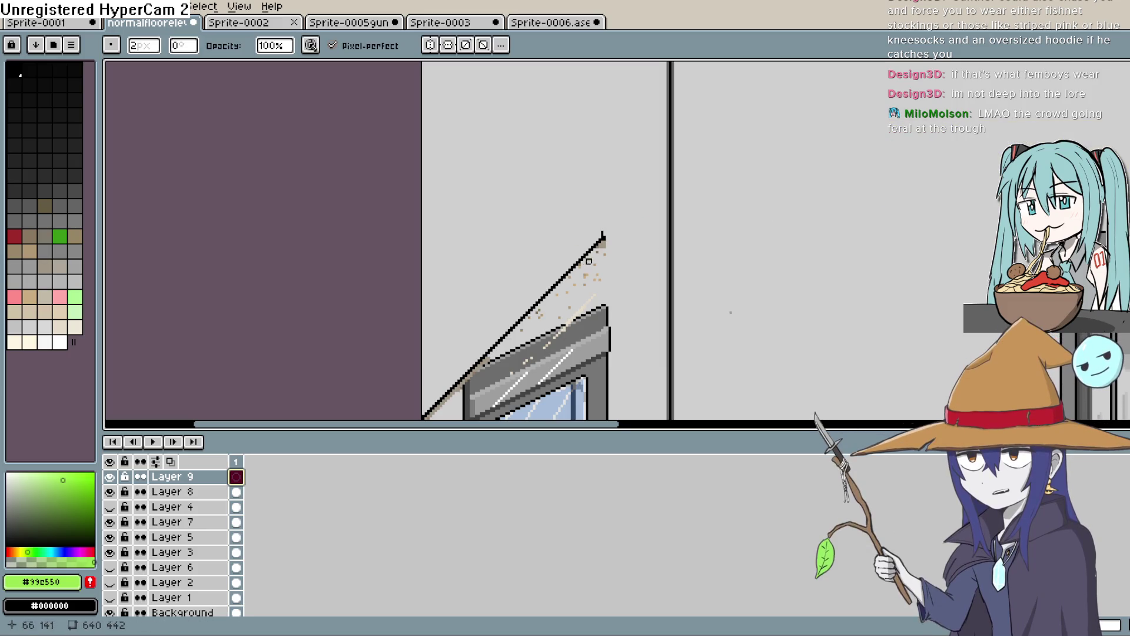
pyautogui.click(177, 492)
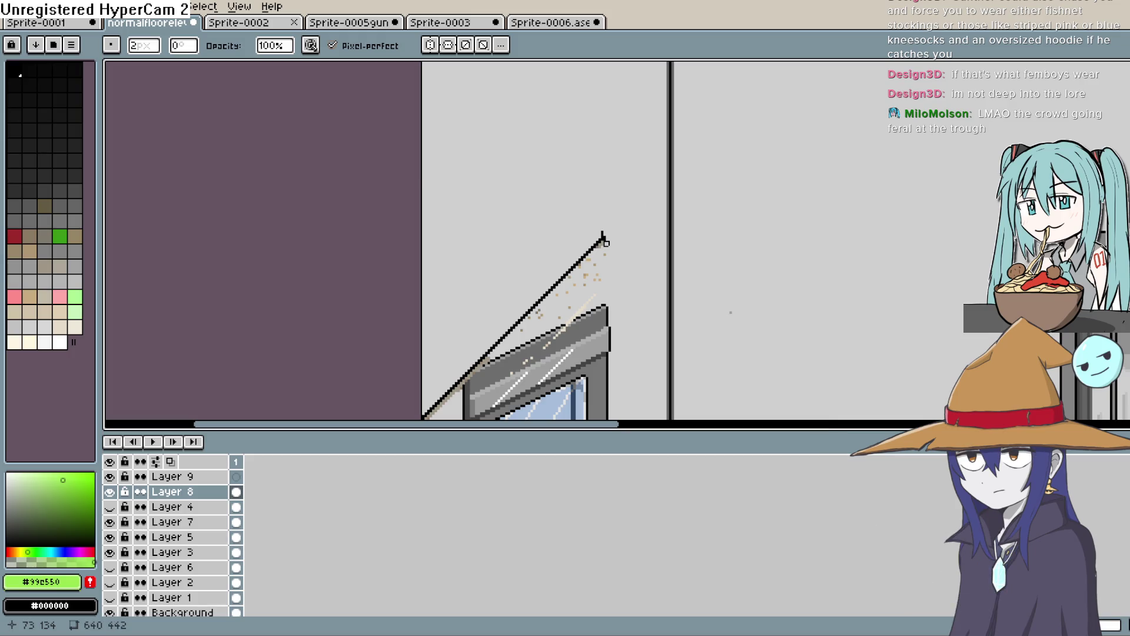
# Step: Touch up the railing's top end and paint out the stray tan specks beside the line
pyautogui.click(603, 241)
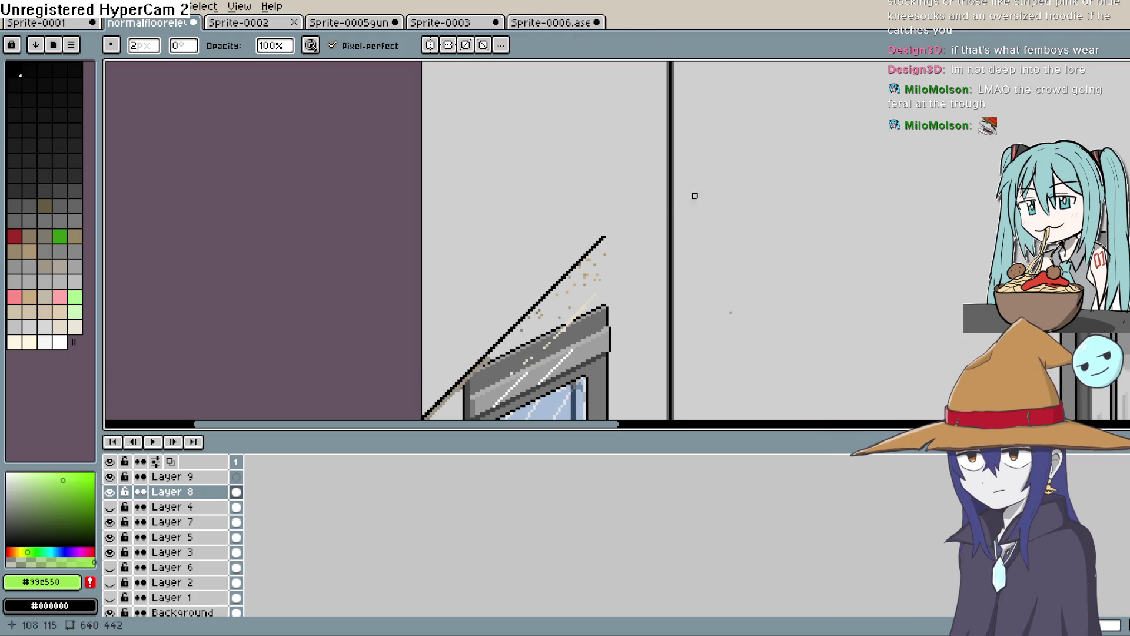
pyautogui.scroll(1, 581, 260)
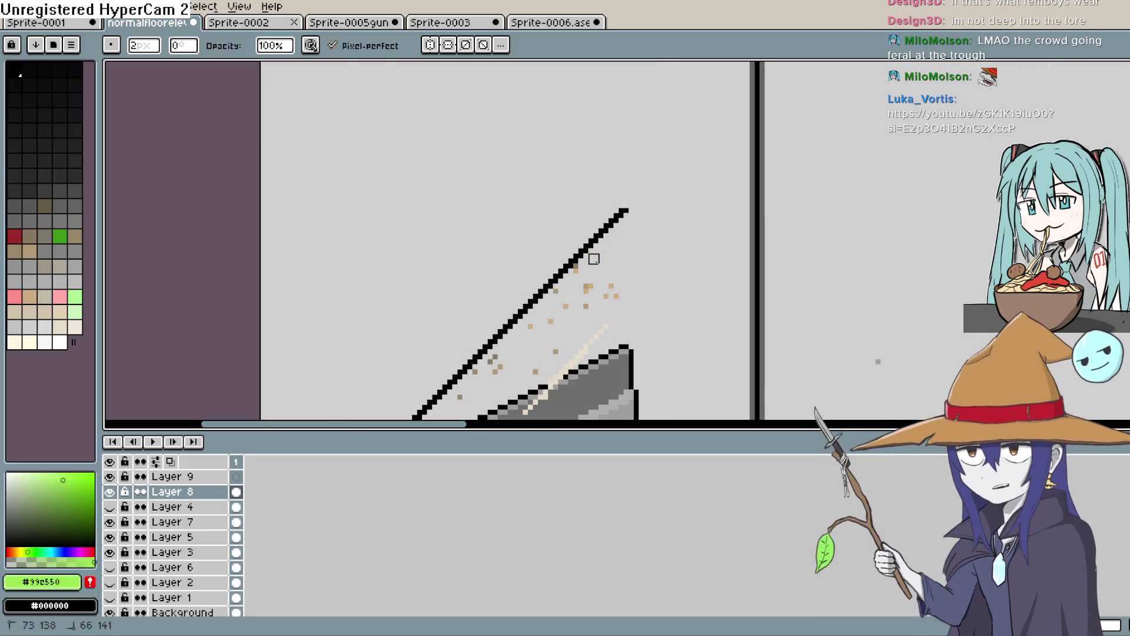
pyautogui.moveTo(599, 295)
pyautogui.mouseDown()
pyautogui.moveTo(639, 277)
pyautogui.moveTo(558, 380)
pyautogui.moveTo(542, 358)
pyautogui.moveTo(573, 338)
pyautogui.moveTo(560, 298)
pyautogui.moveTo(497, 379)
pyautogui.moveTo(493, 364)
pyautogui.mouseUp()
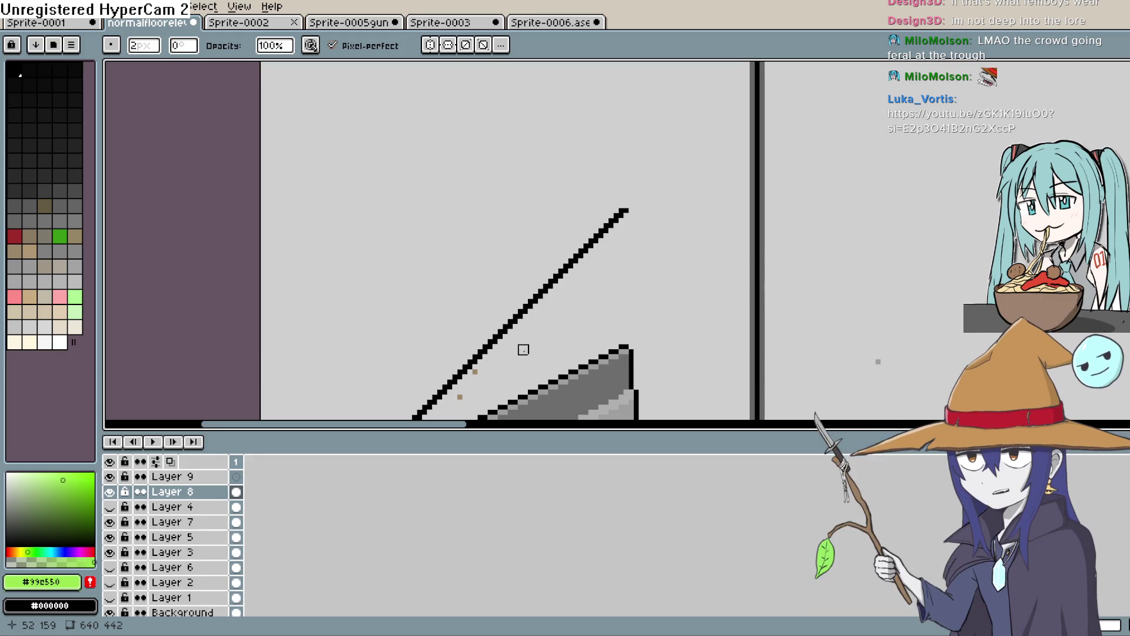
pyautogui.moveTo(475, 374); pyautogui.dragTo(683, 270)
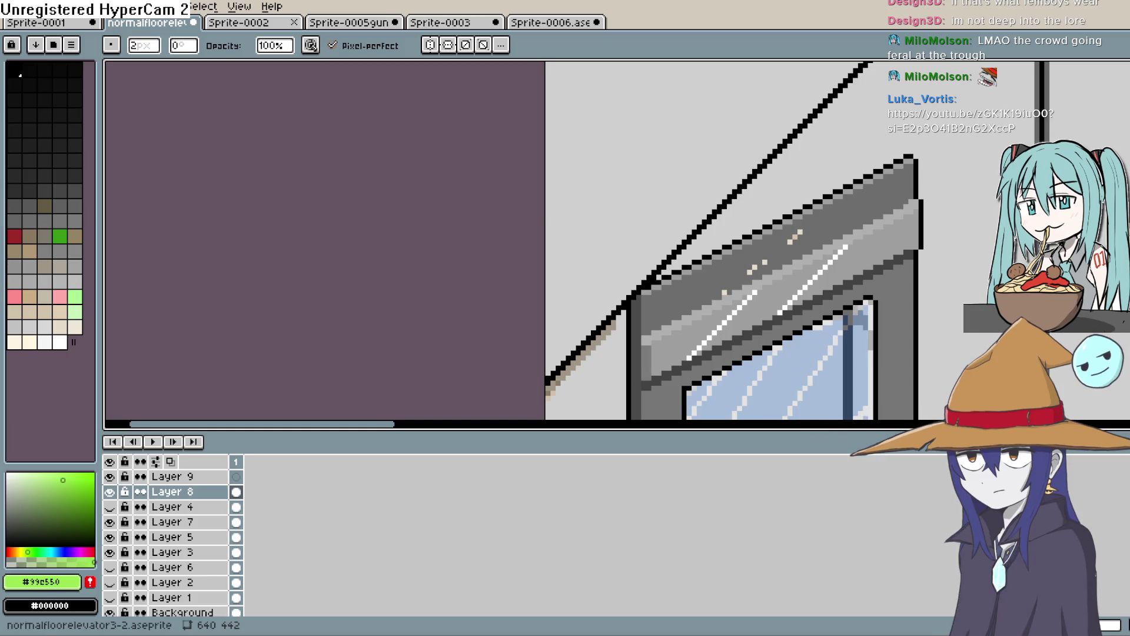
pyautogui.hotkey('alt', 'Tab')
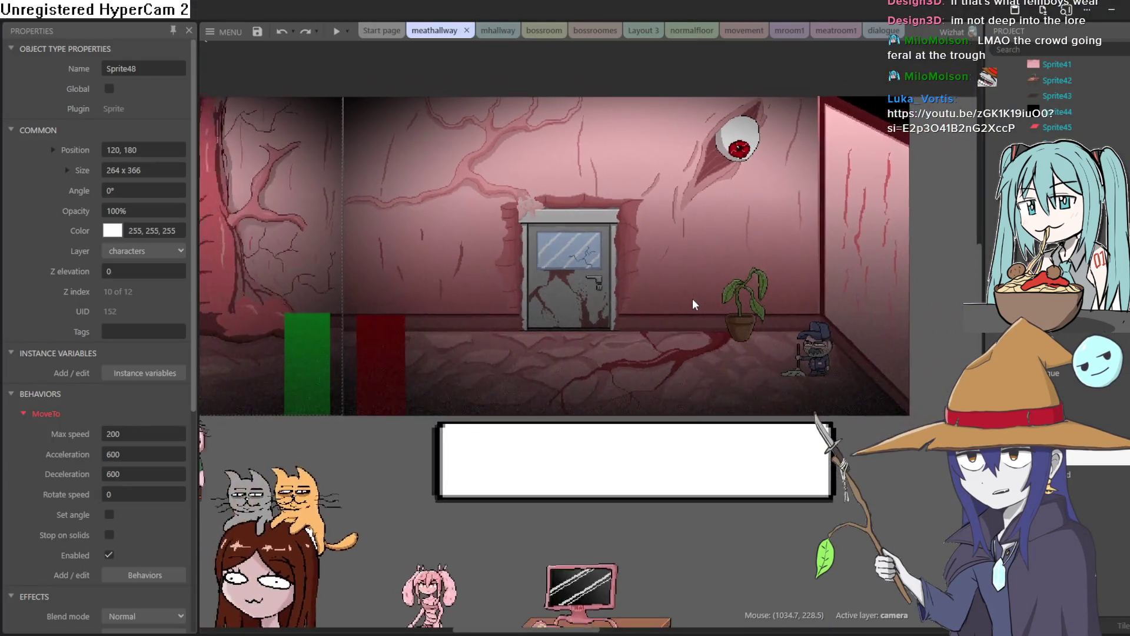
# Step: Drag the tall ghost sprite Sprite48 across the meathallway layout to about 400, 190
pyautogui.keyDown('ctrl'); pyautogui.scroll(-1, 693, 298); pyautogui.keyUp('ctrl')
pyautogui.scroll(2, 694, 300)
pyautogui.moveTo(885, 297)
pyautogui.mouseDown()
pyautogui.moveTo(868, 312)
pyautogui.moveTo(817, 310)
pyautogui.mouseUp()
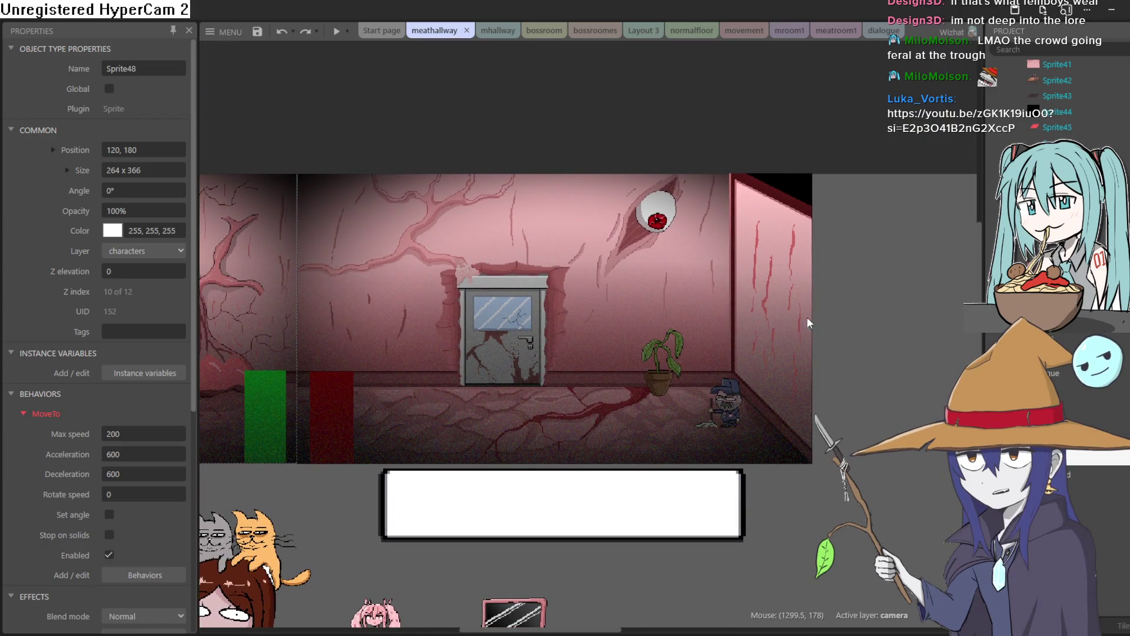
pyautogui.scroll(-2, 730, 285)
pyautogui.hscroll(-5, 765, 259)
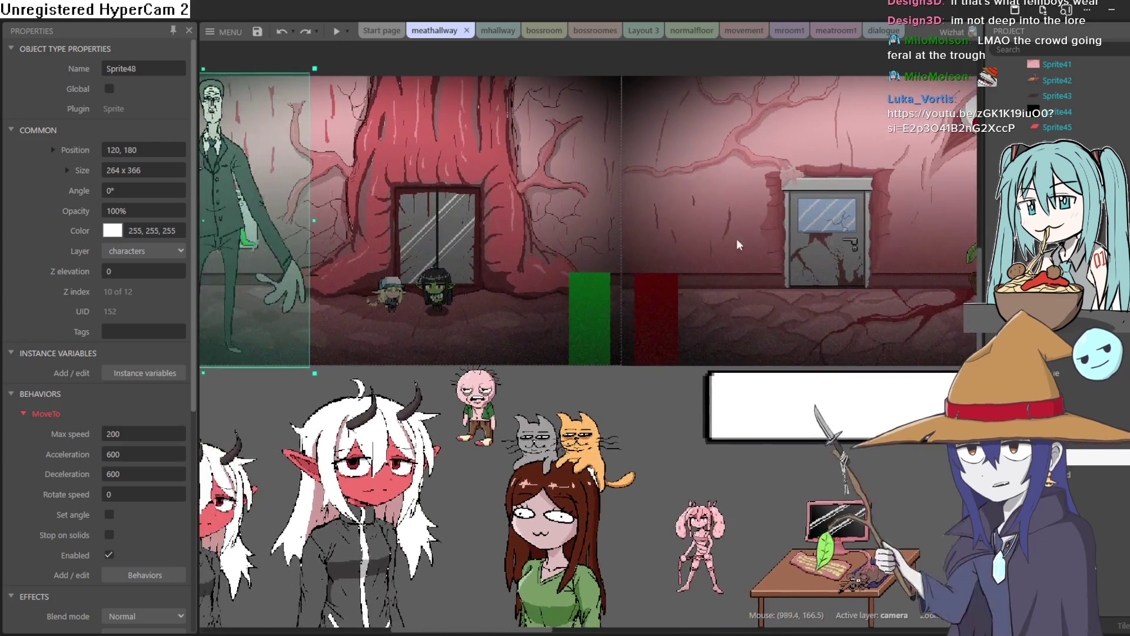
pyautogui.hscroll(-4, 791, 237)
pyautogui.moveTo(468, 222)
pyautogui.mouseDown()
pyautogui.moveTo(737, 238)
pyautogui.moveTo(744, 214)
pyautogui.moveTo(748, 224)
pyautogui.mouseUp()
pyautogui.moveTo(888, 250)
pyautogui.mouseDown()
pyautogui.moveTo(691, 282)
pyautogui.moveTo(603, 268)
pyautogui.mouseUp()
pyautogui.moveTo(371, 259); pyautogui.dragTo(719, 250)
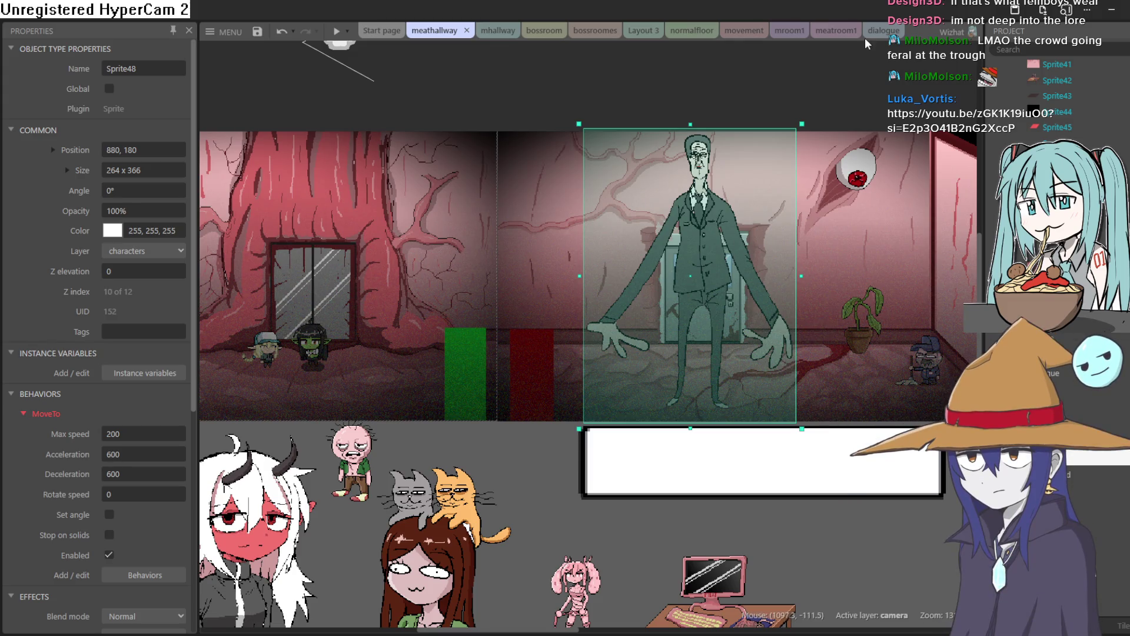
pyautogui.moveTo(697, 245)
pyautogui.mouseDown()
pyautogui.moveTo(341, 266)
pyautogui.moveTo(327, 247)
pyautogui.moveTo(316, 253)
pyautogui.mouseUp()
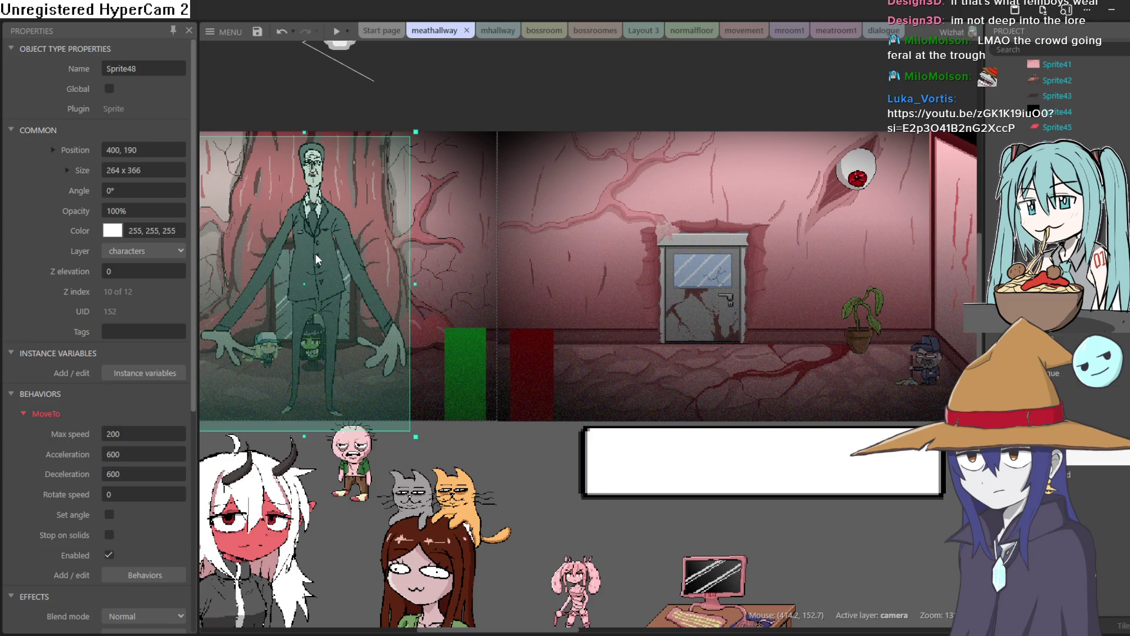
pyautogui.click(835, 31)
# Step: Drag the tall ghost sprite down into the meatroom1 room behind the goblin
pyautogui.scroll(3, 540, 240)
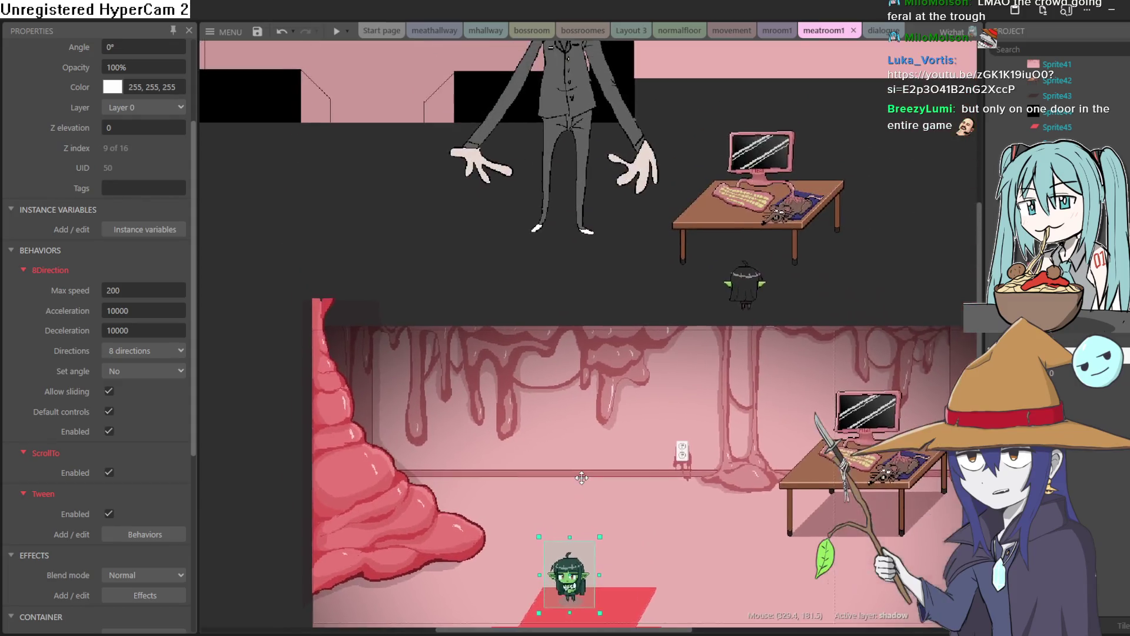
pyautogui.moveTo(588, 73)
pyautogui.mouseDown()
pyautogui.moveTo(630, 454)
pyautogui.moveTo(640, 442)
pyautogui.mouseUp()
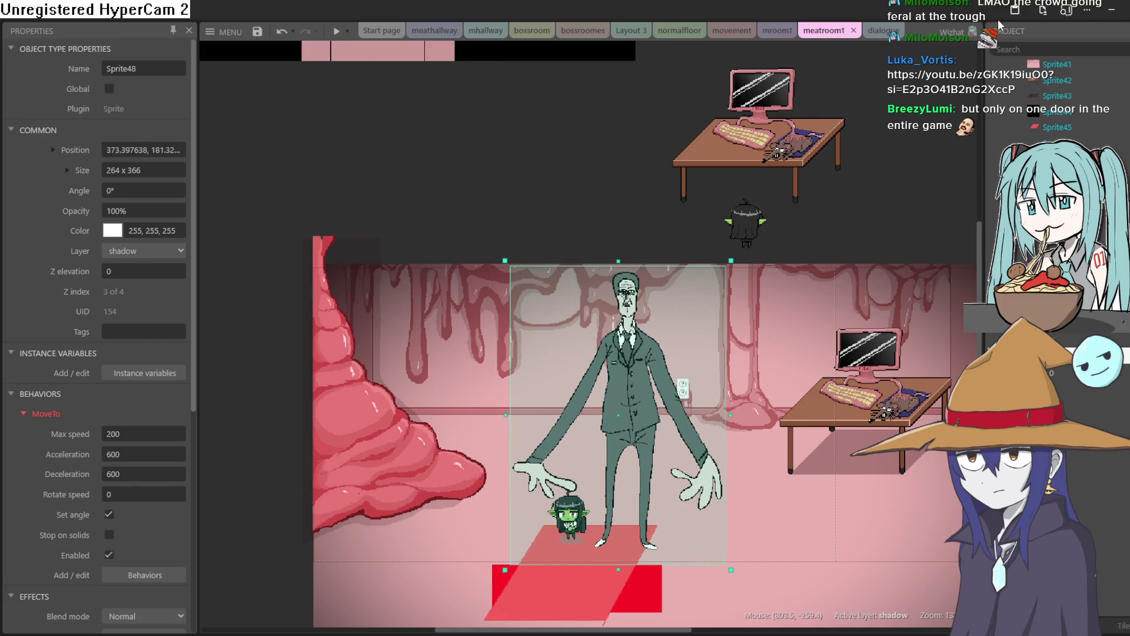
pyautogui.click(881, 30)
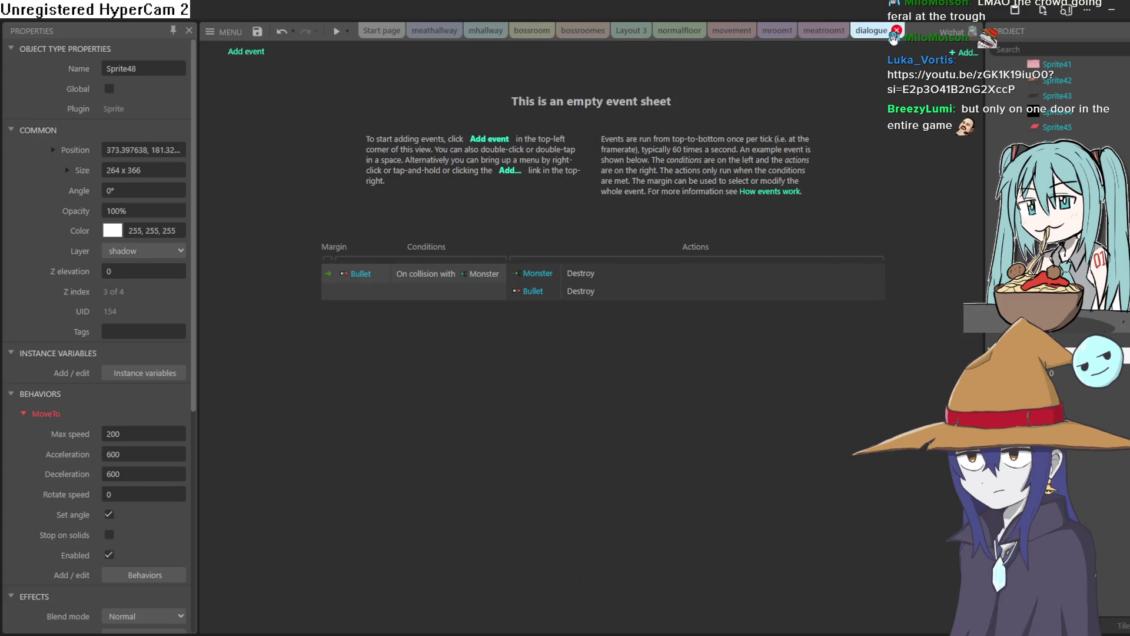
pyautogui.click(820, 33)
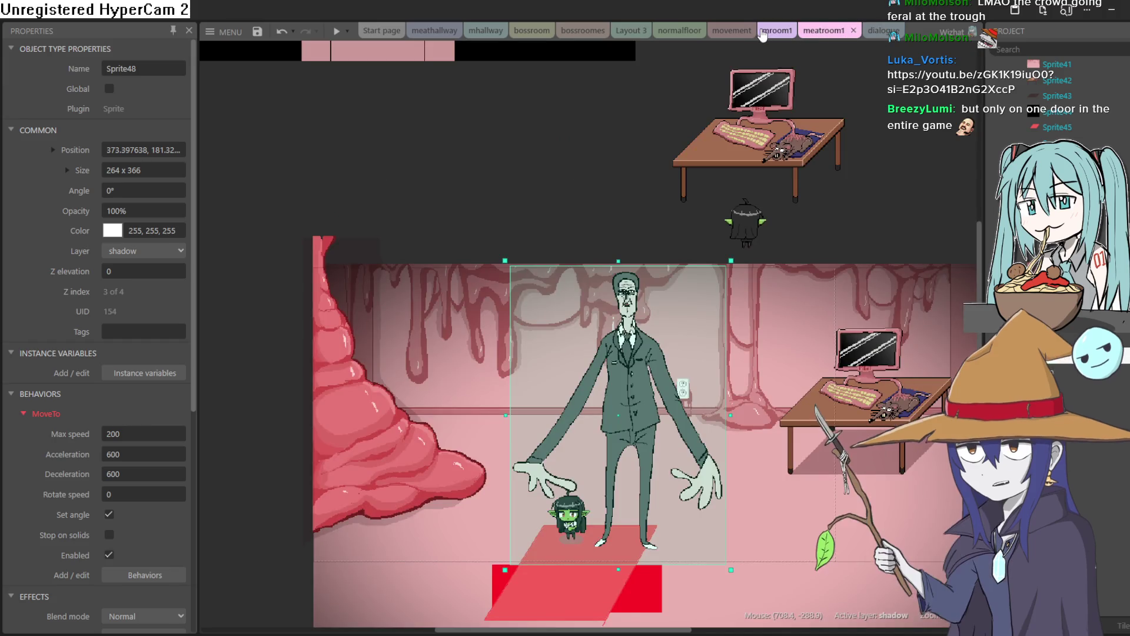
pyautogui.click(777, 30)
pyautogui.click(250, 548)
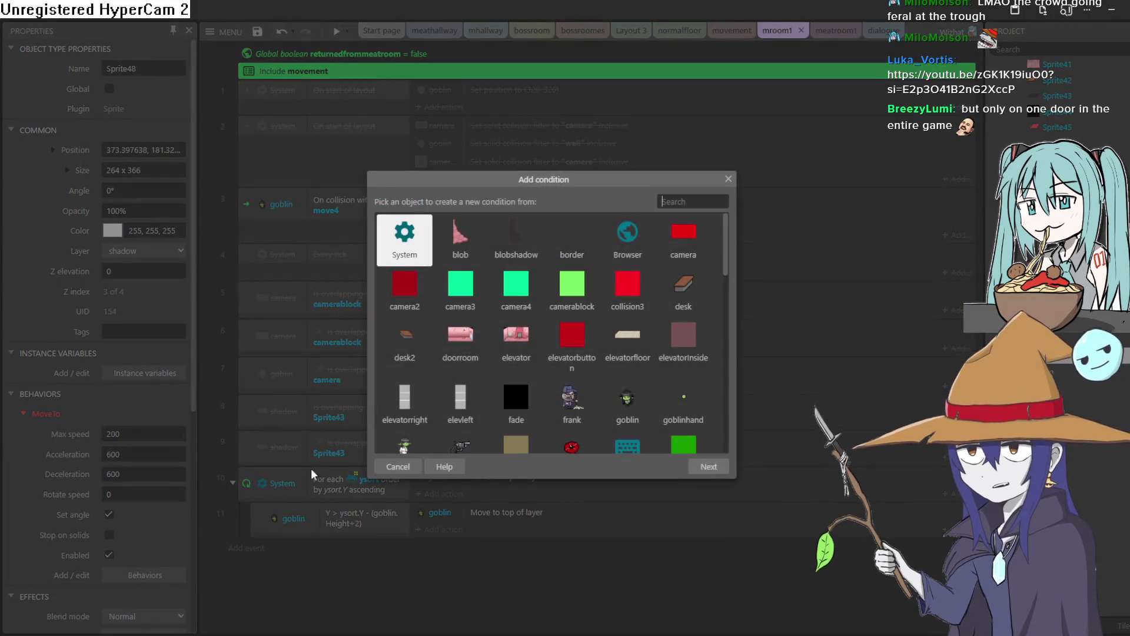
pyautogui.click(728, 179)
pyautogui.click(823, 30)
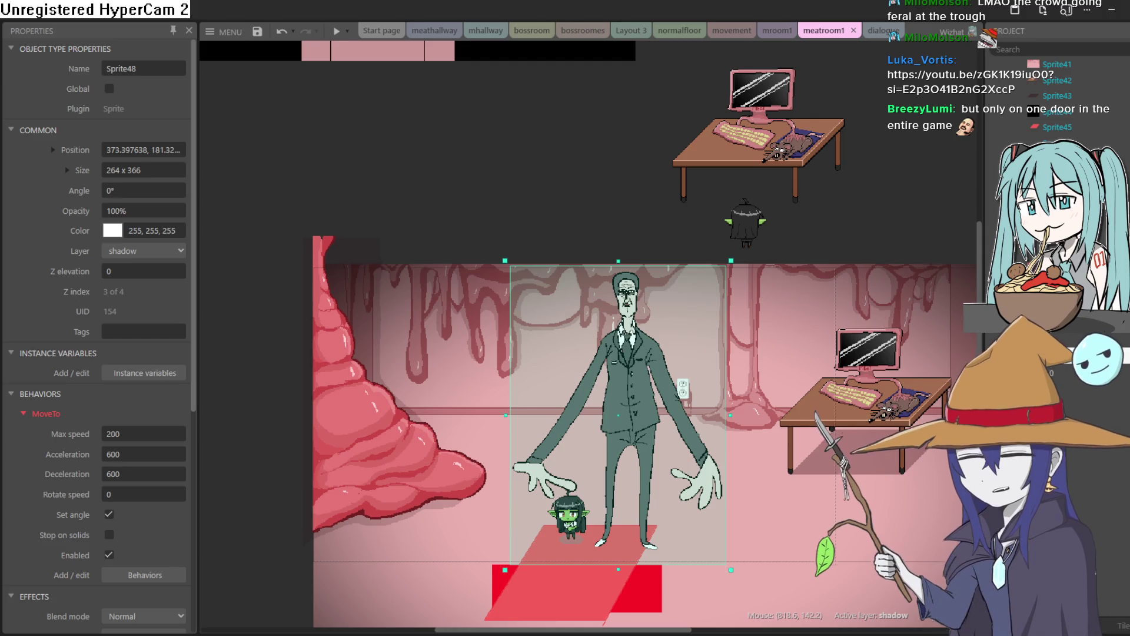
# Step: Nudge the ghost sprite to about 388, 181, then open the mroom1 event sheet
pyautogui.moveTo(651, 381); pyautogui.dragTo(654, 383)
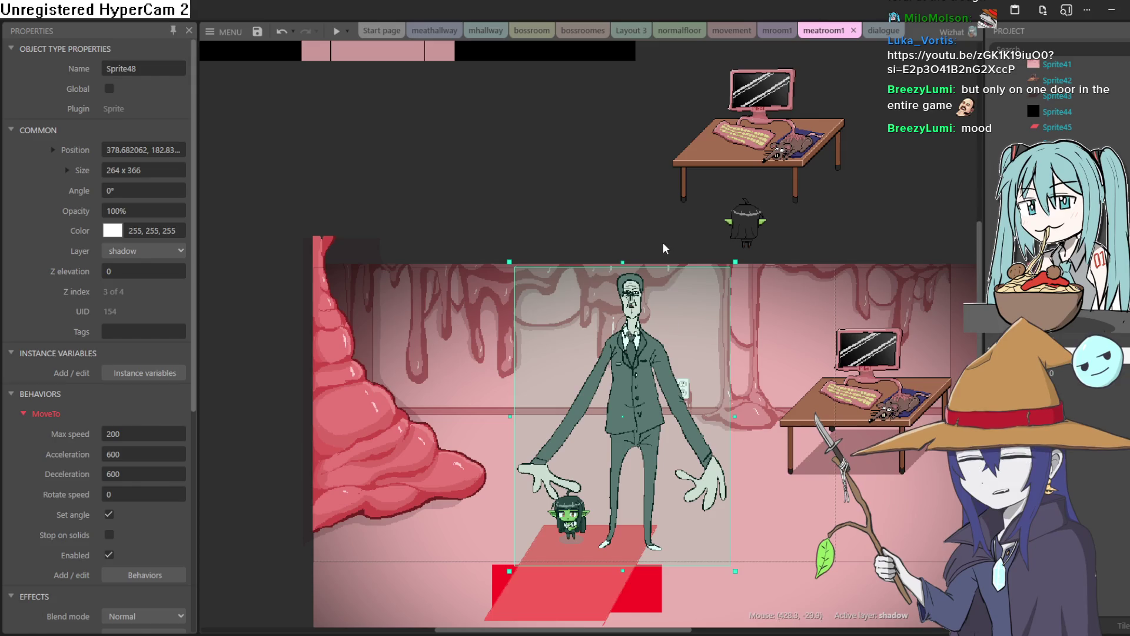
pyautogui.moveTo(653, 383); pyautogui.dragTo(656, 382)
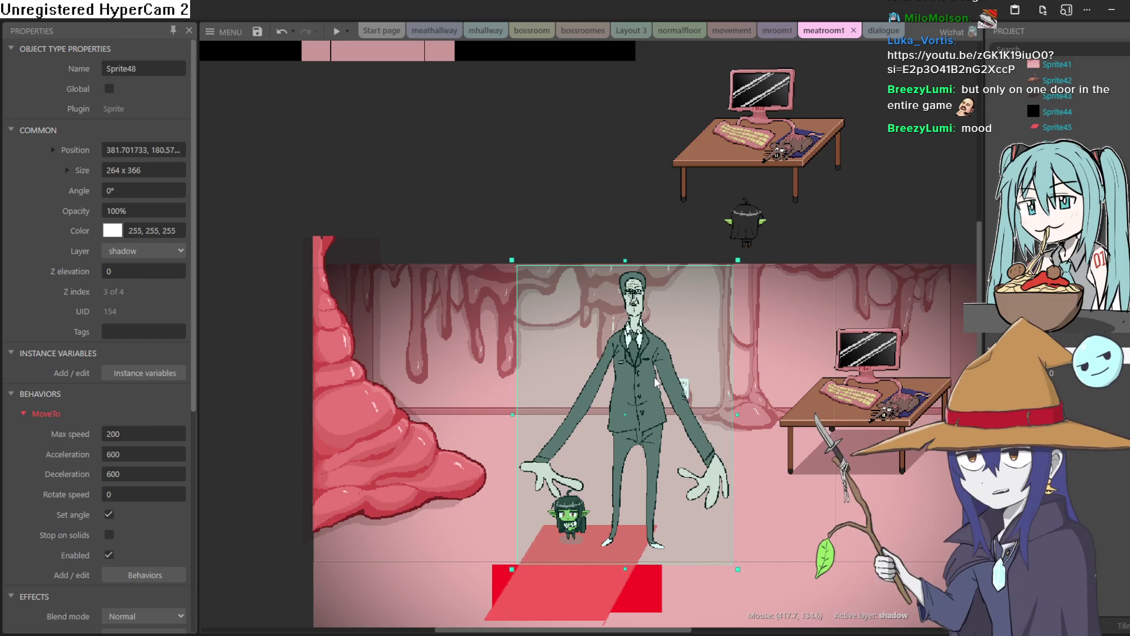
pyautogui.click(645, 227)
pyautogui.click(643, 422)
pyautogui.moveTo(643, 423); pyautogui.dragTo(648, 423)
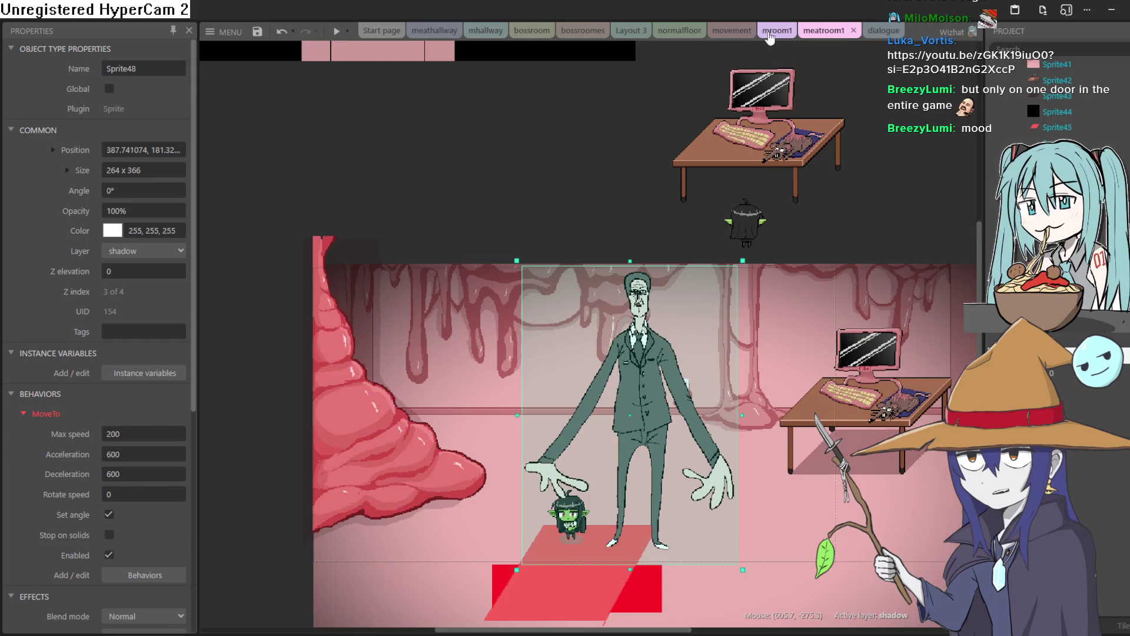
pyautogui.click(785, 39)
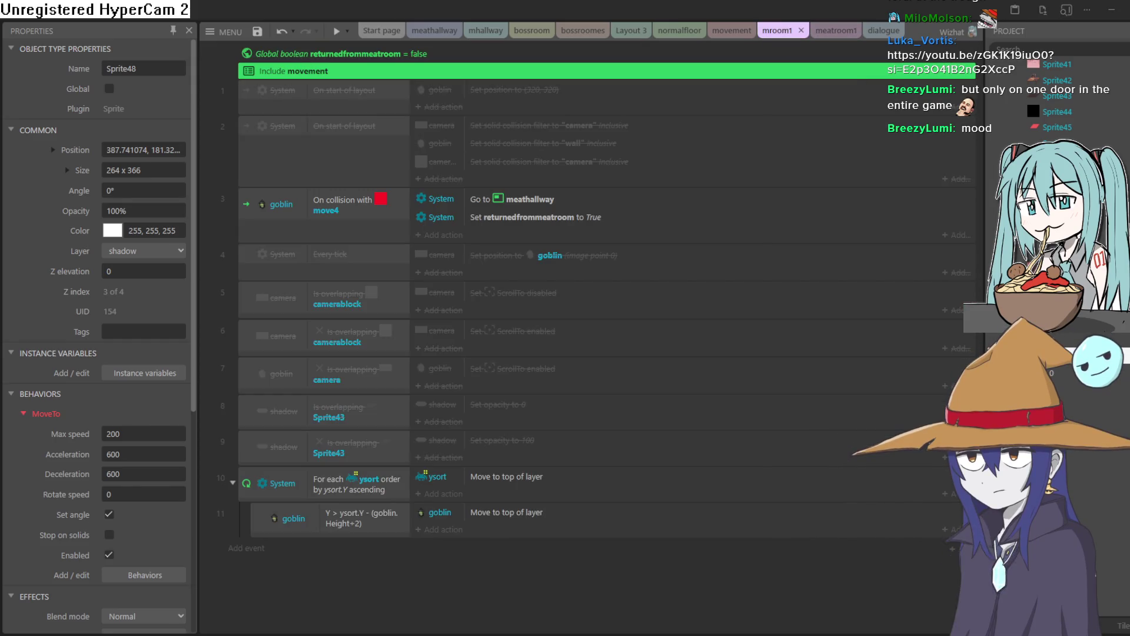